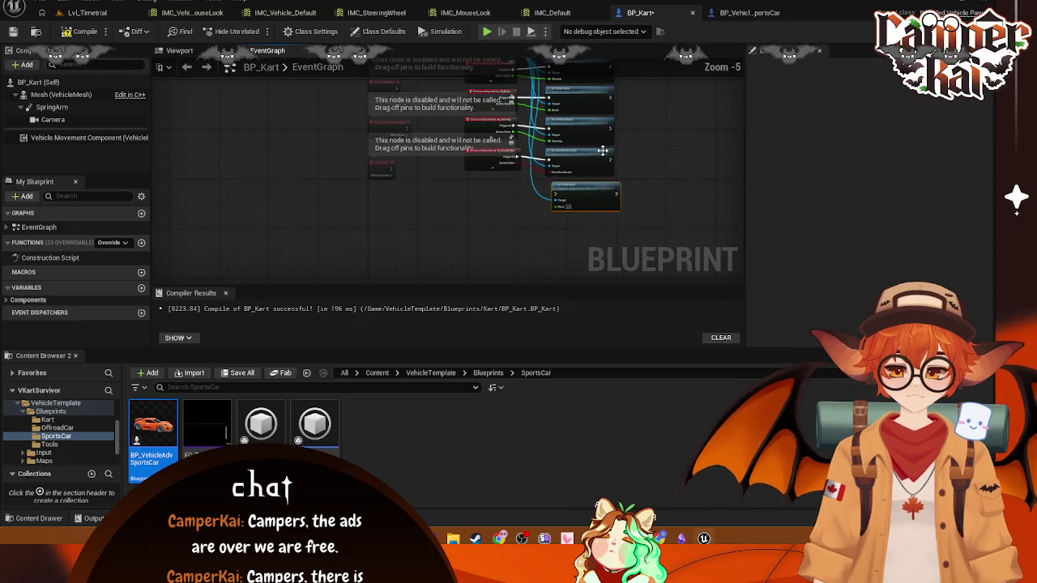
- Move the Vehicle Movement Component node down and wire Set Yaw Input and Set Roll Input from it
{"action": "scroll", "coordinate": [630, 160], "scroll_direction": "down", "scroll_amount": 1}
{"action": "mouse_move", "coordinate": [483, 117]}
{"action": "left_mouse_down"}
{"action": "mouse_move", "coordinate": [486, 256]}
{"action": "mouse_move", "coordinate": [462, 255]}
{"action": "mouse_move", "coordinate": [468, 225]}
{"action": "left_mouse_up"}
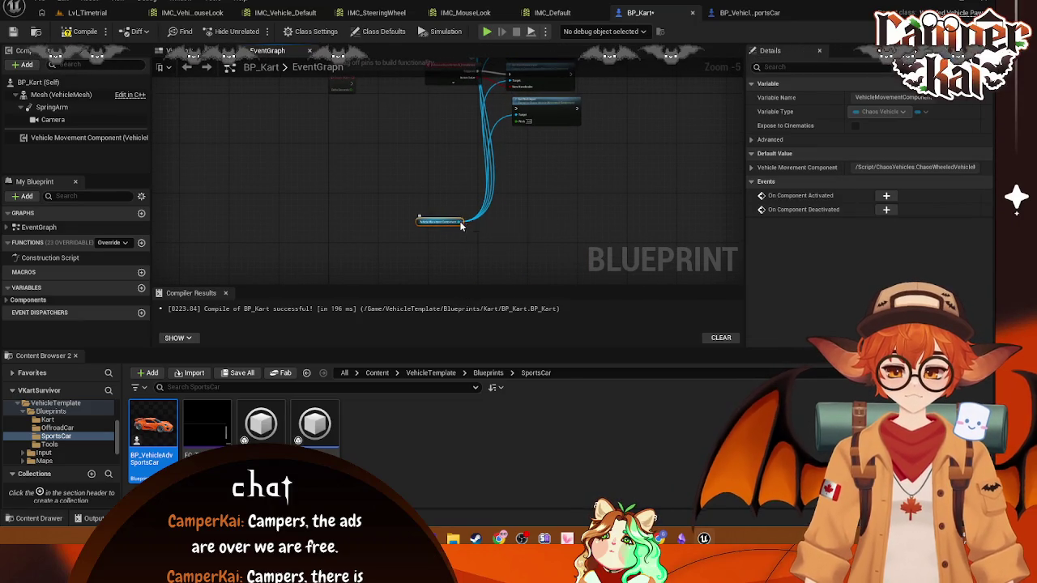
{"action": "left_click_drag", "start_coordinate": [522, 160], "coordinate": [520, 162]}
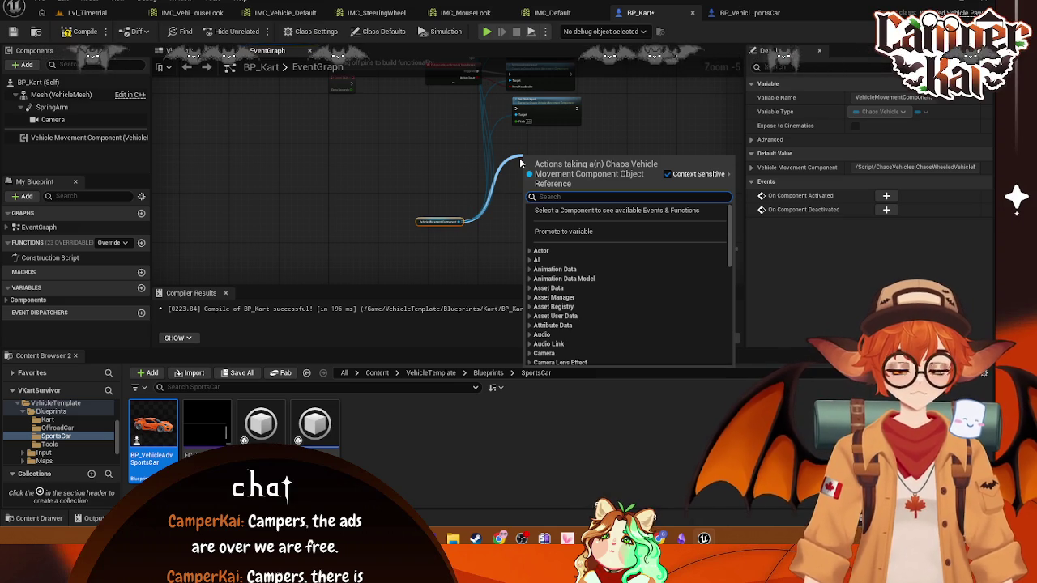
{"action": "type", "text": "yaw"}
{"action": "key", "text": "Return"}
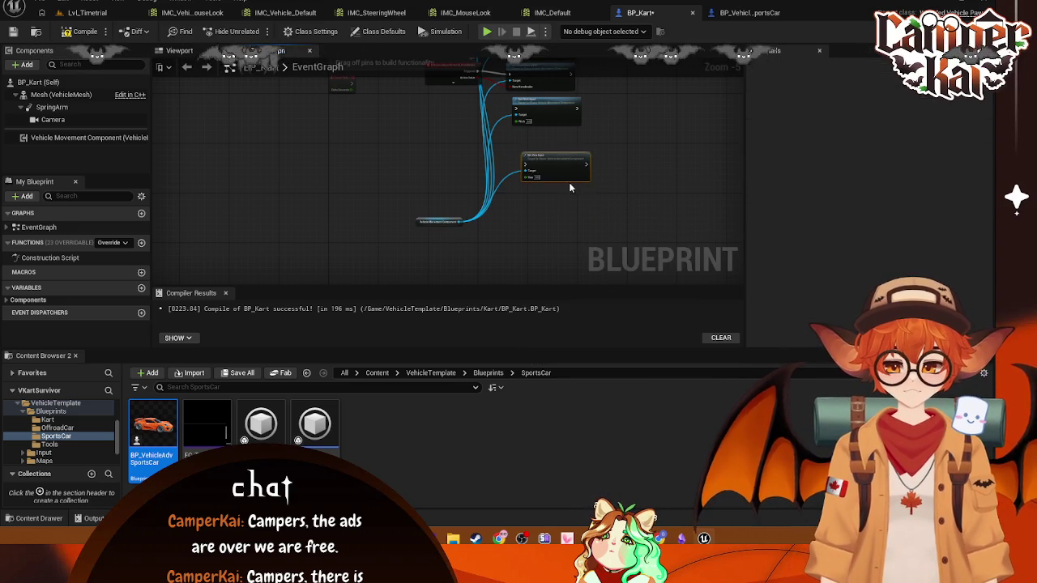
{"action": "left_click_drag", "start_coordinate": [547, 154], "coordinate": [537, 140]}
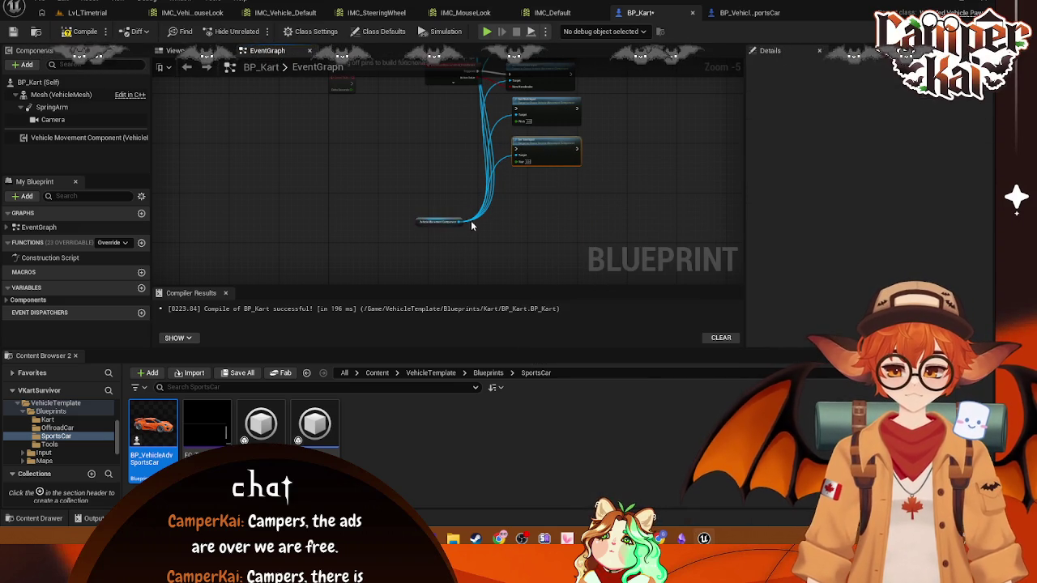
{"action": "mouse_move", "coordinate": [458, 221]}
{"action": "left_mouse_down"}
{"action": "mouse_move", "coordinate": [514, 198]}
{"action": "mouse_move", "coordinate": [515, 181]}
{"action": "left_mouse_up"}
{"action": "type", "text": "ro"}
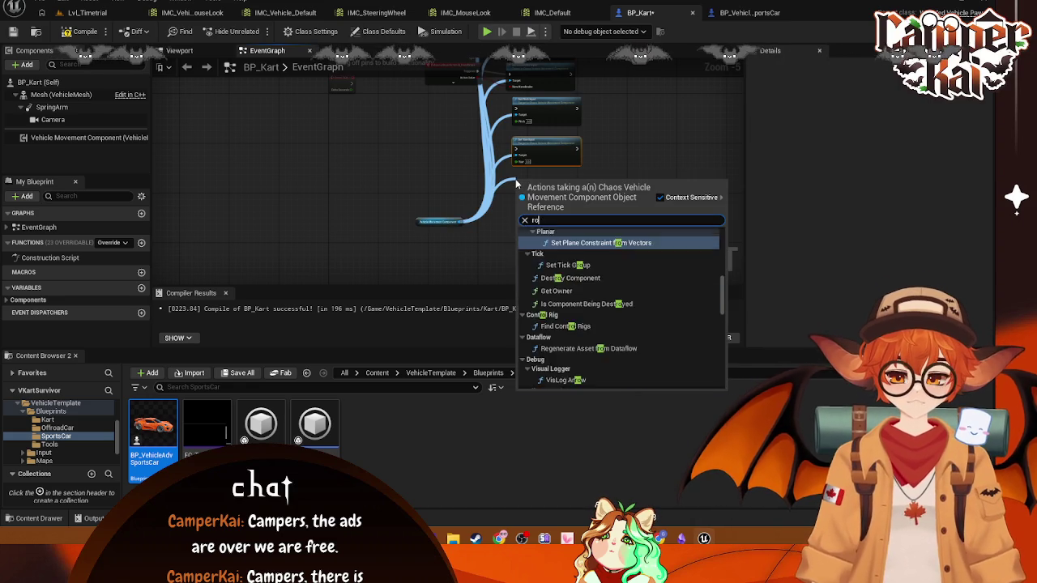
{"action": "type", "text": "ll"}
{"action": "key", "text": "Return"}
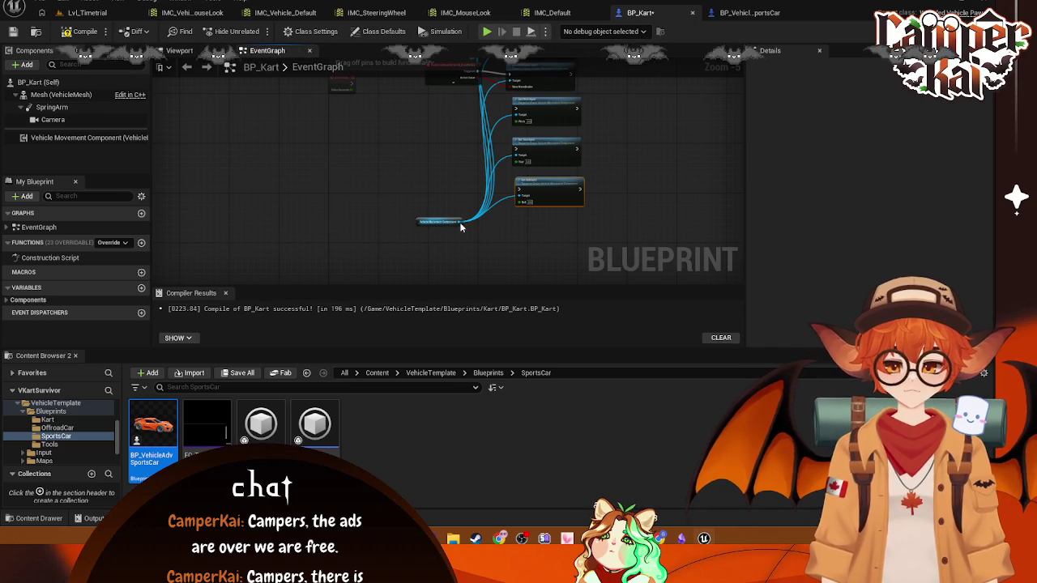
- Add Set Change Up Input and a second 'change' setter node wired from the component
{"action": "left_click_drag", "start_coordinate": [460, 225], "coordinate": [528, 229]}
{"action": "type", "text": "change"}
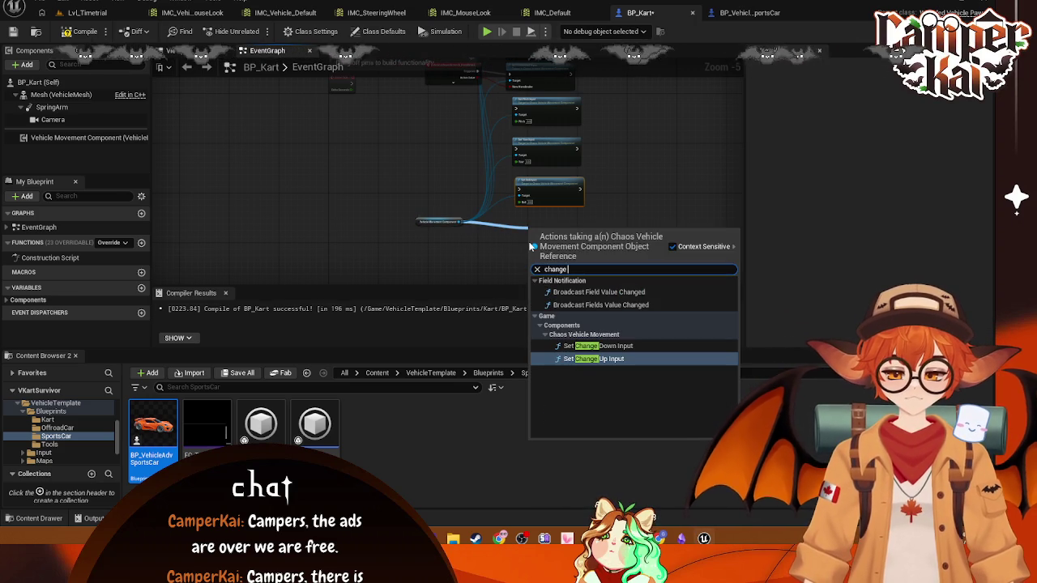
{"action": "left_click", "coordinate": [614, 359]}
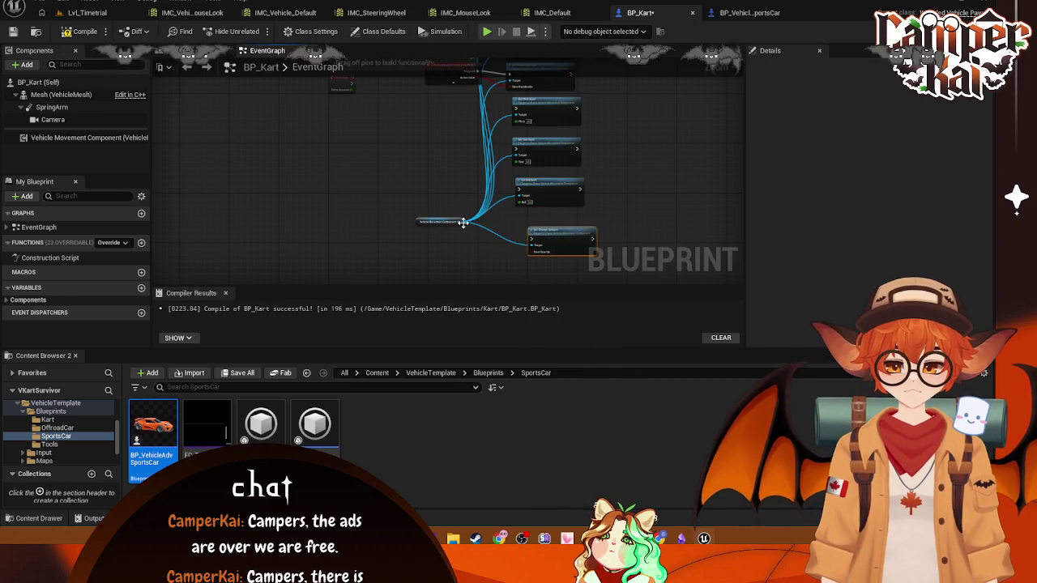
{"action": "mouse_move", "coordinate": [463, 223]}
{"action": "left_mouse_down"}
{"action": "mouse_move", "coordinate": [484, 229]}
{"action": "mouse_move", "coordinate": [506, 267]}
{"action": "left_mouse_up"}
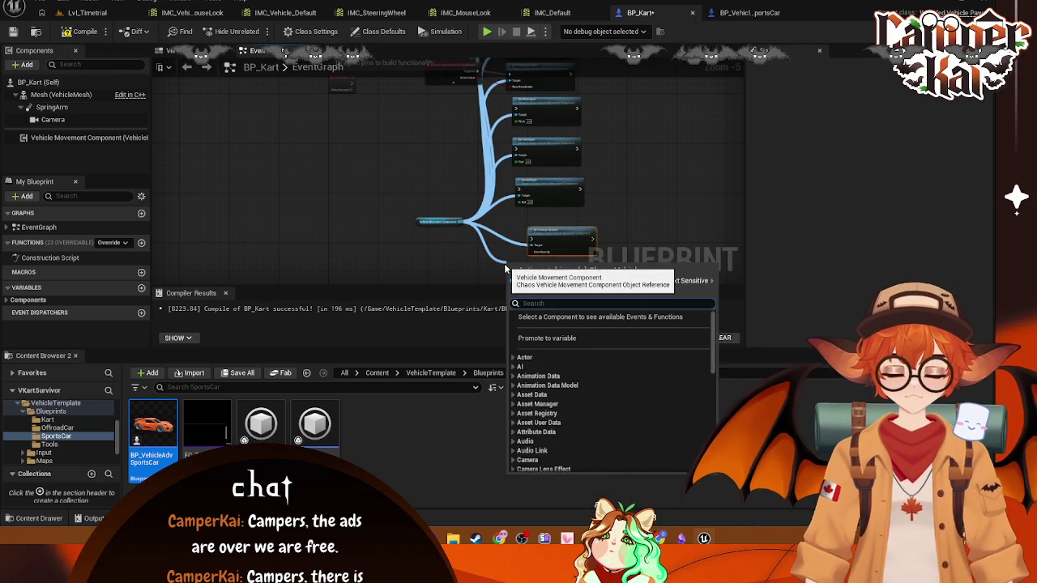
{"action": "type", "text": "change"}
{"action": "left_click", "coordinate": [559, 381]}
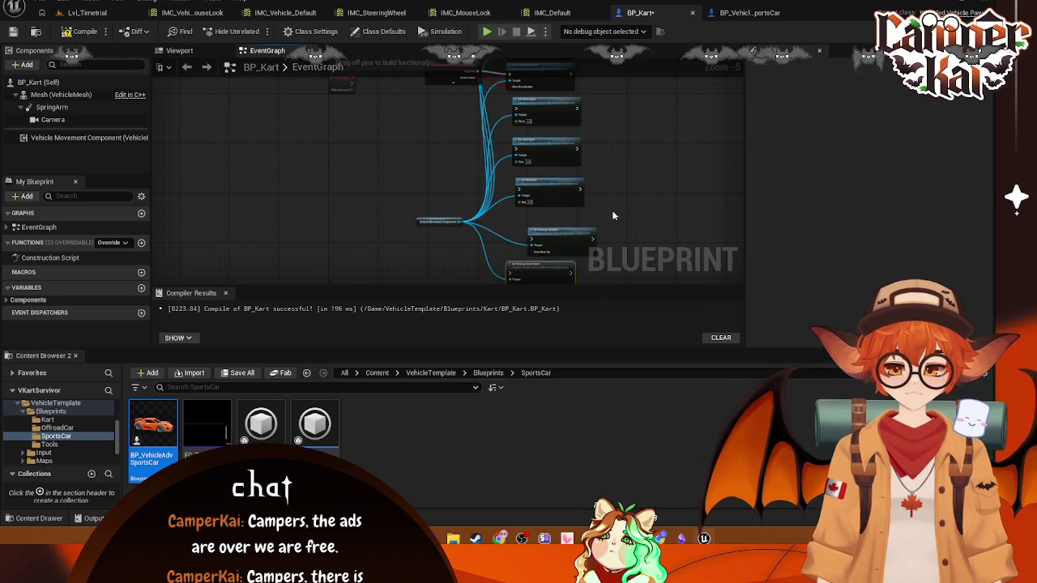
{"action": "scroll", "coordinate": [613, 215], "scroll_direction": "down", "scroll_amount": 5}
{"action": "scroll", "coordinate": [609, 210], "scroll_direction": "up", "scroll_amount": 2}
- Zoom out the graph and browse the Content Browser to the Input > Actions folder
{"action": "scroll", "coordinate": [611, 209], "scroll_direction": "down", "scroll_amount": 2}
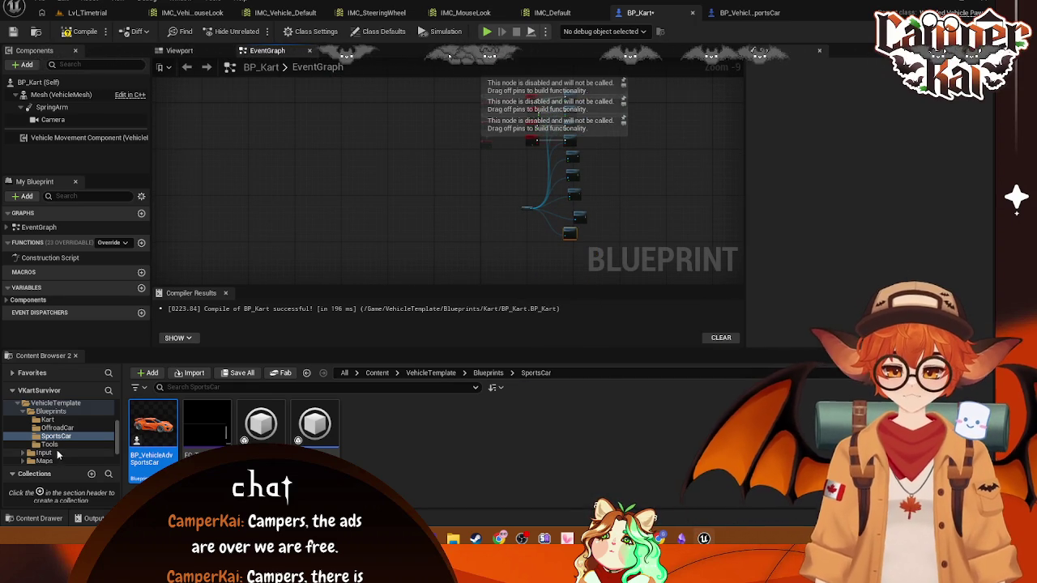
{"action": "scroll", "coordinate": [57, 438], "scroll_direction": "down", "scroll_amount": 2}
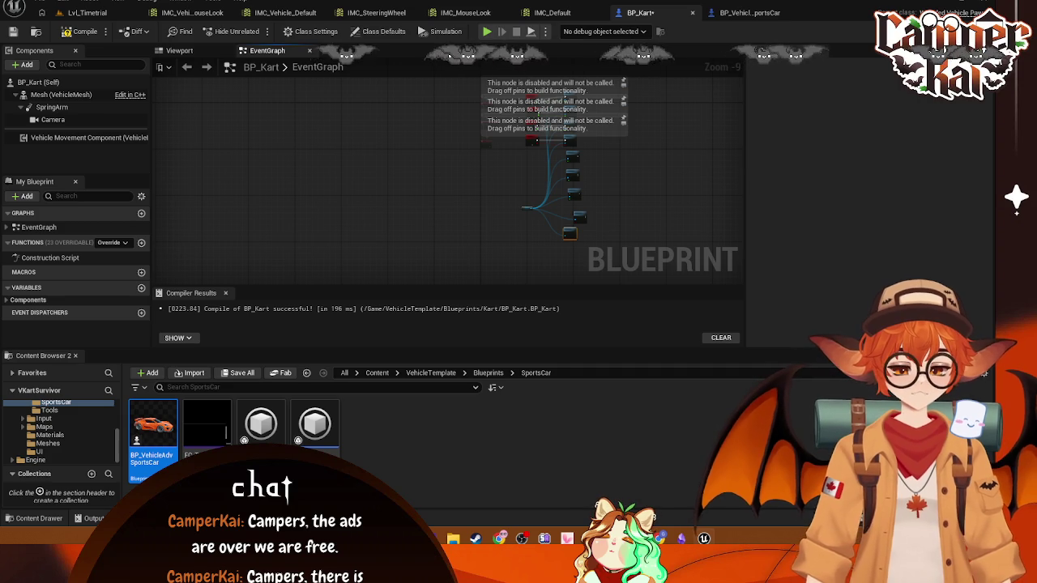
{"action": "left_click", "coordinate": [63, 442]}
{"action": "left_click", "coordinate": [41, 451]}
{"action": "left_click", "coordinate": [44, 419]}
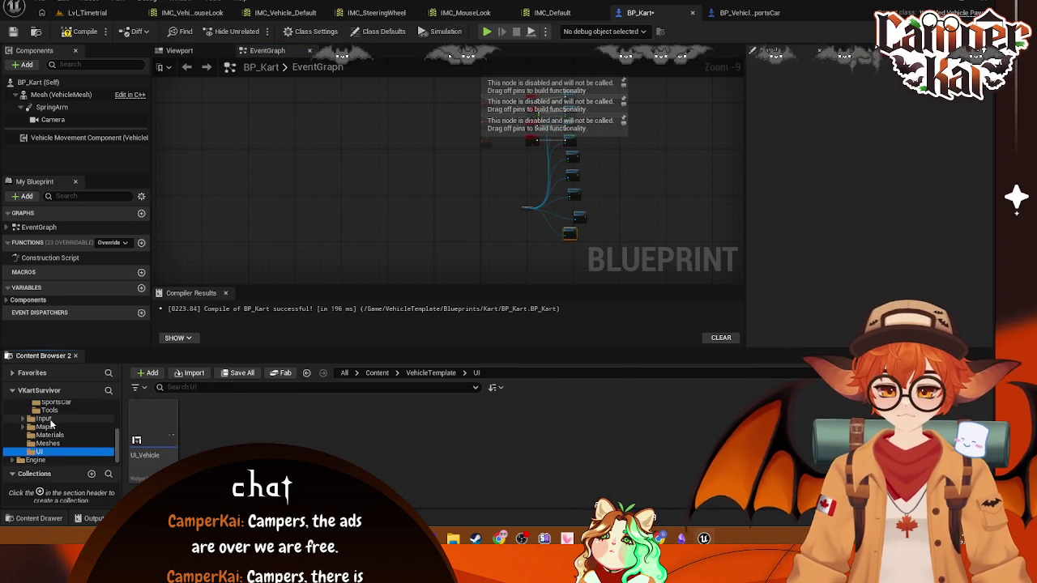
{"action": "double_click", "coordinate": [154, 425]}
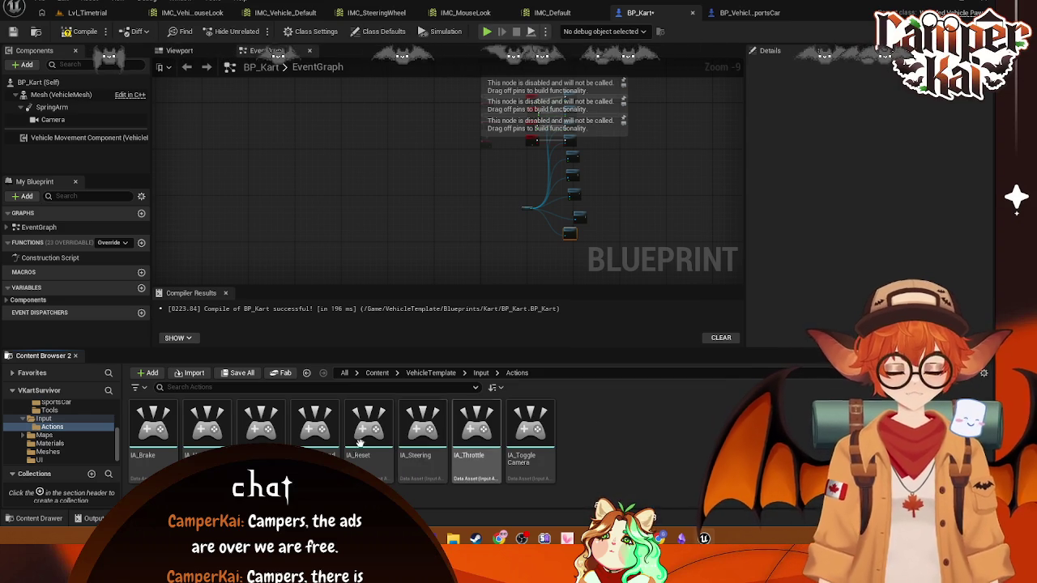
{"action": "scroll", "coordinate": [567, 198], "scroll_direction": "up", "scroll_amount": 5}
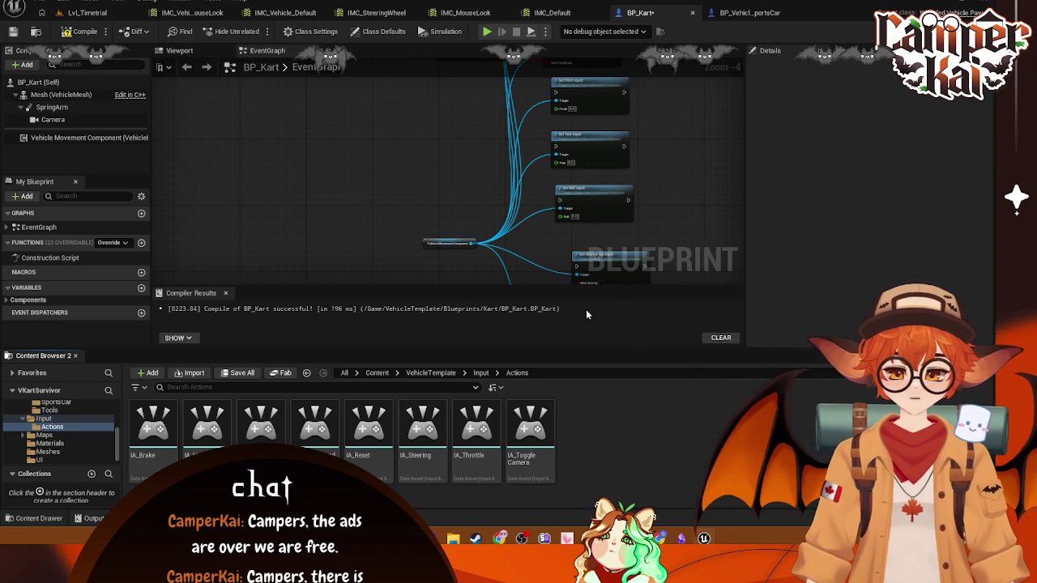
- Create a new Input Action asset named IA_Pitch
{"action": "right_click", "coordinate": [580, 427]}
{"action": "mouse_move", "coordinate": [632, 386]}
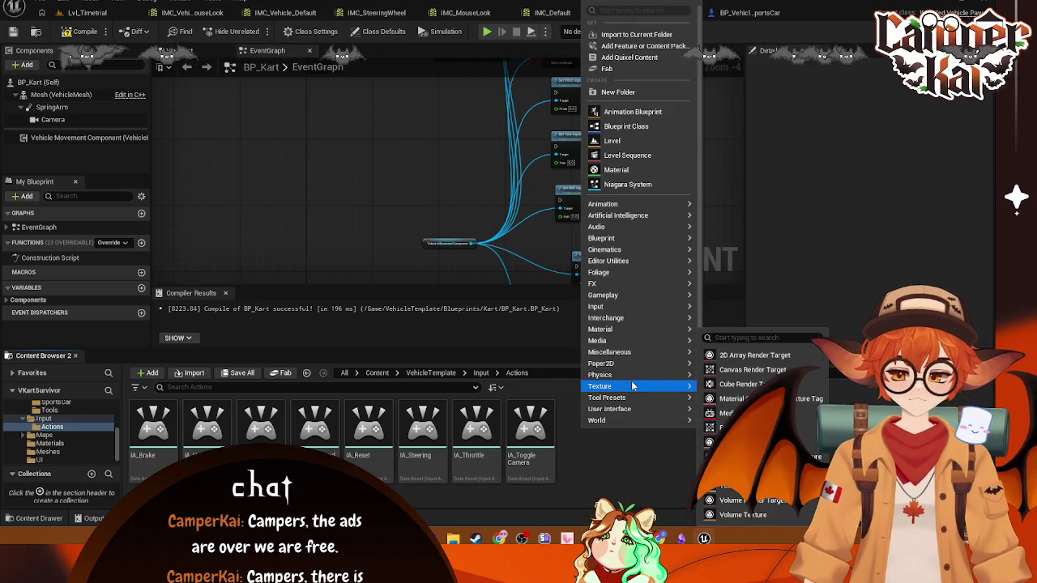
{"action": "mouse_move", "coordinate": [616, 306]}
{"action": "left_click", "coordinate": [739, 342]}
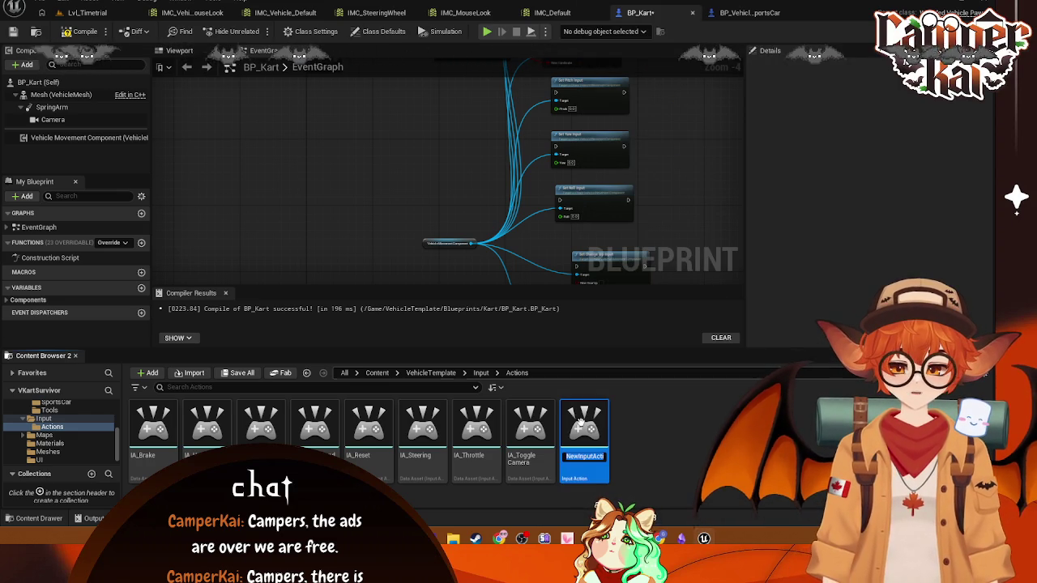
{"action": "type", "text": "IA_Ve"}
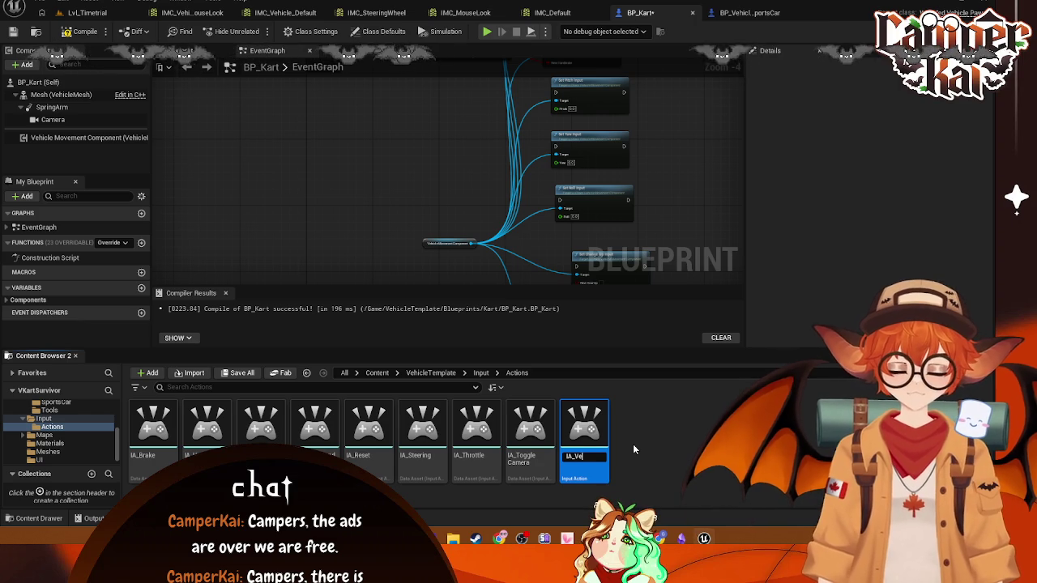
{"action": "type", "text": "hiclePitch"}
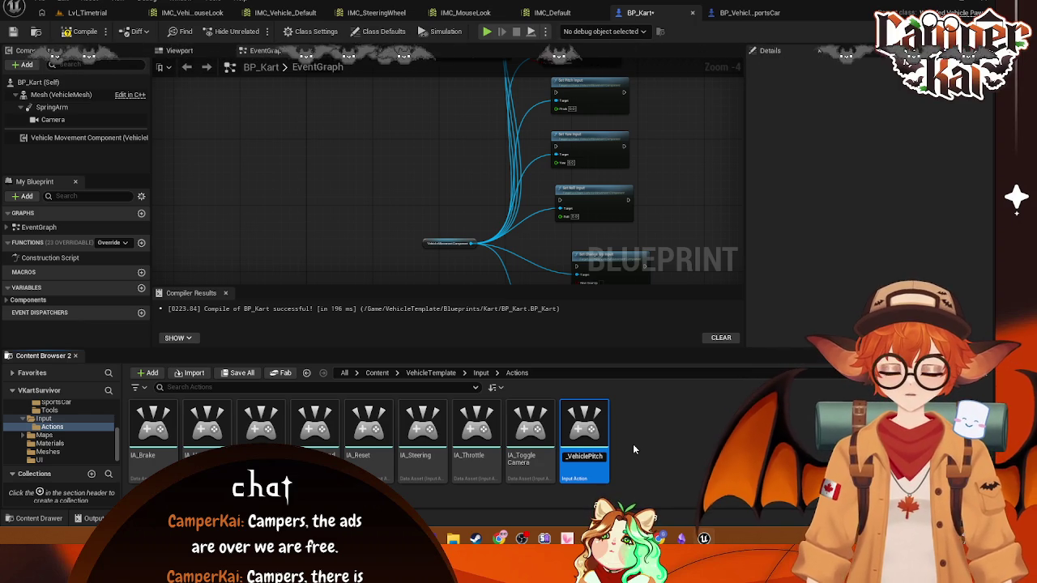
{"action": "key", "text": "BackSpace"}
{"action": "key", "text": "BackSpace"}
{"action": "key", "text": "BackSpace"}
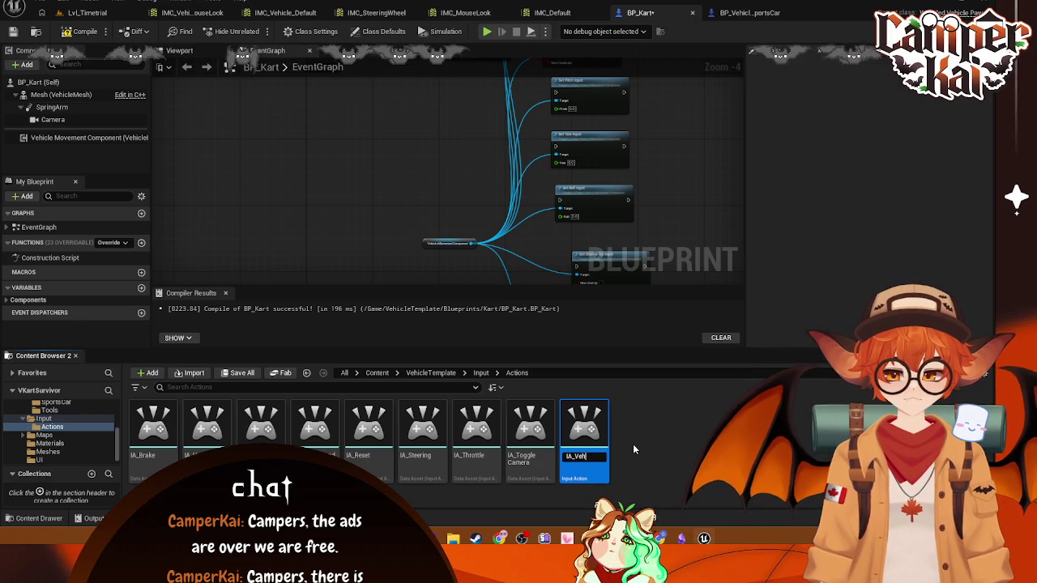
{"action": "type", "text": "Pitch"}
{"action": "key", "text": "Return"}
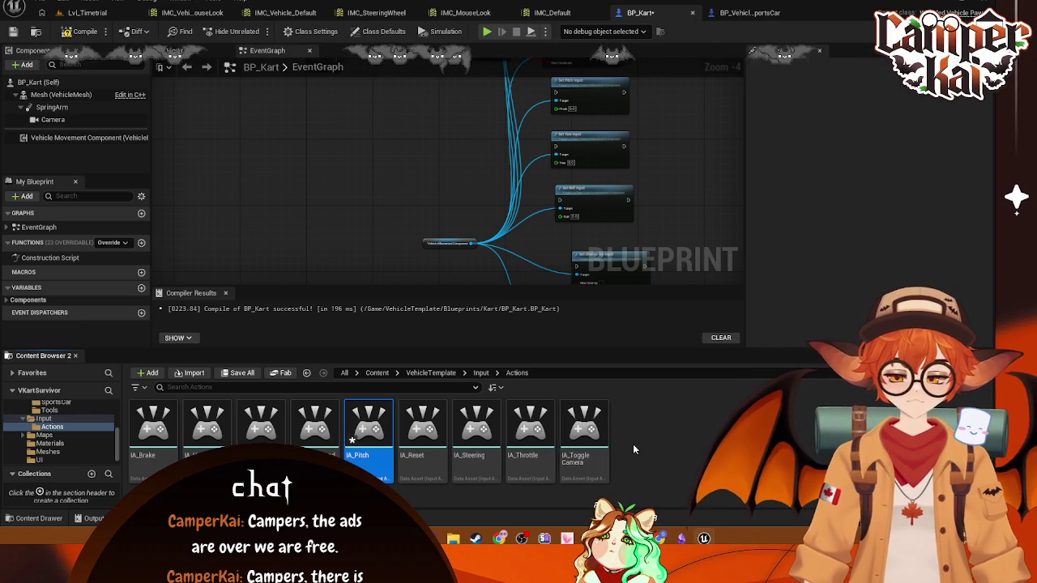
- Create two more Input Actions, typing 'Yay' for one and naming the other IA_Roll
{"action": "right_click", "coordinate": [633, 444]}
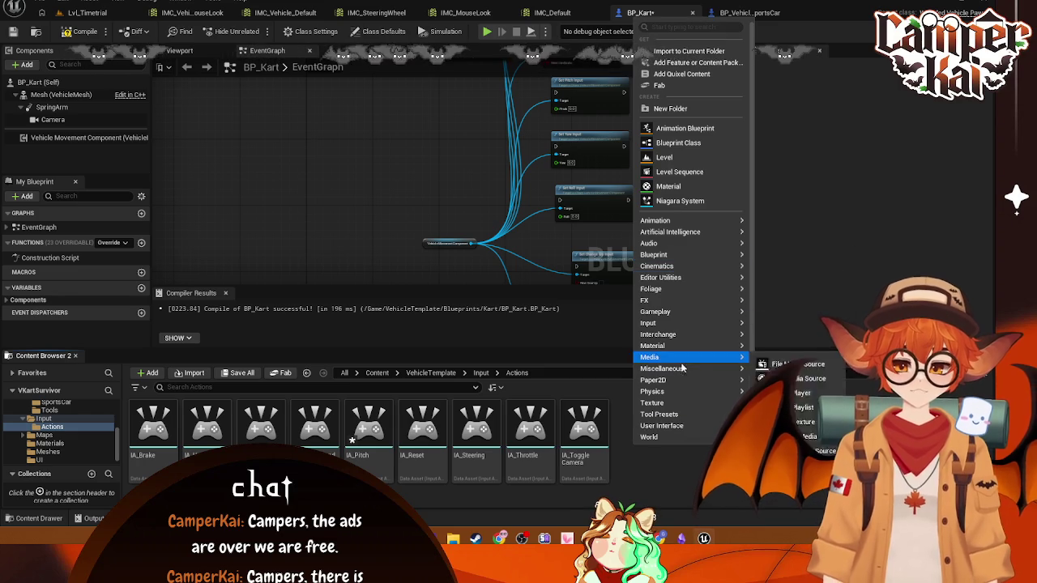
{"action": "mouse_move", "coordinate": [705, 325]}
{"action": "left_click", "coordinate": [790, 359]}
{"action": "type", "text": "IA_"}
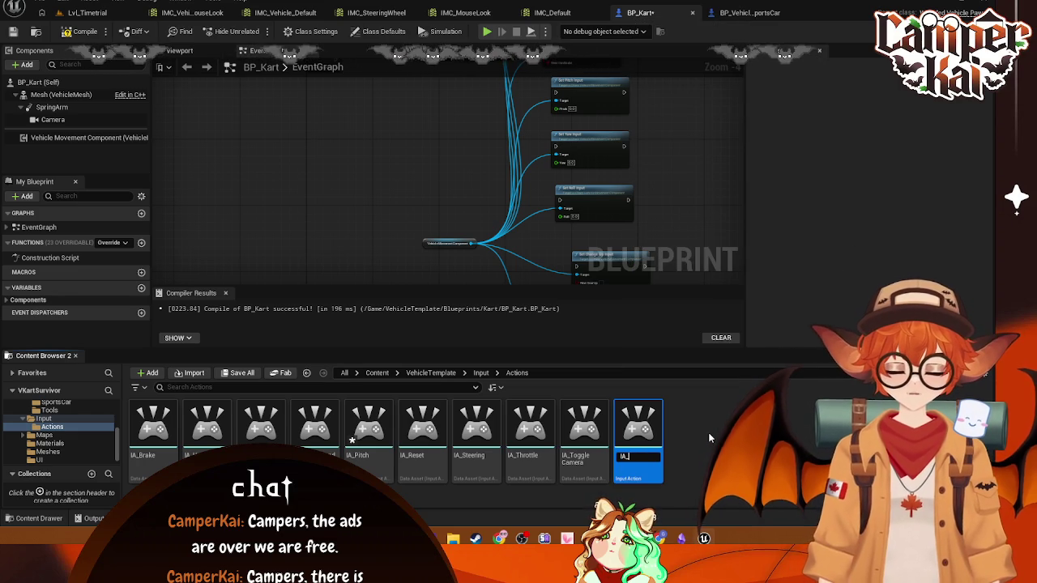
{"action": "type", "text": "Y"}
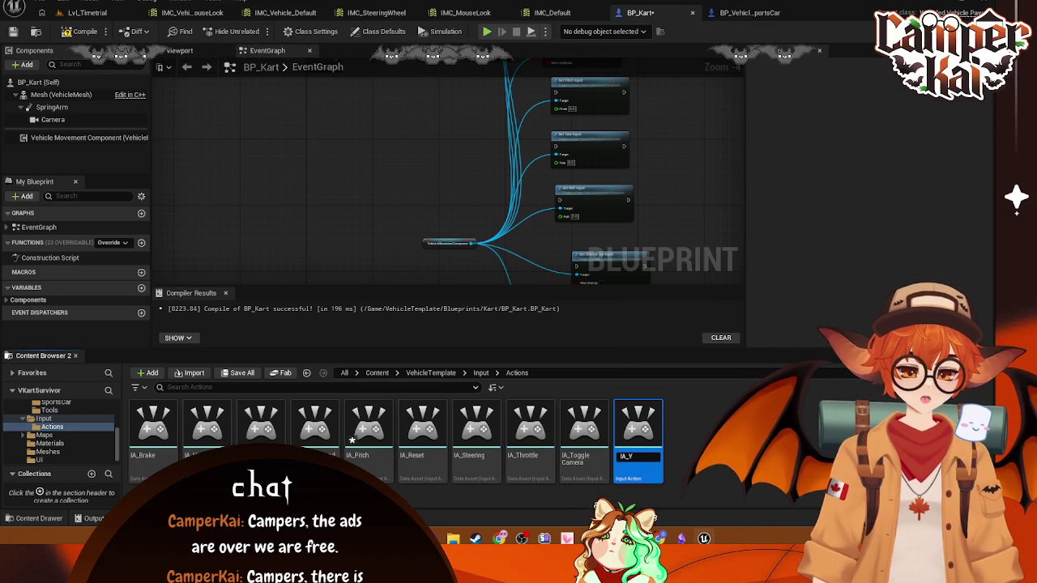
{"action": "type", "text": "ay"}
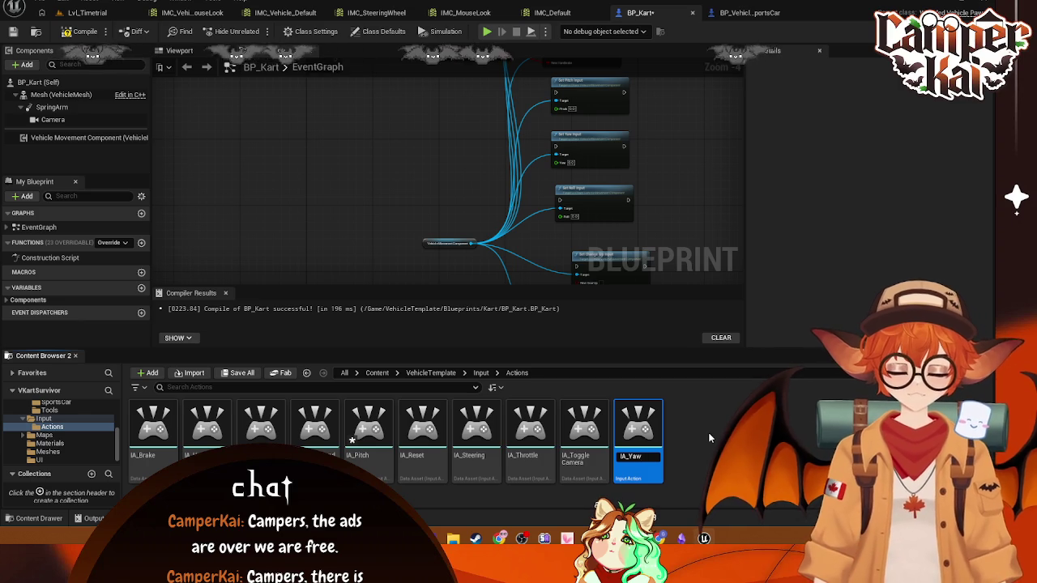
{"action": "right_click", "coordinate": [709, 438]}
{"action": "mouse_move", "coordinate": [736, 327]}
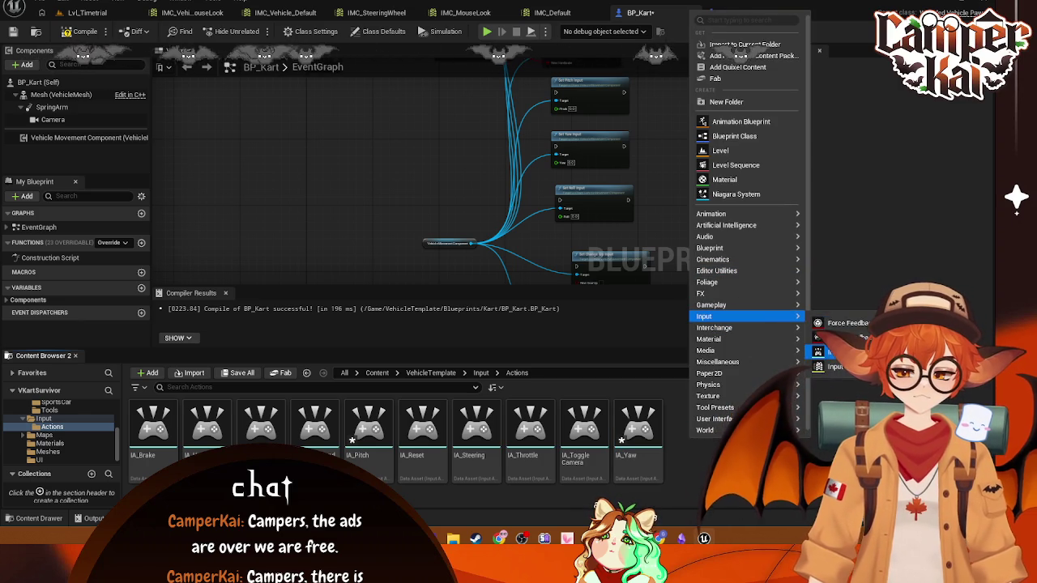
{"action": "left_click", "coordinate": [834, 352]}
{"action": "type", "text": "IA_"}
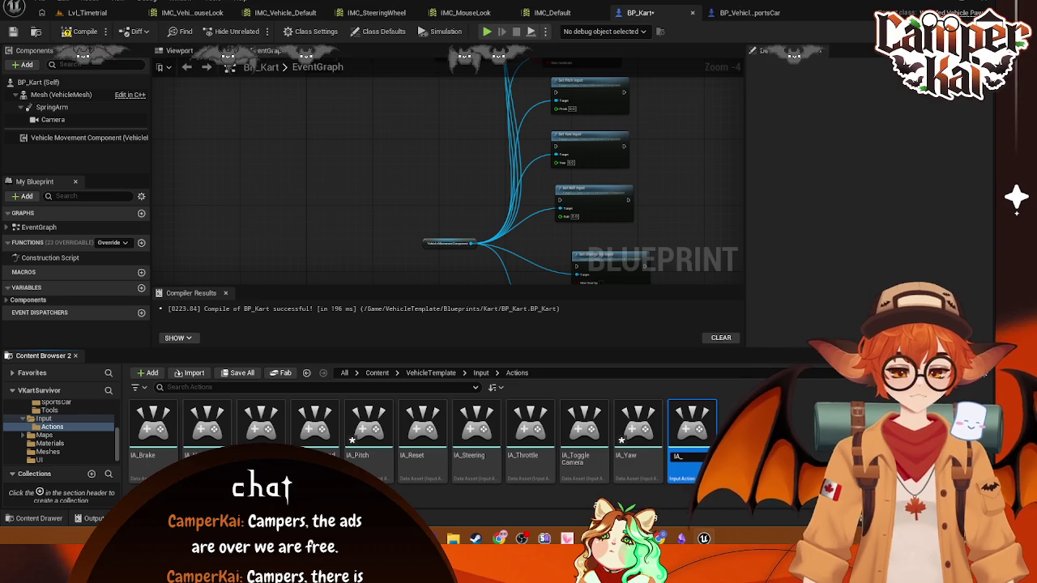
{"action": "type", "text": "Roll"}
{"action": "key", "text": "Return"}
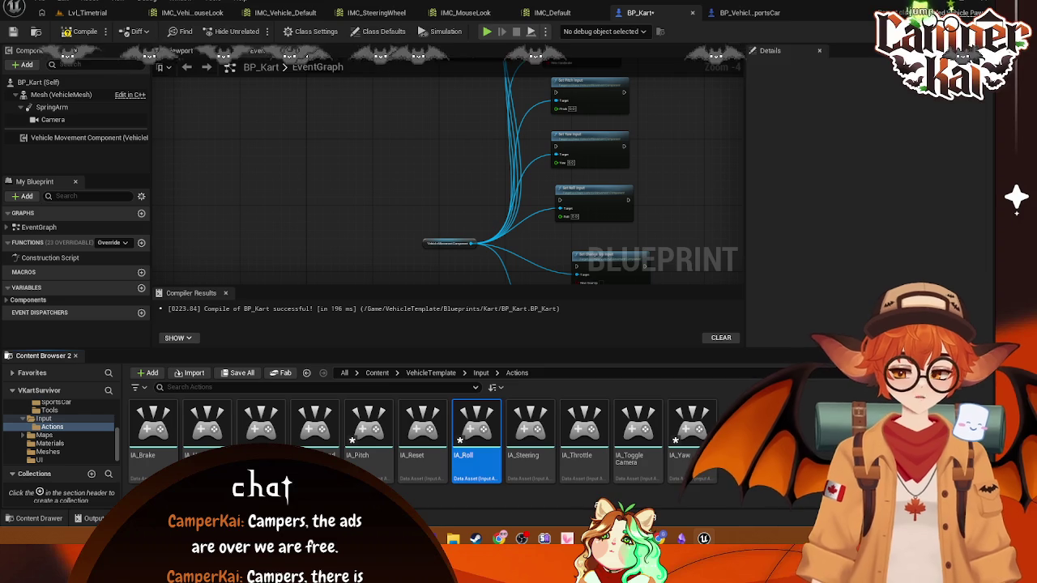
- Create two further Input Actions, dismiss the extra creation menu, and select IA_Brake
{"action": "right_click", "coordinate": [762, 438]}
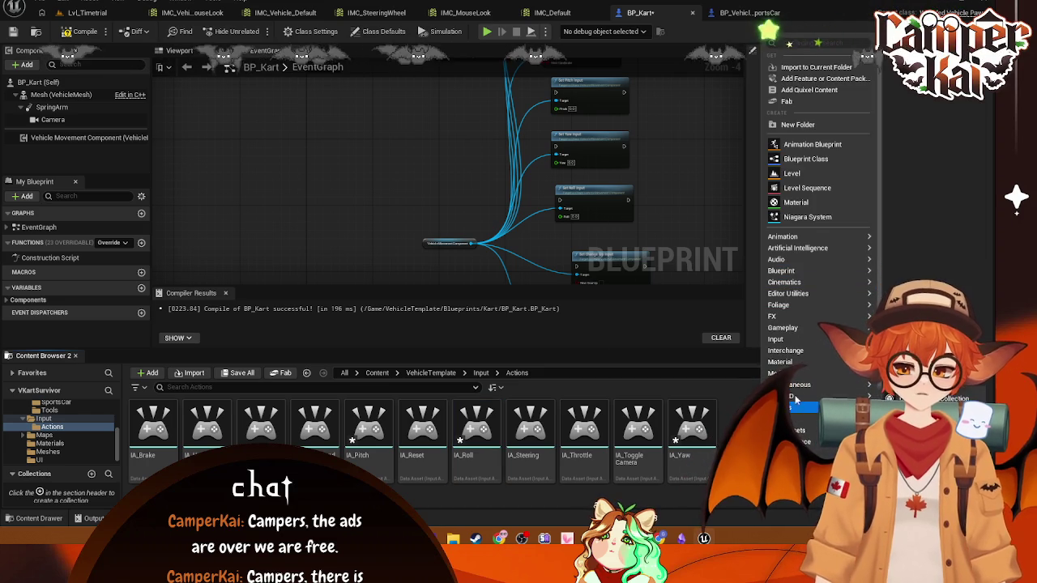
{"action": "mouse_move", "coordinate": [778, 340]}
{"action": "left_click", "coordinate": [899, 377]}
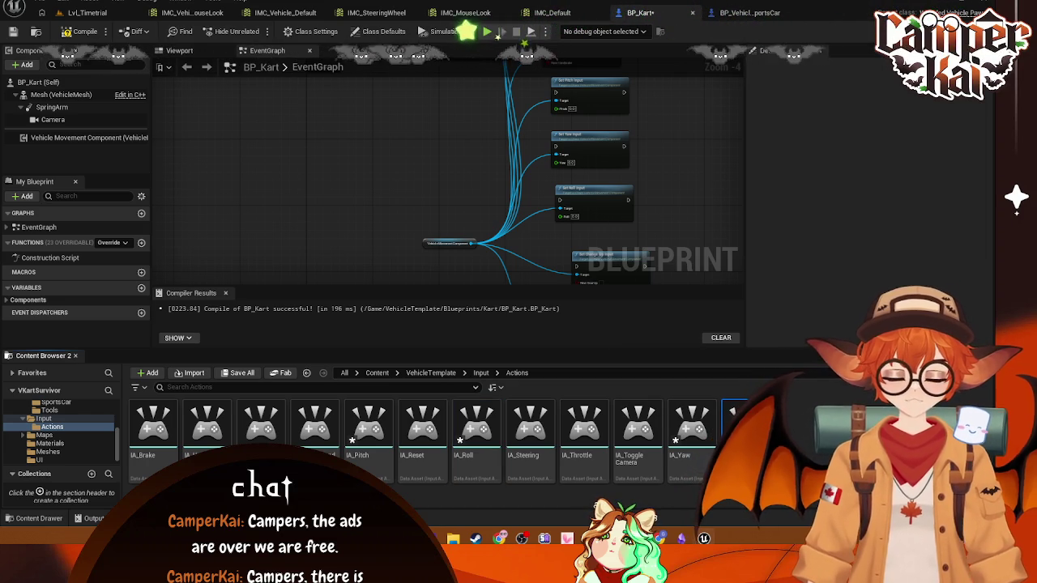
{"action": "key", "text": "Return"}
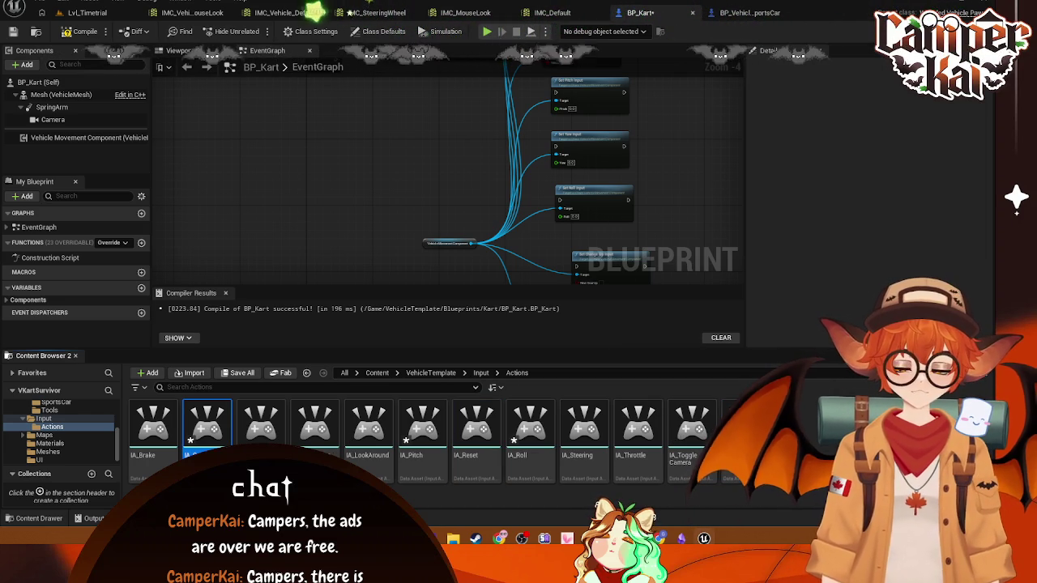
{"action": "right_click", "coordinate": [798, 425]}
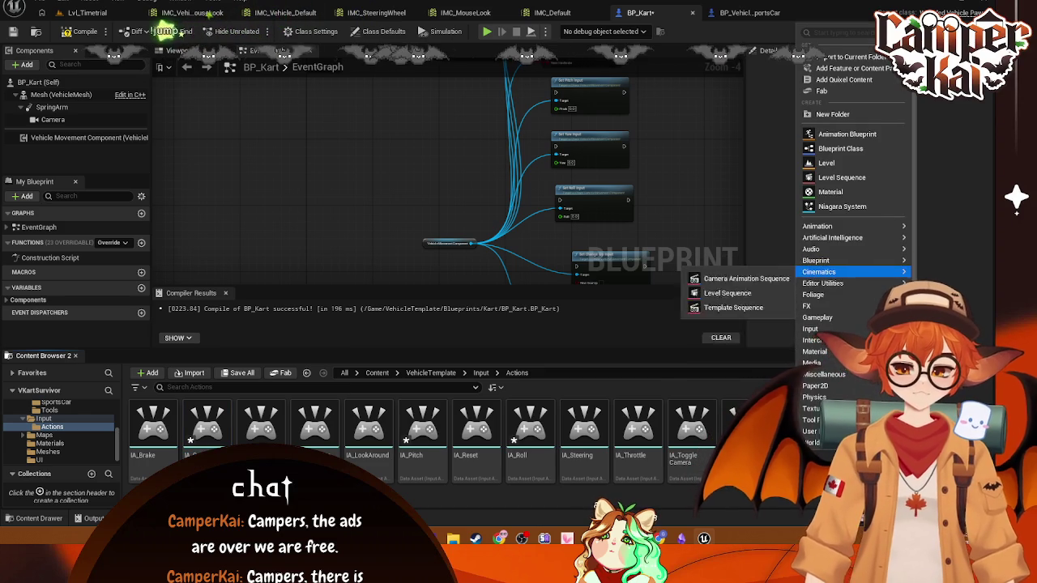
{"action": "mouse_move", "coordinate": [810, 329]}
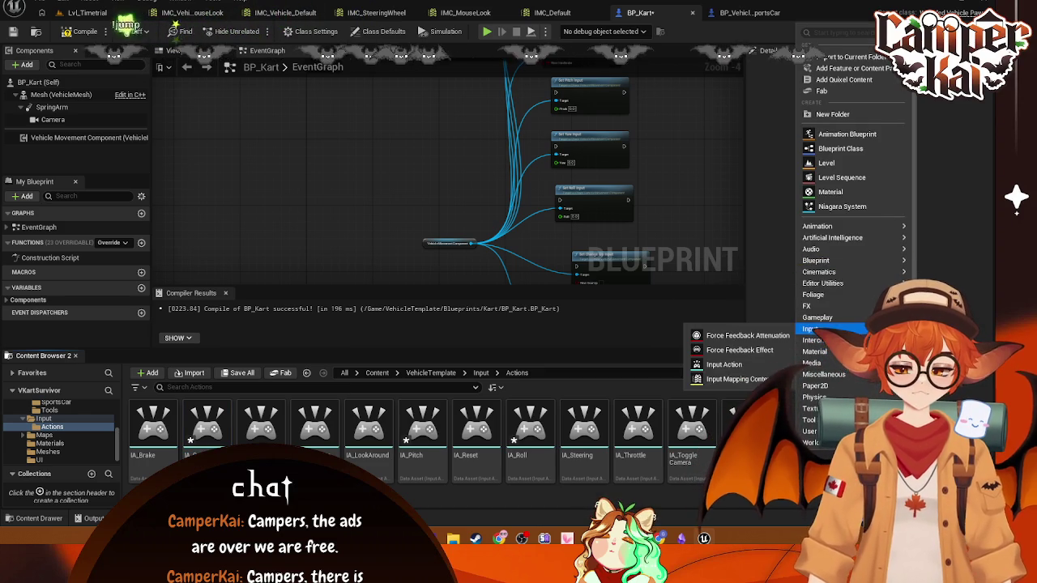
{"action": "left_click", "coordinate": [723, 365]}
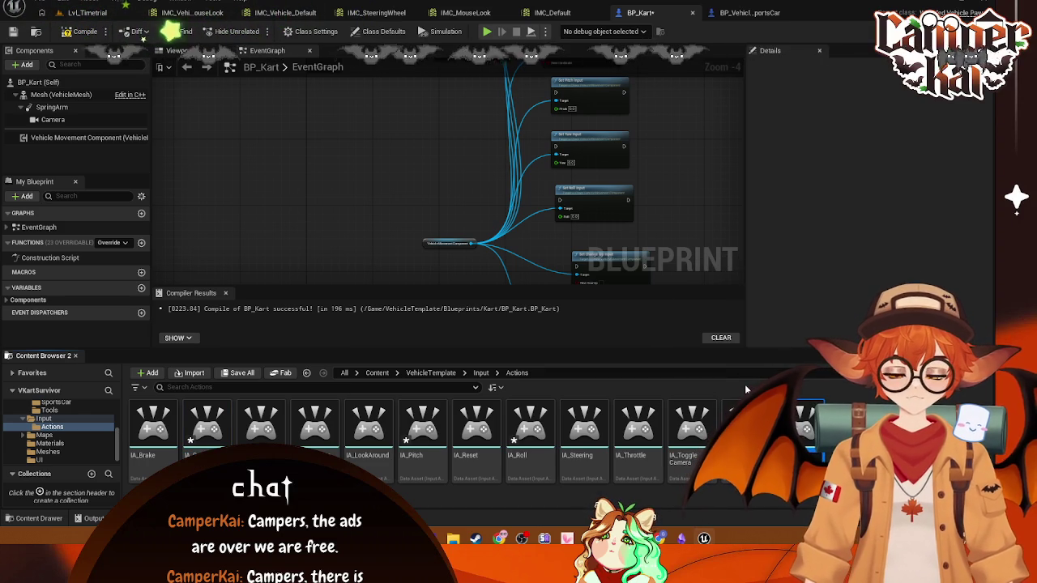
{"action": "key", "text": "Return"}
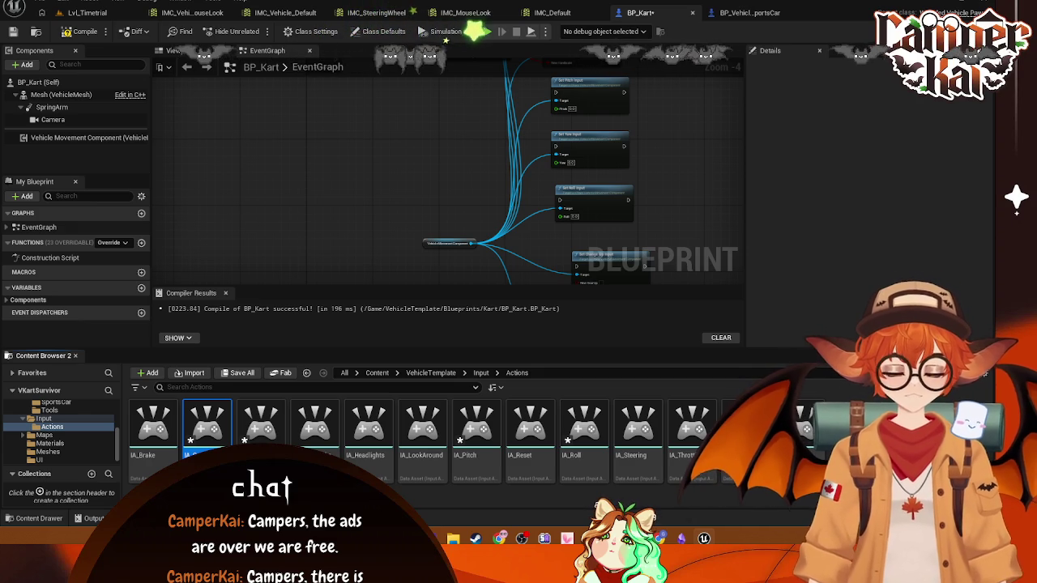
{"action": "right_click", "coordinate": [847, 429]}
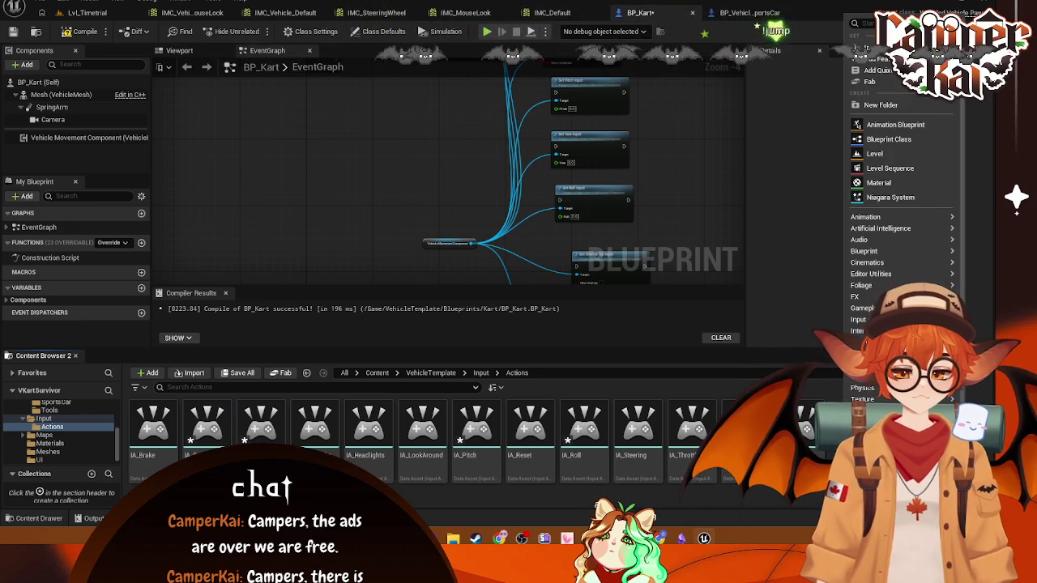
{"action": "key", "text": "Escape"}
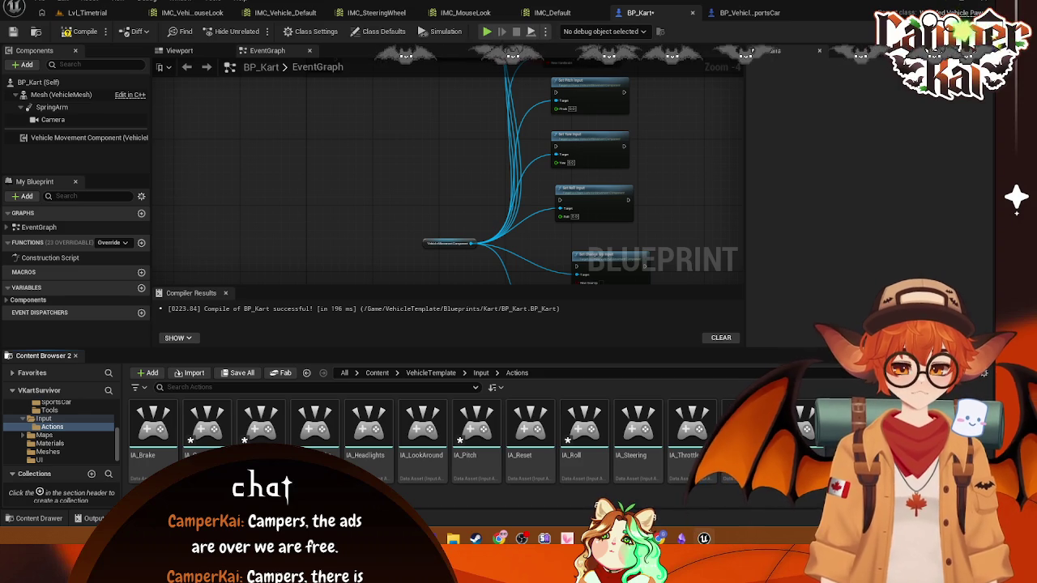
{"action": "left_click", "coordinate": [160, 436]}
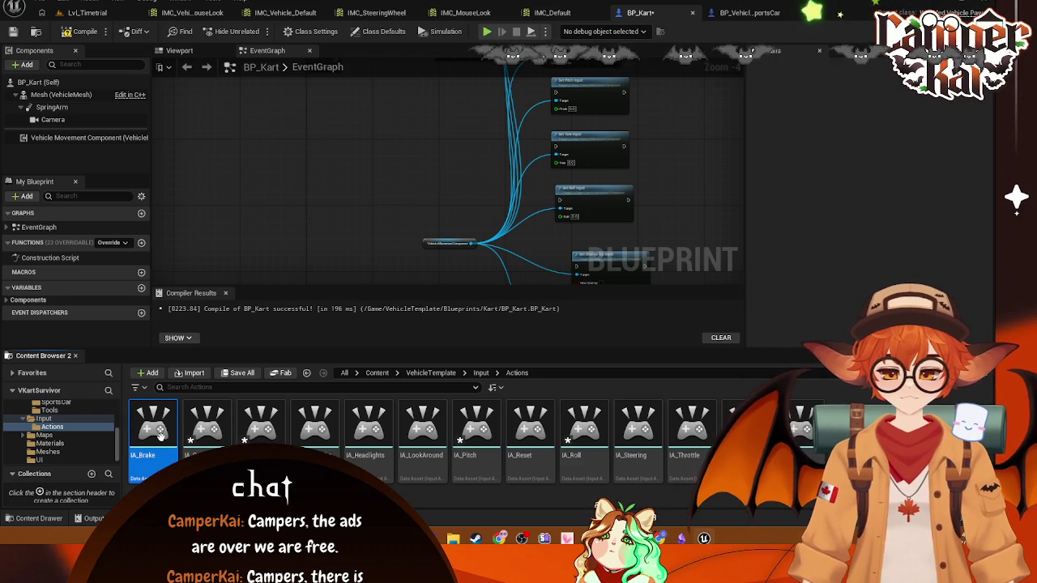
- Open IA_Handbrake to inspect its triggers, then close it
{"action": "double_click", "coordinate": [314, 427]}
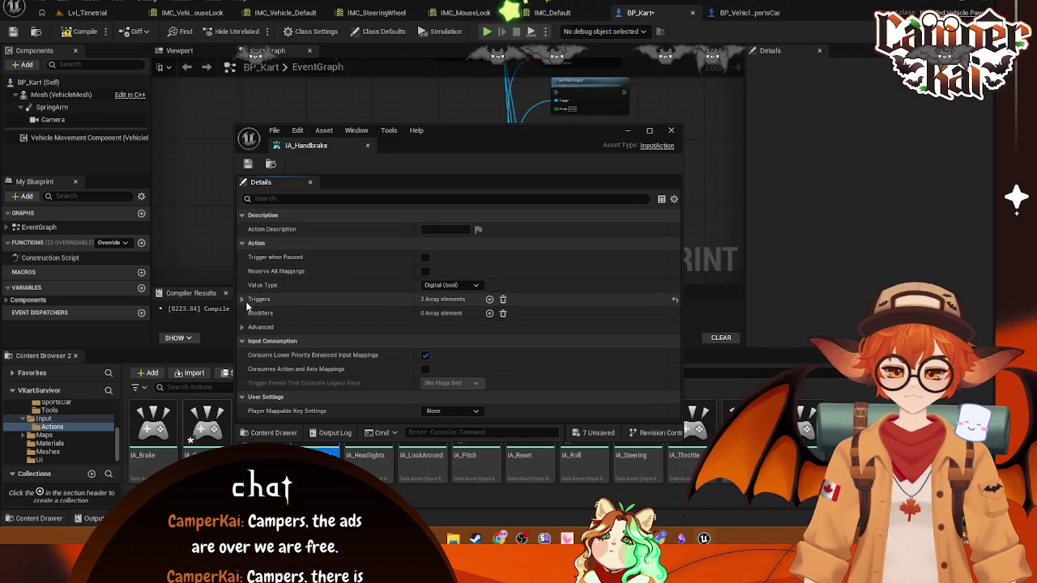
{"action": "left_click", "coordinate": [242, 299]}
{"action": "left_click", "coordinate": [241, 299]}
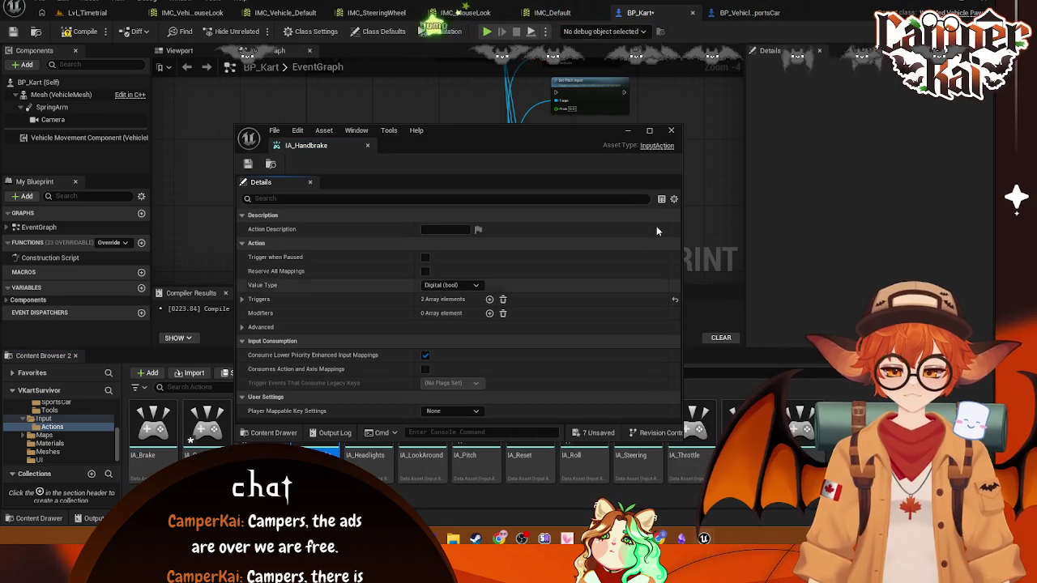
{"action": "left_click", "coordinate": [671, 130]}
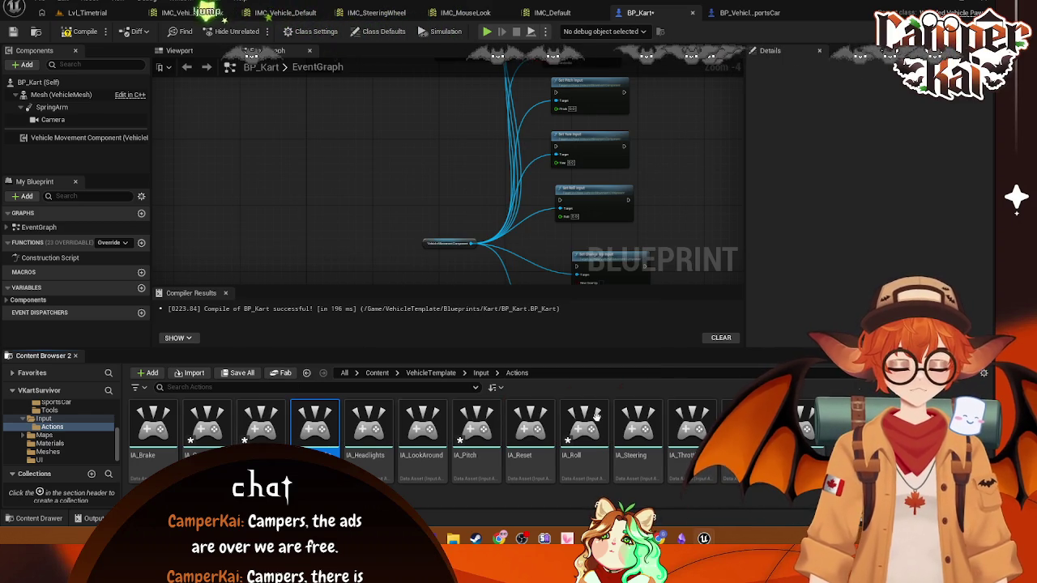
- Give IA_GearUp a Pressed trigger, then open IA_Brake
{"action": "double_click", "coordinate": [256, 431]}
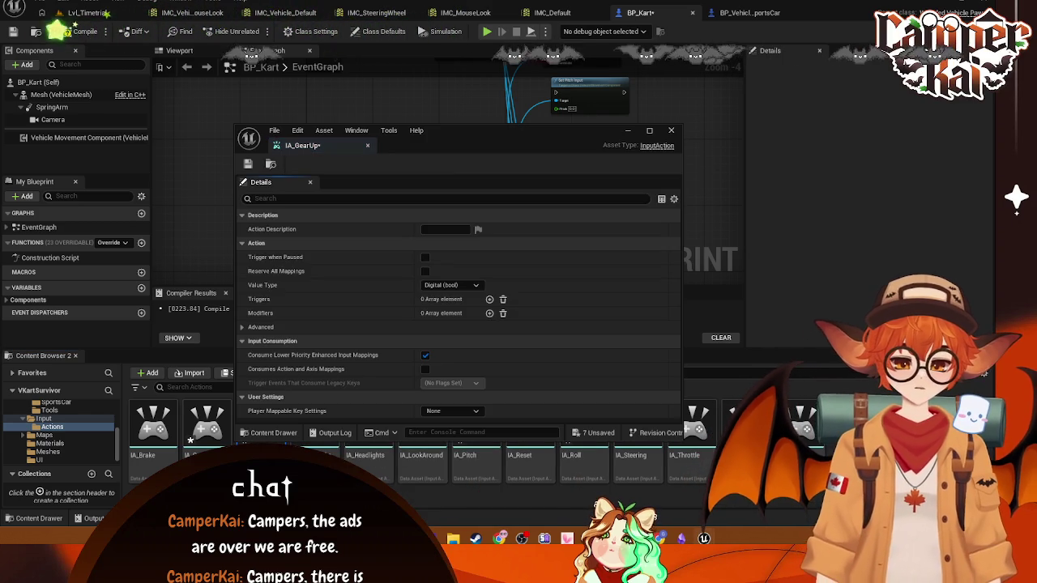
{"action": "mouse_move", "coordinate": [487, 138]}
{"action": "left_mouse_down"}
{"action": "mouse_move", "coordinate": [486, 126]}
{"action": "mouse_move", "coordinate": [441, 102]}
{"action": "left_mouse_up"}
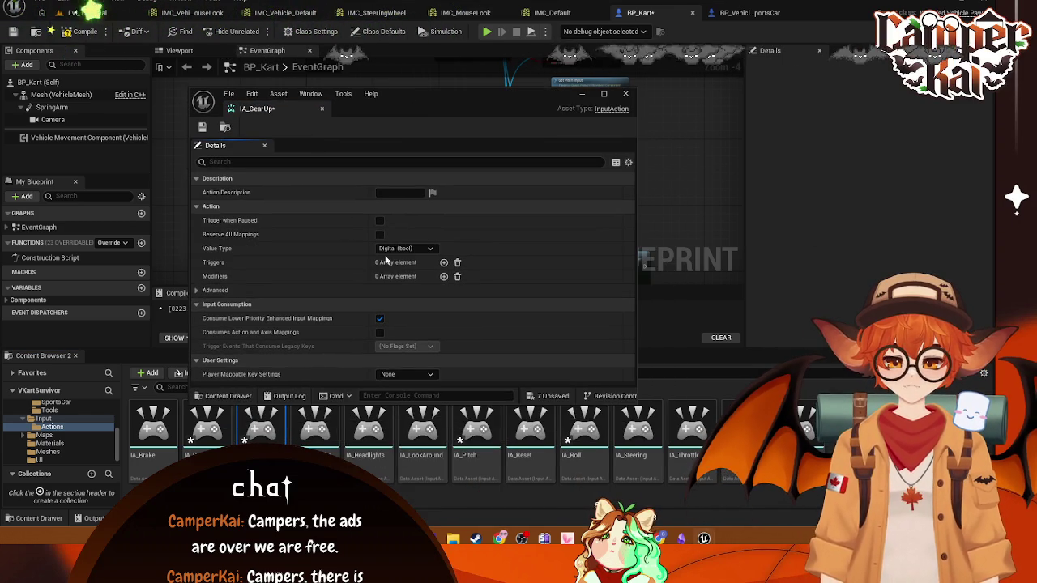
{"action": "left_click", "coordinate": [444, 264]}
{"action": "left_click", "coordinate": [470, 277]}
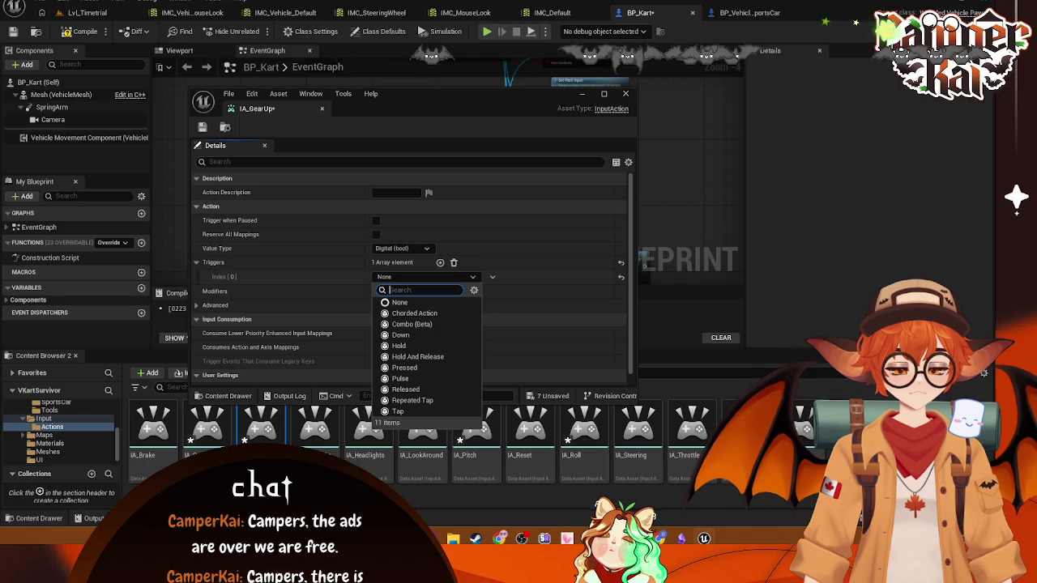
{"action": "left_click", "coordinate": [405, 368]}
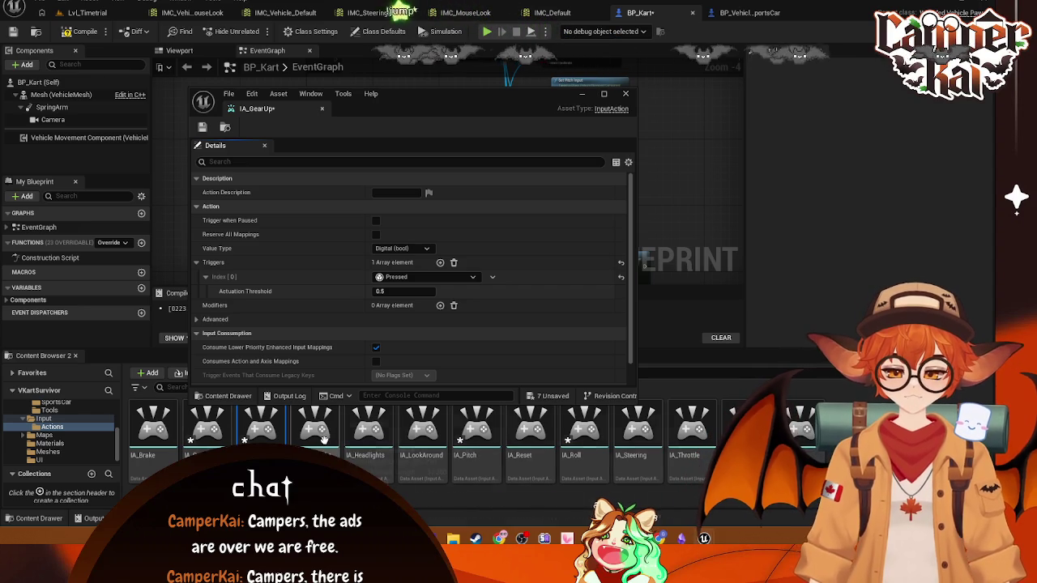
{"action": "double_click", "coordinate": [153, 429]}
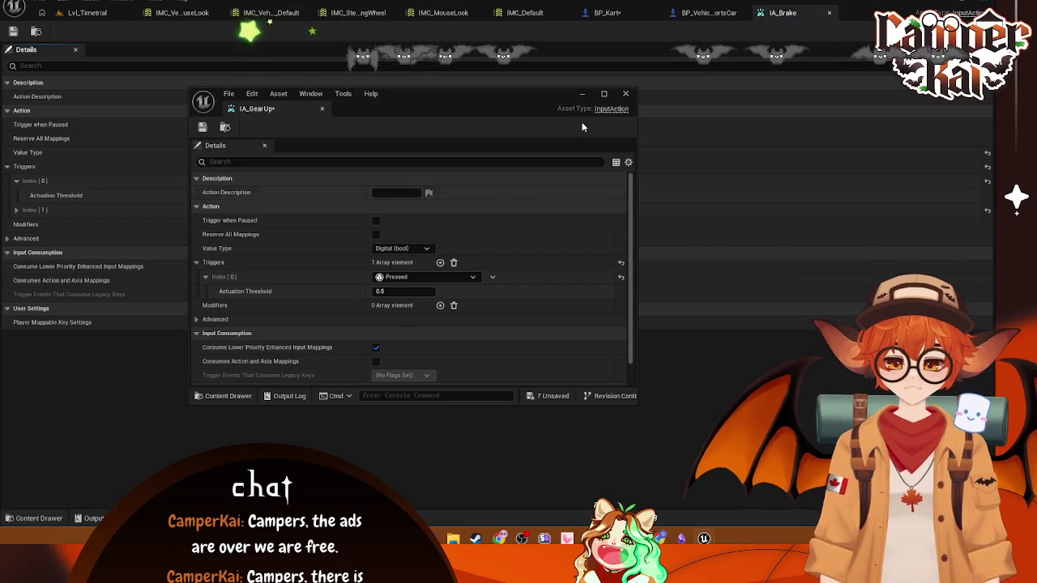
- Close the IA_Brake and IA_GearUp editors
{"action": "mouse_move", "coordinate": [498, 105]}
{"action": "left_mouse_down"}
{"action": "mouse_move", "coordinate": [752, 125]}
{"action": "mouse_move", "coordinate": [709, 277]}
{"action": "mouse_move", "coordinate": [678, 264]}
{"action": "mouse_move", "coordinate": [631, 187]}
{"action": "mouse_move", "coordinate": [627, 203]}
{"action": "mouse_move", "coordinate": [623, 138]}
{"action": "left_mouse_up"}
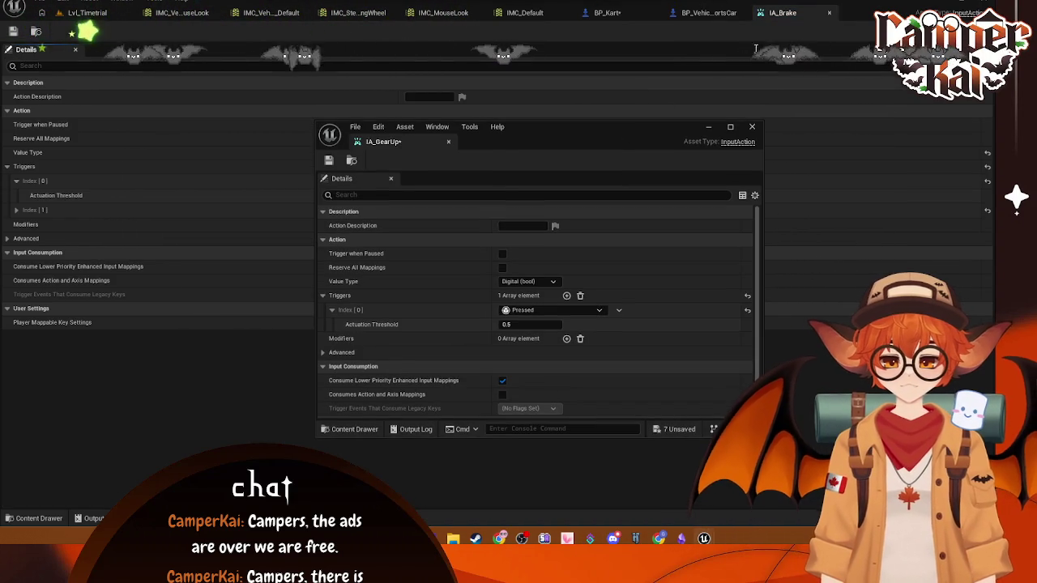
{"action": "left_click", "coordinate": [829, 12]}
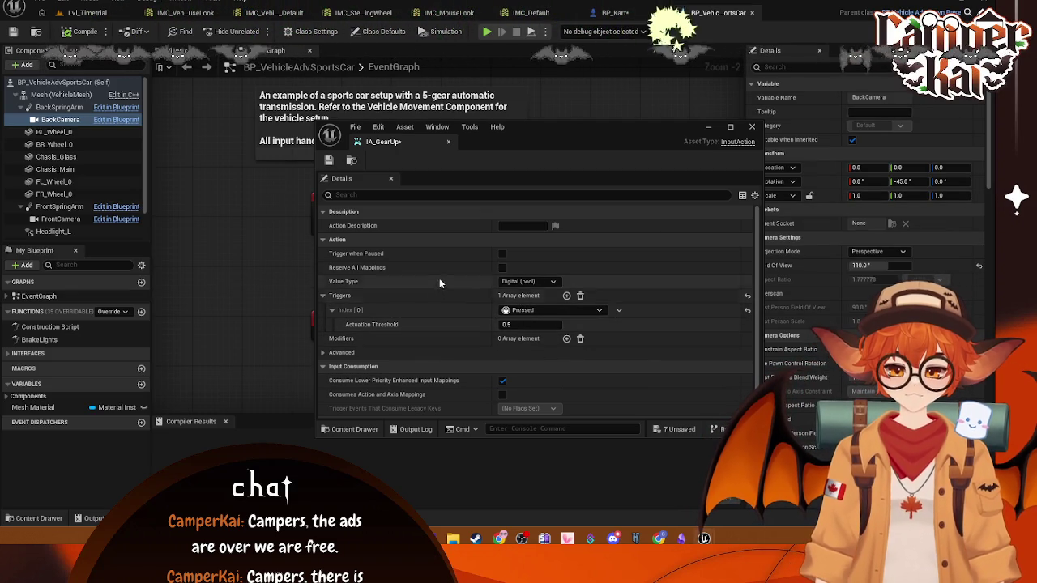
{"action": "scroll", "coordinate": [508, 300], "scroll_direction": "down", "scroll_amount": 1}
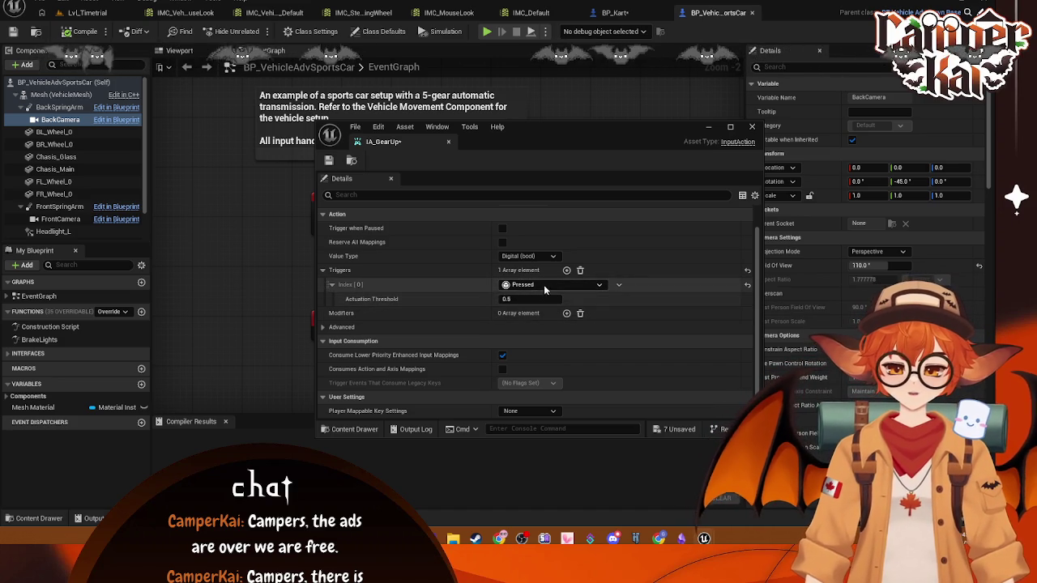
{"action": "left_click", "coordinate": [104, 427]}
- Browse the Content Drawer to Input > Actions, then close the drawer
{"action": "left_click", "coordinate": [23, 521]}
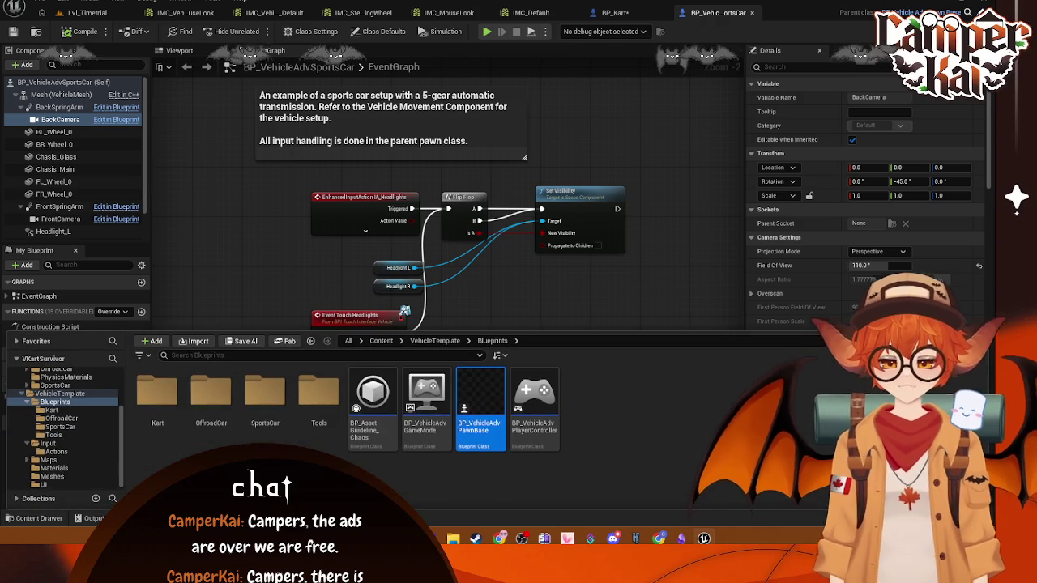
{"action": "left_click", "coordinate": [67, 444]}
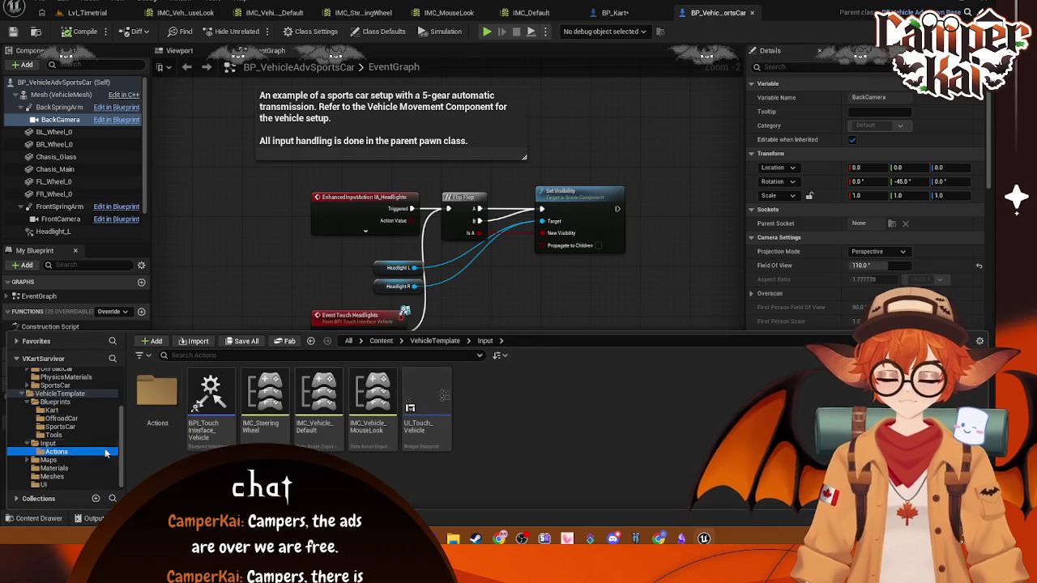
{"action": "left_click", "coordinate": [59, 451]}
{"action": "left_click", "coordinate": [580, 282]}
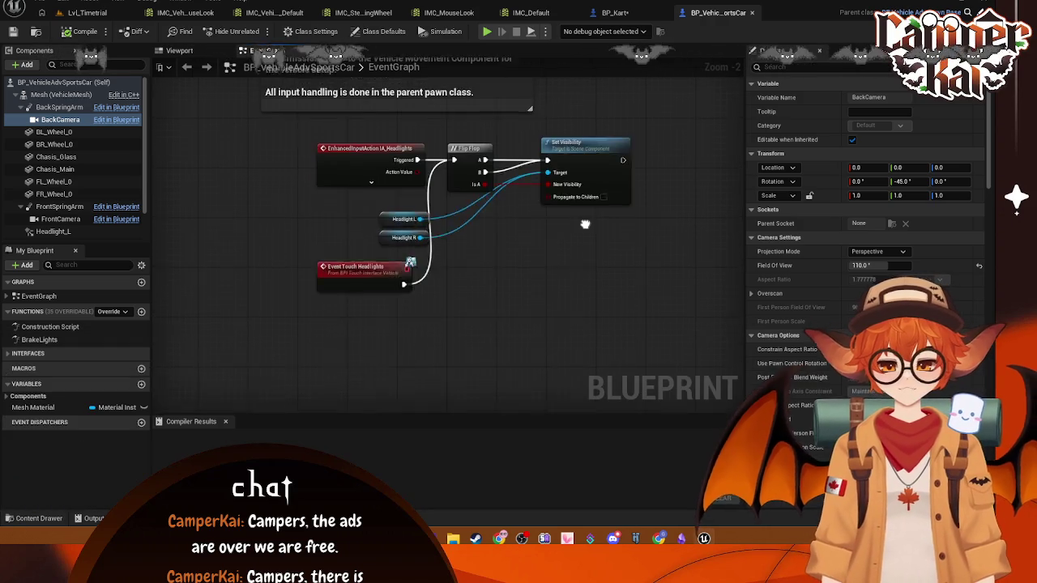
- Back in BP_Kart, add an IA_GearDown event wired into Set Change Down Input
{"action": "left_click", "coordinate": [754, 13]}
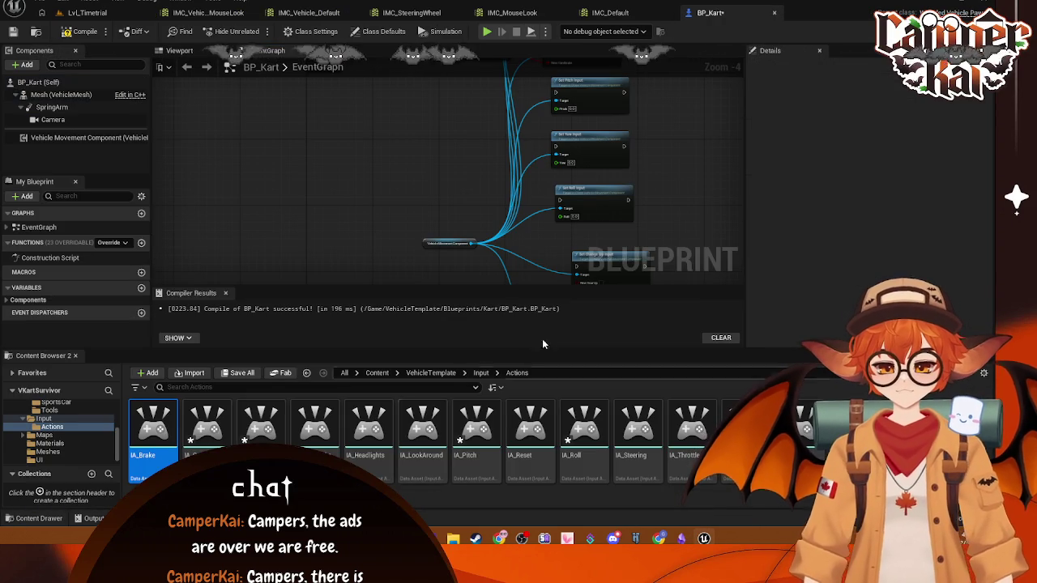
{"action": "left_click_drag", "start_coordinate": [397, 181], "coordinate": [399, 183]}
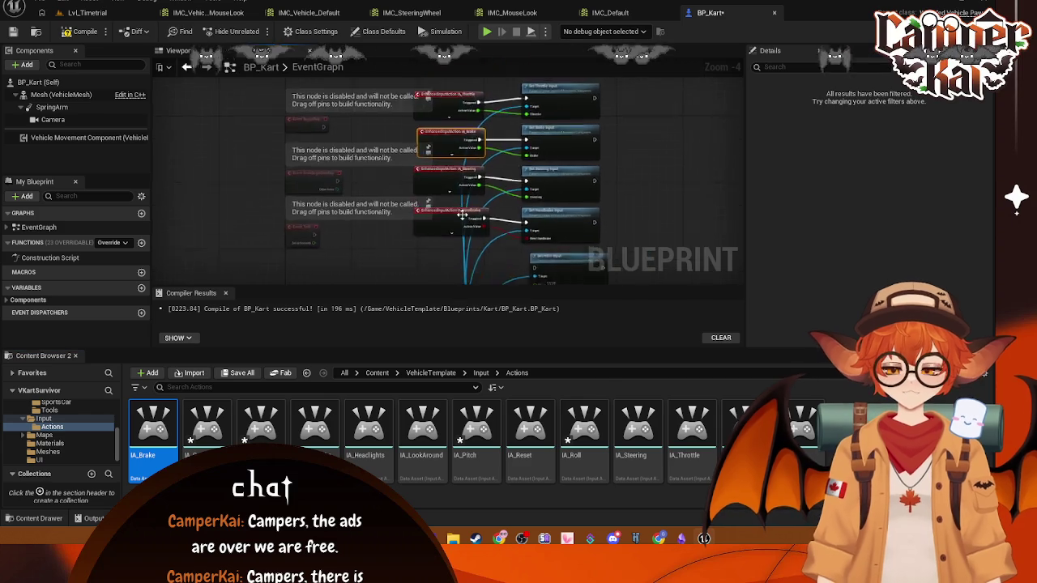
{"action": "left_click_drag", "start_coordinate": [498, 247], "coordinate": [497, 98]}
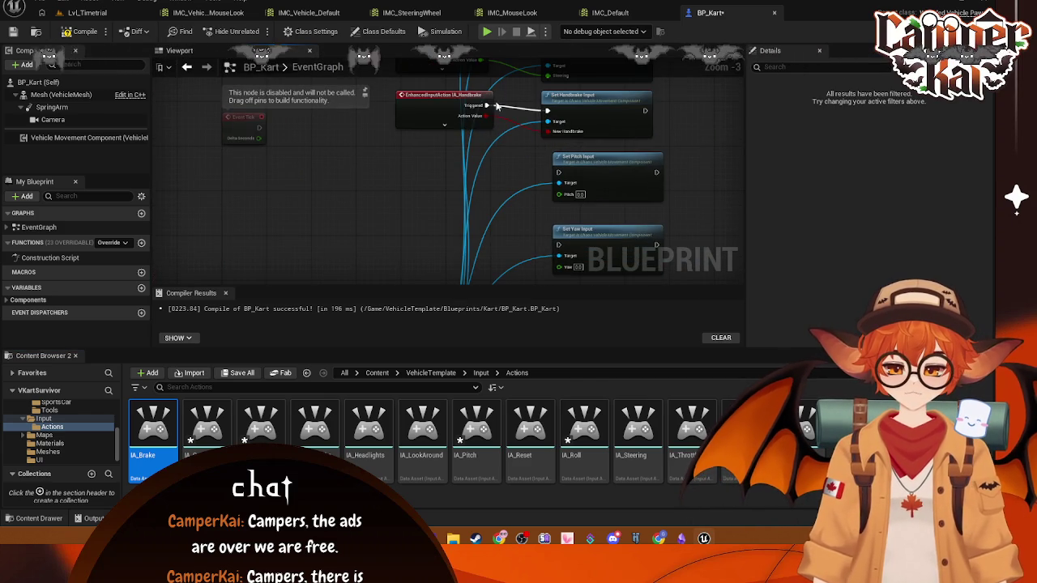
{"action": "mouse_move", "coordinate": [448, 237]}
{"action": "left_mouse_down"}
{"action": "mouse_move", "coordinate": [420, 103]}
{"action": "mouse_move", "coordinate": [438, 144]}
{"action": "mouse_move", "coordinate": [416, 87]}
{"action": "mouse_move", "coordinate": [402, 232]}
{"action": "left_mouse_up"}
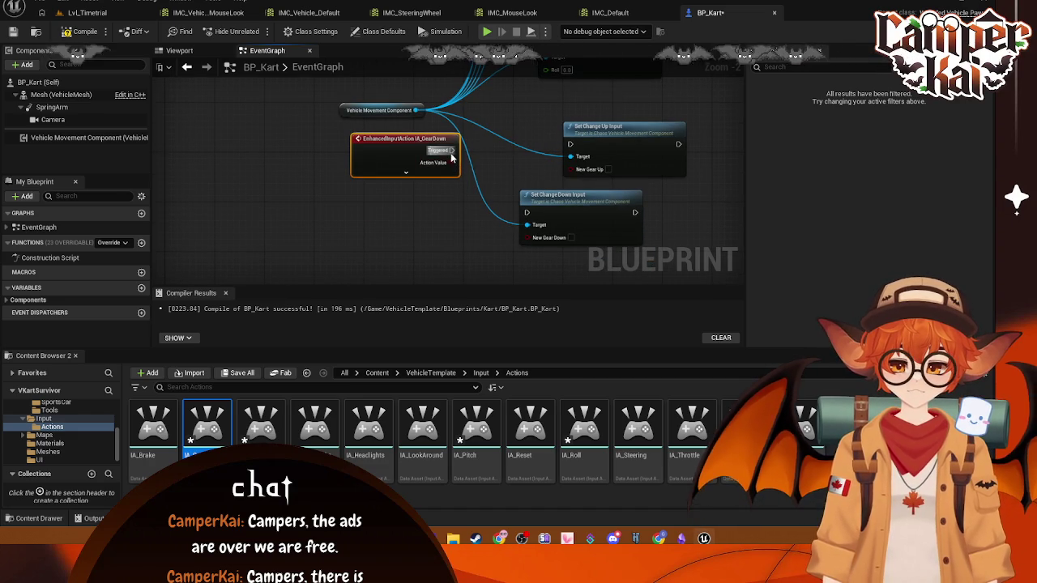
{"action": "left_click", "coordinate": [752, 130]}
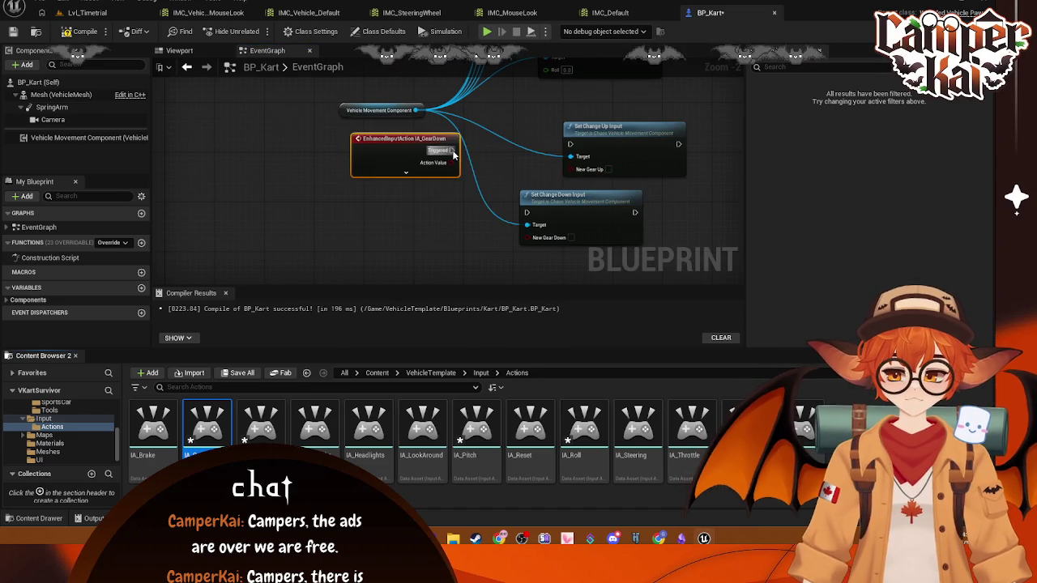
{"action": "mouse_move", "coordinate": [451, 150]}
{"action": "left_mouse_down"}
{"action": "mouse_move", "coordinate": [518, 231]}
{"action": "mouse_move", "coordinate": [527, 212]}
{"action": "left_mouse_up"}
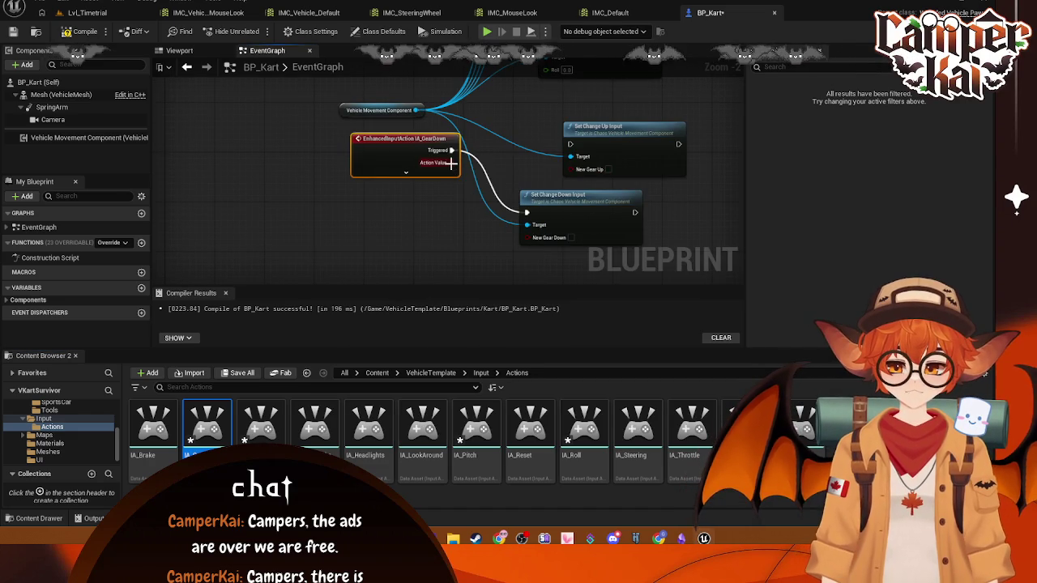
{"action": "left_click_drag", "start_coordinate": [451, 162], "coordinate": [527, 237]}
{"action": "left_click_drag", "start_coordinate": [412, 143], "coordinate": [396, 205]}
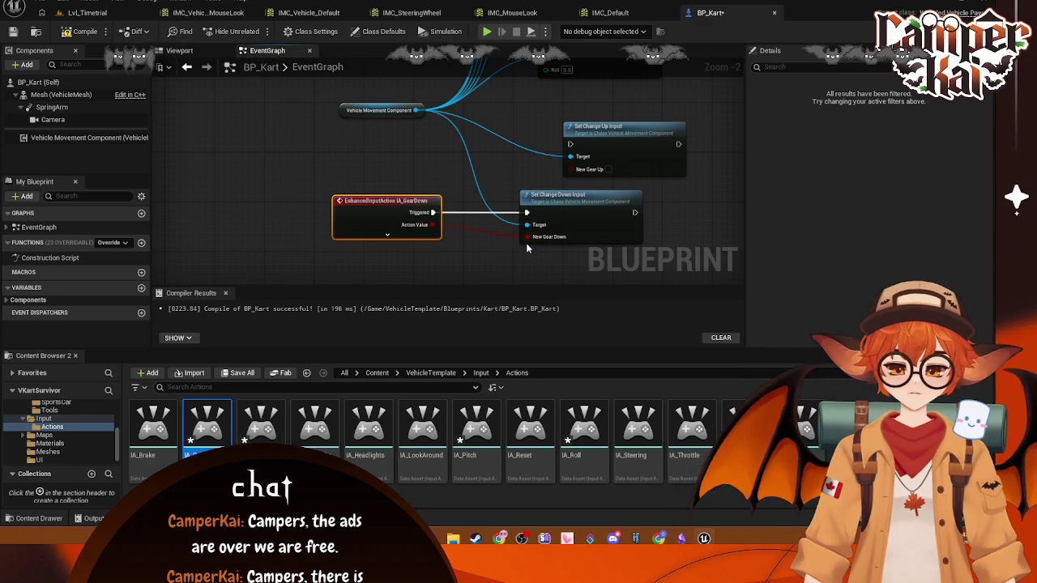
- Break the Action Value link to New Gear Down and rearrange the GearDown nodes
{"action": "right_click", "coordinate": [535, 241]}
{"action": "left_click", "coordinate": [551, 271]}
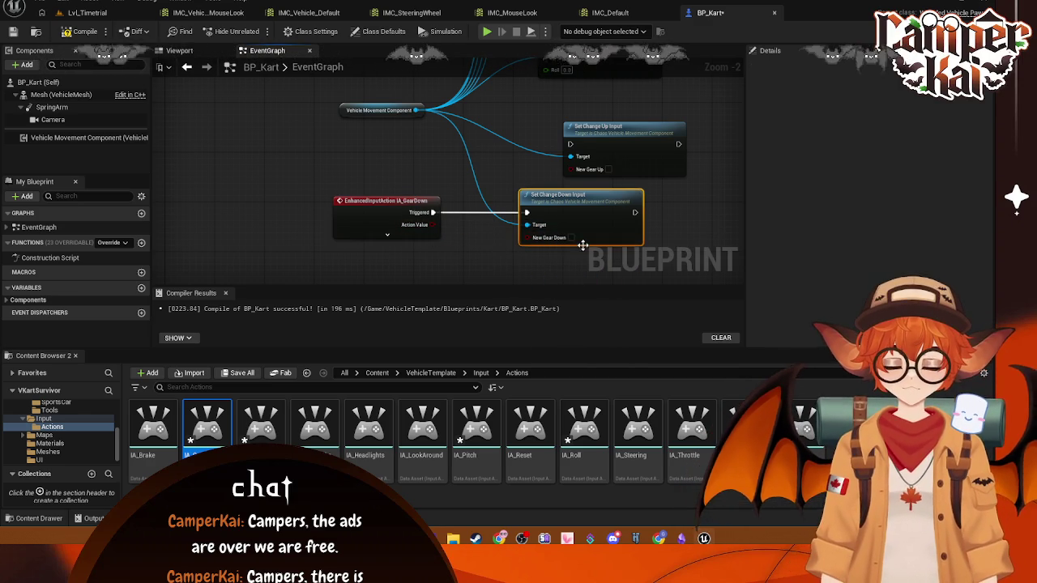
{"action": "left_click_drag", "start_coordinate": [603, 199], "coordinate": [641, 221]}
{"action": "left_click_drag", "start_coordinate": [401, 217], "coordinate": [450, 236]}
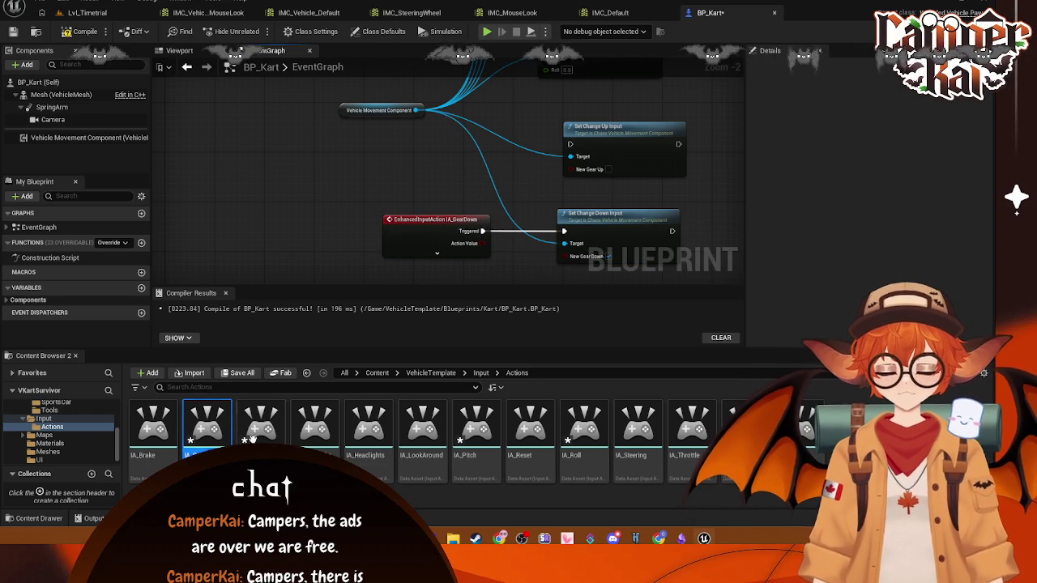
- Add an IA_GearUp event triggering Set Change Up Input with New Gear Up ticked
{"action": "mouse_move", "coordinate": [260, 425]}
{"action": "left_mouse_down"}
{"action": "mouse_move", "coordinate": [335, 234]}
{"action": "mouse_move", "coordinate": [386, 171]}
{"action": "left_mouse_up"}
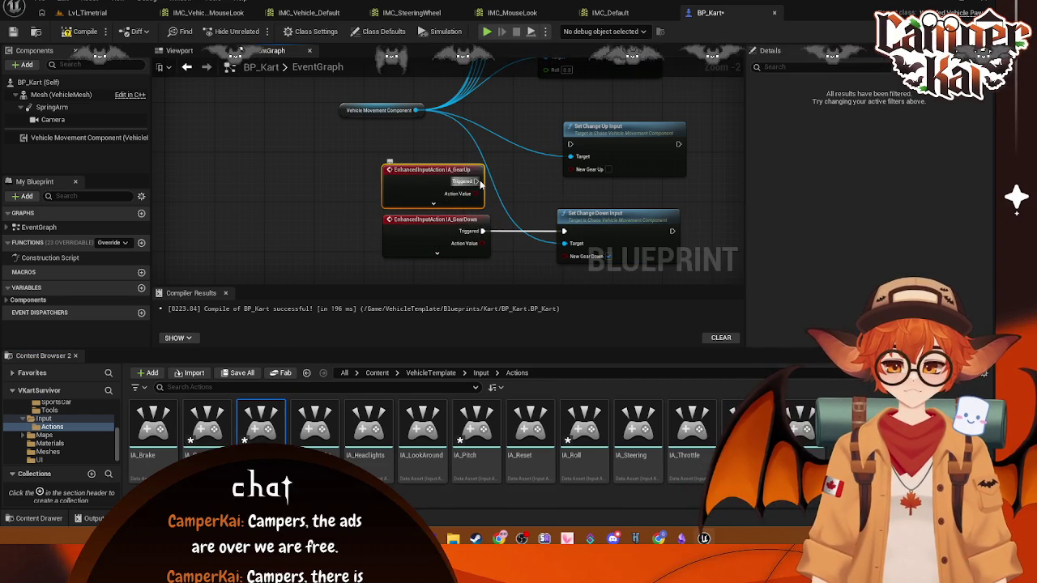
{"action": "left_click_drag", "start_coordinate": [477, 181], "coordinate": [570, 144]}
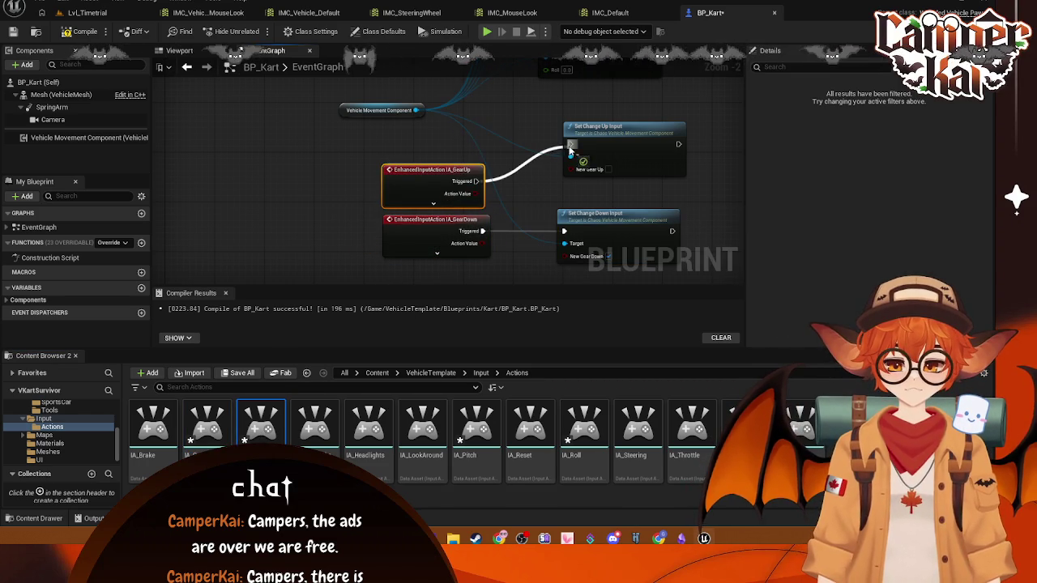
{"action": "left_click", "coordinate": [608, 170]}
{"action": "mouse_move", "coordinate": [644, 140]}
{"action": "left_mouse_down"}
{"action": "mouse_move", "coordinate": [631, 152]}
{"action": "mouse_move", "coordinate": [639, 156]}
{"action": "left_mouse_up"}
{"action": "left_click_drag", "start_coordinate": [442, 169], "coordinate": [440, 151]}
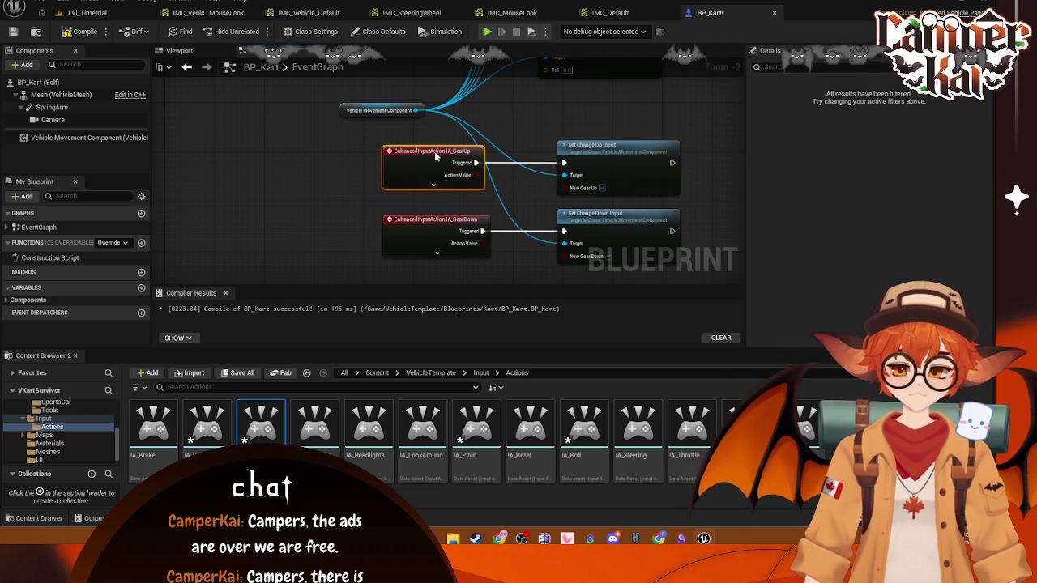
{"action": "left_click", "coordinate": [442, 223]}
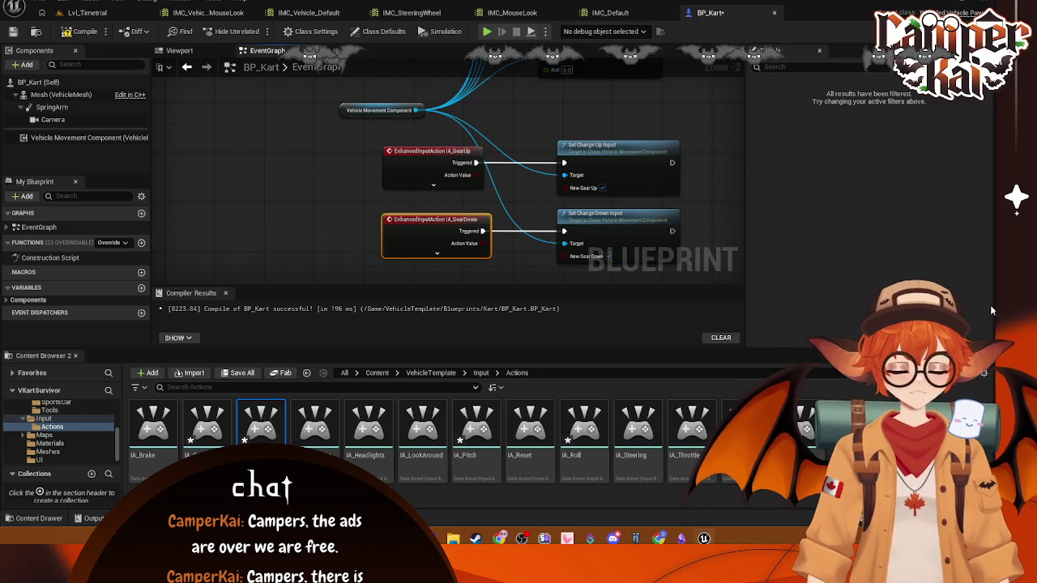
{"action": "scroll", "coordinate": [502, 179], "scroll_direction": "down", "scroll_amount": 3}
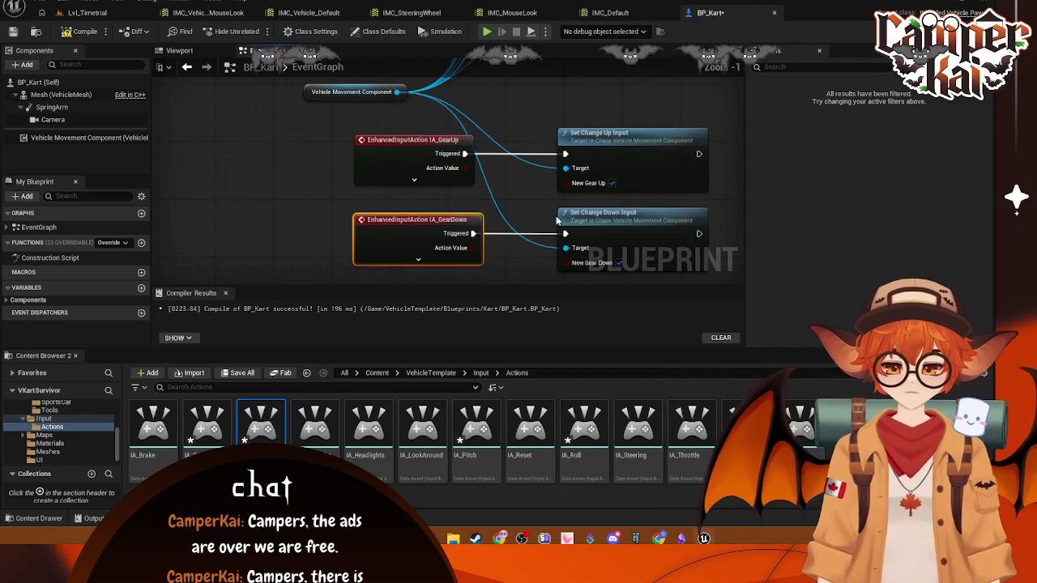
{"action": "scroll", "coordinate": [503, 179], "scroll_direction": "up", "scroll_amount": 1}
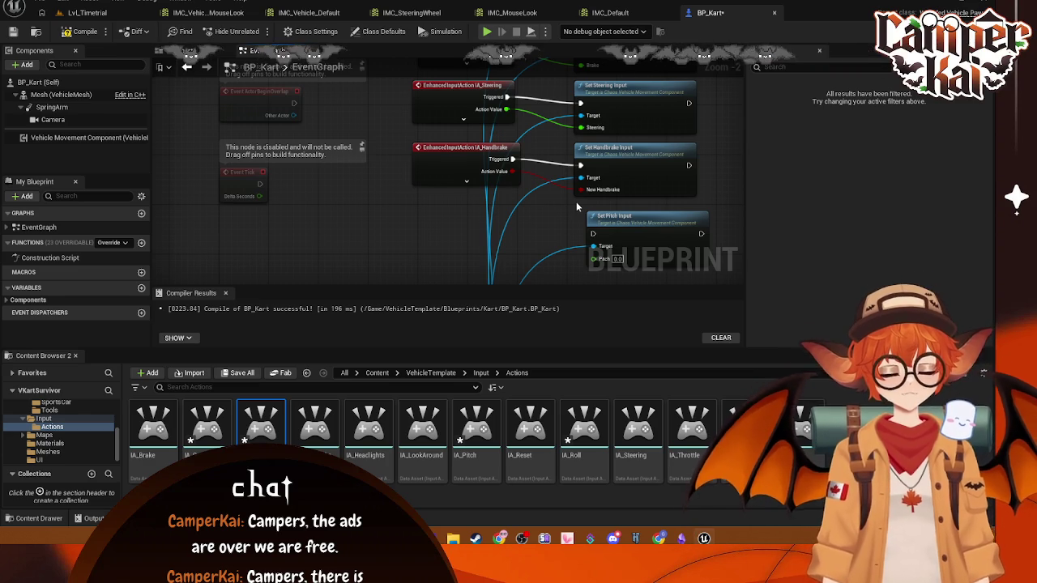
{"action": "left_click", "coordinate": [467, 183]}
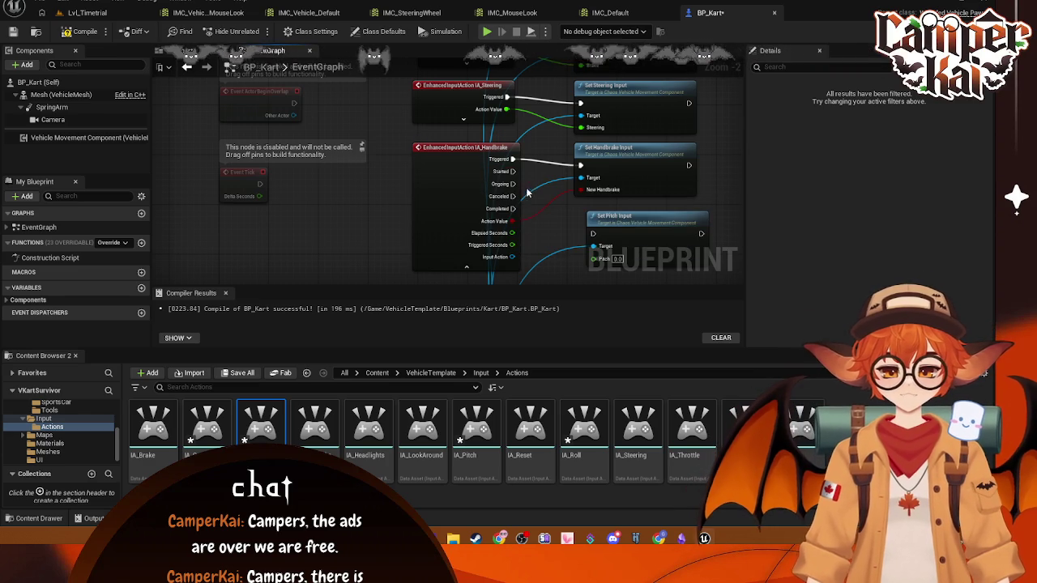
{"action": "left_click", "coordinate": [468, 267]}
{"action": "left_click", "coordinate": [315, 426]}
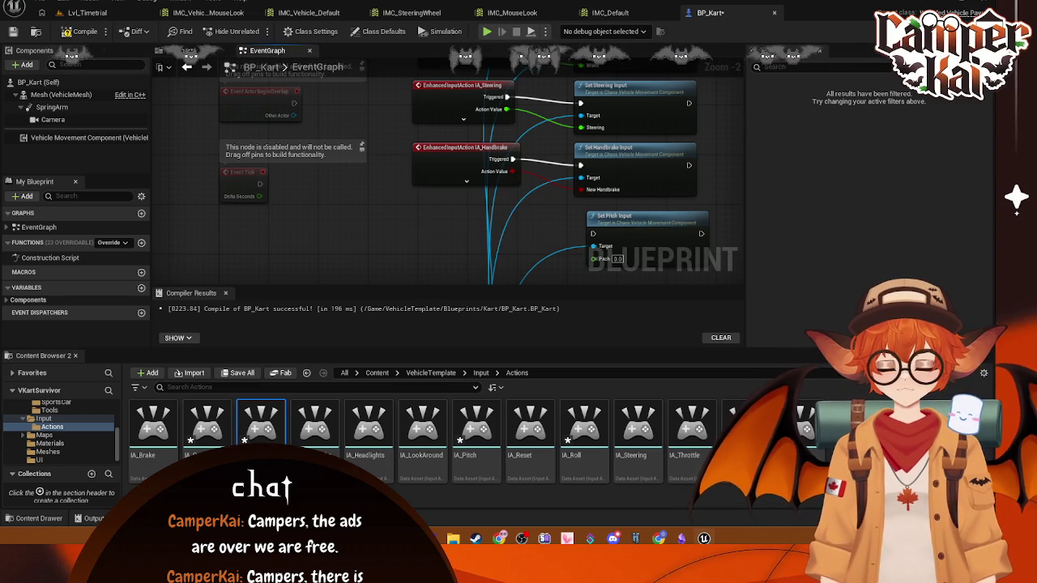
{"action": "double_click", "coordinate": [314, 426]}
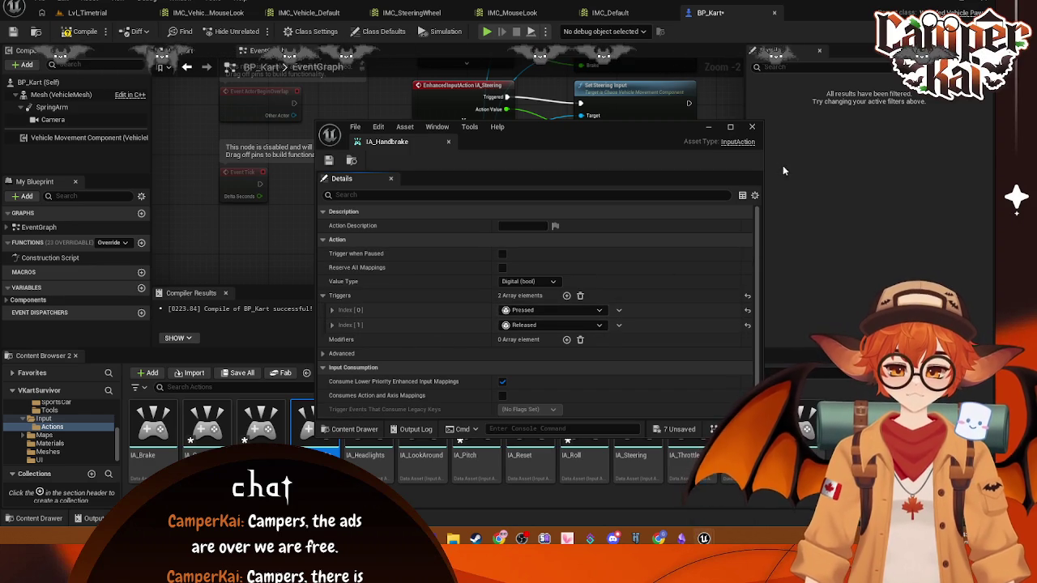
{"action": "left_click", "coordinate": [753, 127]}
{"action": "left_click", "coordinate": [486, 195]}
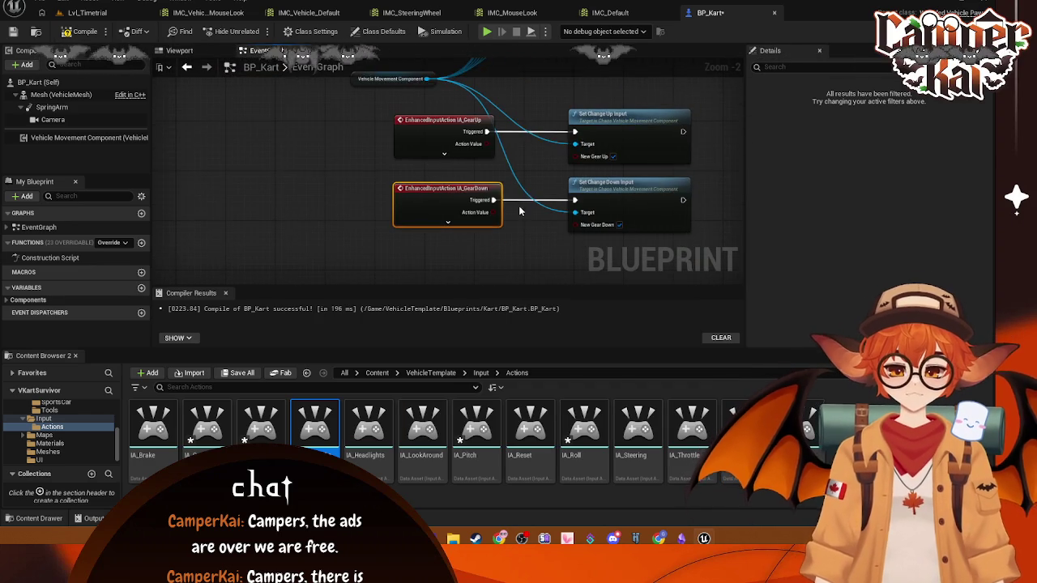
{"action": "left_click_drag", "start_coordinate": [520, 197], "coordinate": [516, 200]}
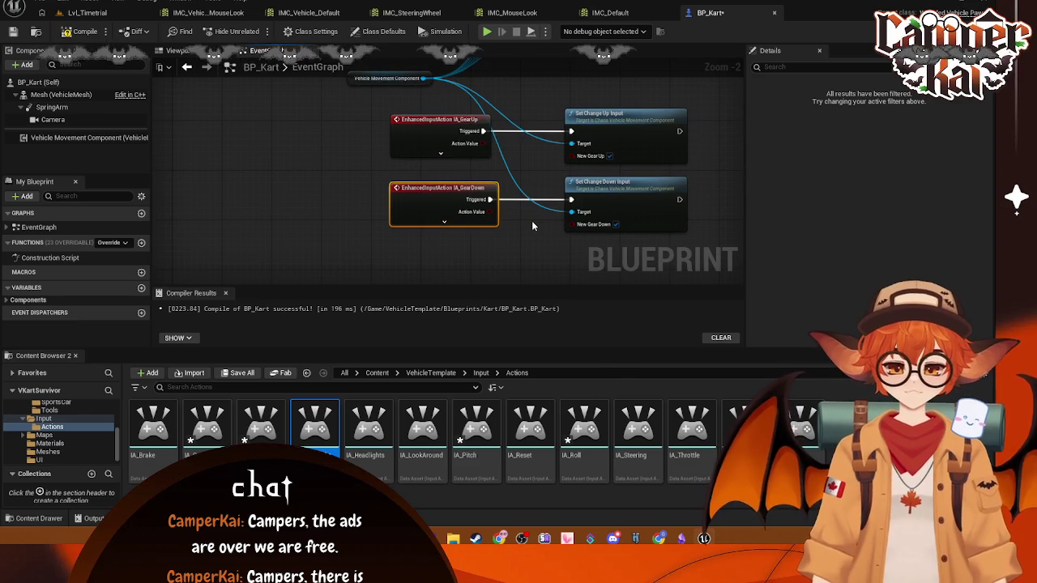
{"action": "mouse_move", "coordinate": [486, 144]}
{"action": "left_mouse_down"}
{"action": "mouse_move", "coordinate": [549, 165]}
{"action": "mouse_move", "coordinate": [521, 153]}
{"action": "left_mouse_up"}
{"action": "key", "text": "Escape"}
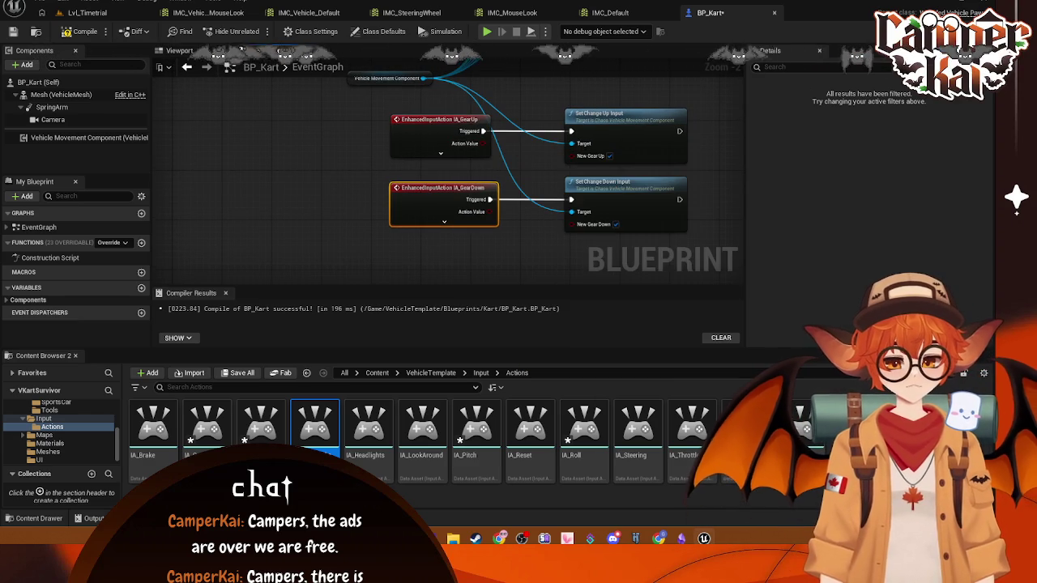
{"action": "mouse_move", "coordinate": [481, 276]}
{"action": "left_mouse_down"}
{"action": "mouse_move", "coordinate": [514, 189]}
{"action": "mouse_move", "coordinate": [519, 207]}
{"action": "left_mouse_up"}
{"action": "double_click", "coordinate": [337, 442]}
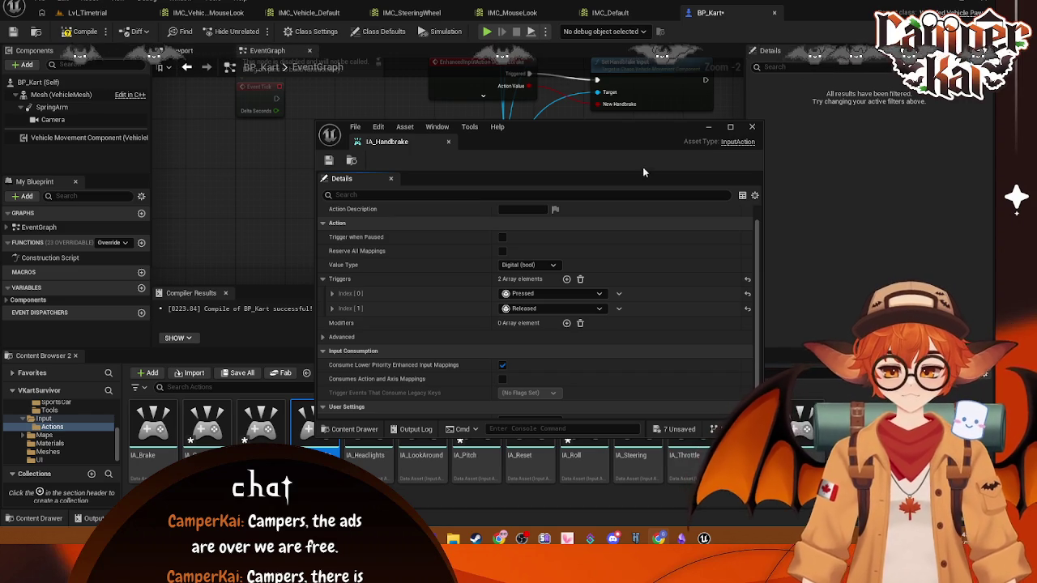
{"action": "left_click", "coordinate": [752, 126]}
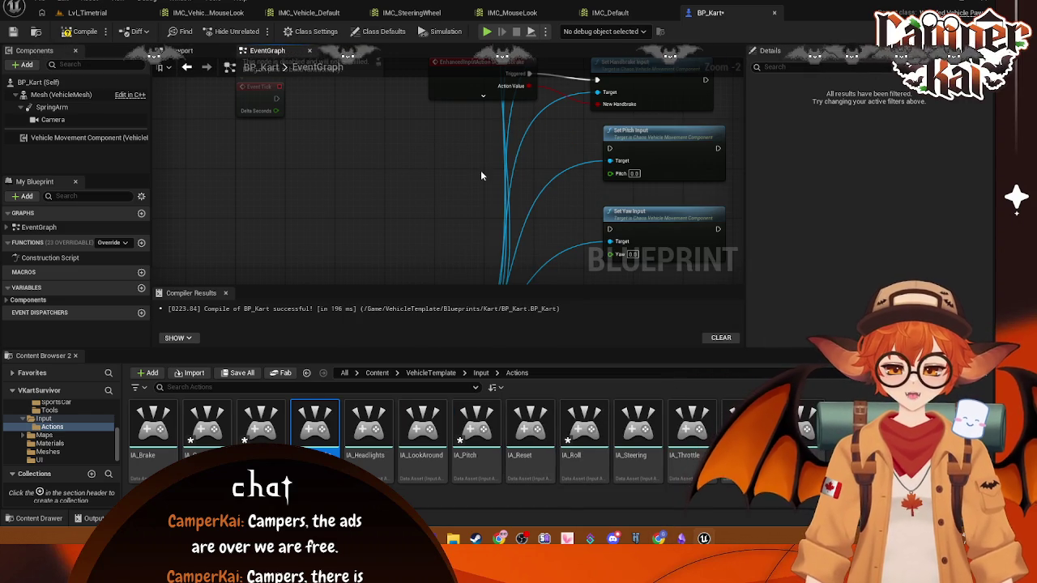
- Add an IA_Pitch event with its Triggered pin wired to Set Pitch Input
{"action": "mouse_move", "coordinate": [460, 431]}
{"action": "left_mouse_down"}
{"action": "mouse_move", "coordinate": [492, 243]}
{"action": "mouse_move", "coordinate": [454, 140]}
{"action": "left_mouse_up"}
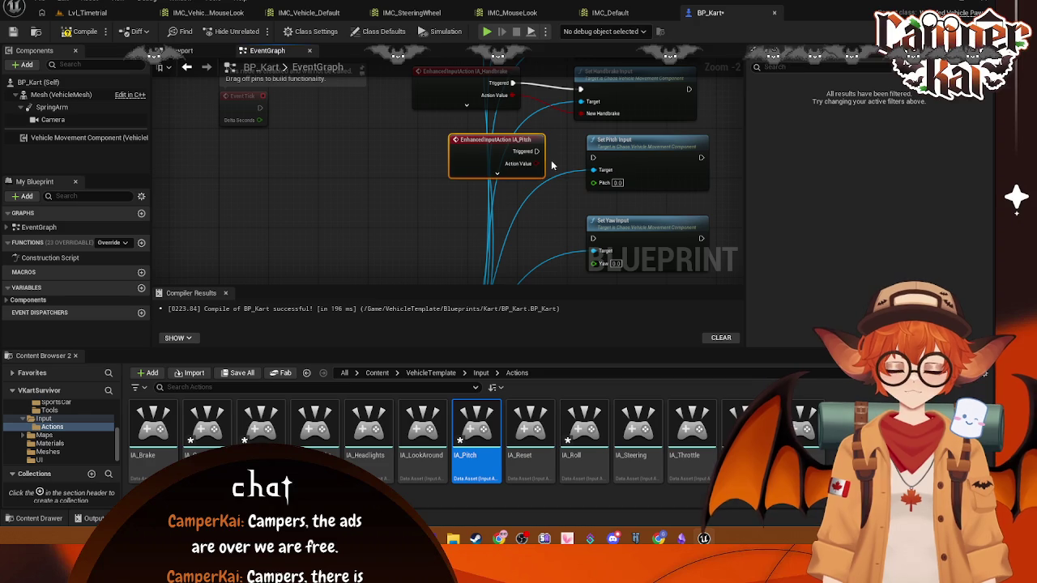
{"action": "left_click_drag", "start_coordinate": [538, 151], "coordinate": [593, 158]}
{"action": "left_click_drag", "start_coordinate": [496, 139], "coordinate": [478, 152]}
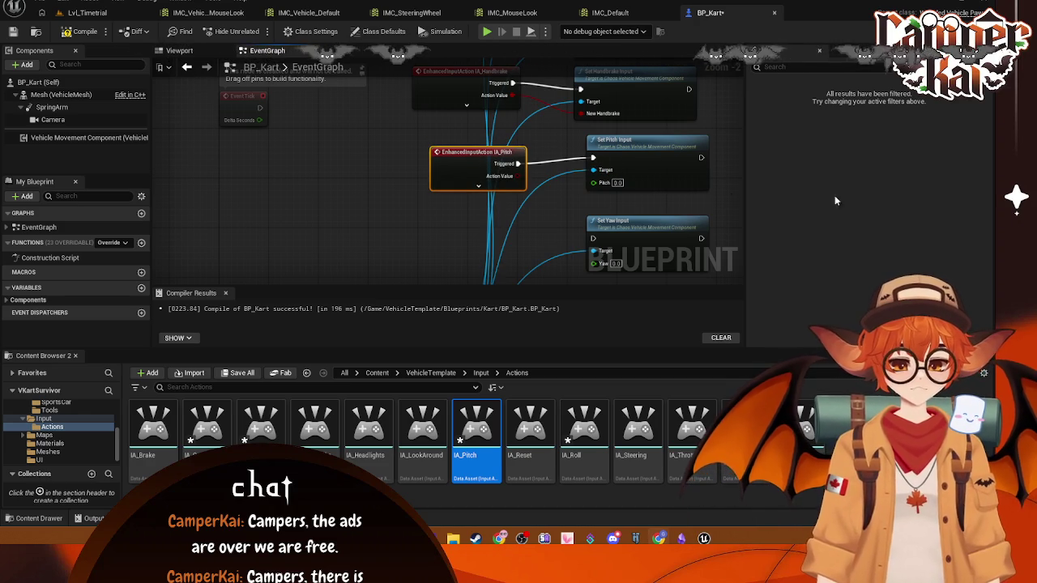
{"action": "left_click_drag", "start_coordinate": [518, 176], "coordinate": [589, 185]}
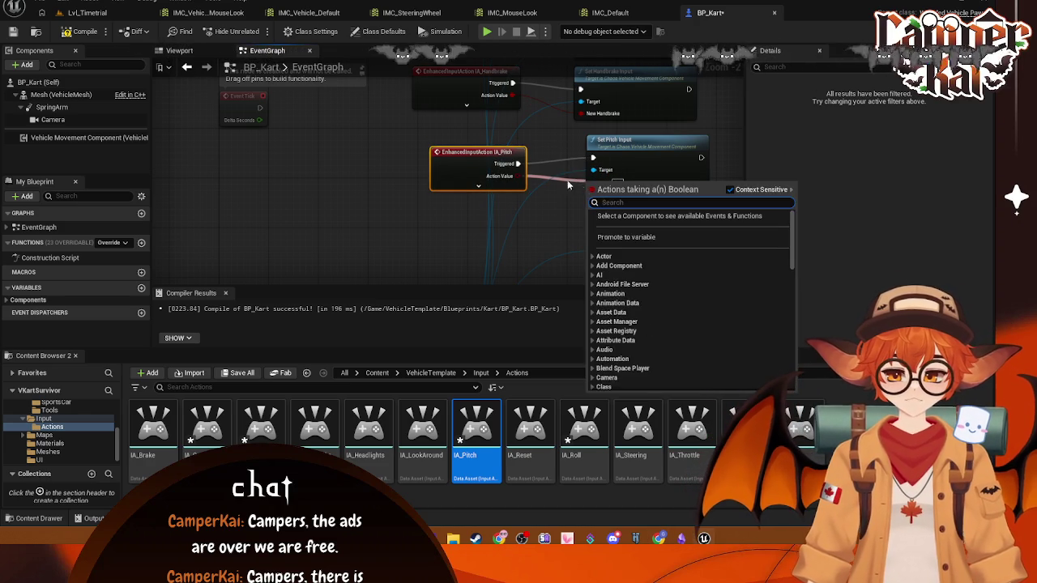
{"action": "left_click", "coordinate": [567, 179]}
{"action": "left_click_drag", "start_coordinate": [496, 150], "coordinate": [593, 182]}
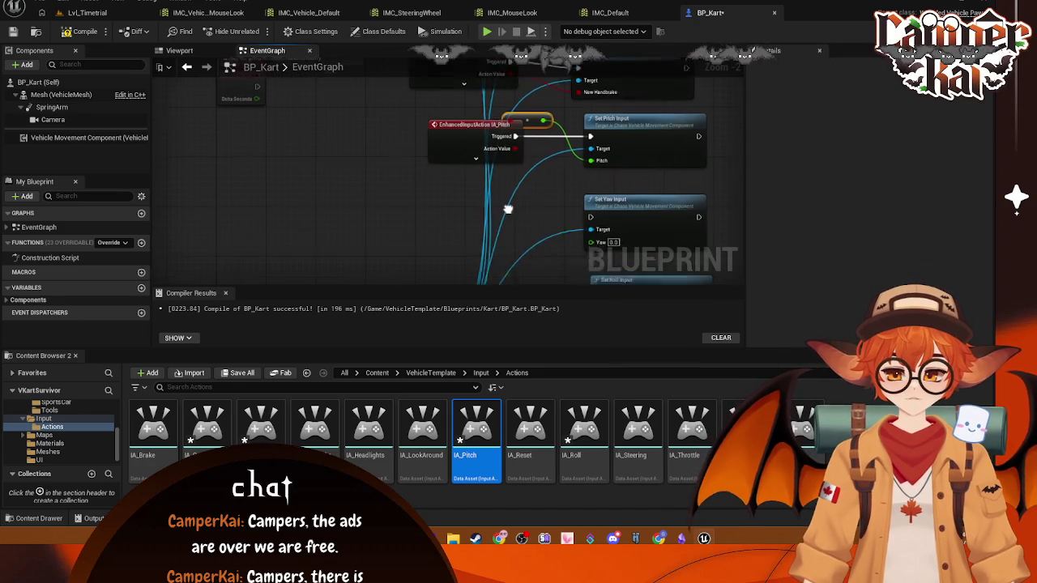
- Delete the conversion node feeding Pitch, leaving it at 0.0, and tidy IA_Pitch
{"action": "left_click_drag", "start_coordinate": [451, 117], "coordinate": [426, 97]}
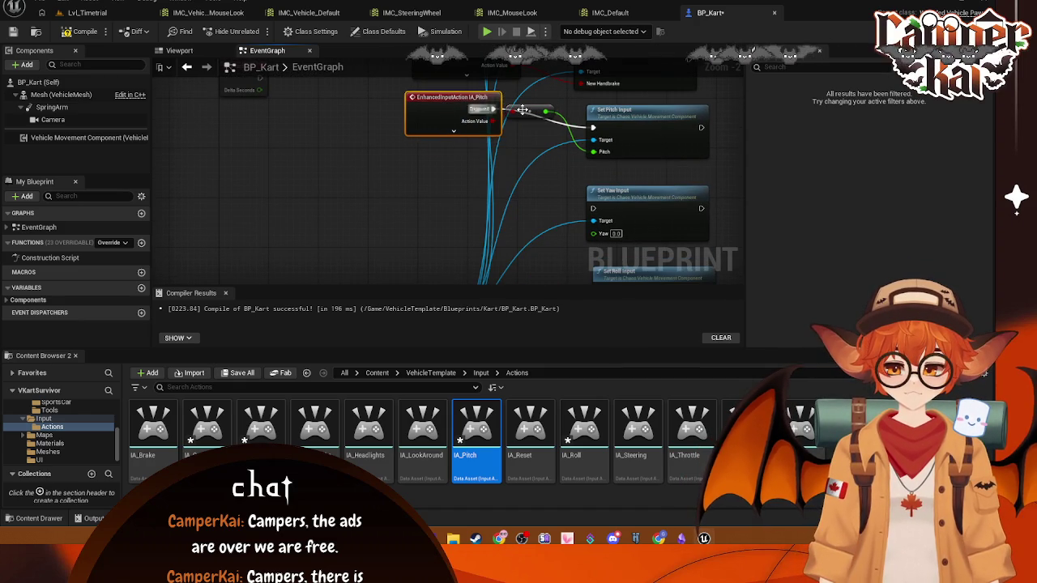
{"action": "mouse_move", "coordinate": [528, 112]}
{"action": "left_mouse_down"}
{"action": "mouse_move", "coordinate": [544, 220]}
{"action": "mouse_move", "coordinate": [481, 191]}
{"action": "left_mouse_up"}
{"action": "right_click", "coordinate": [539, 162]}
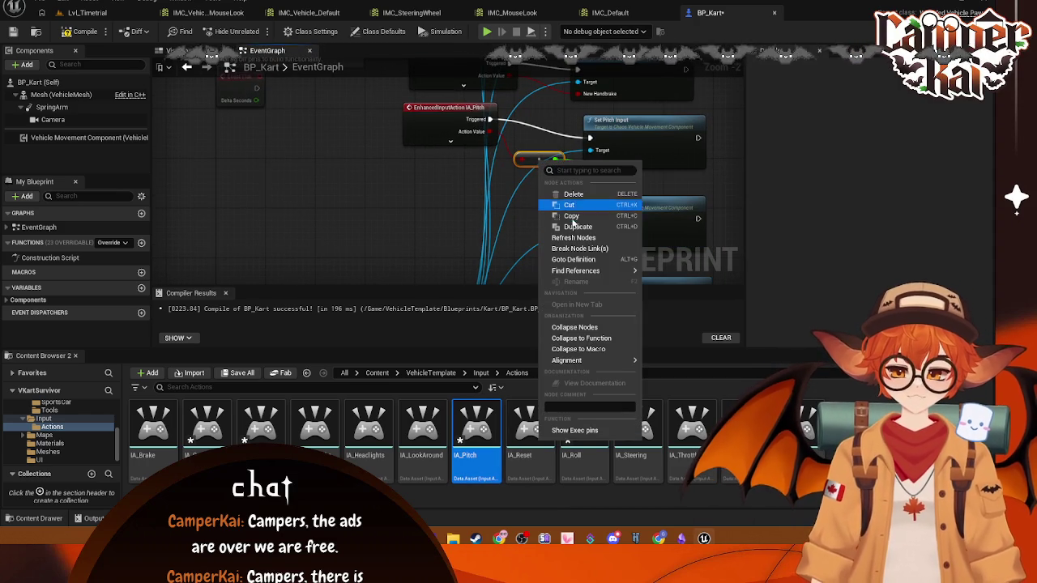
{"action": "left_click", "coordinate": [554, 191]}
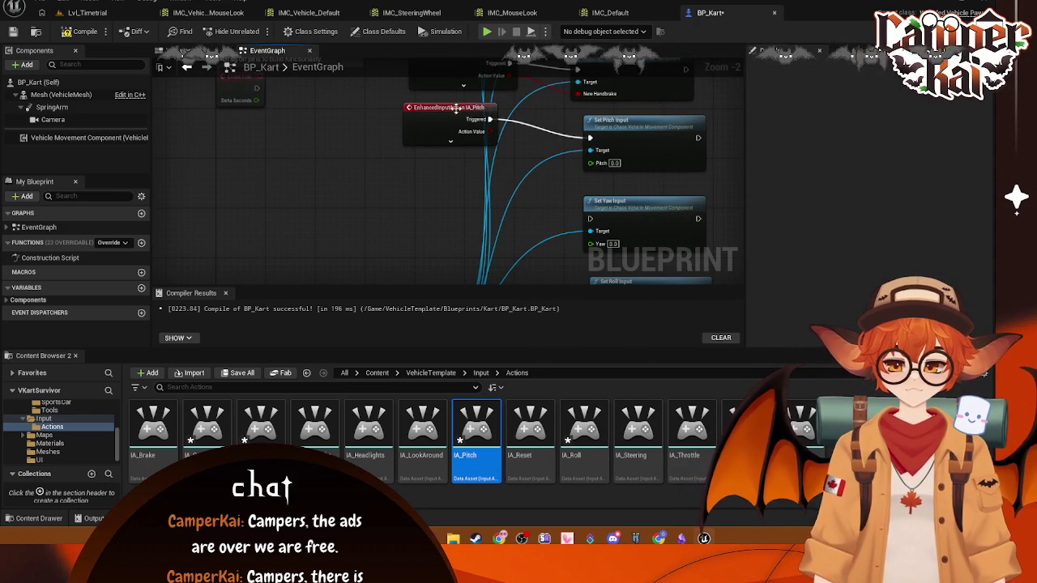
{"action": "left_click_drag", "start_coordinate": [456, 108], "coordinate": [482, 88]}
{"action": "scroll", "coordinate": [553, 210], "scroll_direction": "up", "scroll_amount": 2}
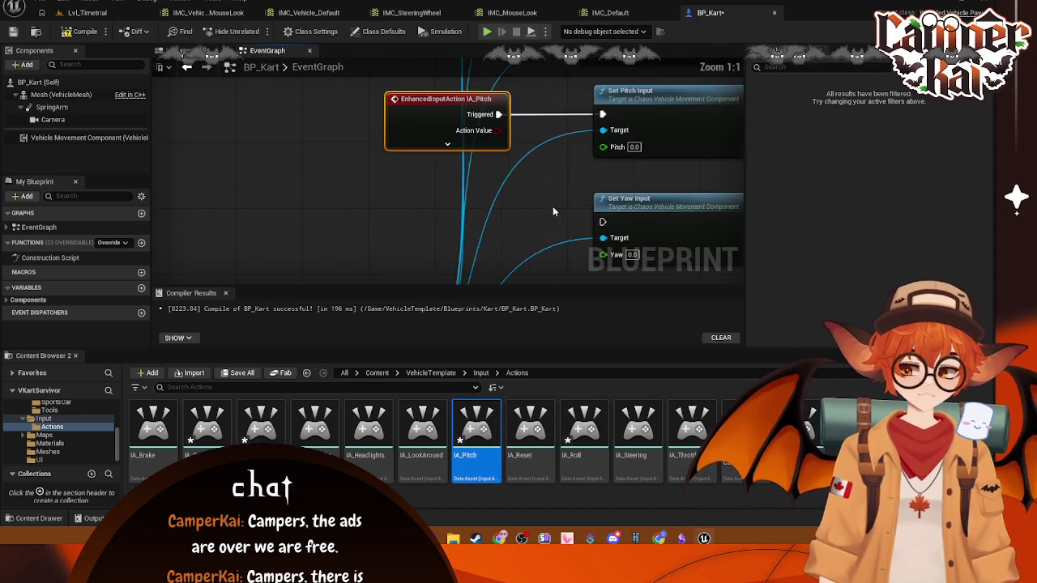
{"action": "scroll", "coordinate": [552, 211], "scroll_direction": "down", "scroll_amount": 3}
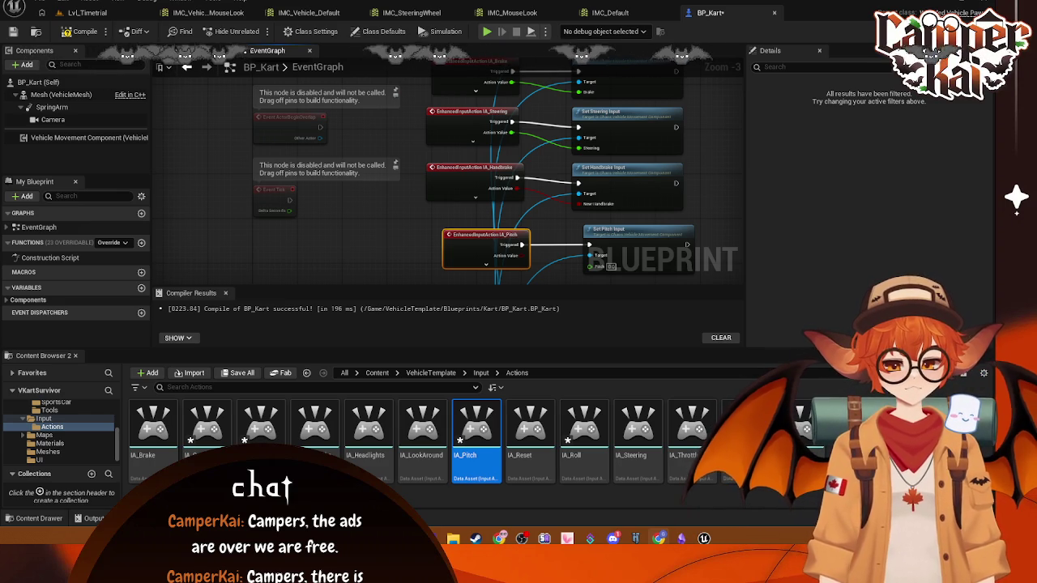
{"action": "mouse_move", "coordinate": [607, 118]}
{"action": "left_mouse_down"}
{"action": "mouse_move", "coordinate": [616, 227]}
{"action": "mouse_move", "coordinate": [567, 207]}
{"action": "left_mouse_up"}
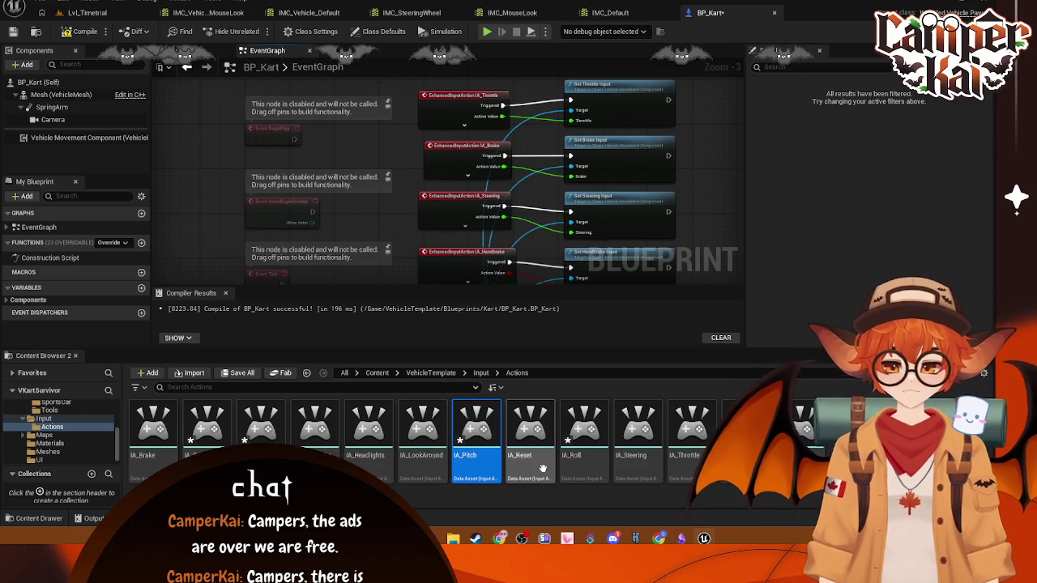
{"action": "mouse_move", "coordinate": [471, 456]}
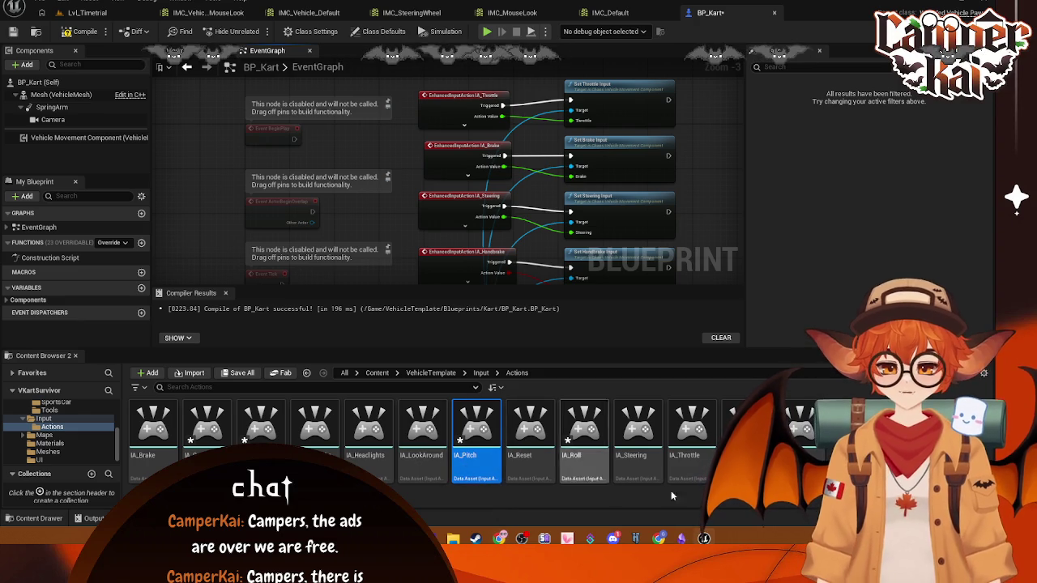
{"action": "left_click", "coordinate": [689, 437]}
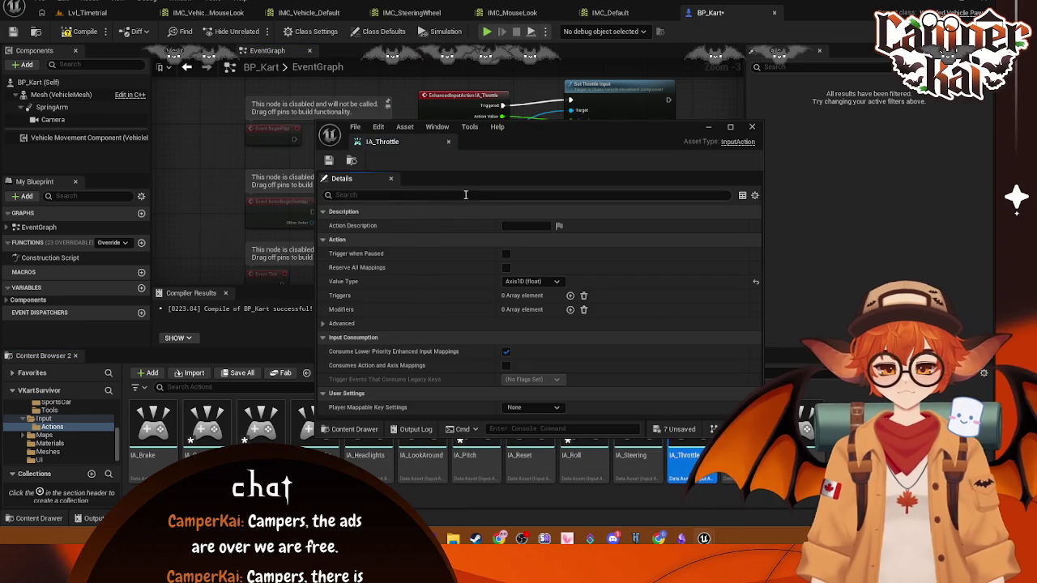
{"action": "left_click", "coordinate": [752, 127]}
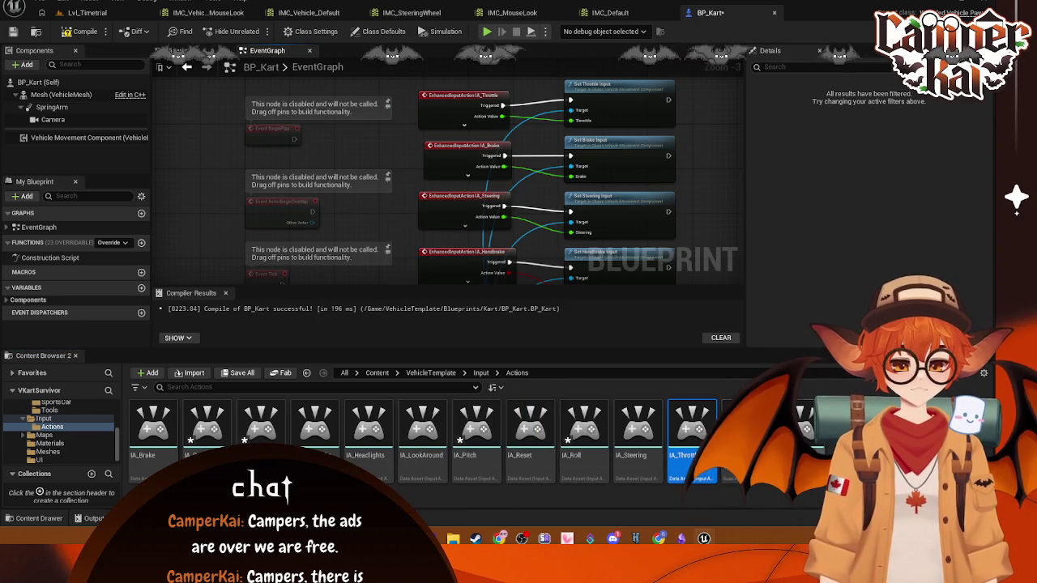
{"action": "double_click", "coordinate": [631, 430]}
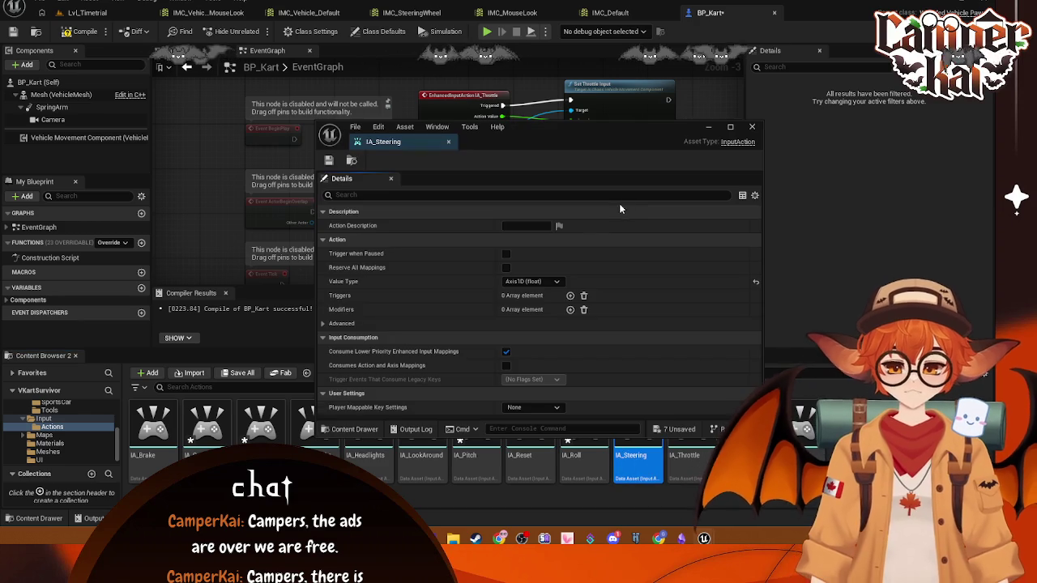
{"action": "left_click", "coordinate": [752, 127]}
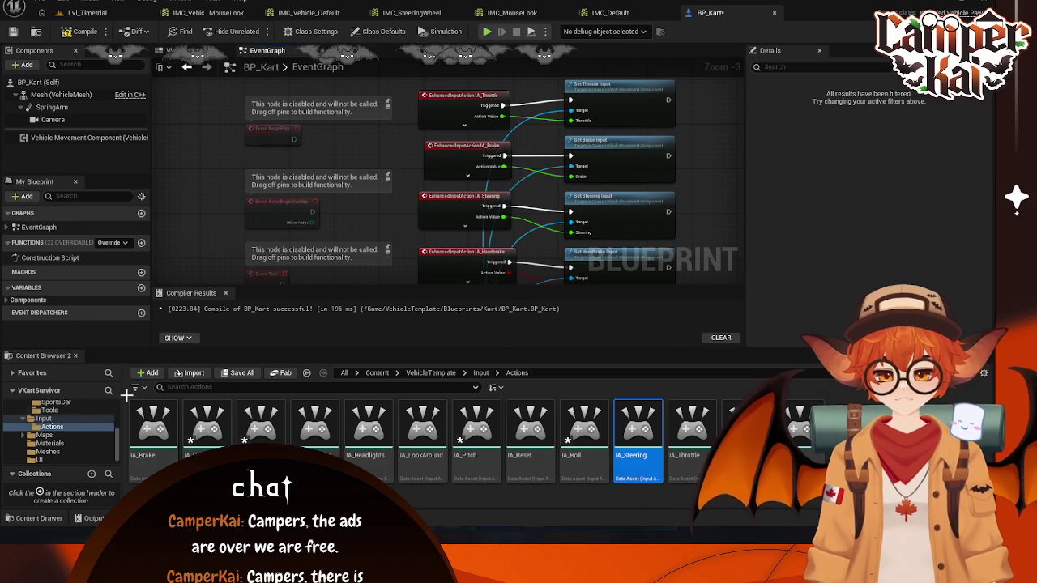
{"action": "key", "text": "super+shift+s"}
{"action": "mouse_move", "coordinate": [126, 397]}
{"action": "left_mouse_down"}
{"action": "mouse_move", "coordinate": [220, 474]}
{"action": "mouse_move", "coordinate": [672, 496]}
{"action": "mouse_move", "coordinate": [831, 491]}
{"action": "left_mouse_up"}
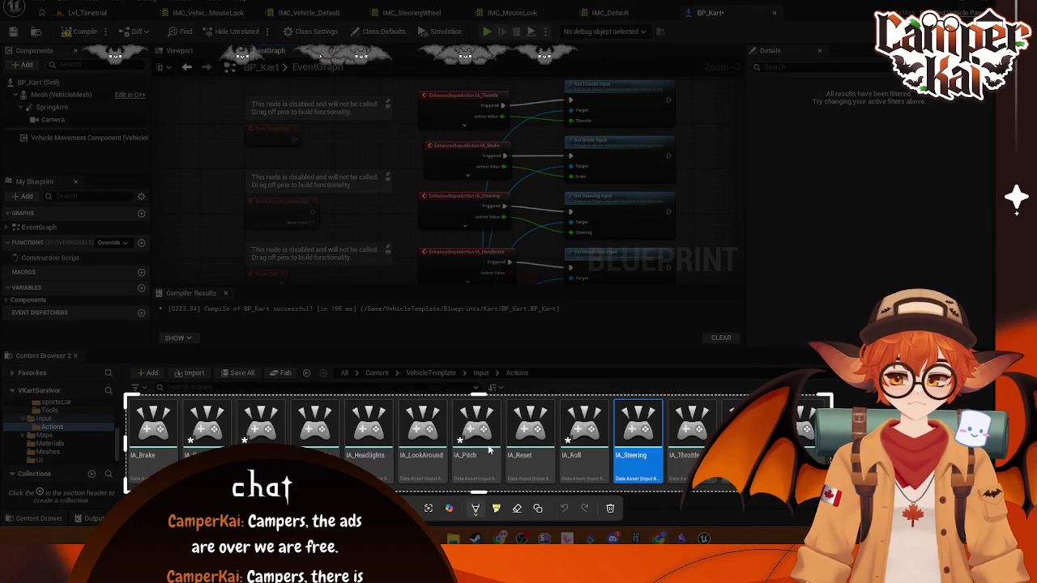
{"action": "key", "text": "Return"}
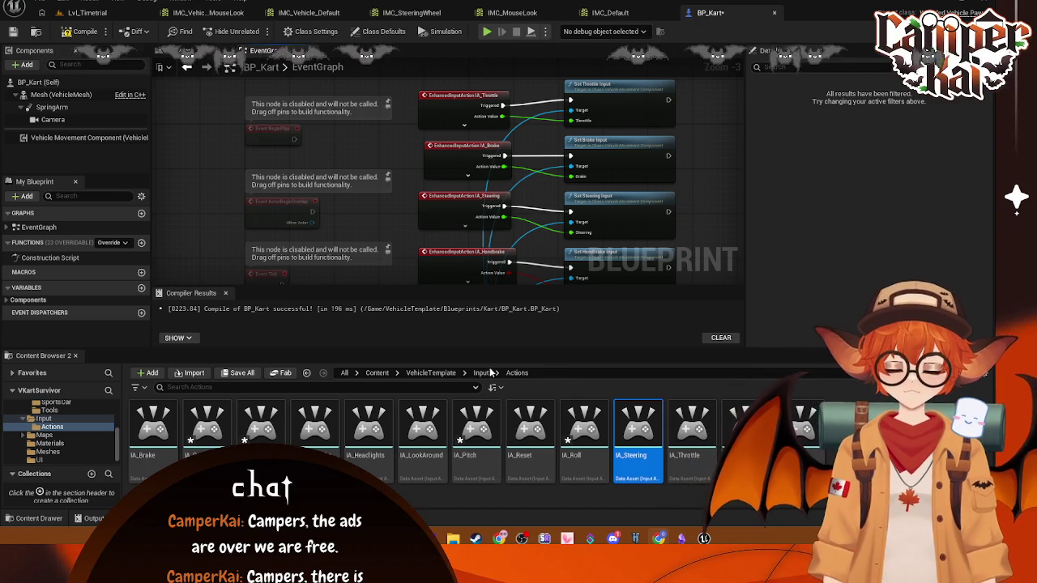
- Place IA_Yaw and IA_Roll events beside Set Yaw Input and Set Roll Input, wiring Triggered pins
{"action": "left_click_drag", "start_coordinate": [518, 243], "coordinate": [532, 109]}
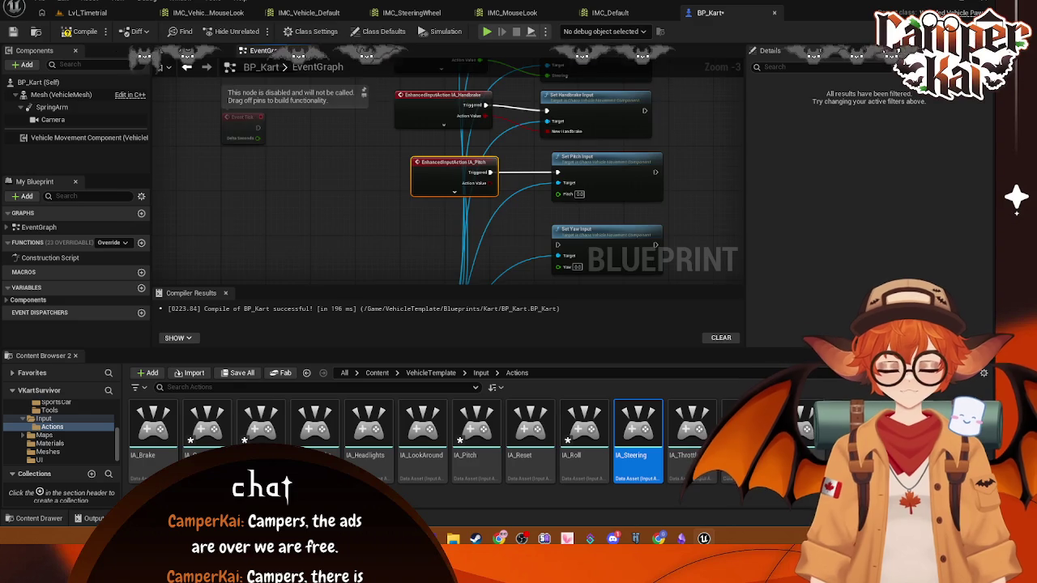
{"action": "left_click_drag", "start_coordinate": [567, 493], "coordinate": [563, 250]}
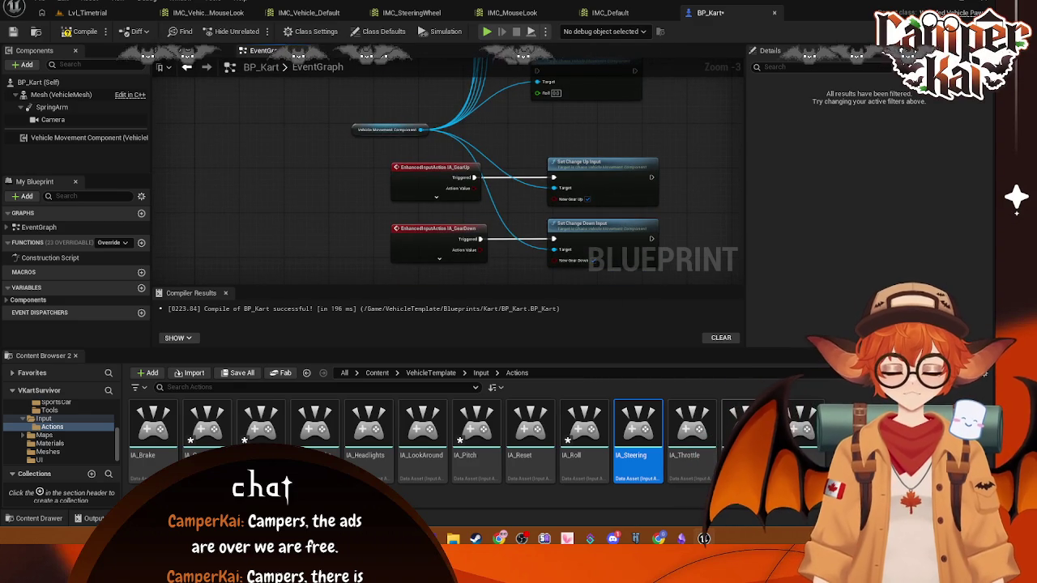
{"action": "mouse_move", "coordinate": [802, 430]}
{"action": "left_mouse_down"}
{"action": "mouse_move", "coordinate": [567, 114]}
{"action": "mouse_move", "coordinate": [478, 105]}
{"action": "mouse_move", "coordinate": [520, 237]}
{"action": "mouse_move", "coordinate": [479, 142]}
{"action": "mouse_move", "coordinate": [535, 158]}
{"action": "mouse_move", "coordinate": [582, 152]}
{"action": "left_mouse_up"}
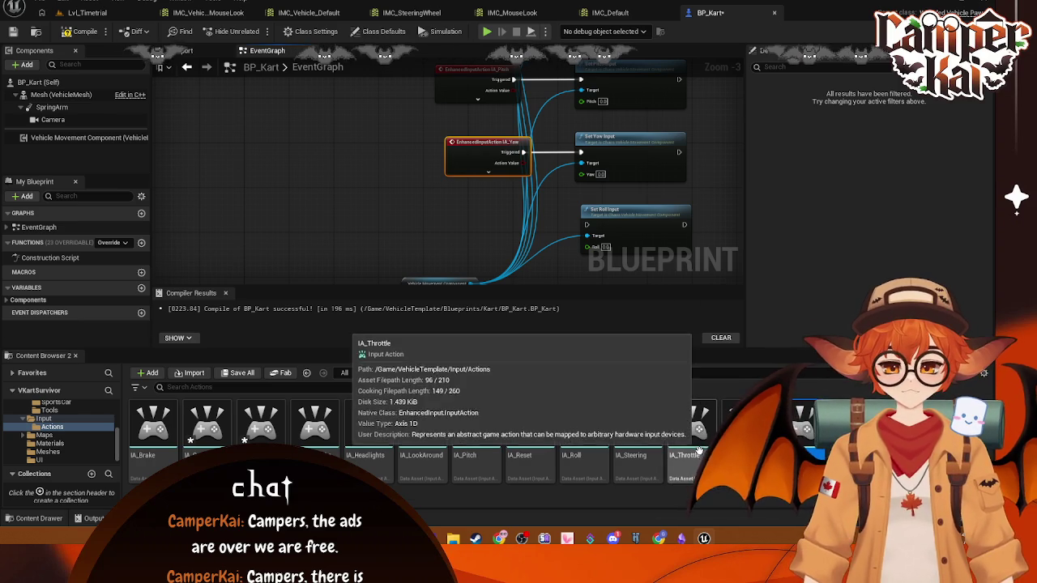
{"action": "mouse_move", "coordinate": [583, 429]}
{"action": "left_mouse_down"}
{"action": "mouse_move", "coordinate": [490, 218]}
{"action": "mouse_move", "coordinate": [450, 190]}
{"action": "left_mouse_up"}
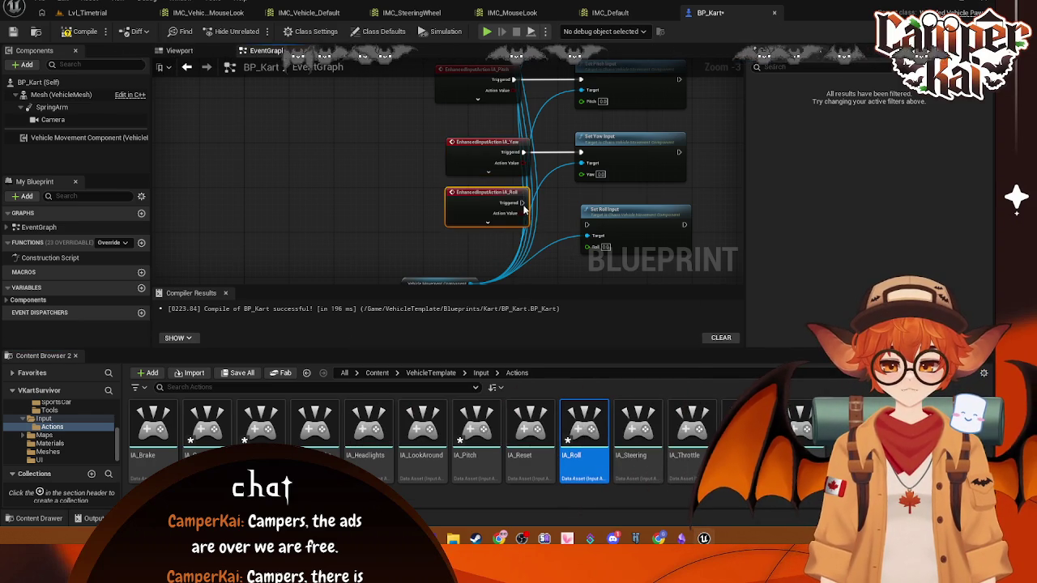
{"action": "mouse_move", "coordinate": [523, 203]}
{"action": "left_mouse_down"}
{"action": "mouse_move", "coordinate": [589, 231]}
{"action": "mouse_move", "coordinate": [493, 213]}
{"action": "mouse_move", "coordinate": [492, 223]}
{"action": "left_mouse_up"}
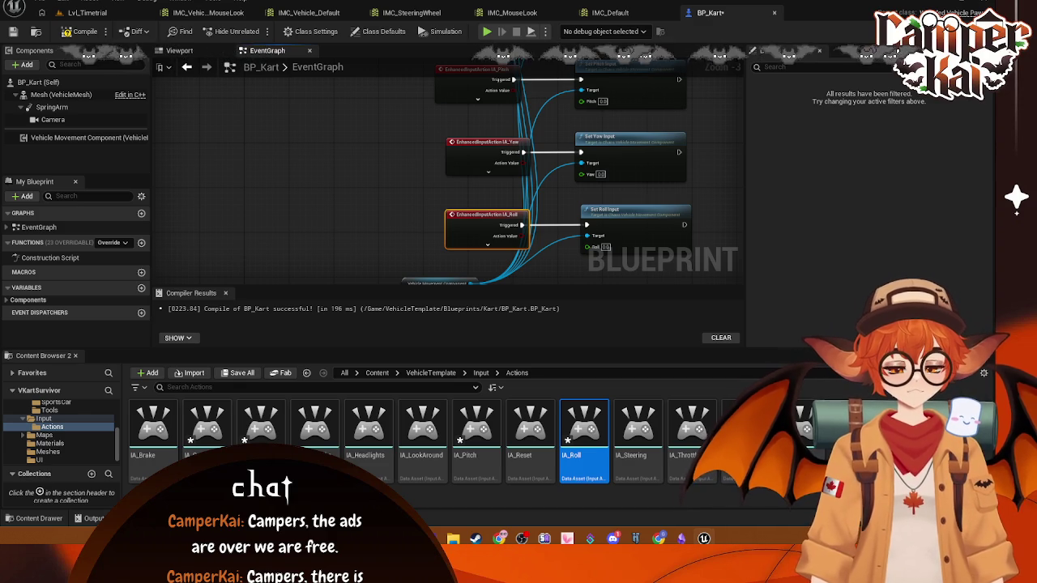
{"action": "scroll", "coordinate": [534, 133], "scroll_direction": "down", "scroll_amount": 1}
{"action": "left_click_drag", "start_coordinate": [435, 153], "coordinate": [430, 188]}
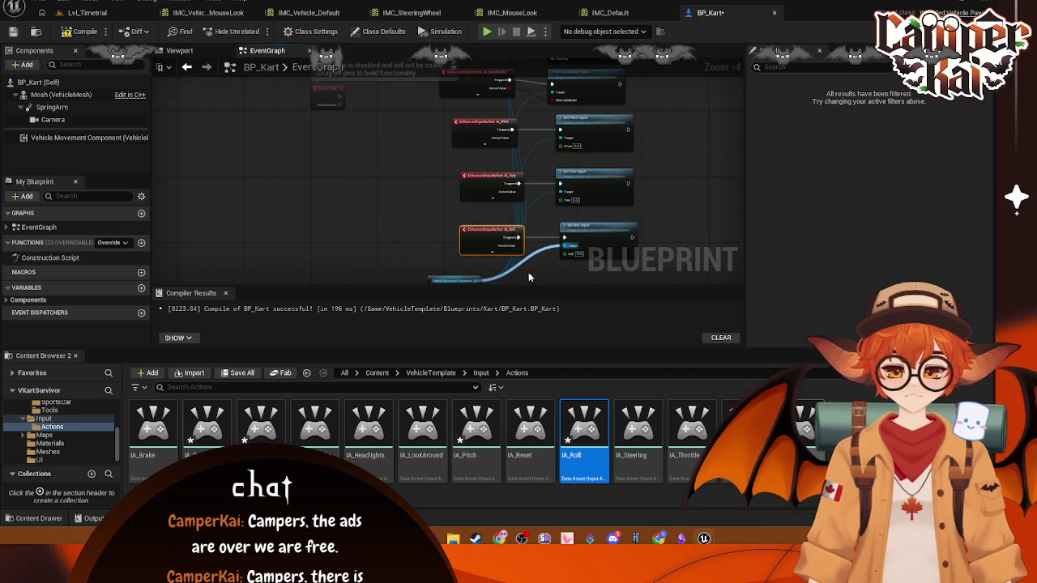
- Set IA_Yaw and IA_Roll Value Type to Axis1D (float)
{"action": "left_click", "coordinate": [559, 281]}
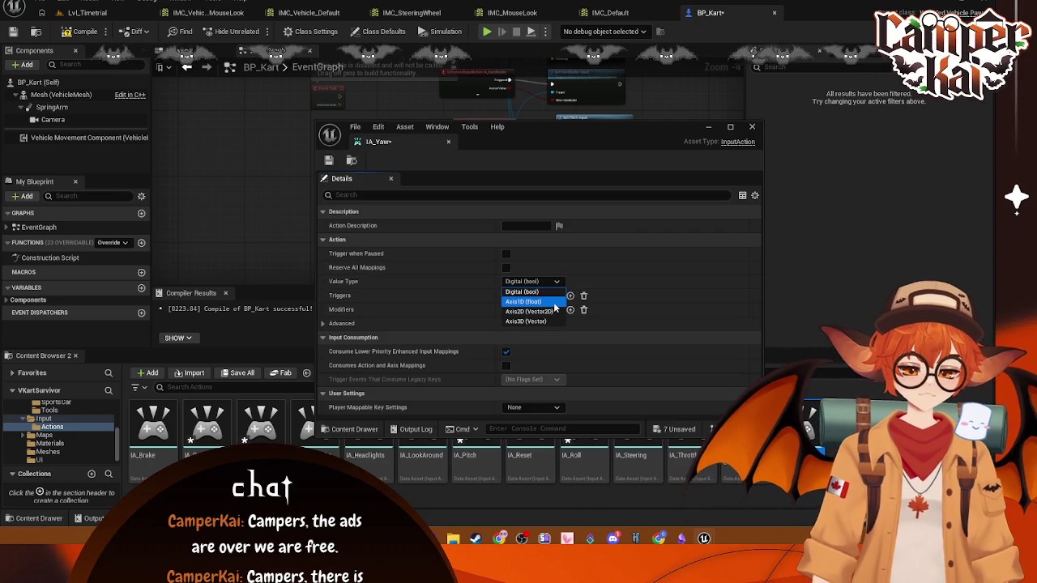
{"action": "left_click", "coordinate": [554, 303]}
{"action": "left_click", "coordinate": [753, 127]}
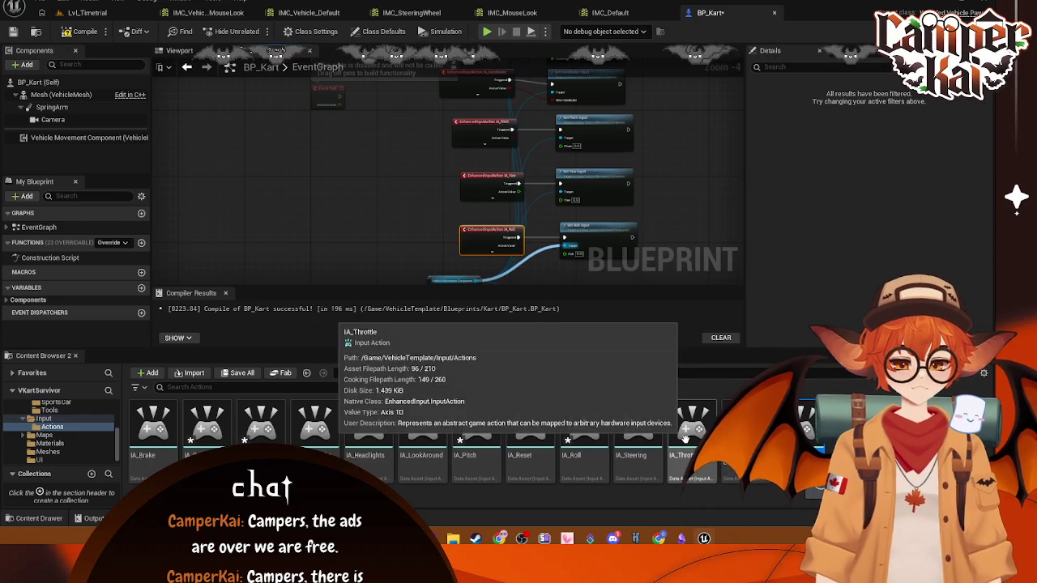
{"action": "double_click", "coordinate": [581, 436]}
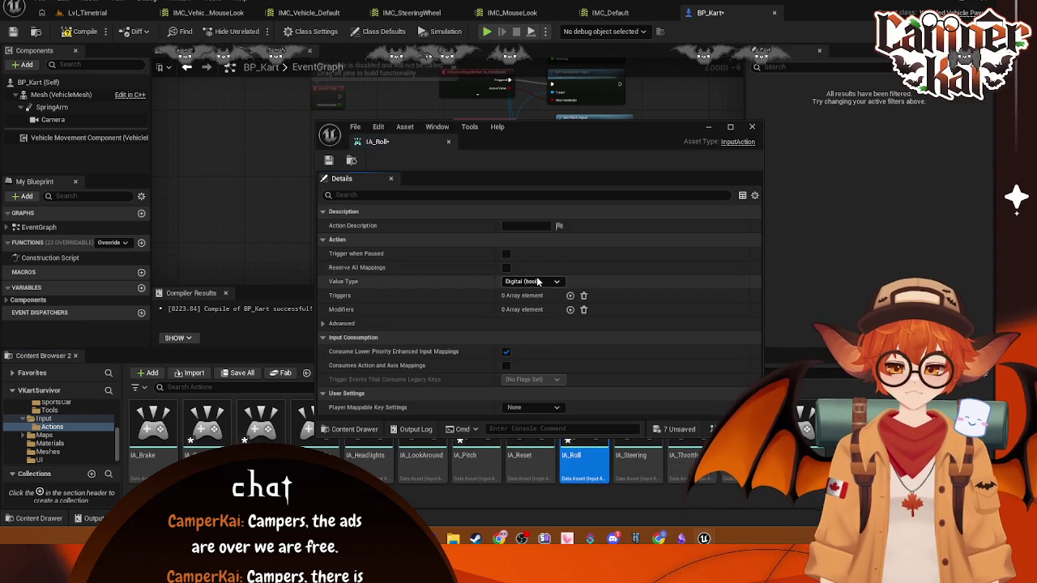
{"action": "left_click", "coordinate": [533, 281]}
{"action": "left_click", "coordinate": [523, 304]}
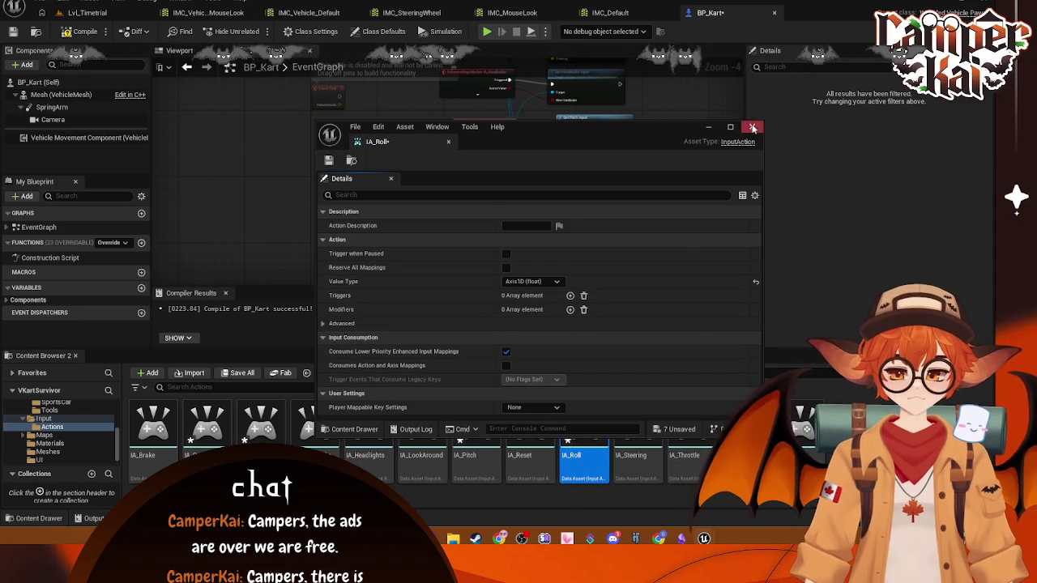
{"action": "left_click", "coordinate": [751, 127]}
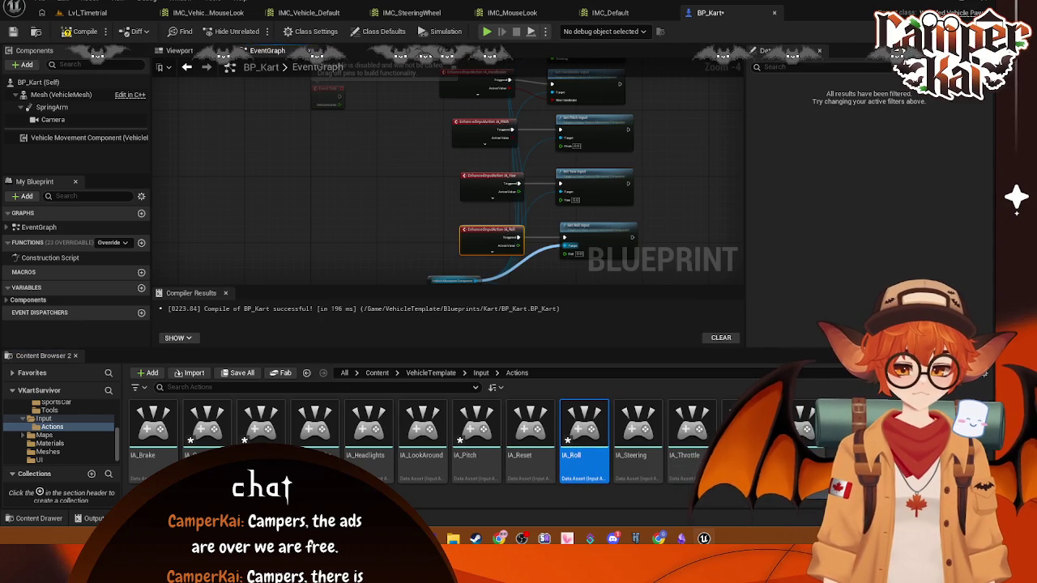
- Set IA_Pitch to Axis1D (float) and check IA_LookAround's settings
{"action": "double_click", "coordinate": [477, 430]}
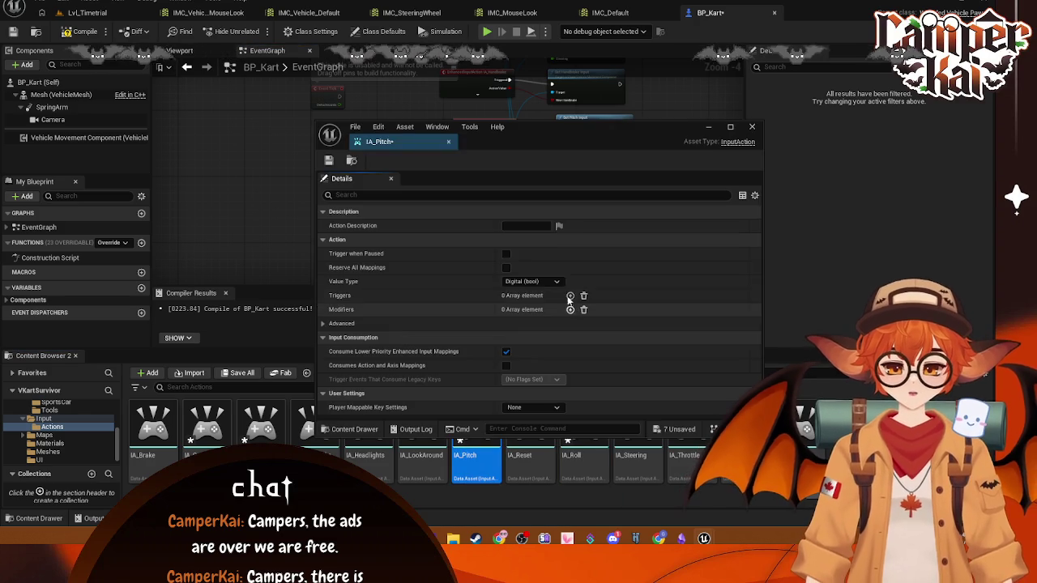
{"action": "left_click", "coordinate": [557, 281]}
{"action": "left_click", "coordinate": [551, 301]}
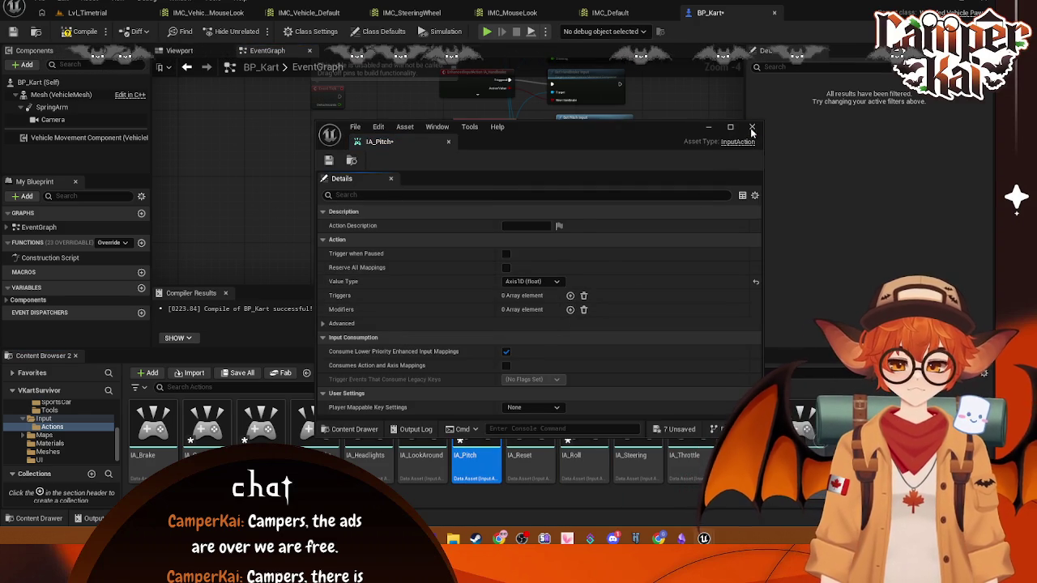
{"action": "left_click", "coordinate": [752, 127]}
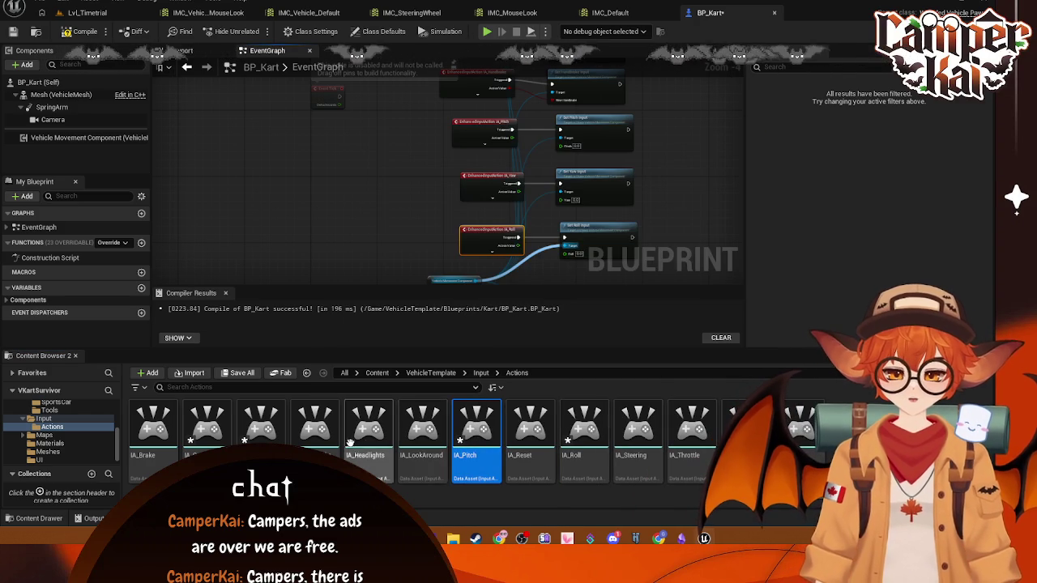
{"action": "double_click", "coordinate": [422, 430]}
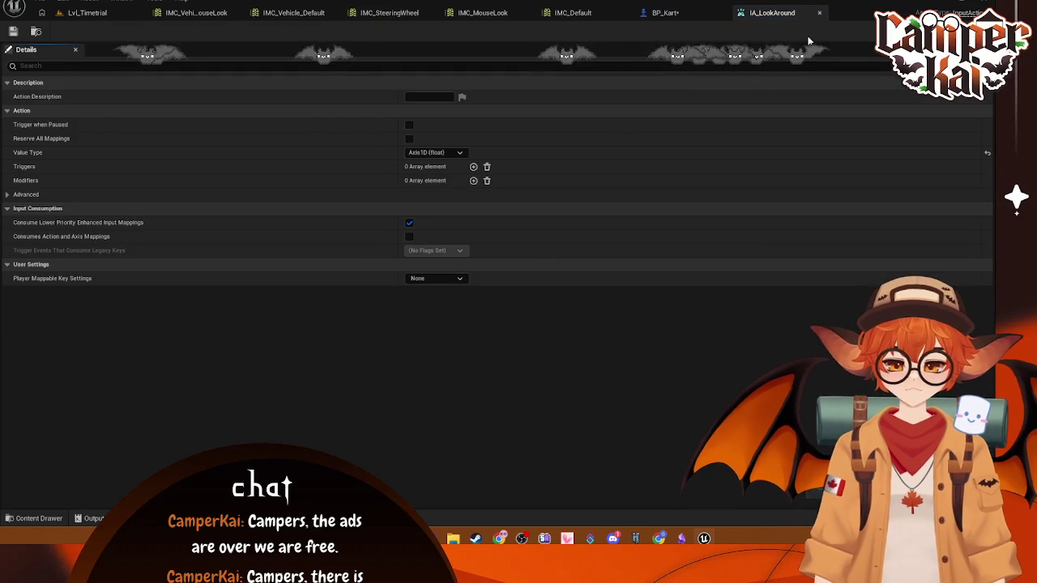
{"action": "left_click", "coordinate": [819, 12]}
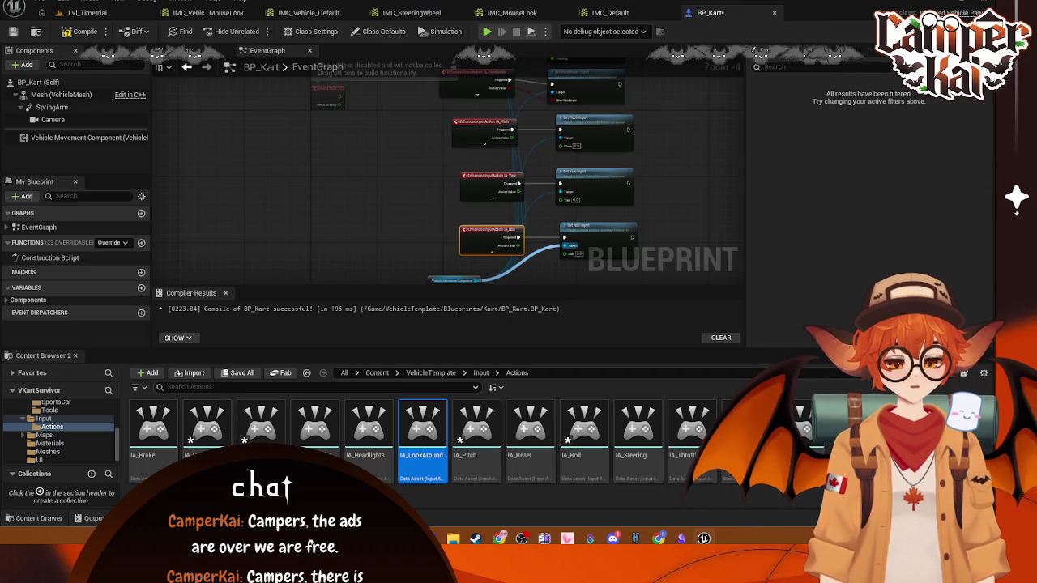
- Connect the IA_Yaw, IA_Roll and IA_Pitch Action Values to the Yaw, Roll and Pitch pins
{"action": "scroll", "coordinate": [664, 229], "scroll_direction": "up", "scroll_amount": 2}
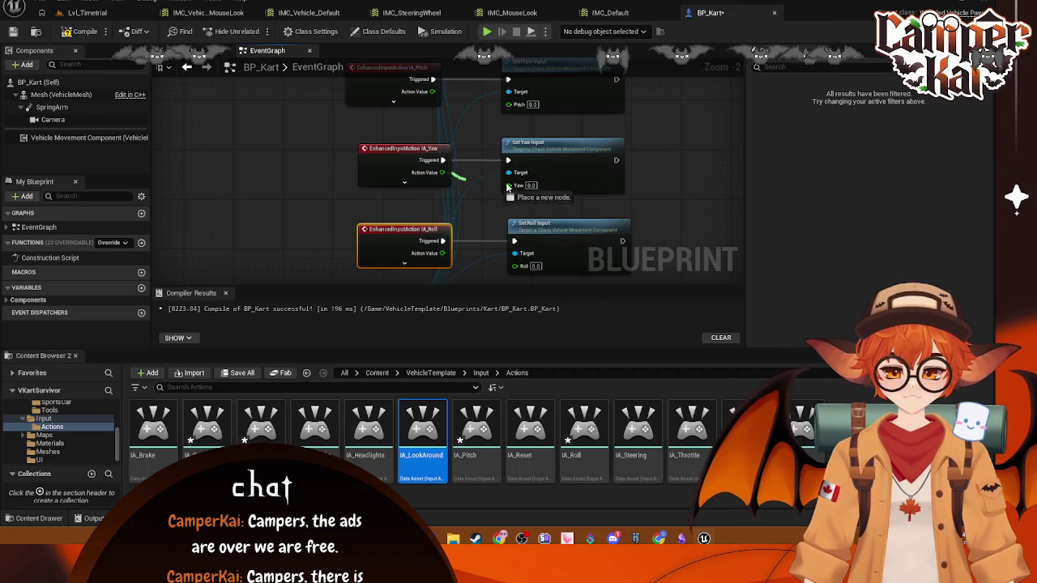
{"action": "left_click_drag", "start_coordinate": [508, 187], "coordinate": [508, 187]}
{"action": "left_click_drag", "start_coordinate": [443, 253], "coordinate": [519, 267]}
{"action": "left_click_drag", "start_coordinate": [432, 91], "coordinate": [509, 104]}
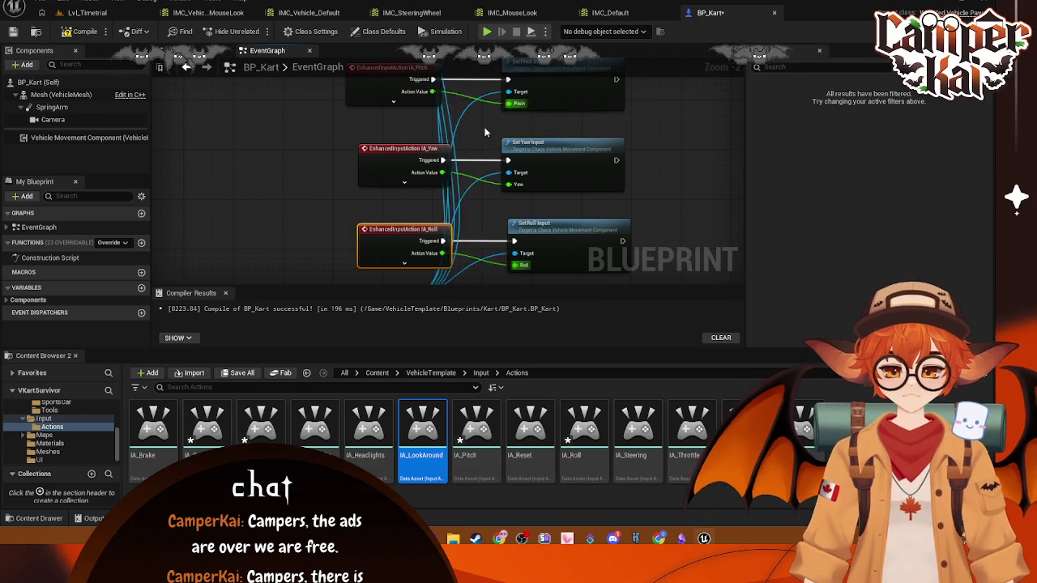
- Pan around the graph to check the roll, gear, throttle, brake, steering and handbrake nodes
{"action": "scroll", "coordinate": [470, 135], "scroll_direction": "up", "scroll_amount": 1}
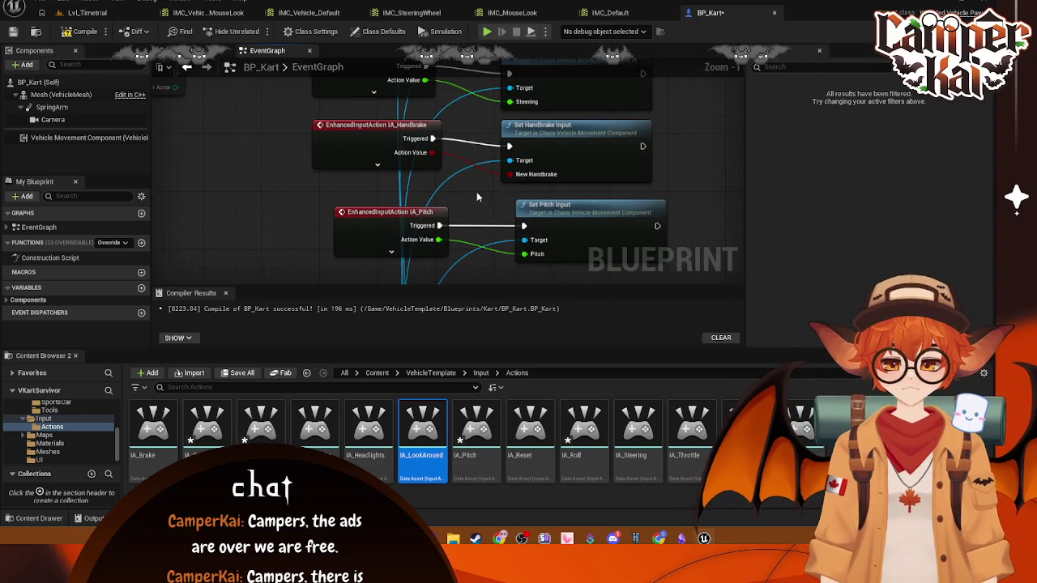
{"action": "scroll", "coordinate": [476, 191], "scroll_direction": "down", "scroll_amount": 2}
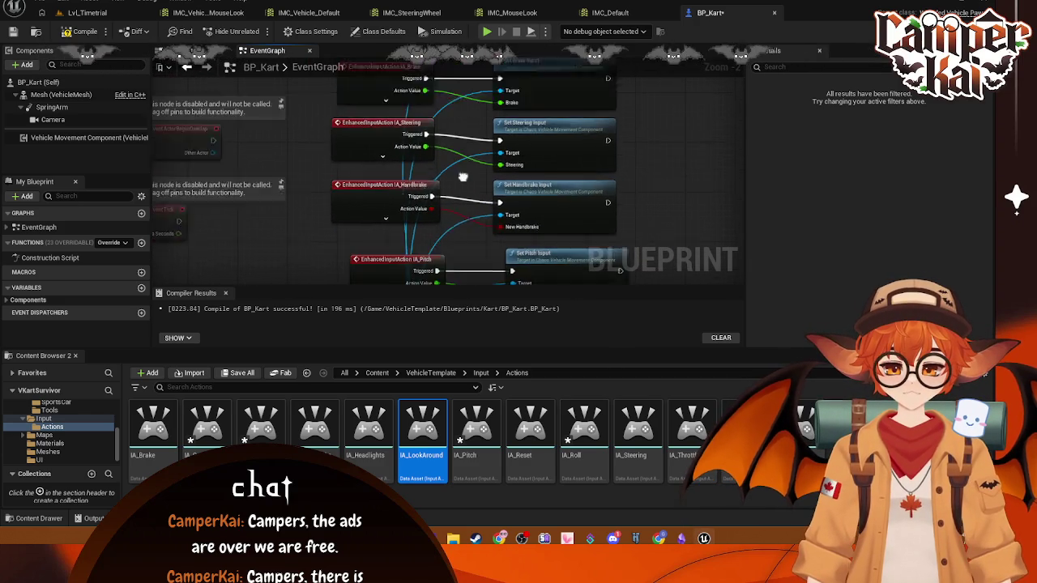
{"action": "left_click_drag", "start_coordinate": [463, 176], "coordinate": [564, 208]}
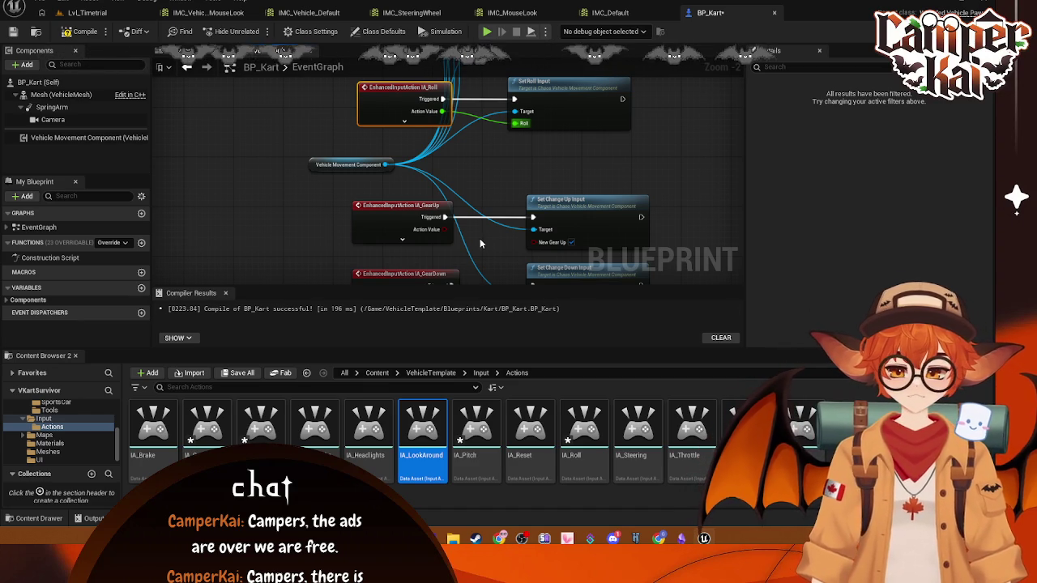
{"action": "left_click_drag", "start_coordinate": [479, 243], "coordinate": [450, 185]}
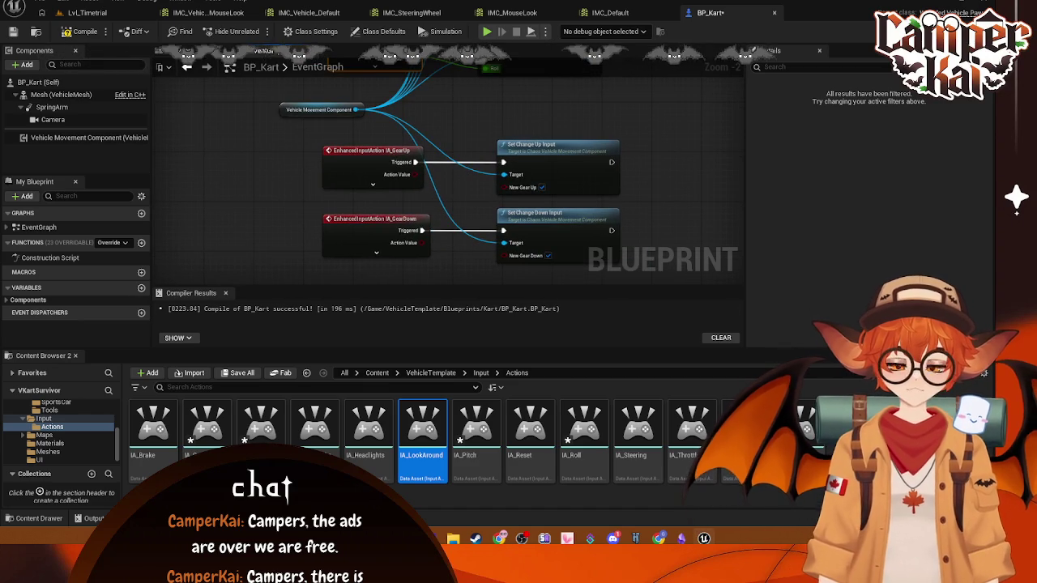
{"action": "left_click_drag", "start_coordinate": [572, 170], "coordinate": [577, 196]}
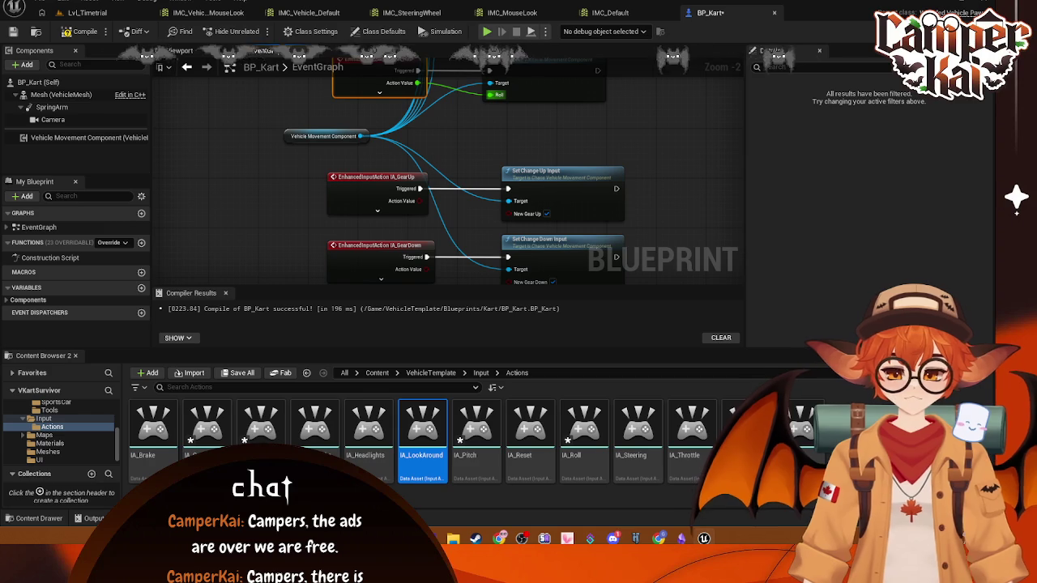
{"action": "mouse_move", "coordinate": [637, 141]}
{"action": "left_mouse_down"}
{"action": "mouse_move", "coordinate": [620, 179]}
{"action": "mouse_move", "coordinate": [651, 201]}
{"action": "mouse_move", "coordinate": [648, 164]}
{"action": "left_mouse_up"}
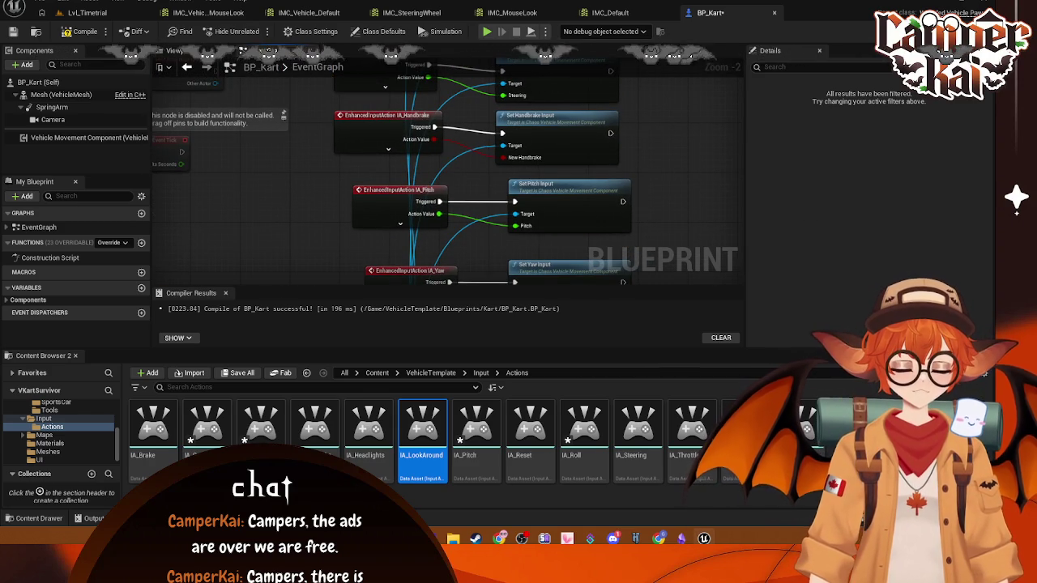
{"action": "scroll", "coordinate": [694, 175], "scroll_direction": "down", "scroll_amount": 1}
{"action": "left_click_drag", "start_coordinate": [694, 174], "coordinate": [688, 263]}
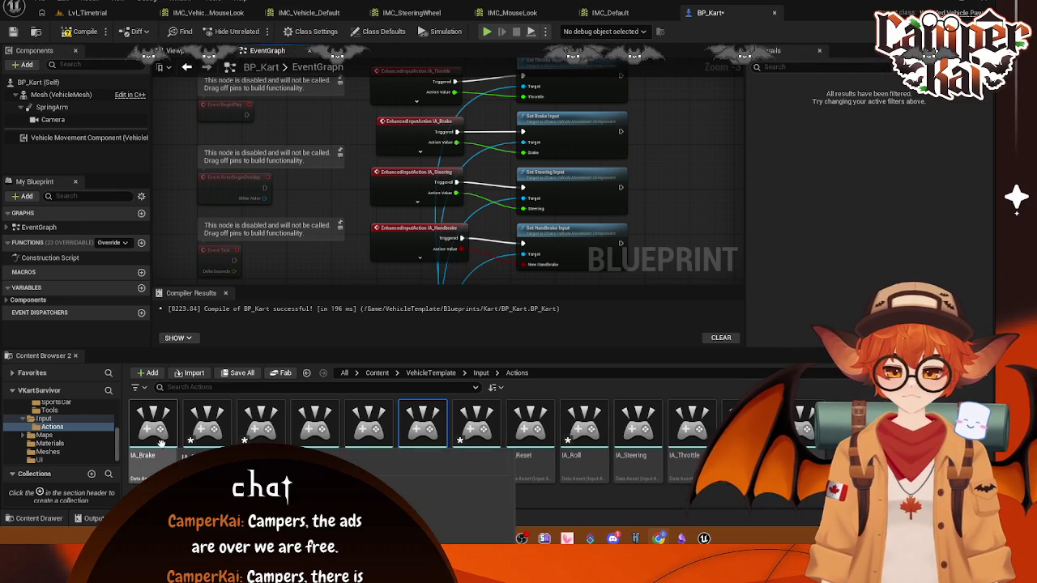
- Save the BP_Kart blueprint and open the IA_Handbrake input action
{"action": "left_click", "coordinate": [39, 3]}
{"action": "left_click", "coordinate": [49, 77]}
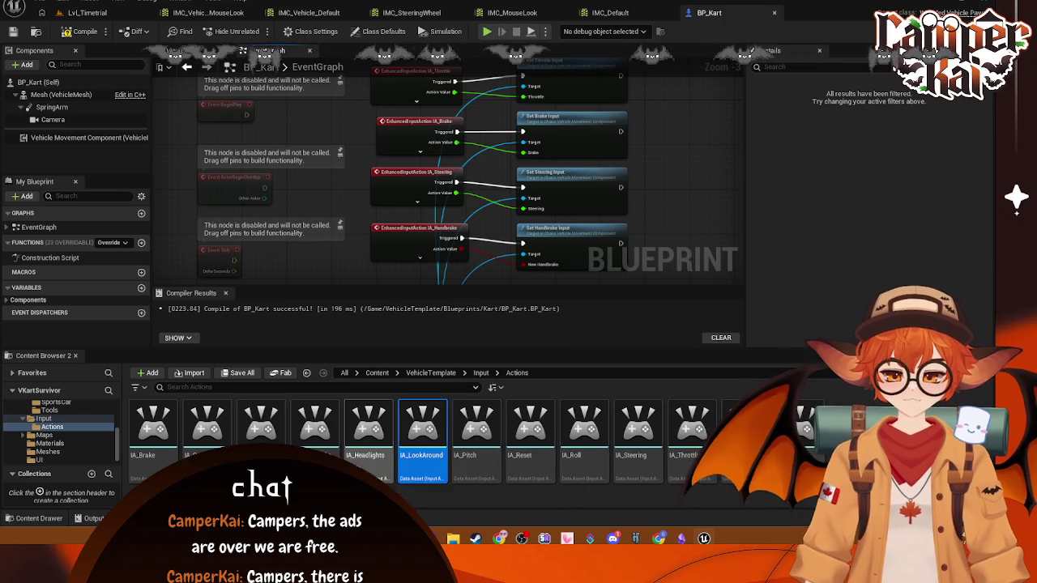
{"action": "left_click", "coordinate": [315, 425]}
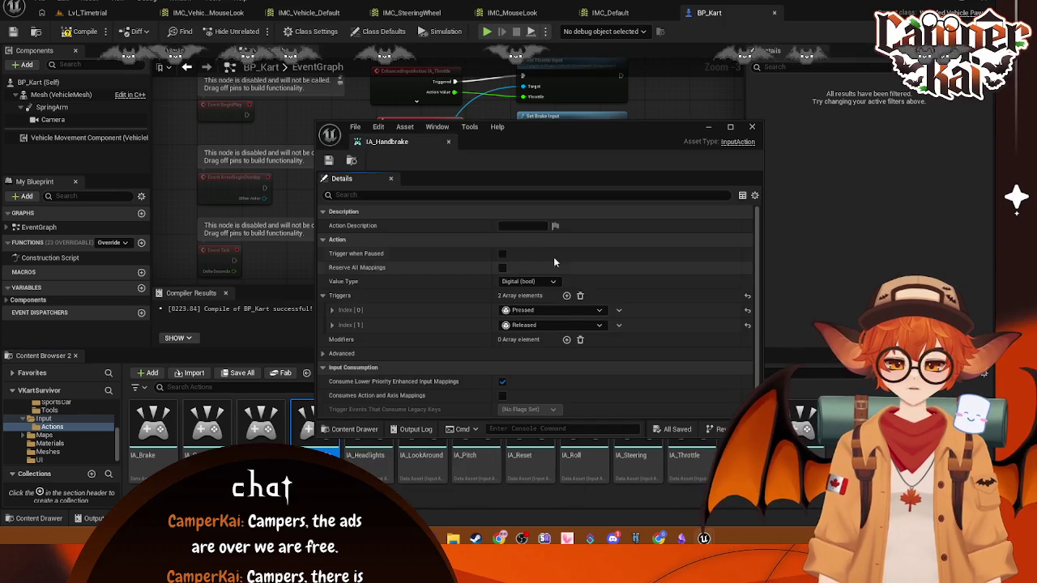
{"action": "left_click", "coordinate": [754, 127]}
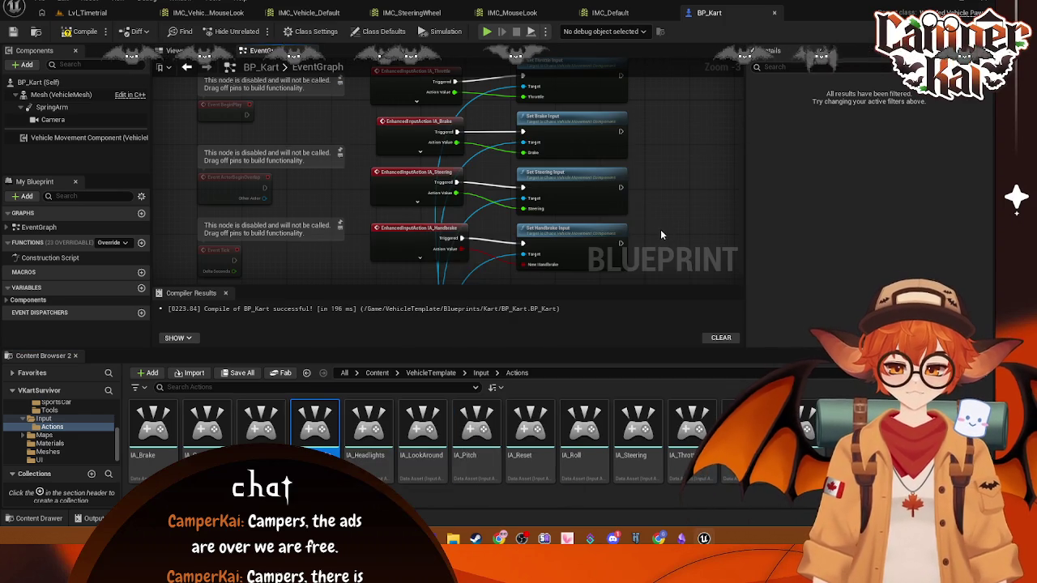
- Scroll to IA_Handbrake's Pressed and Released triggers and capture a Windows snip of the editor
{"action": "scroll", "coordinate": [516, 263], "scroll_direction": "down", "scroll_amount": 3}
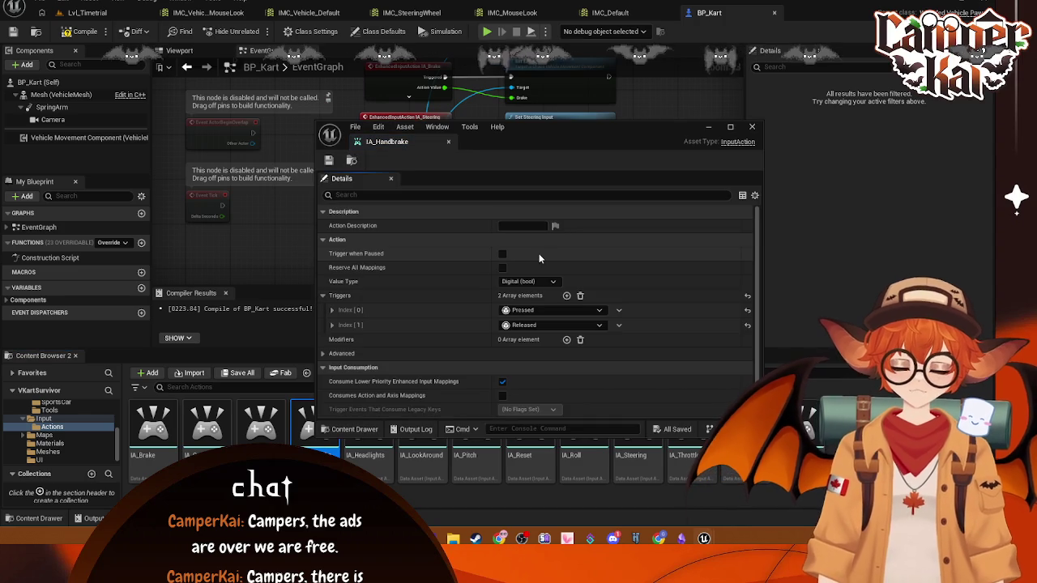
{"action": "key", "text": "super+shift+s"}
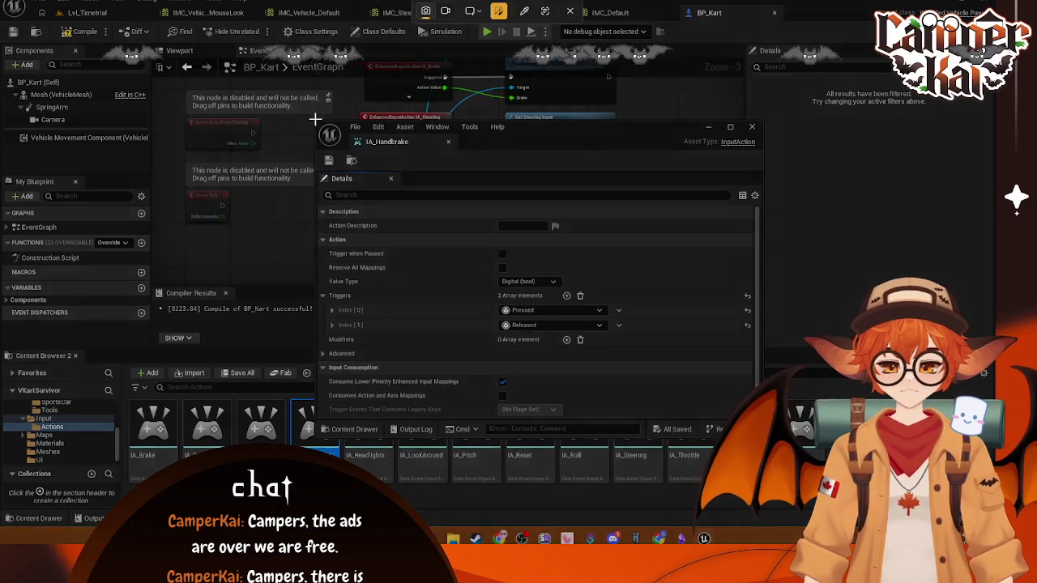
{"action": "left_click_drag", "start_coordinate": [315, 119], "coordinate": [758, 438]}
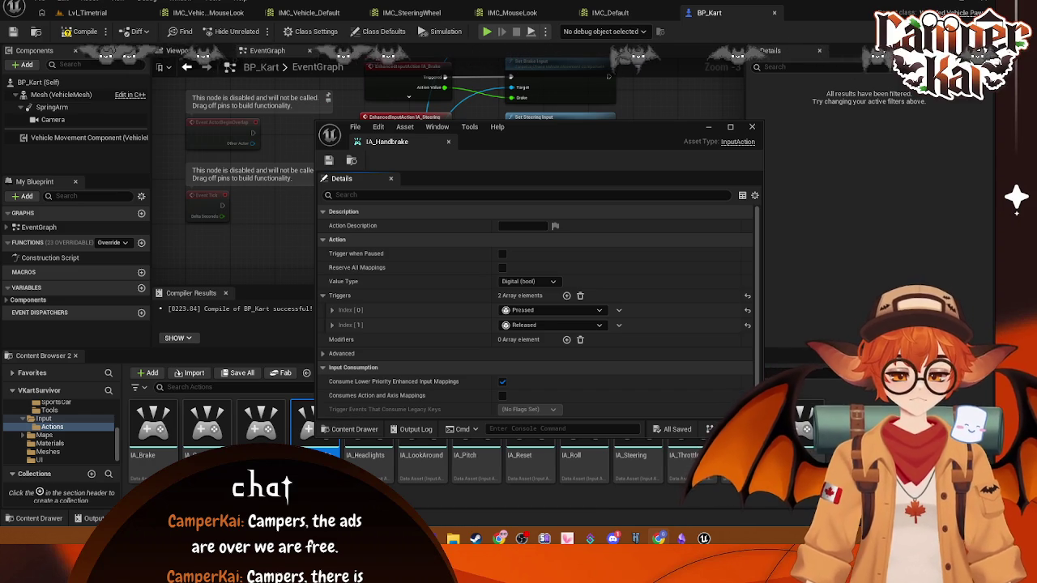
- Close IA_Handbrake and create a new IMC_ Input Mapping Context in the Input folder
{"action": "left_click", "coordinate": [752, 127]}
{"action": "left_click", "coordinate": [65, 419]}
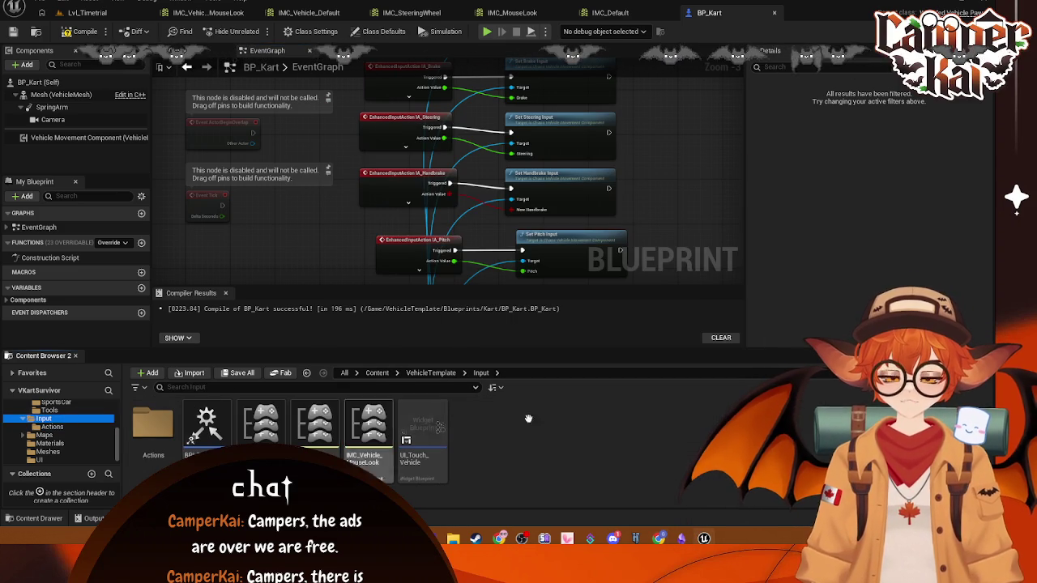
{"action": "right_click", "coordinate": [485, 439]}
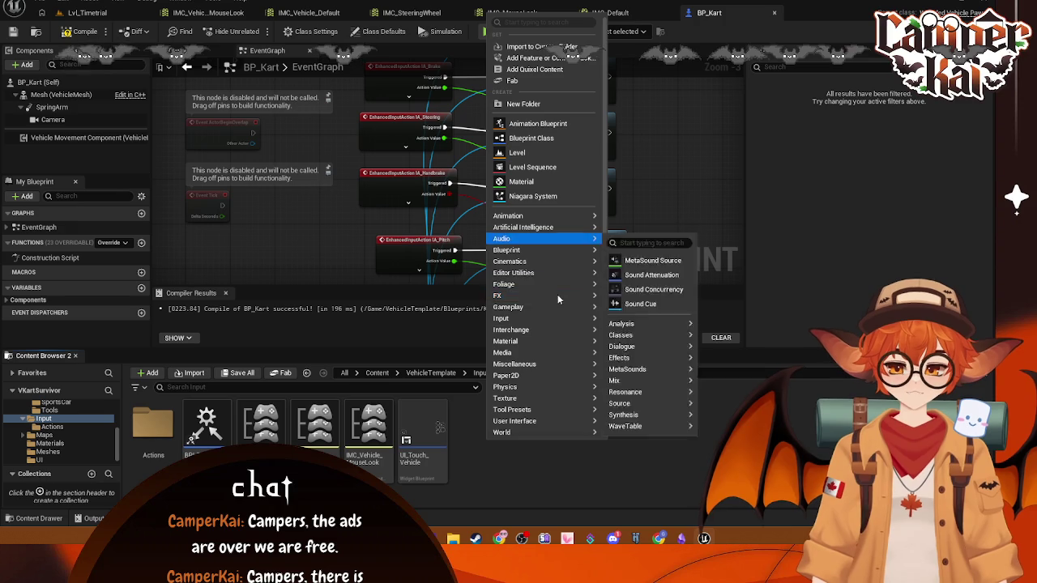
{"action": "mouse_move", "coordinate": [557, 320]}
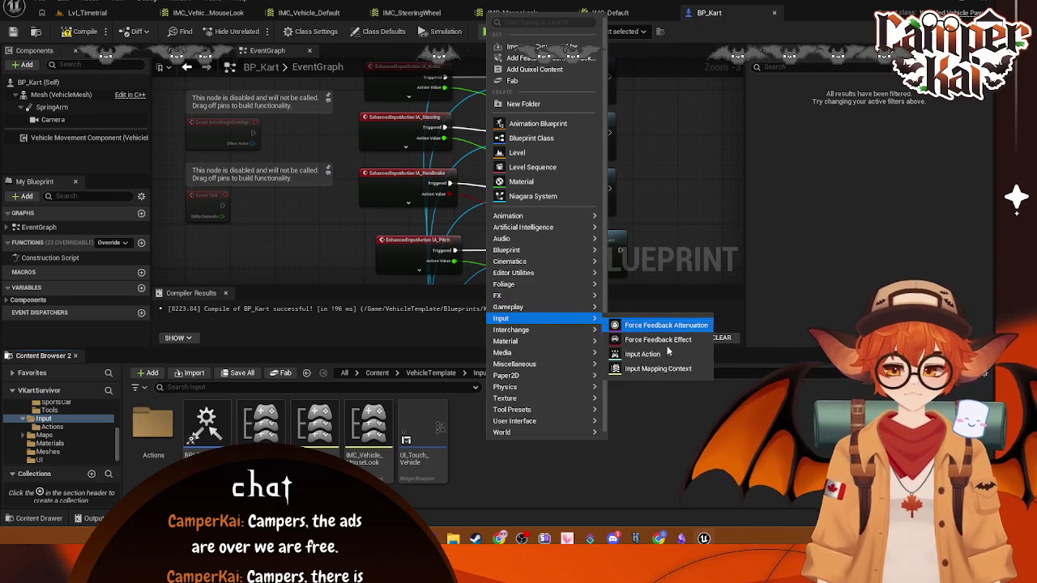
{"action": "left_click", "coordinate": [658, 369]}
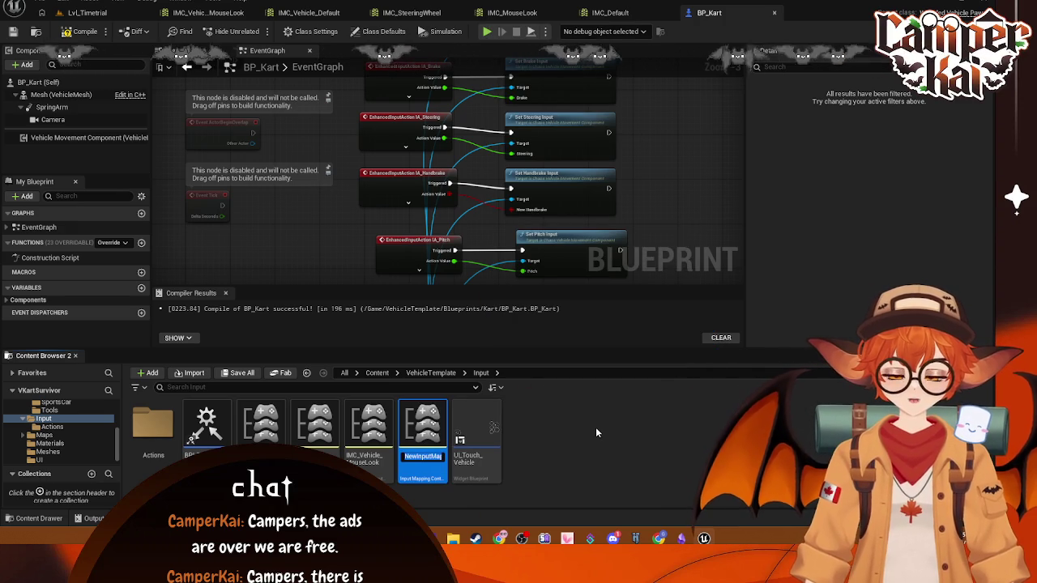
{"action": "type", "text": "IMC_K"}
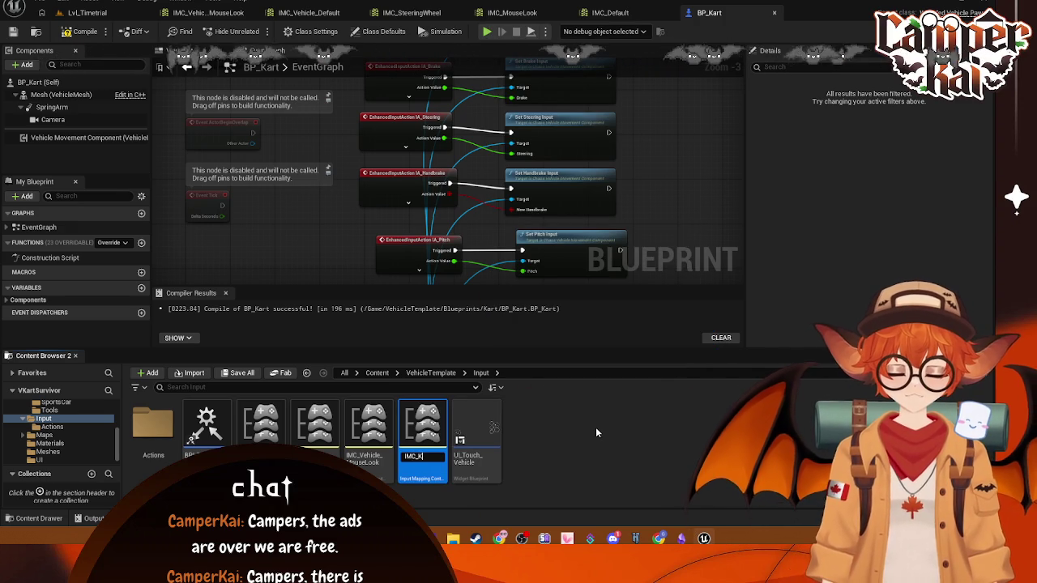
{"action": "type", "text": "t"}
{"action": "key", "text": "Return"}
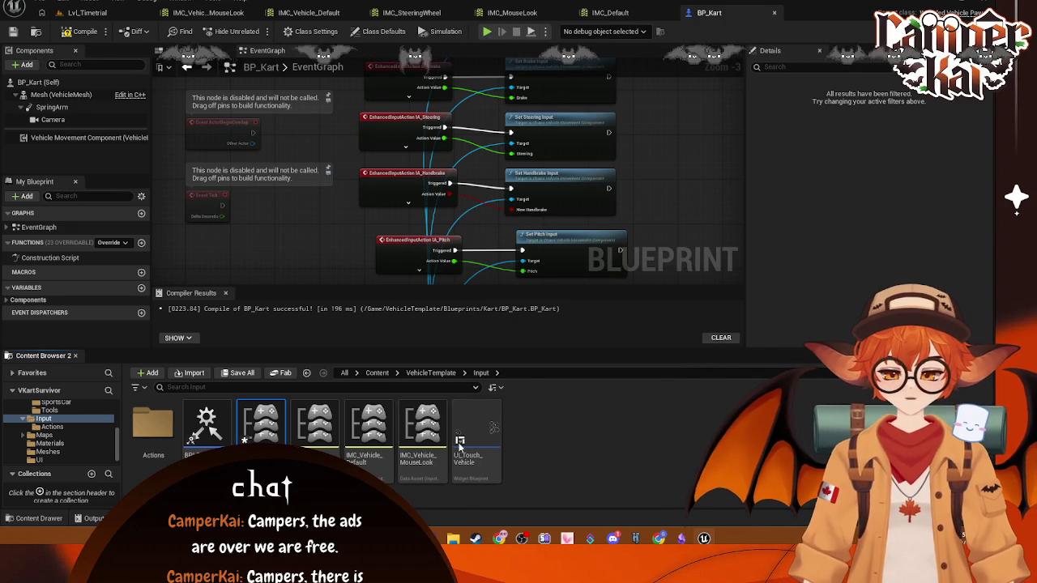
- Open IMC_Kart and add mappings for IA_Brake and IA_GearDown
{"action": "double_click", "coordinate": [247, 438]}
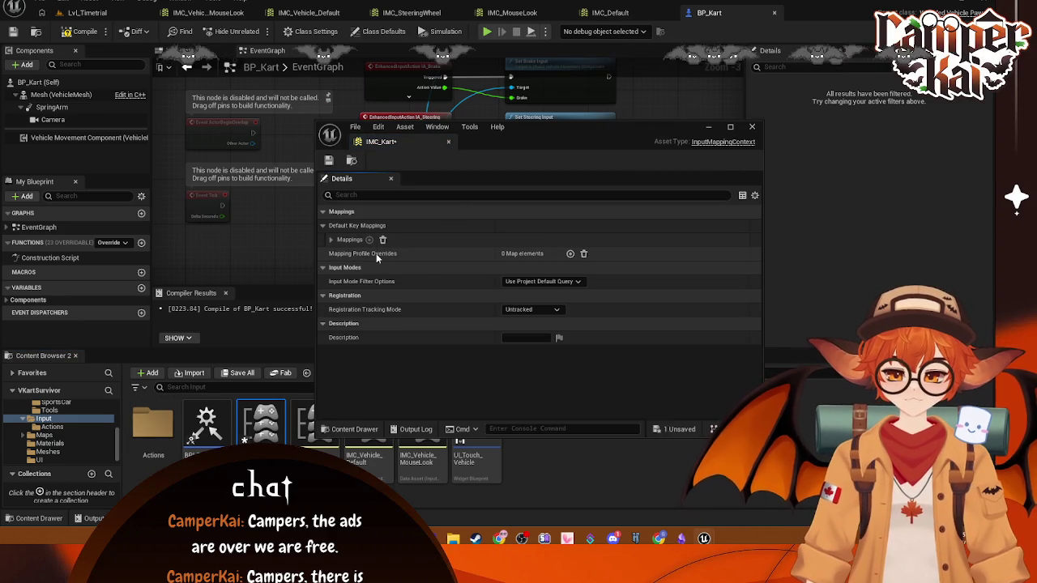
{"action": "left_click", "coordinate": [369, 240]}
{"action": "left_click", "coordinate": [438, 255]}
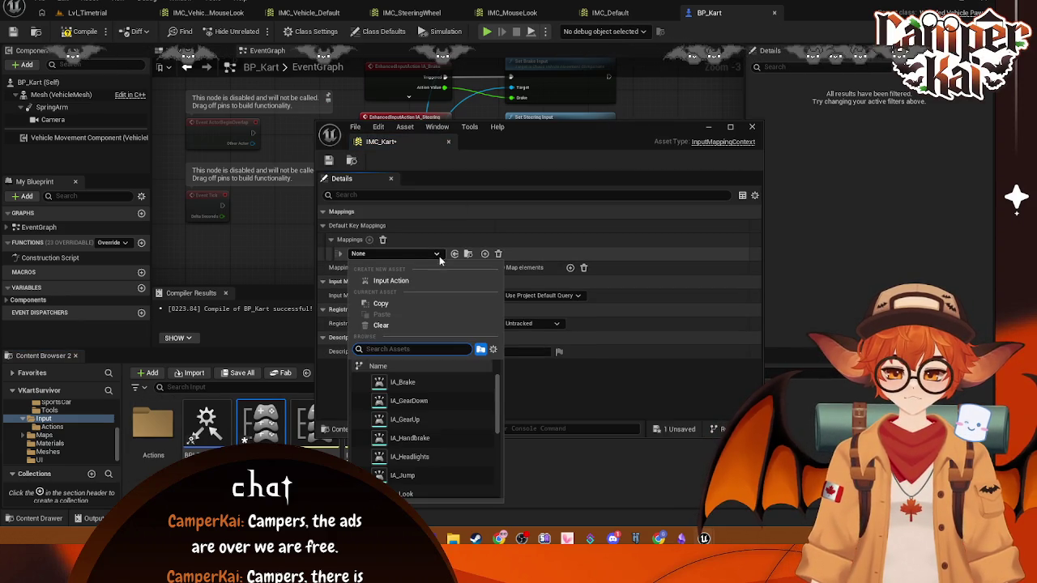
{"action": "left_click", "coordinate": [448, 383]}
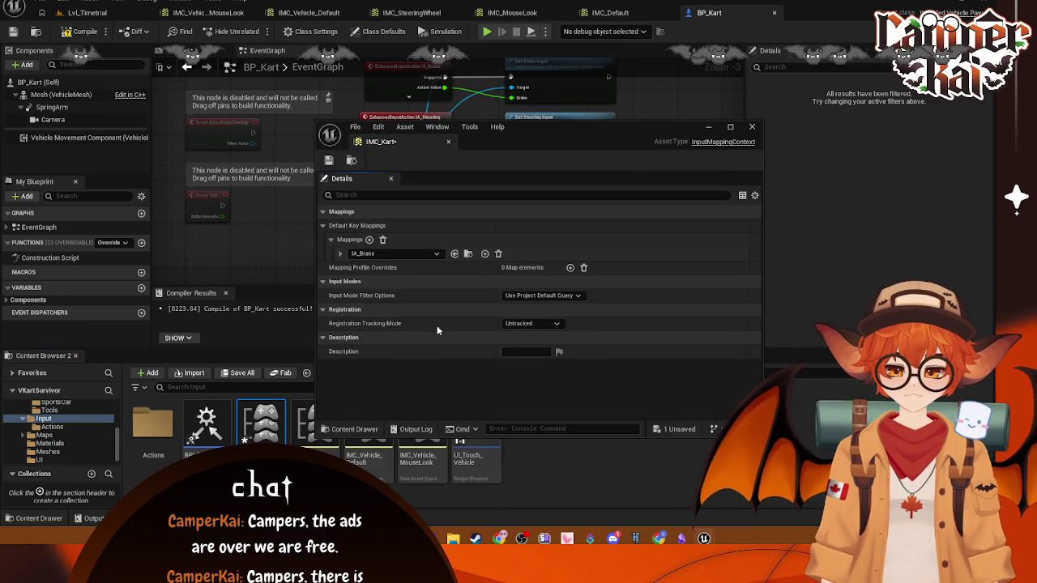
{"action": "left_click", "coordinate": [370, 240]}
{"action": "left_click", "coordinate": [430, 270]}
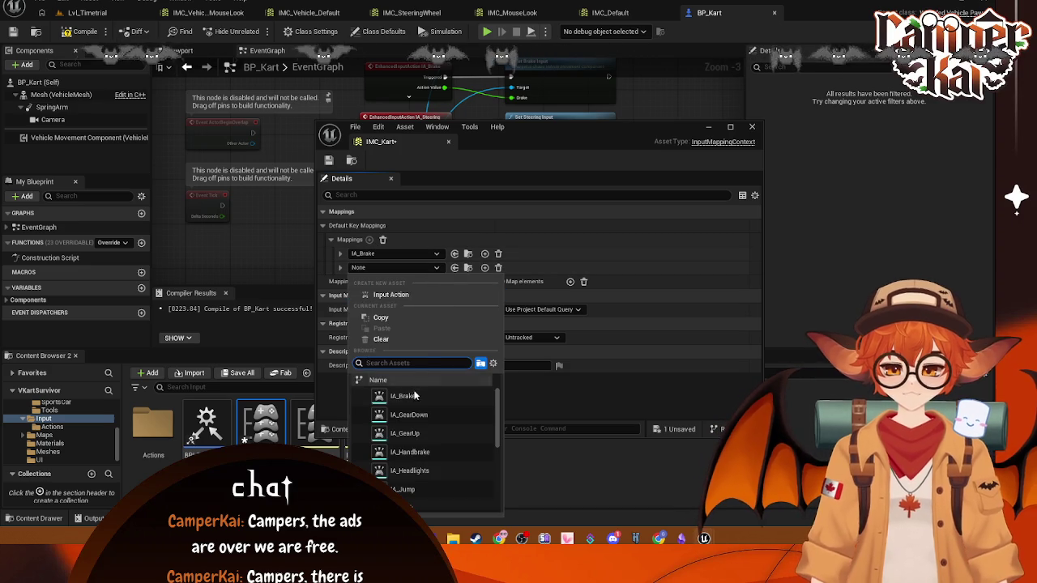
{"action": "left_click", "coordinate": [422, 409]}
- Add mappings for IA_GearUp and IA_Handbrake
{"action": "left_click", "coordinate": [369, 240]}
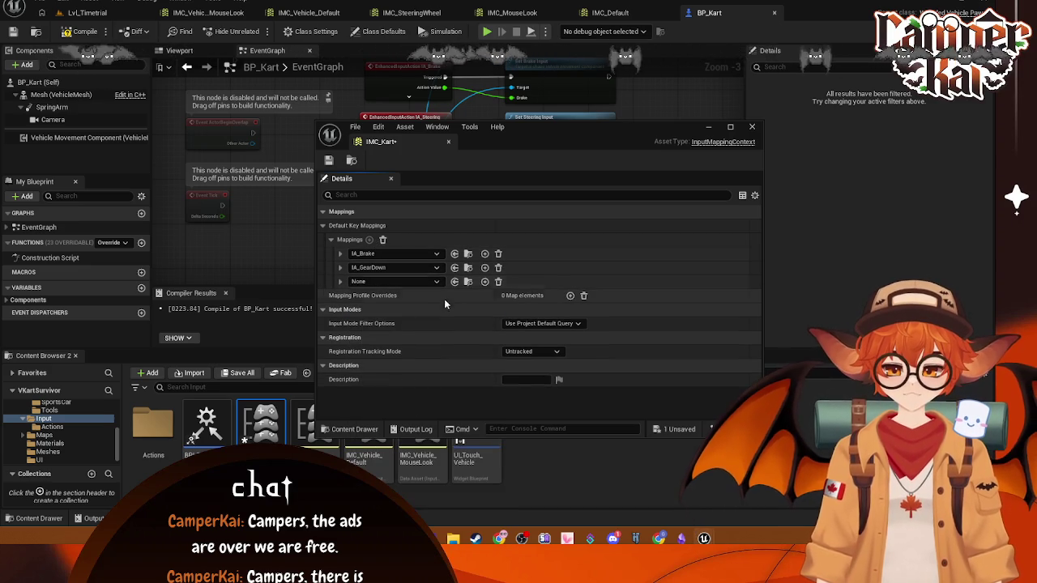
{"action": "left_click", "coordinate": [436, 281]}
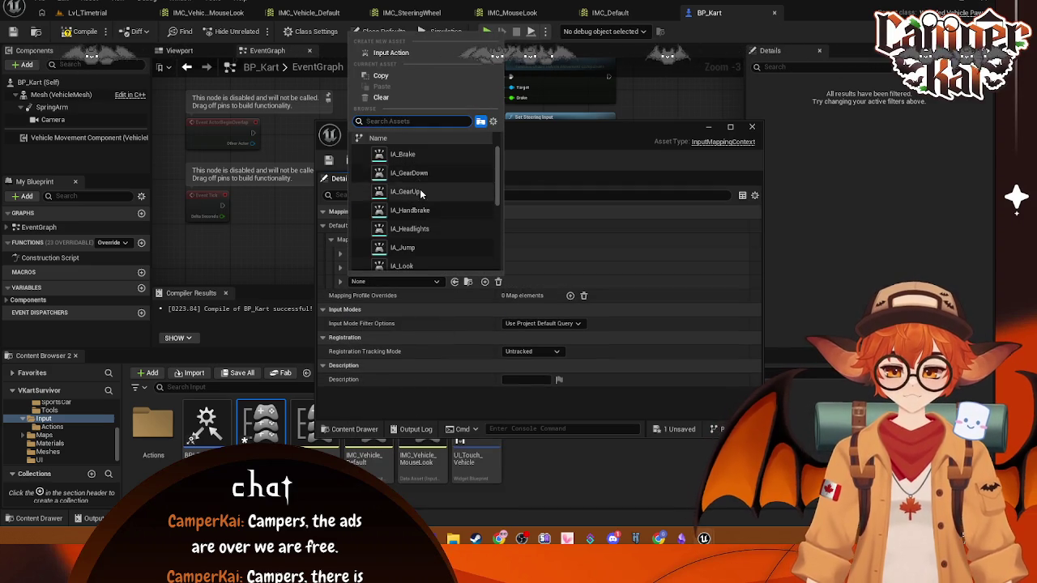
{"action": "left_click", "coordinate": [404, 191]}
{"action": "left_click", "coordinate": [369, 240]}
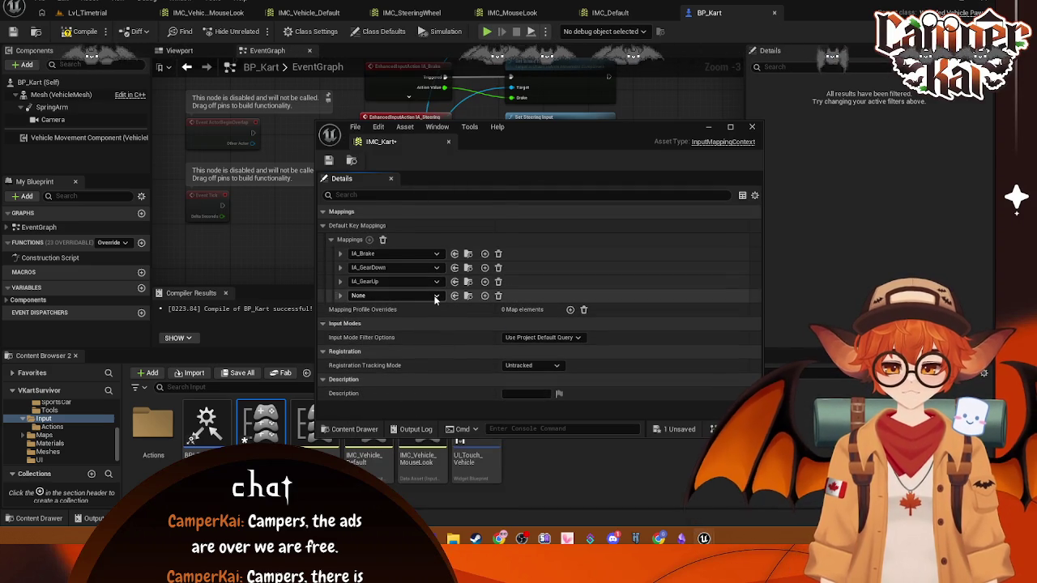
{"action": "left_click", "coordinate": [436, 296]}
{"action": "left_click", "coordinate": [433, 221]}
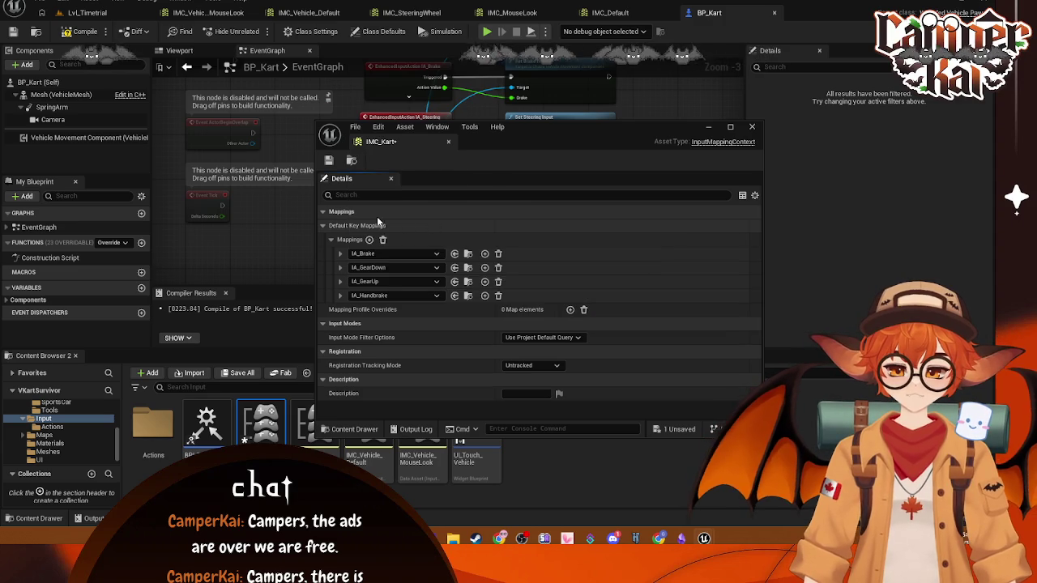
- Add an IA_Headlights mapping and an empty one, then delete the IA_Headlights row
{"action": "left_click", "coordinate": [369, 239]}
{"action": "left_click", "coordinate": [437, 310]}
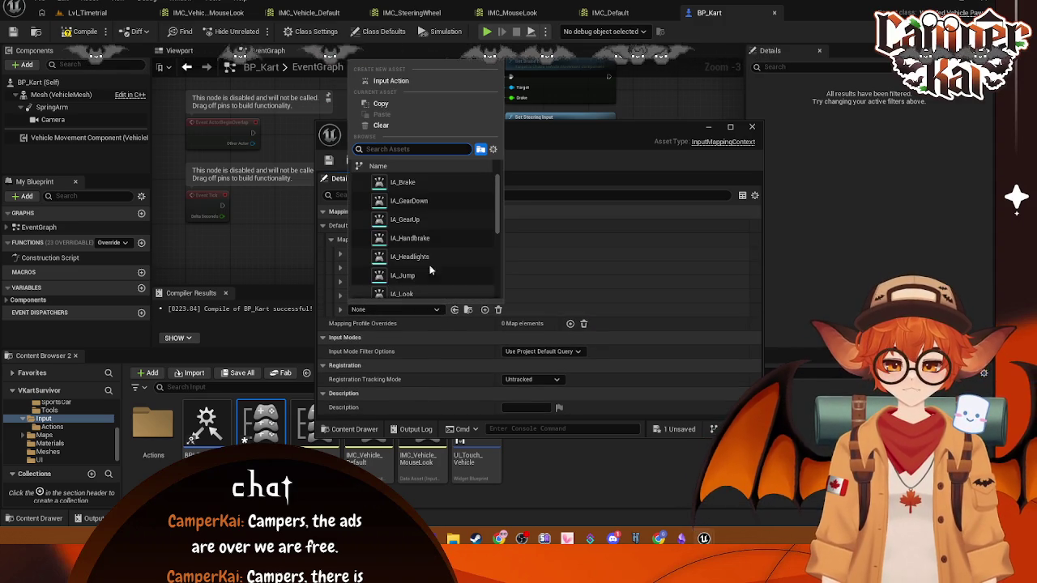
{"action": "left_click", "coordinate": [434, 257]}
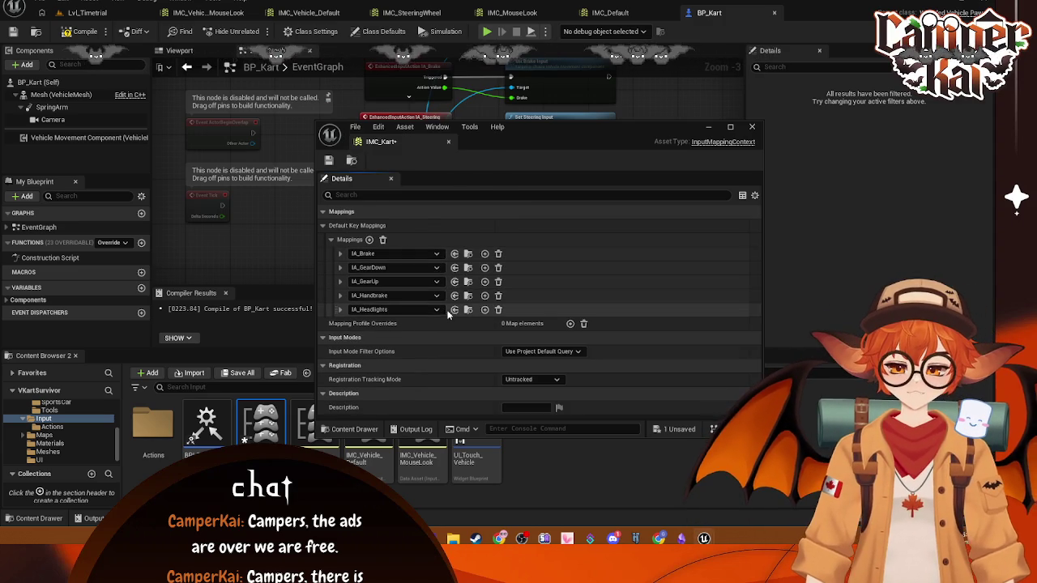
{"action": "left_click", "coordinate": [369, 240]}
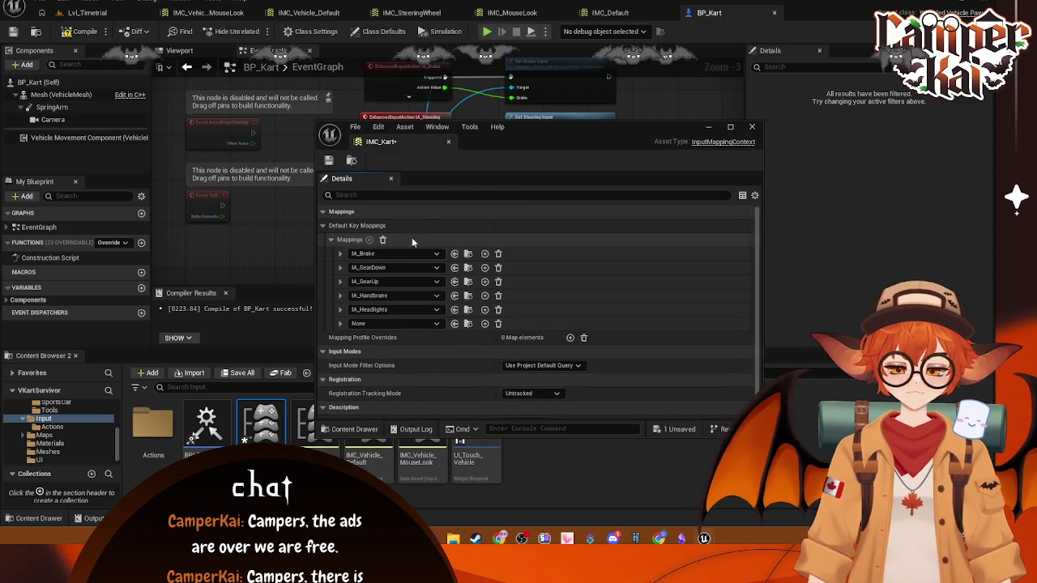
{"action": "left_click", "coordinate": [438, 323]}
{"action": "left_click", "coordinate": [636, 282]}
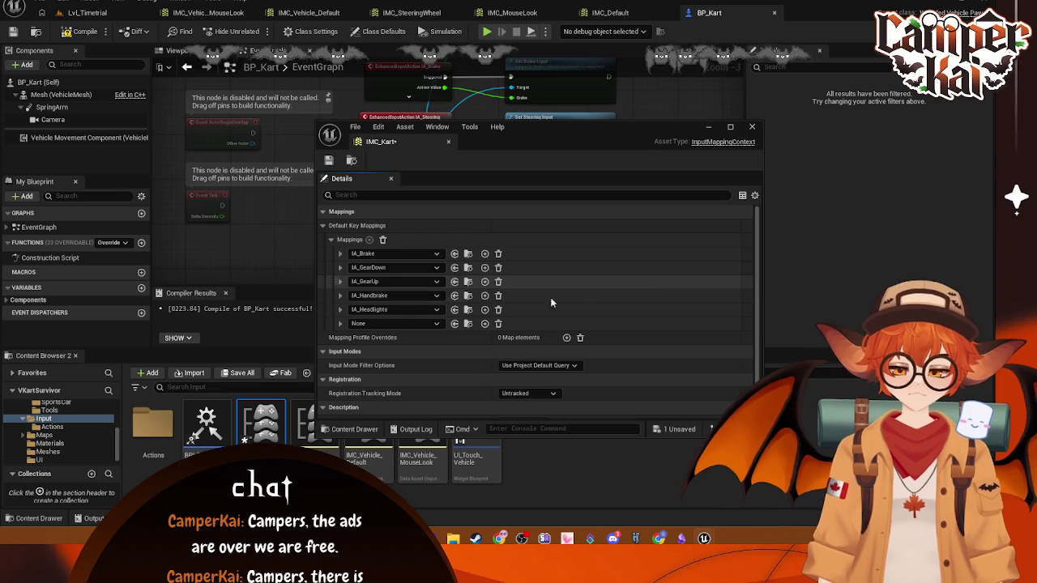
{"action": "left_click", "coordinate": [498, 309]}
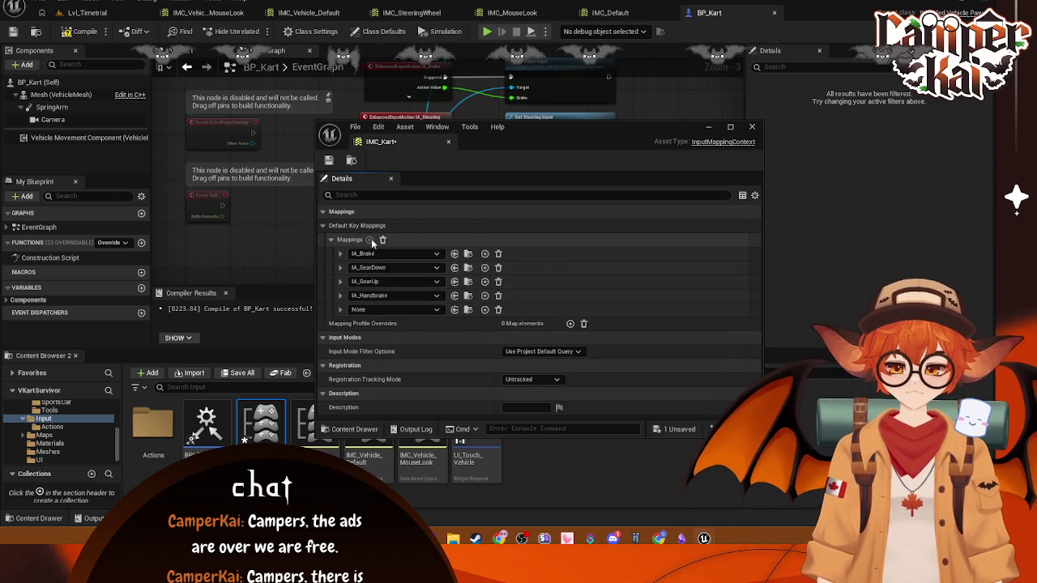
- Try IA_Jump in the empty row, delete it, and assign IA_LookAround to the remaining mapping
{"action": "left_click", "coordinate": [438, 309]}
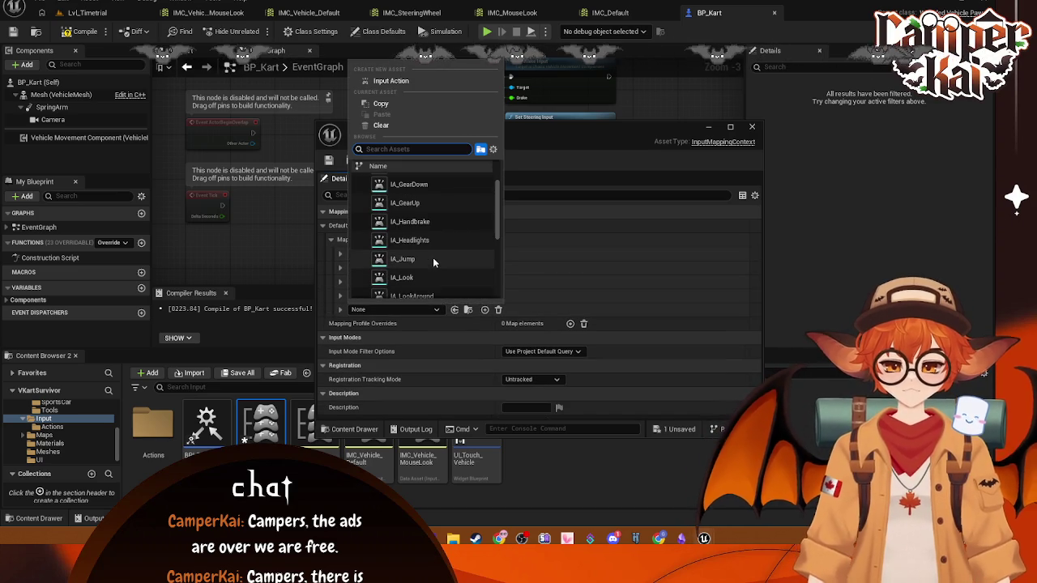
{"action": "left_click", "coordinate": [433, 259]}
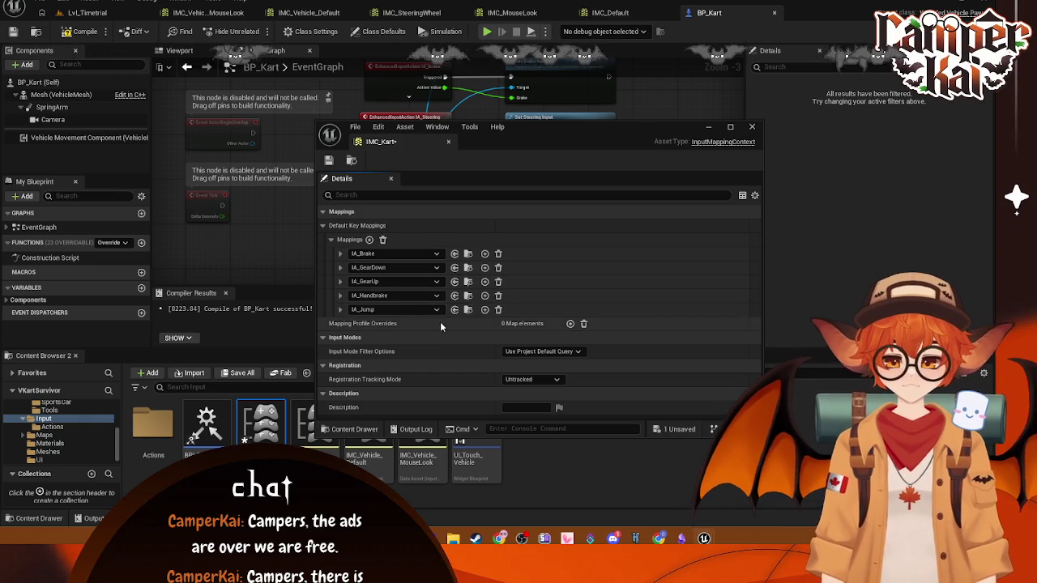
{"action": "left_click", "coordinate": [369, 239]}
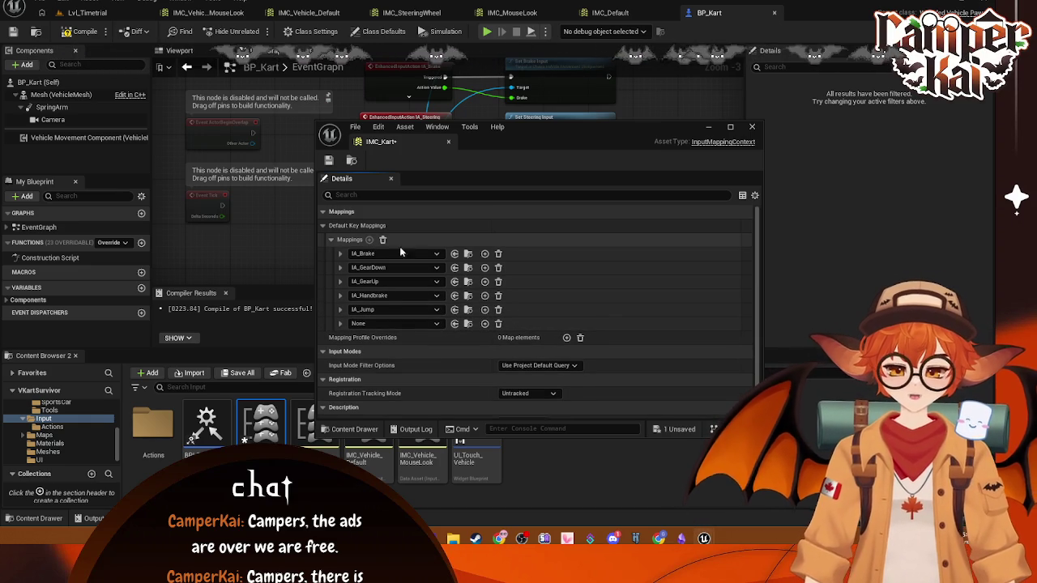
{"action": "left_click", "coordinate": [438, 314]}
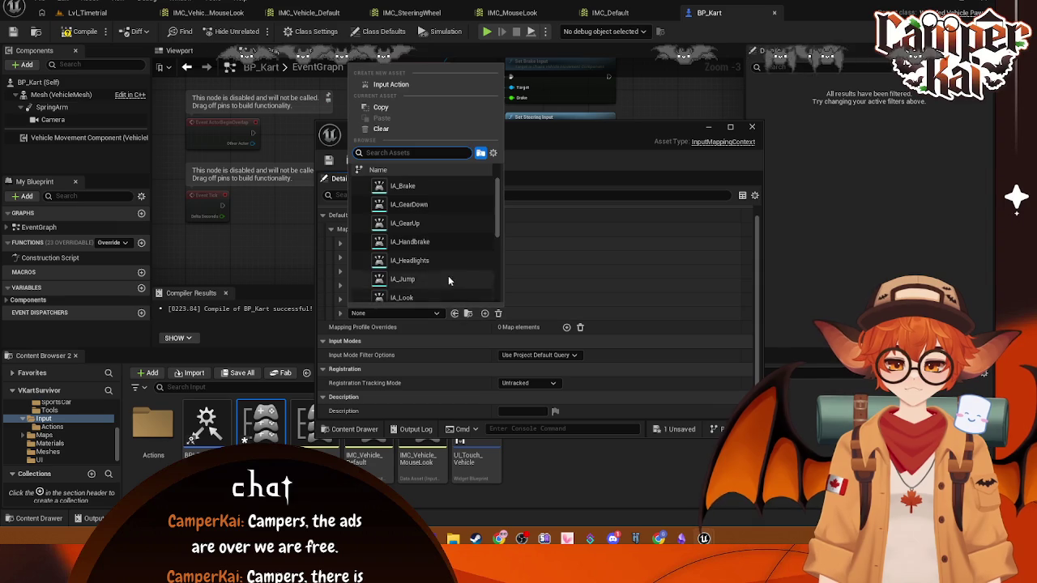
{"action": "left_click", "coordinate": [576, 289]}
{"action": "left_click", "coordinate": [500, 300]}
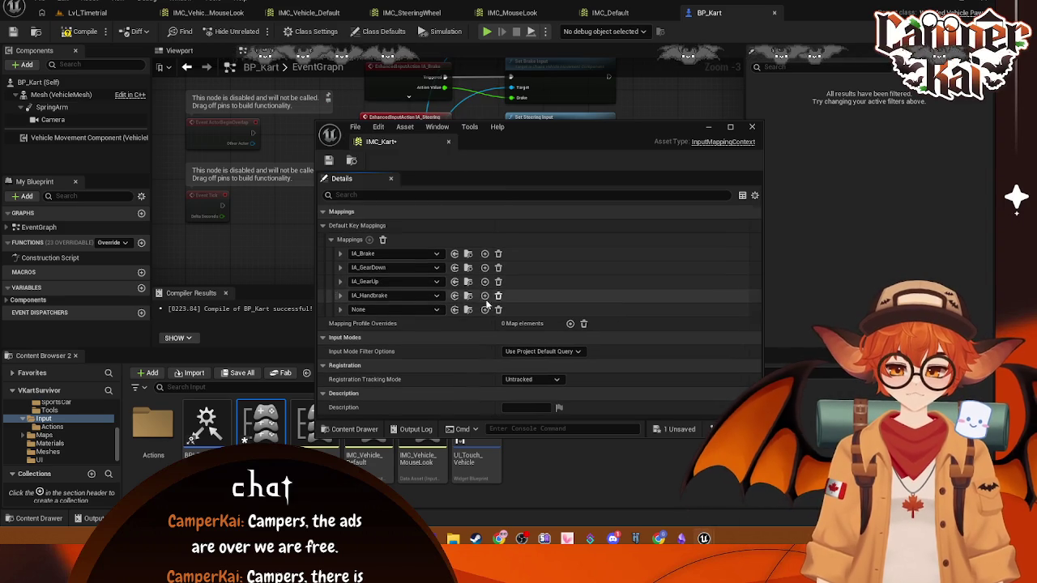
{"action": "left_click", "coordinate": [436, 309]}
{"action": "scroll", "coordinate": [442, 194], "scroll_direction": "down", "scroll_amount": 2}
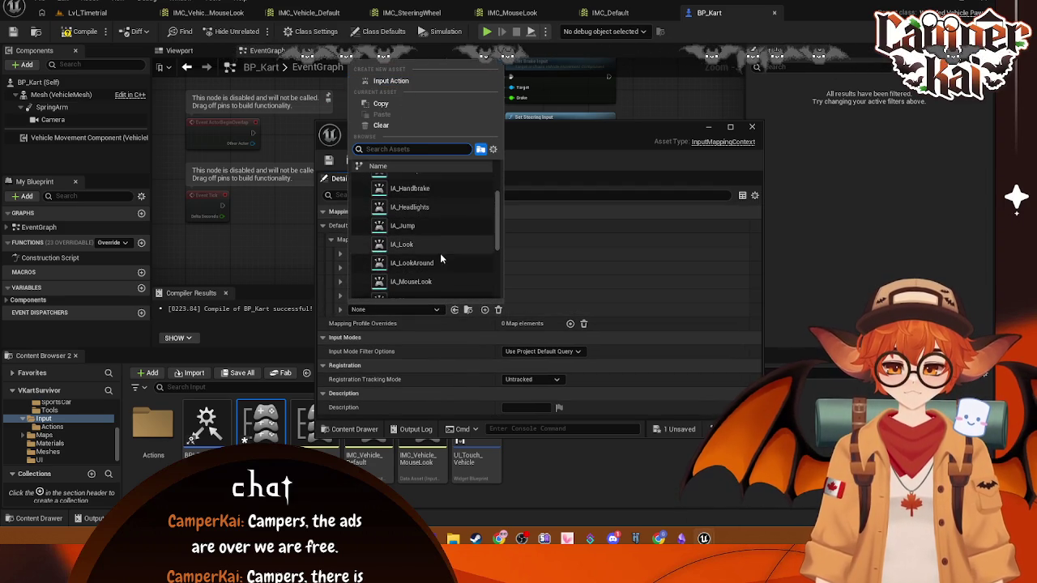
{"action": "left_click", "coordinate": [438, 258]}
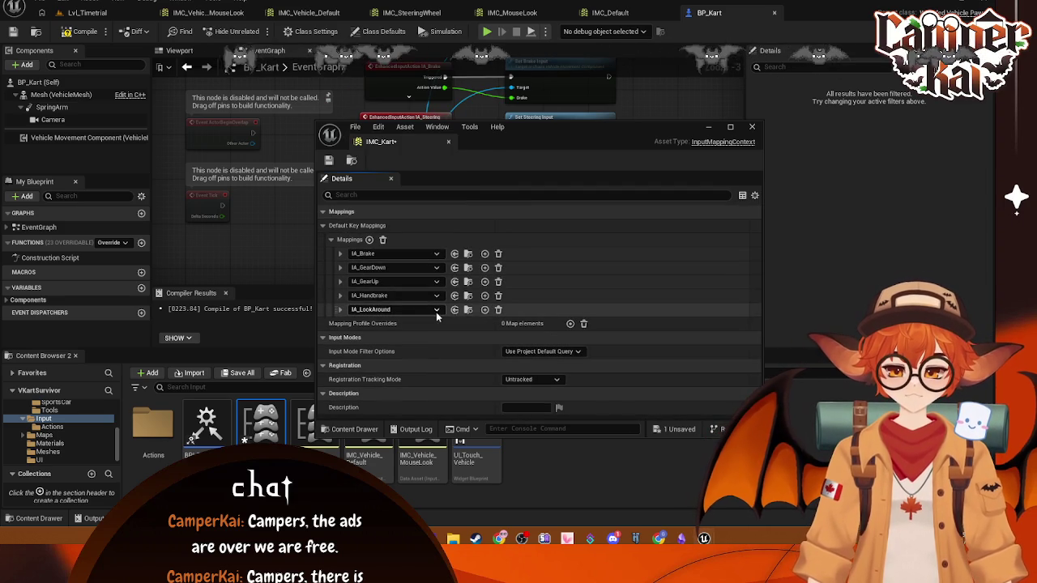
- Open the Actions folder, move the IMC_Kart editor, and add IA_Pitch and IA_Reset mappings
{"action": "double_click", "coordinate": [166, 427]}
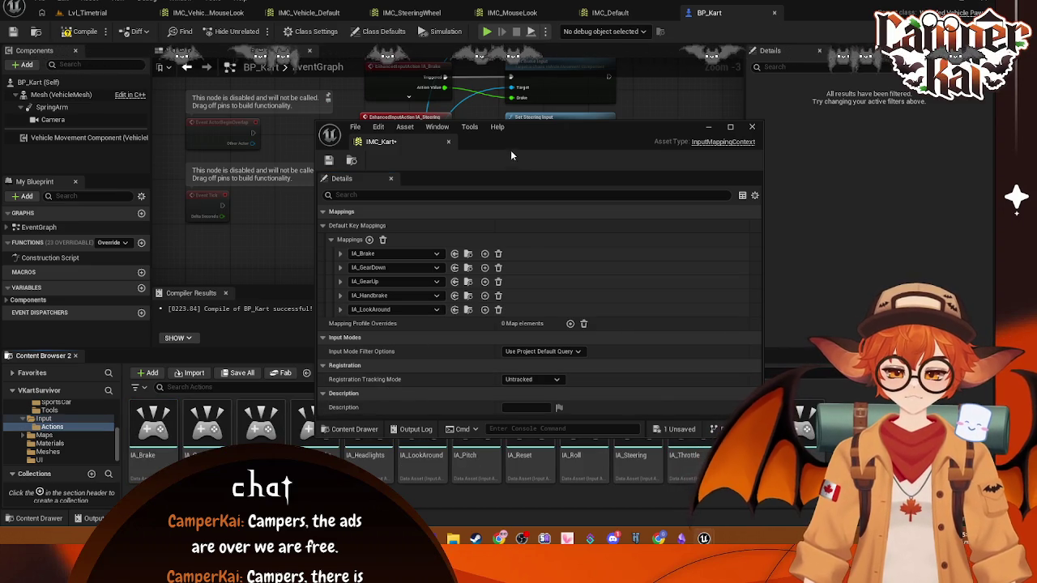
{"action": "mouse_move", "coordinate": [511, 154]}
{"action": "left_mouse_down"}
{"action": "mouse_move", "coordinate": [436, 86]}
{"action": "mouse_move", "coordinate": [444, 92]}
{"action": "left_mouse_up"}
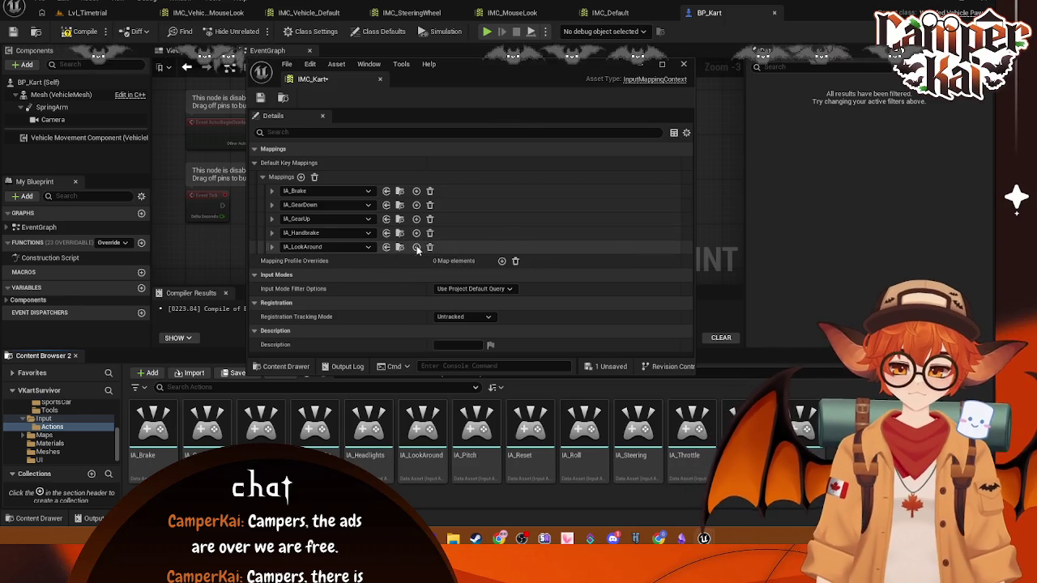
{"action": "left_click", "coordinate": [301, 177]}
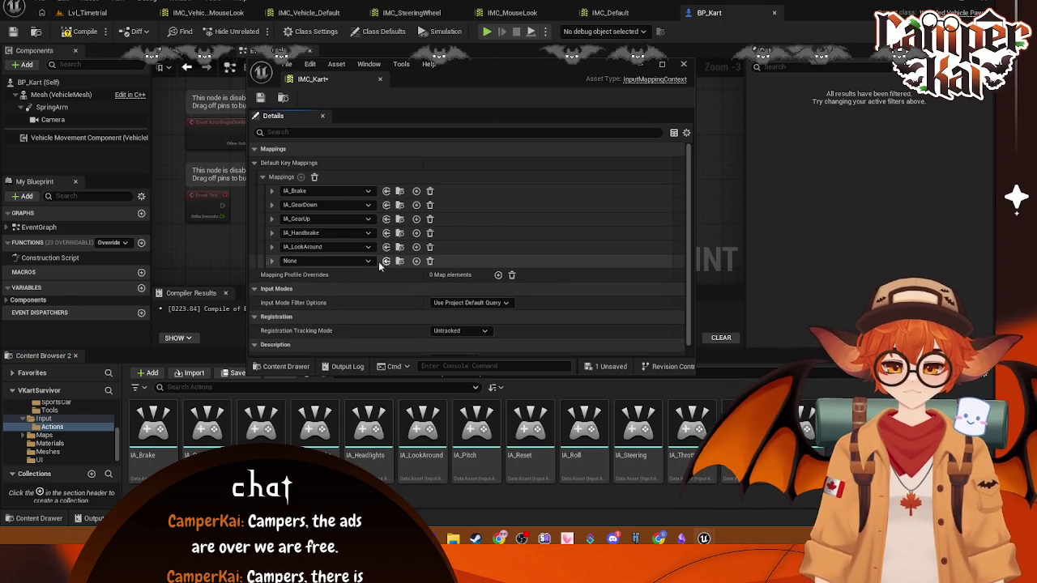
{"action": "left_click", "coordinate": [367, 261]}
{"action": "scroll", "coordinate": [359, 448], "scroll_direction": "down", "scroll_amount": 5}
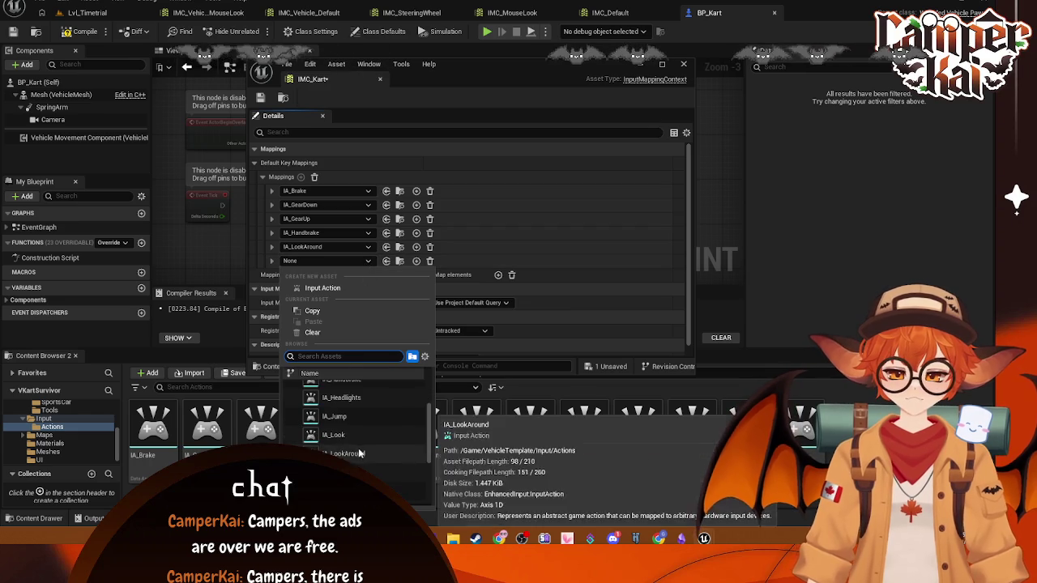
{"action": "left_click", "coordinate": [333, 444]}
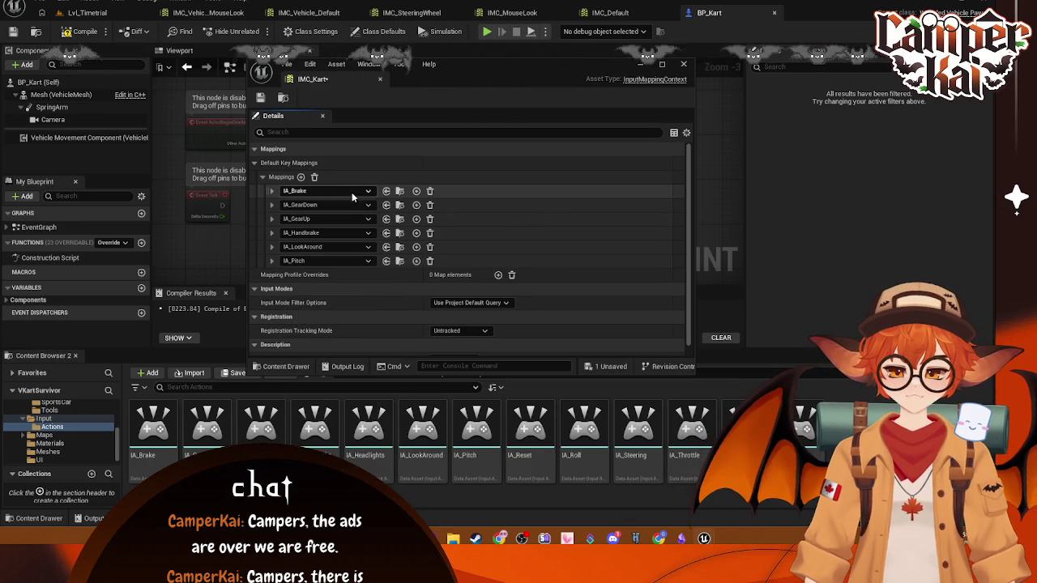
{"action": "left_click", "coordinate": [300, 177]}
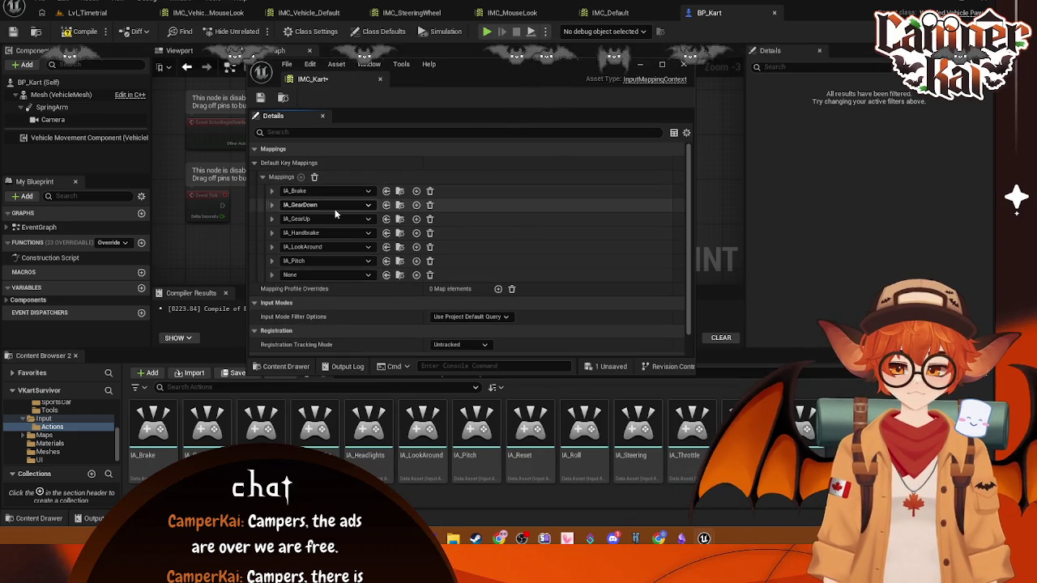
{"action": "left_click", "coordinate": [366, 275]}
{"action": "scroll", "coordinate": [357, 426], "scroll_direction": "down", "scroll_amount": 3}
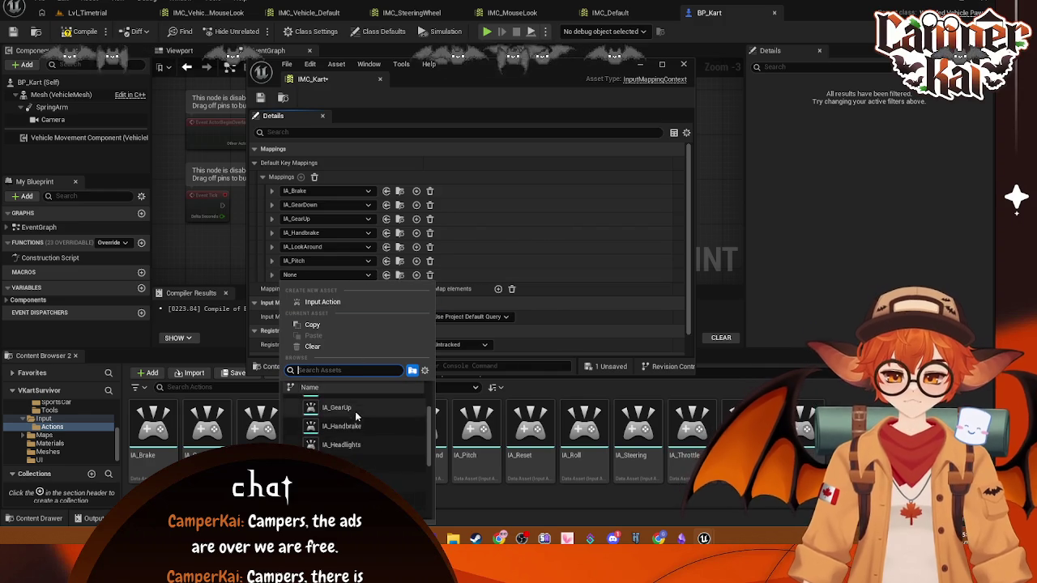
{"action": "scroll", "coordinate": [356, 438], "scroll_direction": "down", "scroll_amount": 2}
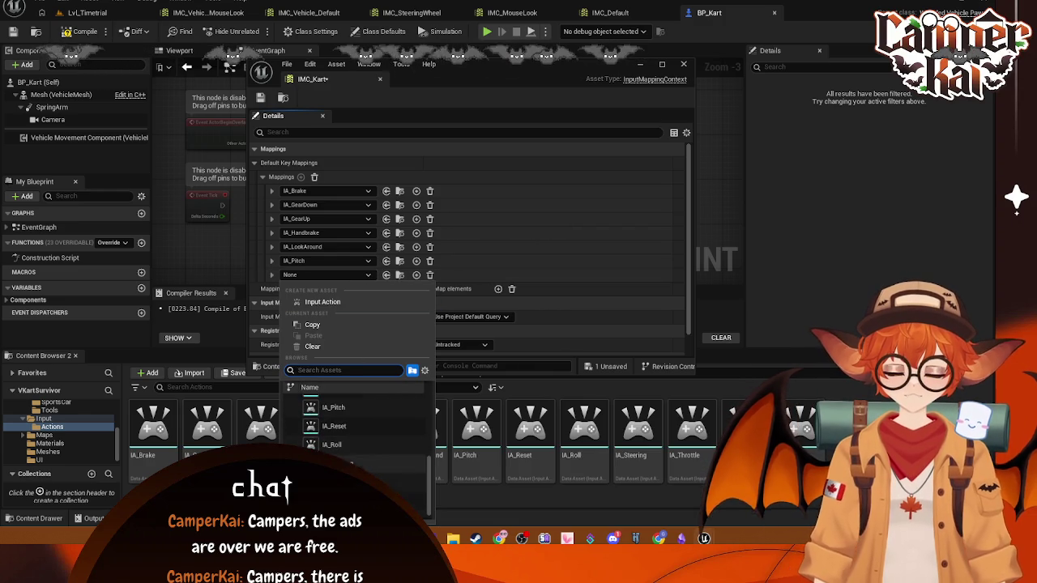
{"action": "left_click", "coordinate": [344, 426]}
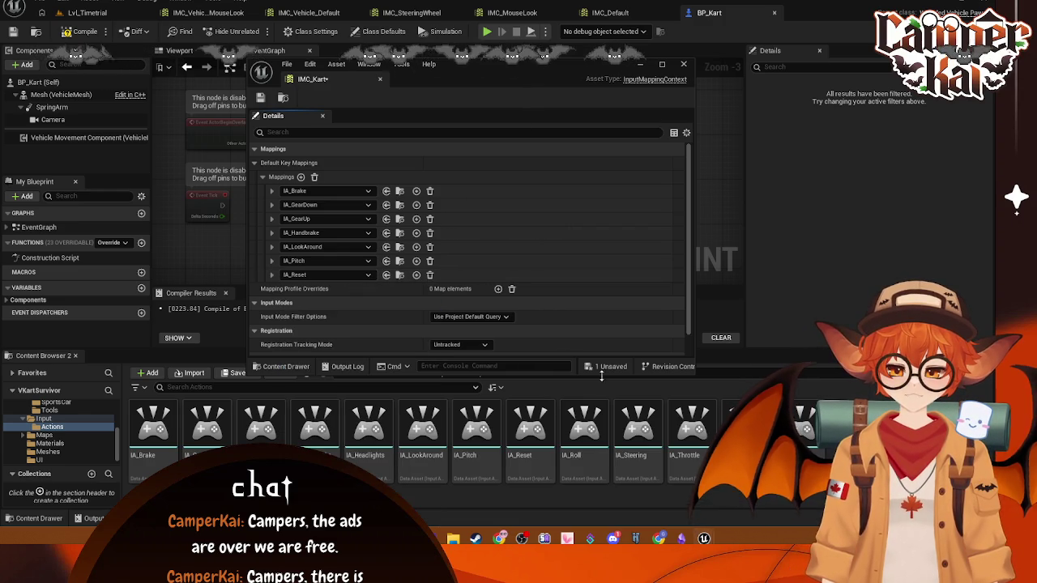
- Add mappings for IA_Roll and IA_Steering
{"action": "left_click", "coordinate": [301, 178]}
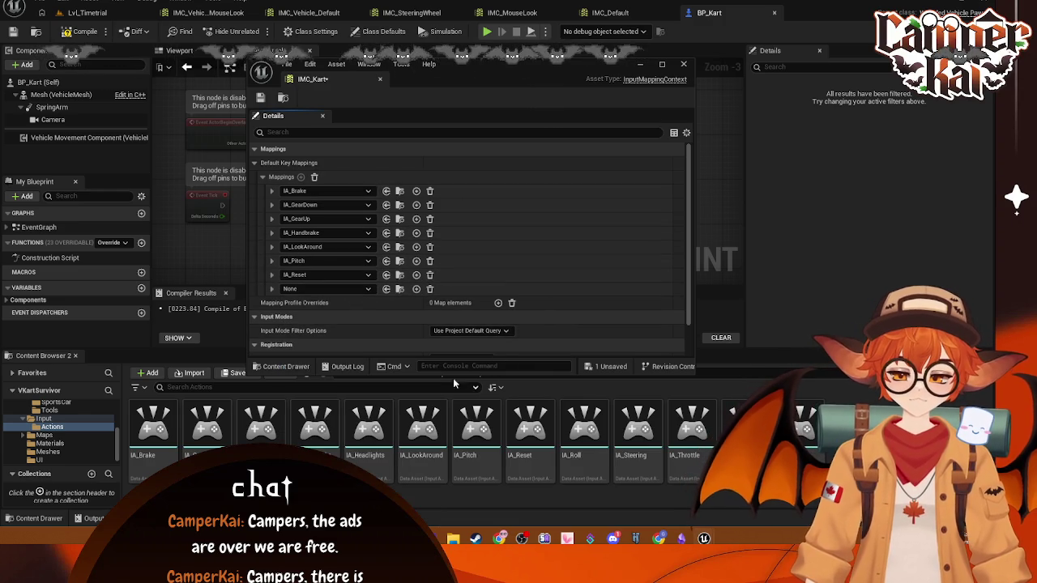
{"action": "left_click", "coordinate": [366, 290]}
{"action": "scroll", "coordinate": [359, 243], "scroll_direction": "down", "scroll_amount": 3}
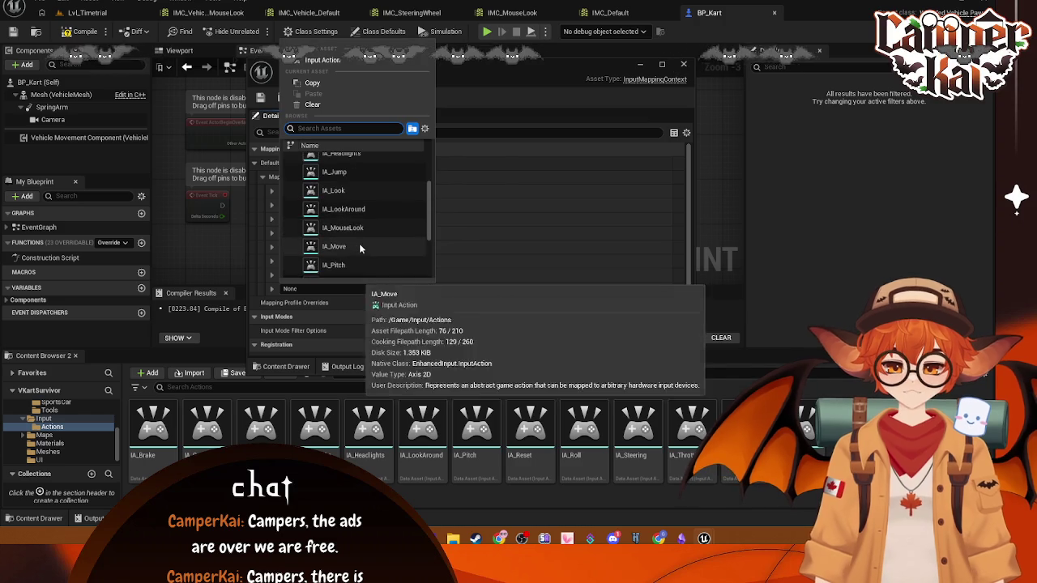
{"action": "scroll", "coordinate": [361, 248], "scroll_direction": "down", "scroll_amount": 2}
{"action": "left_click", "coordinate": [359, 256]}
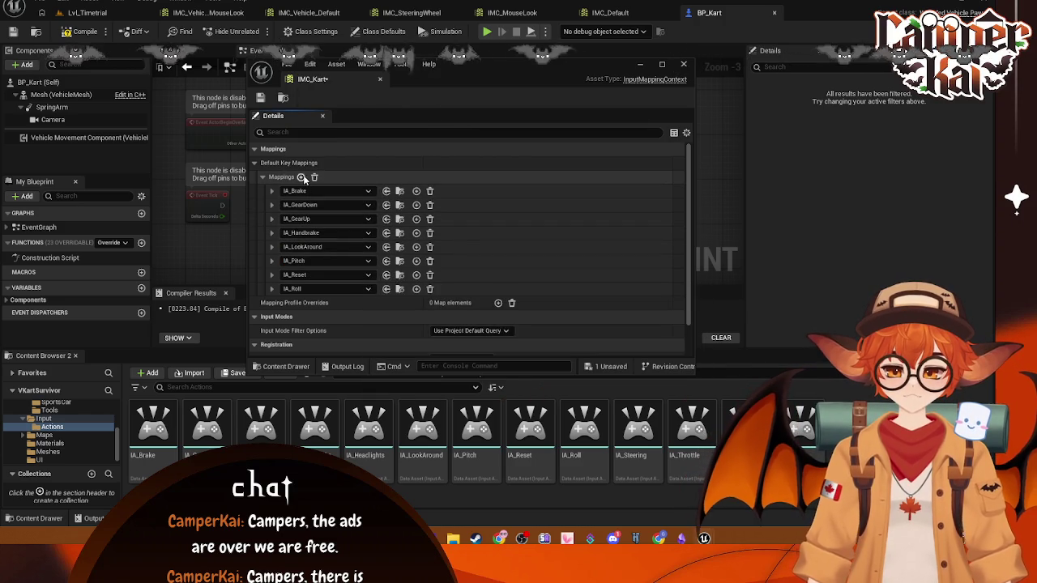
{"action": "left_click", "coordinate": [302, 178]}
{"action": "scroll", "coordinate": [367, 243], "scroll_direction": "down", "scroll_amount": 2}
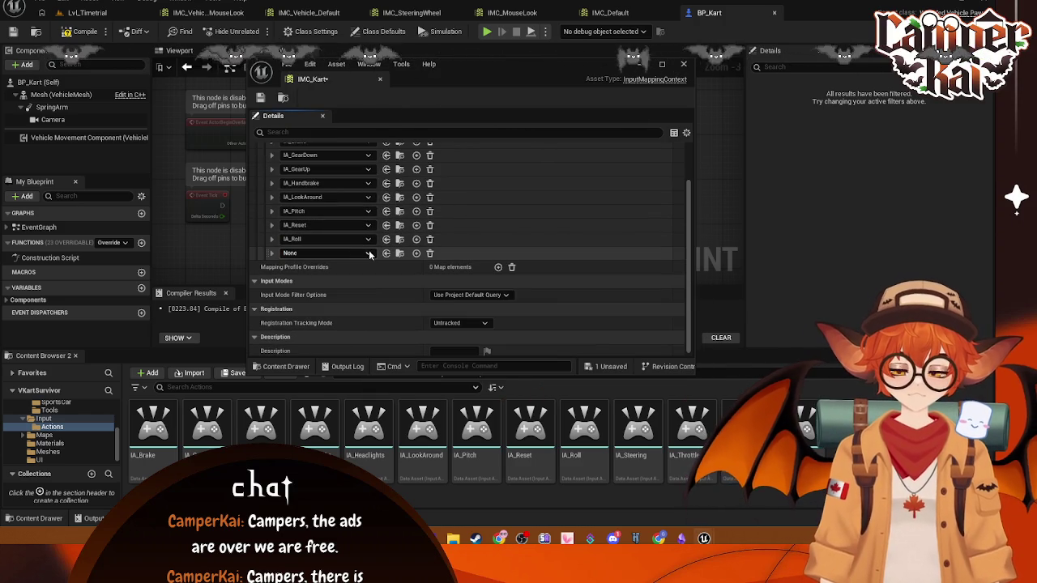
{"action": "left_click", "coordinate": [368, 254]}
{"action": "scroll", "coordinate": [361, 442], "scroll_direction": "down", "scroll_amount": 4}
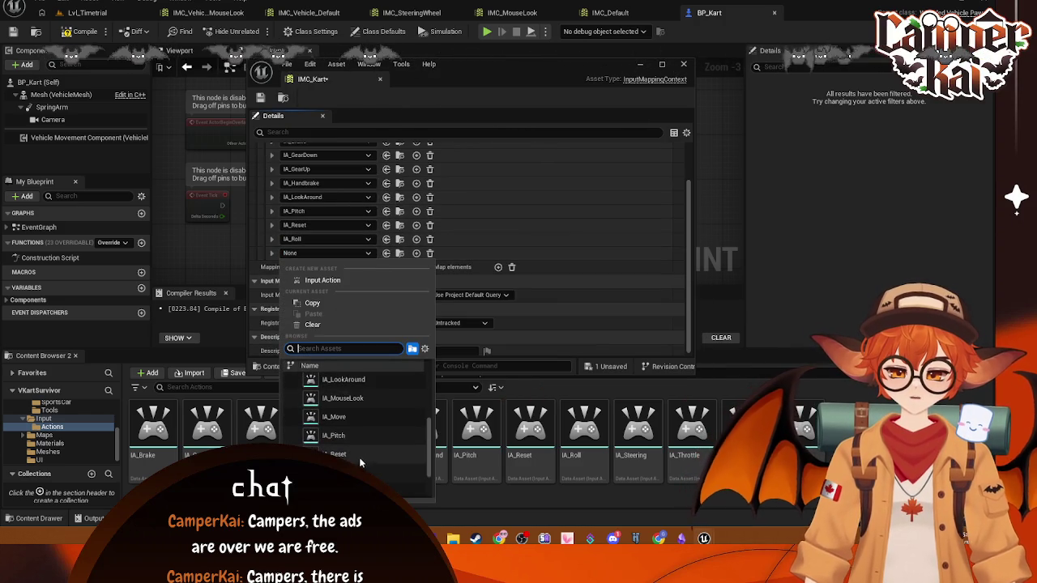
{"action": "scroll", "coordinate": [359, 457], "scroll_direction": "down", "scroll_amount": 1}
{"action": "left_click", "coordinate": [359, 457]}
- Add a mapping for IA_Throttle
{"action": "scroll", "coordinate": [363, 166], "scroll_direction": "up", "scroll_amount": 2}
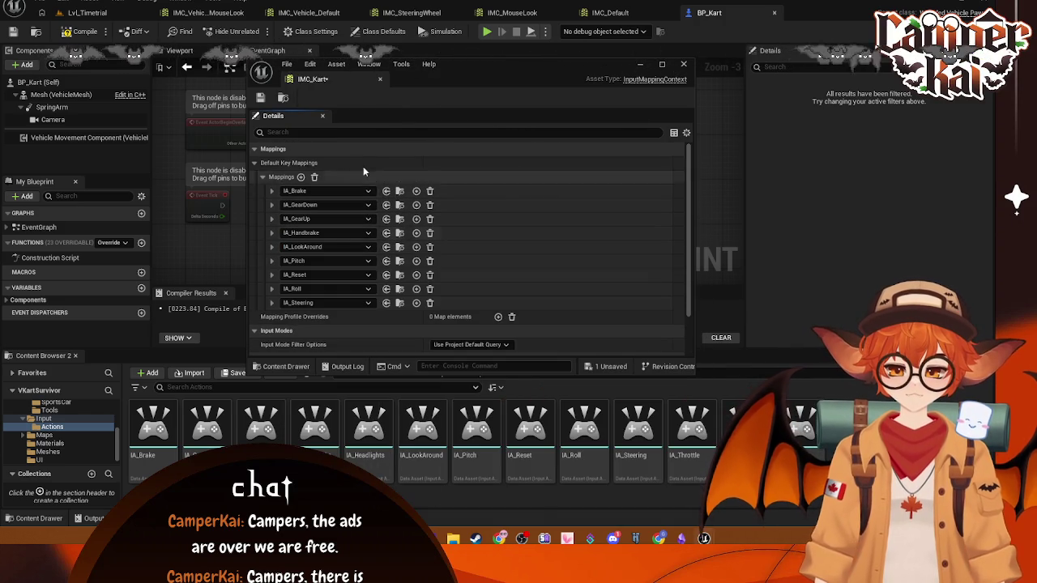
{"action": "left_click", "coordinate": [302, 178]}
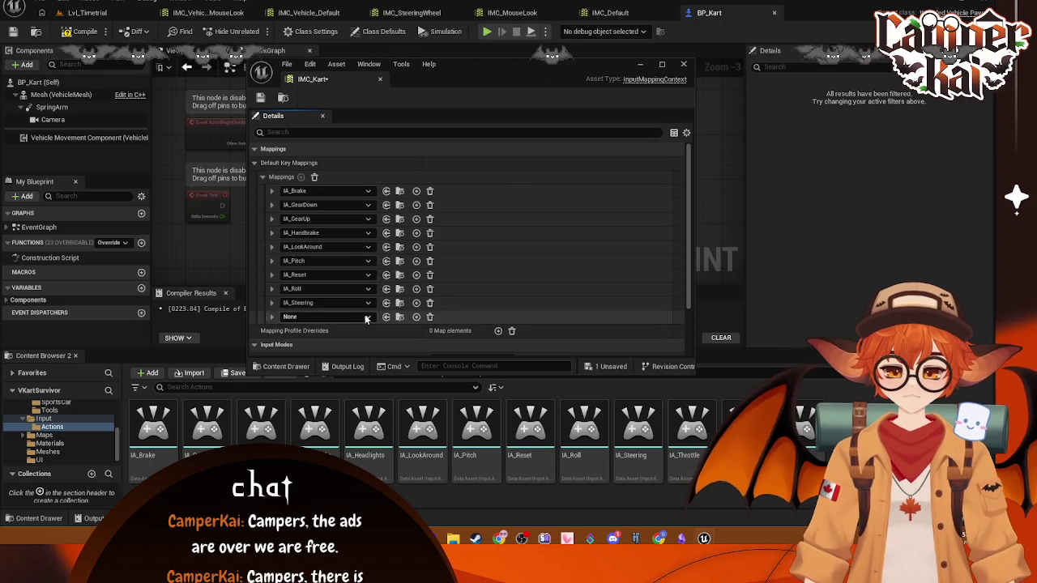
{"action": "left_click", "coordinate": [368, 316]}
{"action": "scroll", "coordinate": [364, 260], "scroll_direction": "down", "scroll_amount": 3}
{"action": "scroll", "coordinate": [362, 276], "scroll_direction": "down", "scroll_amount": 2}
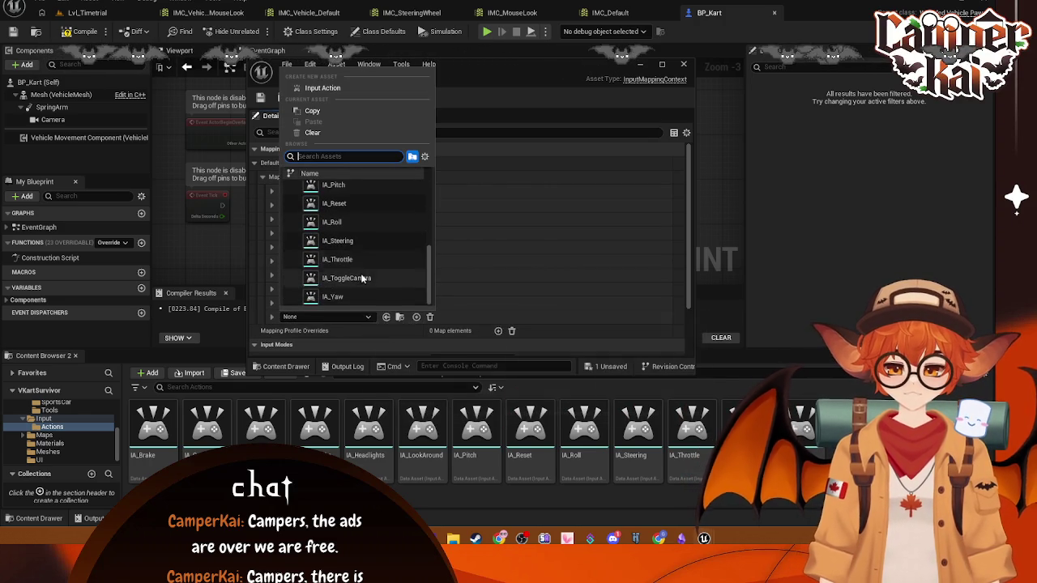
{"action": "left_click", "coordinate": [359, 278]}
- Undo a stray empty mapping and add an IA_Yaw mapping below IA_Throttle
{"action": "left_click", "coordinate": [301, 177]}
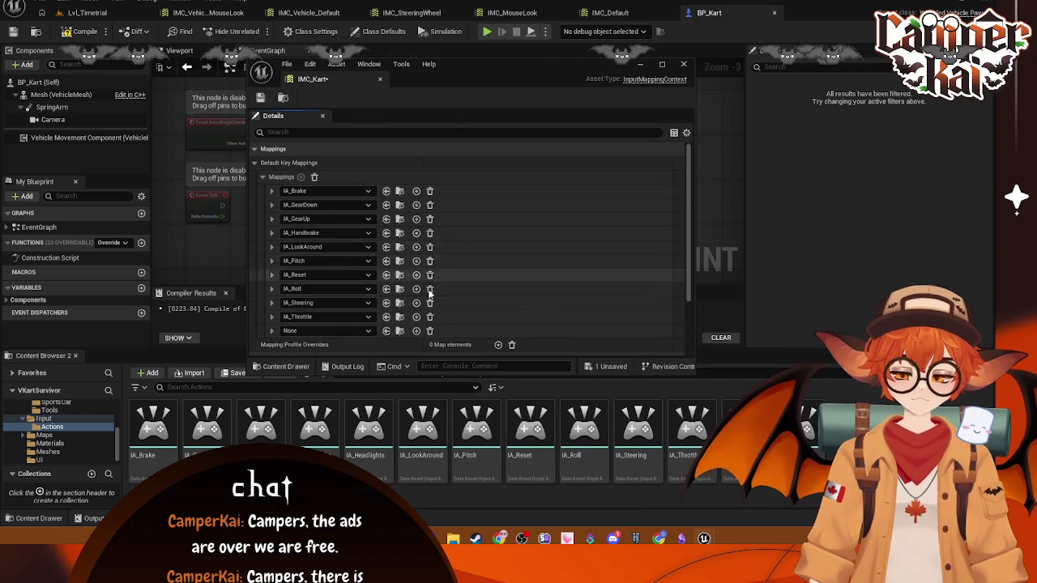
{"action": "scroll", "coordinate": [369, 276], "scroll_direction": "down", "scroll_amount": 2}
{"action": "left_click", "coordinate": [368, 250]}
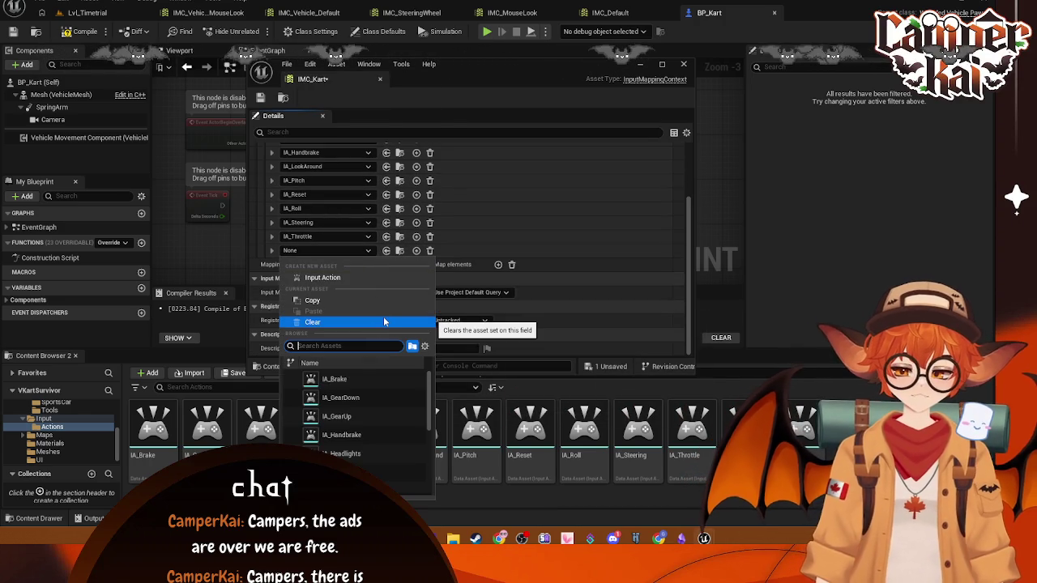
{"action": "key", "text": "Escape"}
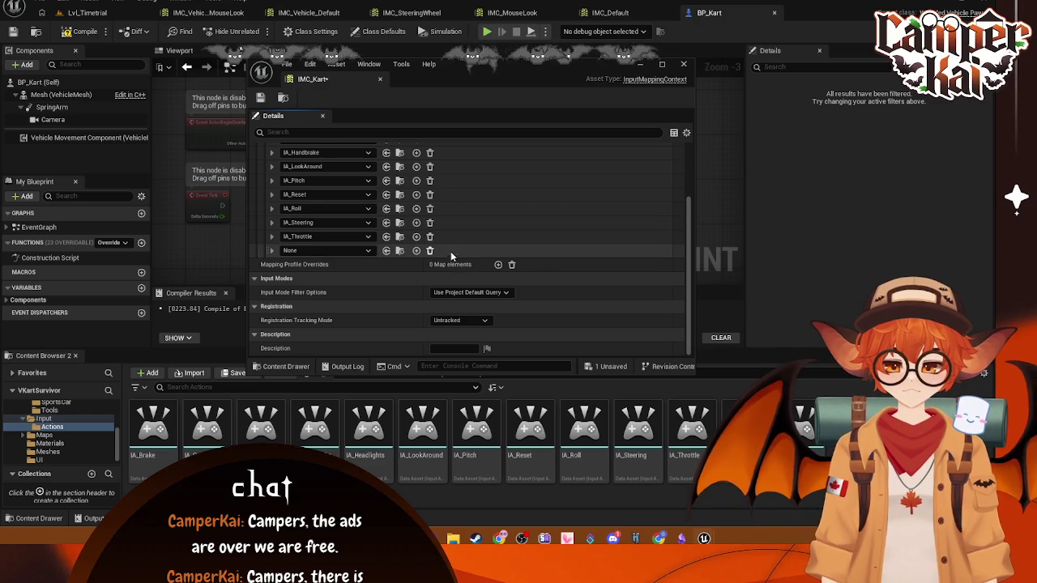
{"action": "key", "text": "ctrl+z"}
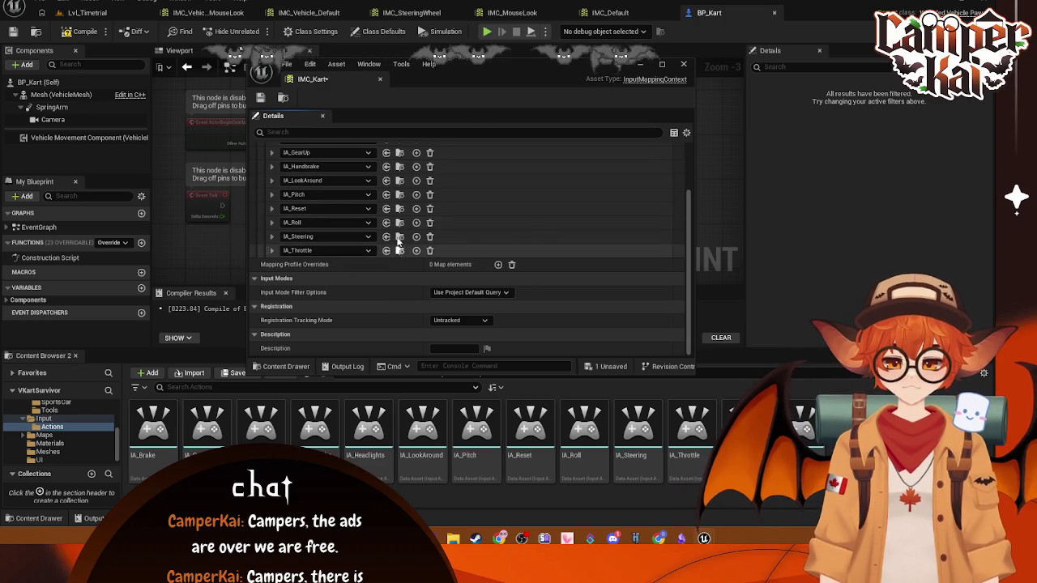
{"action": "scroll", "coordinate": [351, 186], "scroll_direction": "up", "scroll_amount": 2}
{"action": "left_click", "coordinate": [301, 143]}
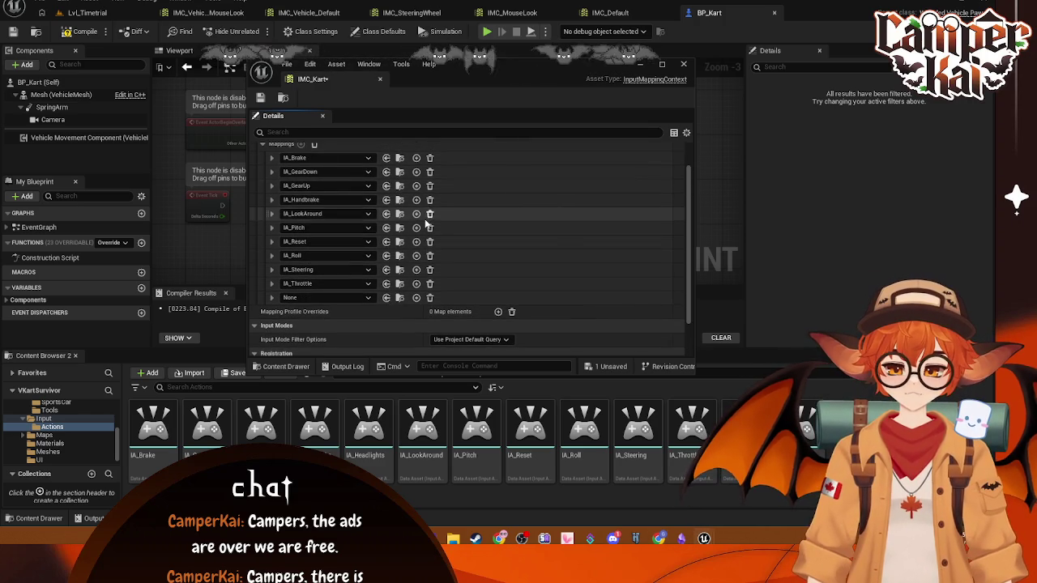
{"action": "left_click", "coordinate": [367, 298]}
{"action": "scroll", "coordinate": [368, 261], "scroll_direction": "down", "scroll_amount": 5}
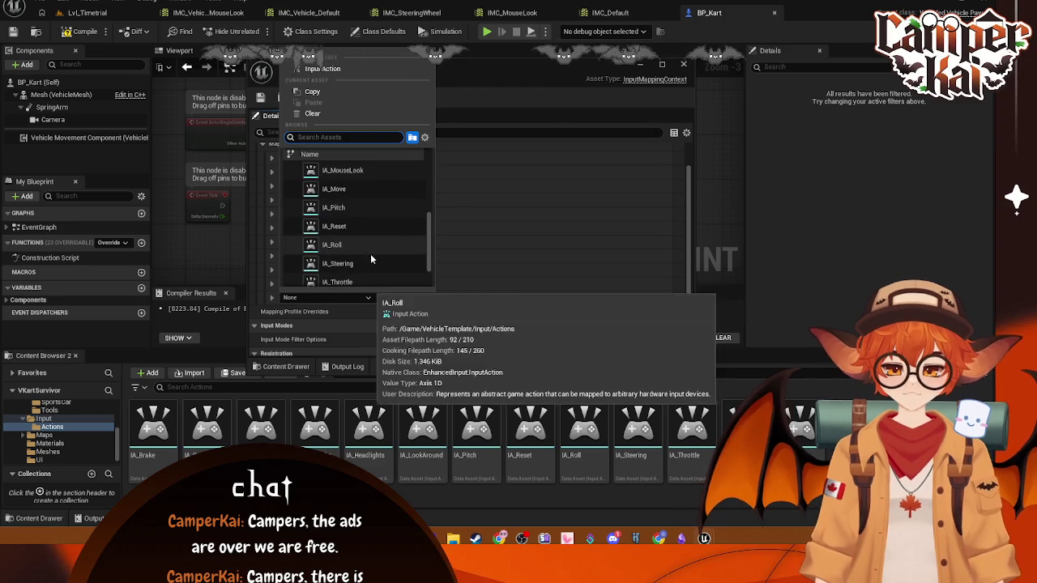
{"action": "left_click", "coordinate": [369, 259]}
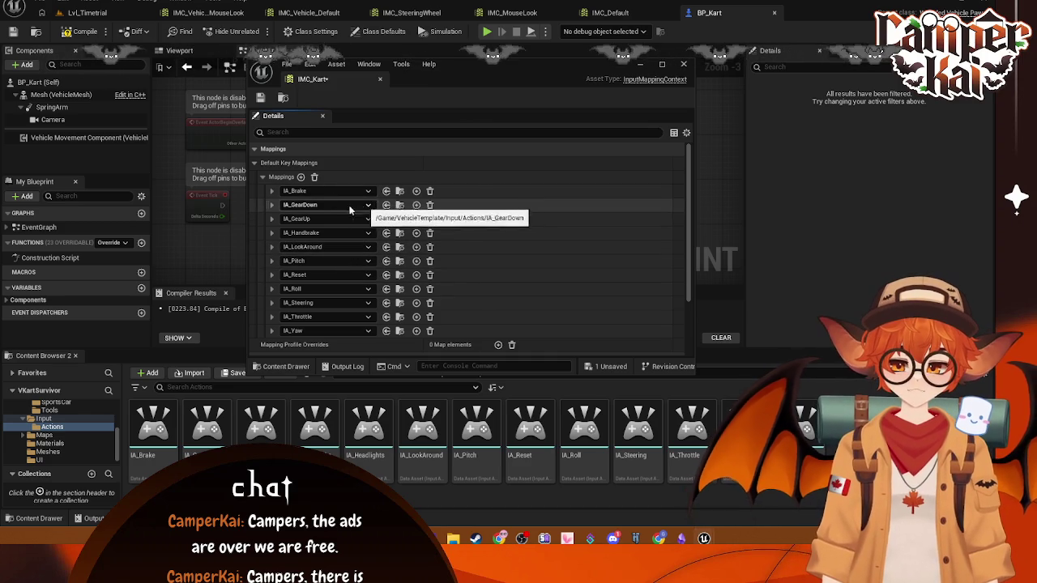
- Expand the IA_Brake, IA_GearDown and IA_GearUp mappings and bind IA_Brake to S
{"action": "left_click", "coordinate": [273, 191]}
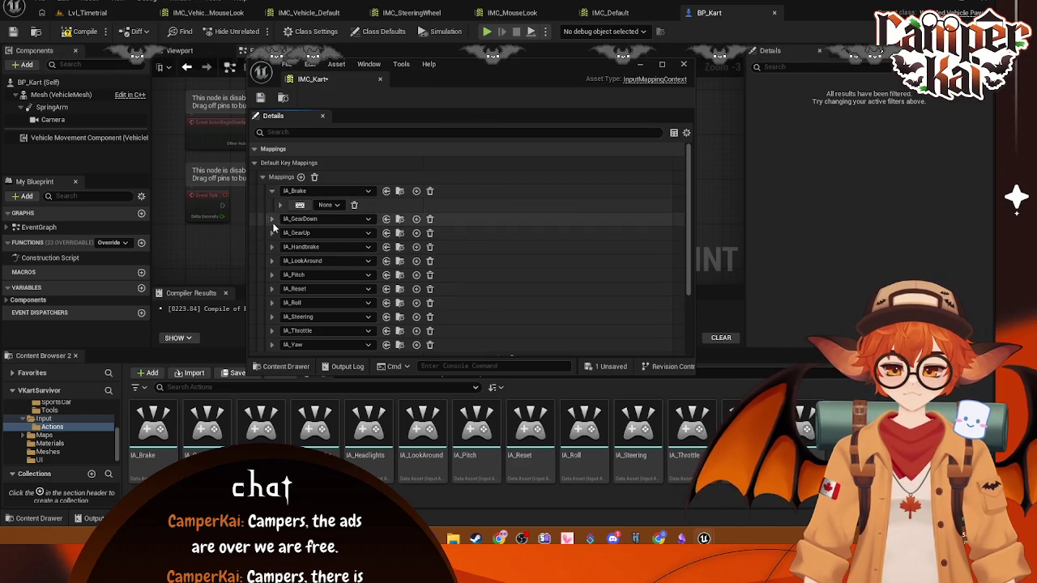
{"action": "left_click", "coordinate": [272, 219]}
{"action": "left_click", "coordinate": [273, 247]}
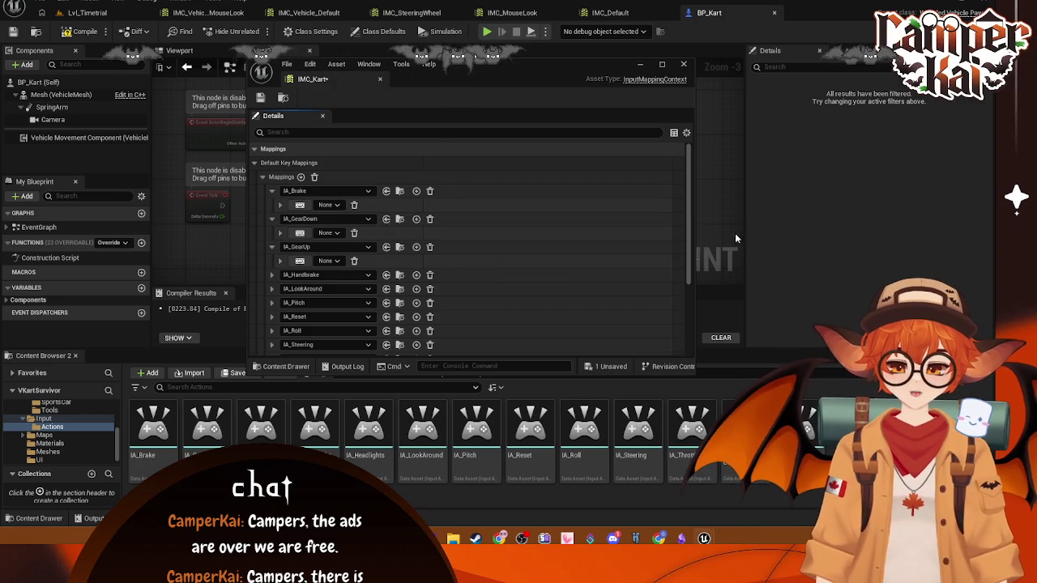
{"action": "left_click", "coordinate": [340, 234]}
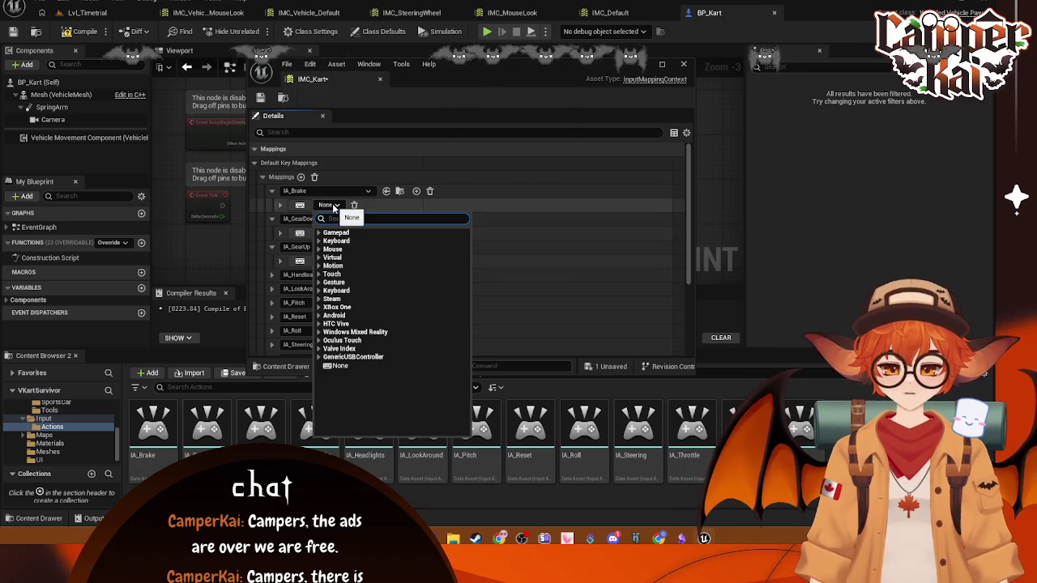
{"action": "left_click", "coordinate": [480, 189]}
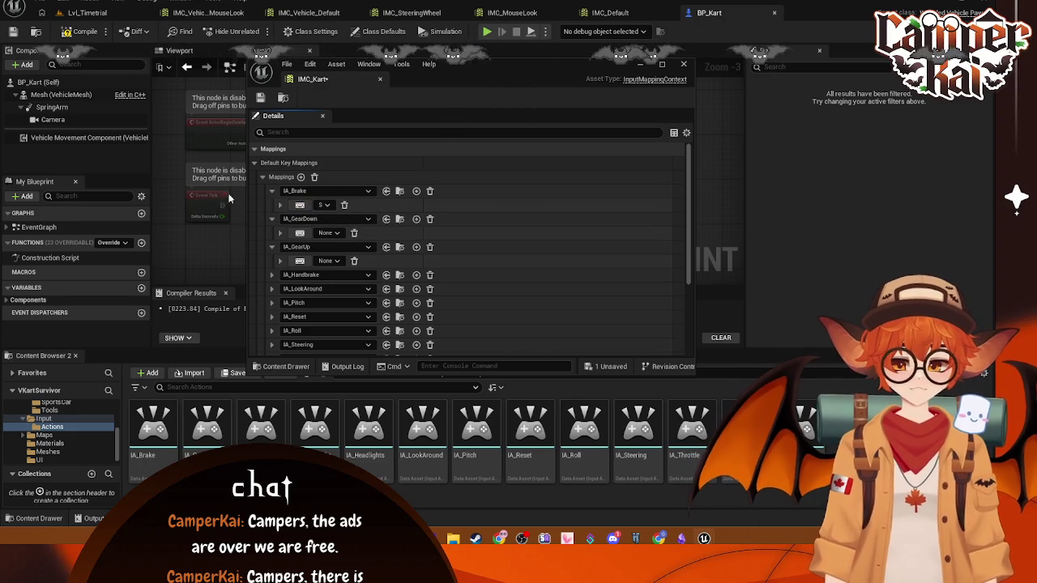
- Capture the Down key for IA_GearDown and expand the IA_Handbrake and IA_LookAround mappings
{"action": "left_click", "coordinate": [333, 235]}
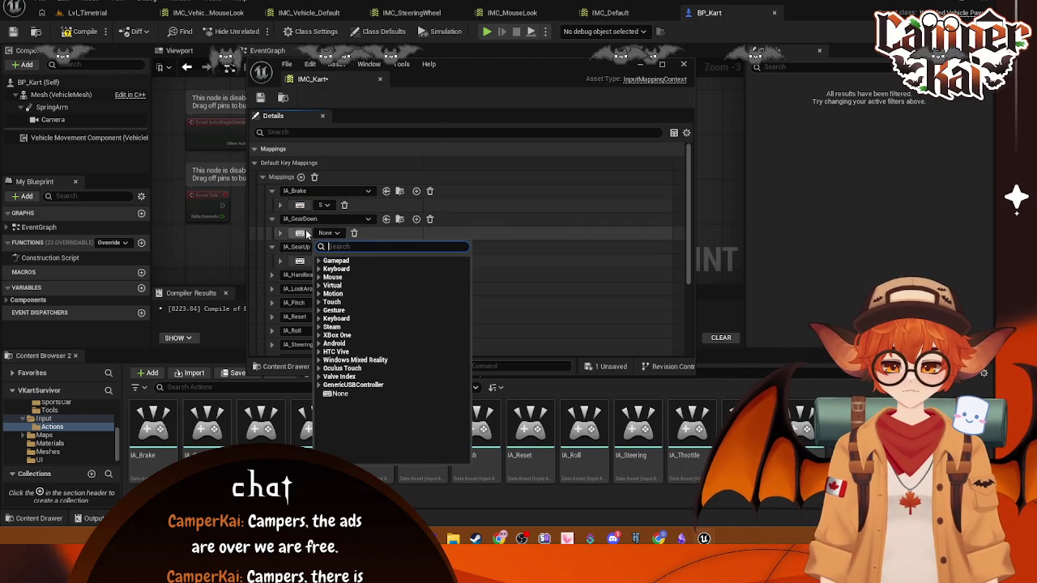
{"action": "left_click", "coordinate": [307, 234]}
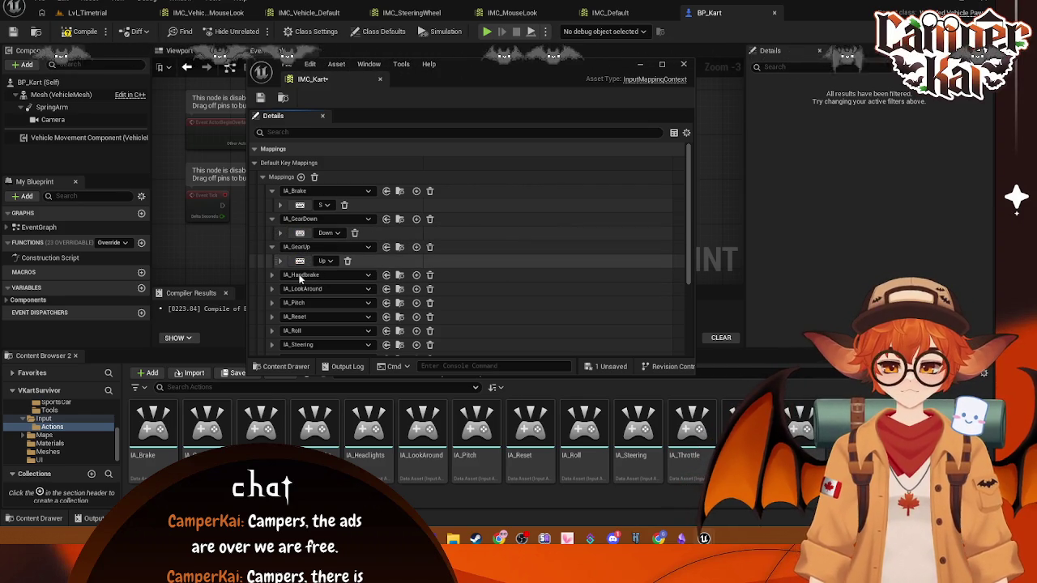
{"action": "left_click", "coordinate": [272, 275]}
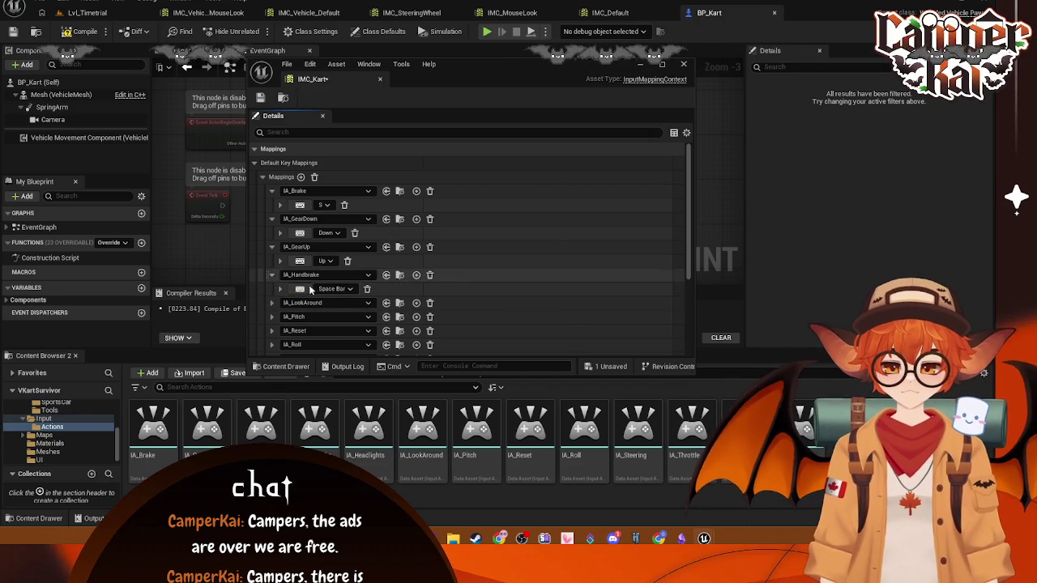
{"action": "scroll", "coordinate": [509, 290], "scroll_direction": "down", "scroll_amount": 2}
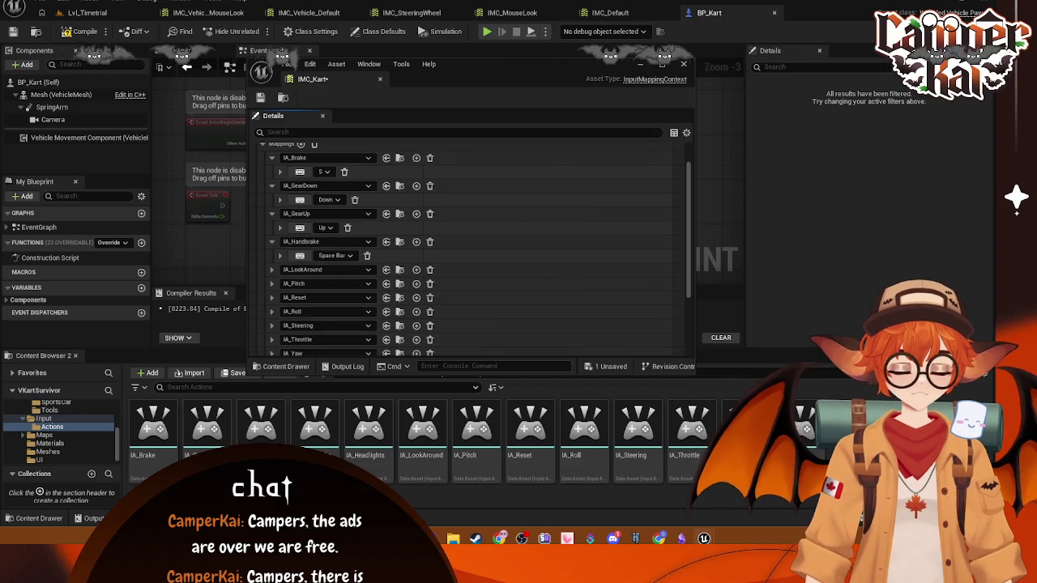
{"action": "left_click", "coordinate": [273, 270]}
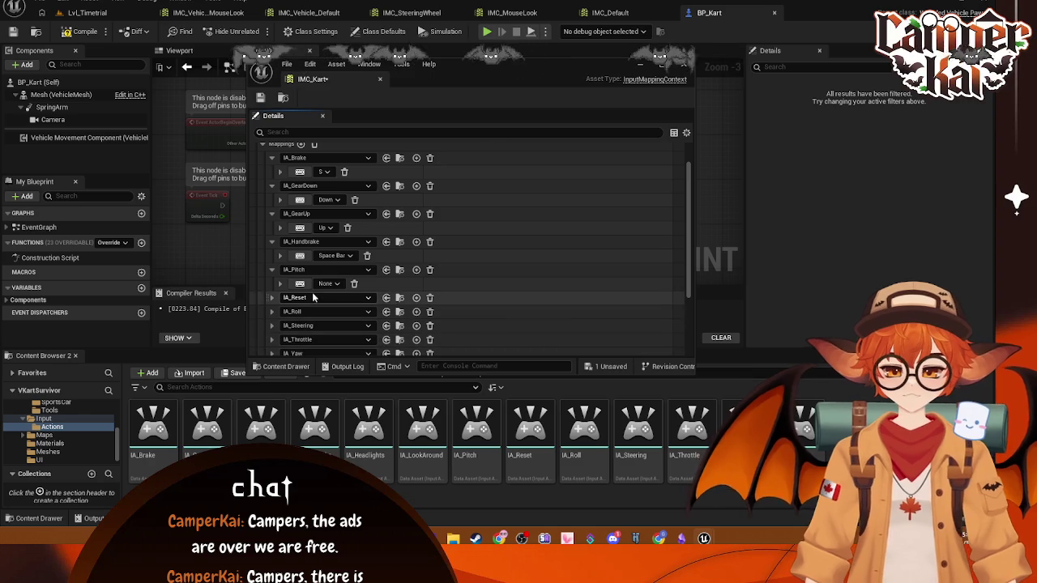
- Bind IA_Pitch to Gamepad Left Thumbstick Y-Axis and IA_Yaw to a Gamepad Right Thumbstick axis
{"action": "left_click", "coordinate": [339, 283]}
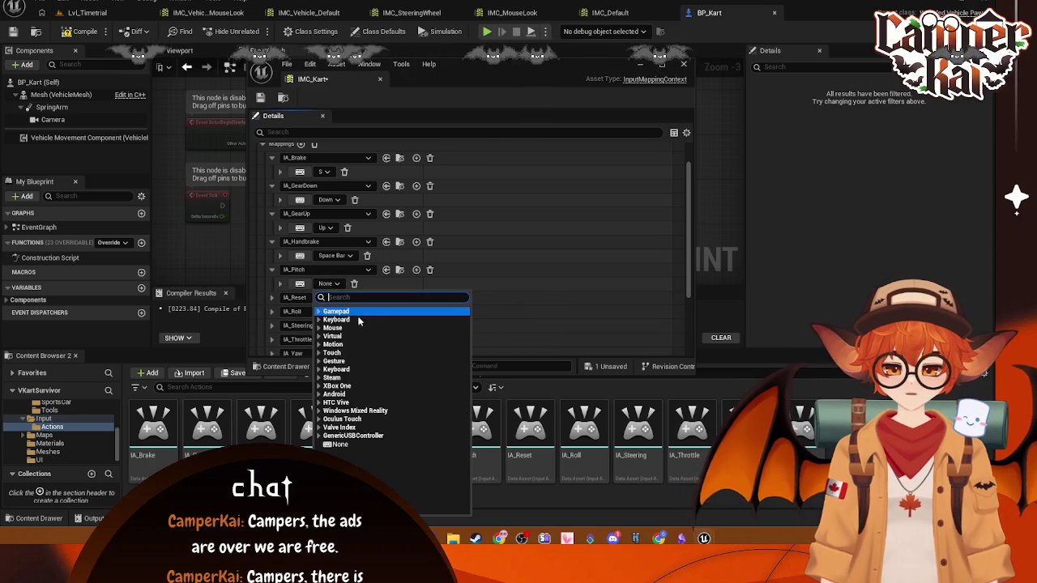
{"action": "left_click", "coordinate": [325, 313]}
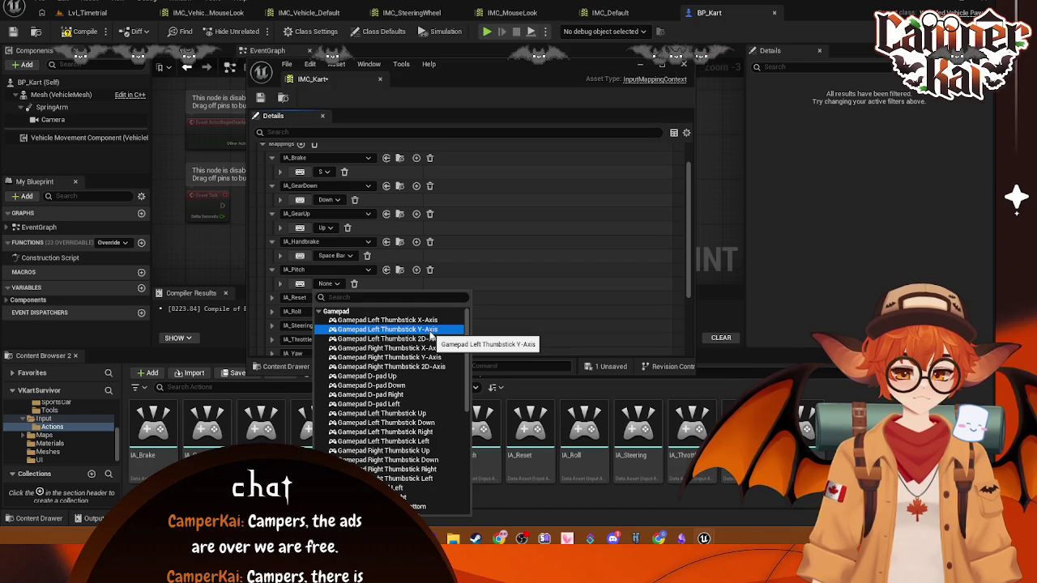
{"action": "left_click", "coordinate": [431, 333]}
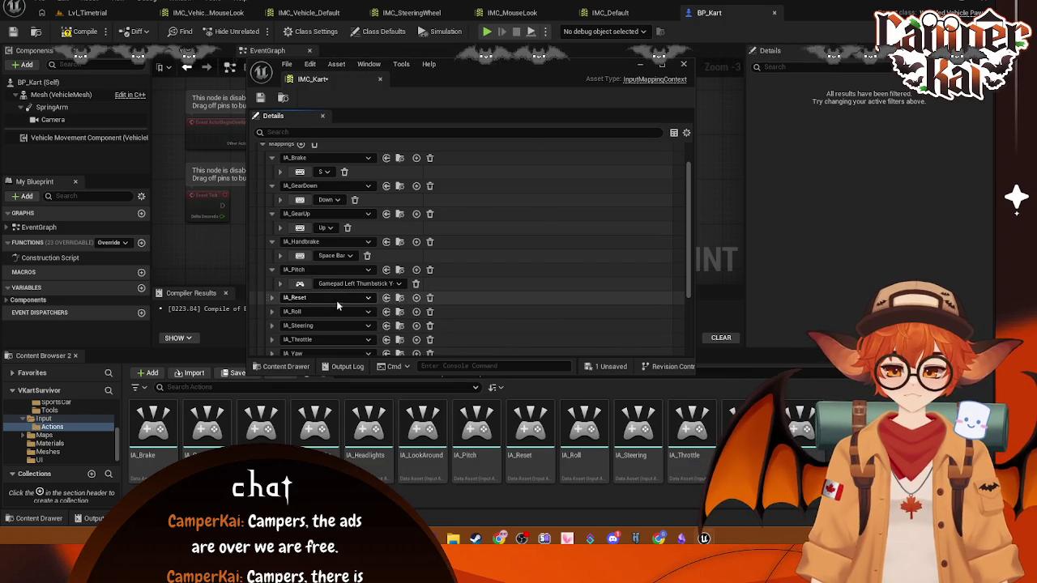
{"action": "scroll", "coordinate": [276, 299], "scroll_direction": "down", "scroll_amount": 1}
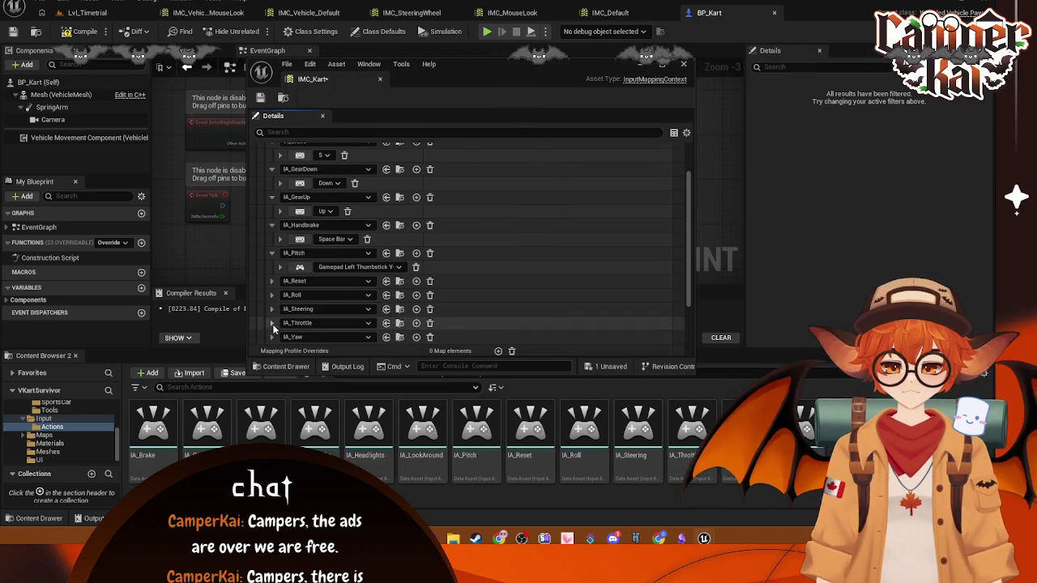
{"action": "left_click", "coordinate": [272, 338]}
{"action": "scroll", "coordinate": [352, 322], "scroll_direction": "down", "scroll_amount": 2}
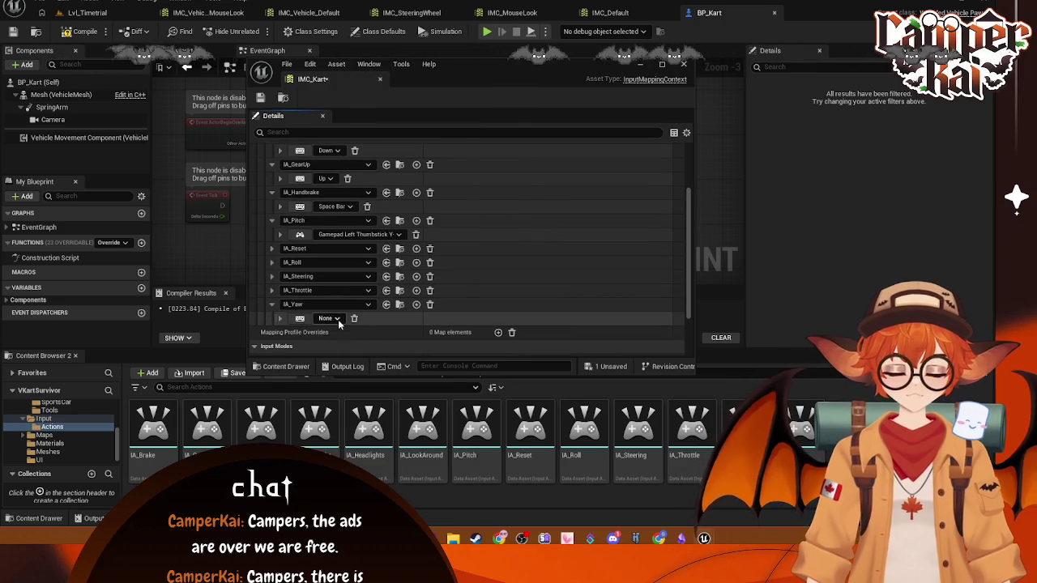
{"action": "left_click", "coordinate": [332, 319]}
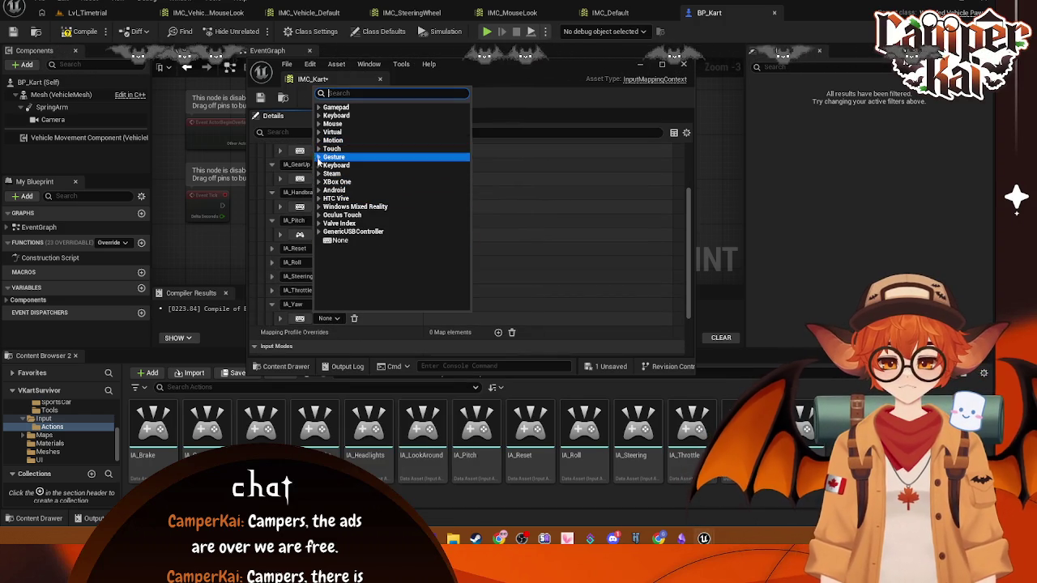
{"action": "left_click", "coordinate": [329, 107]}
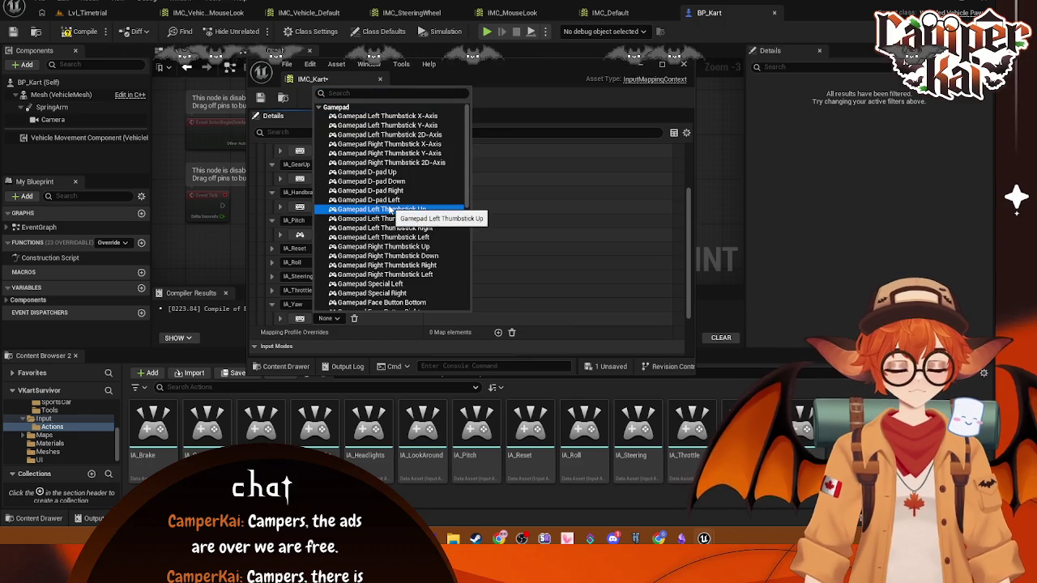
{"action": "left_click", "coordinate": [380, 143]}
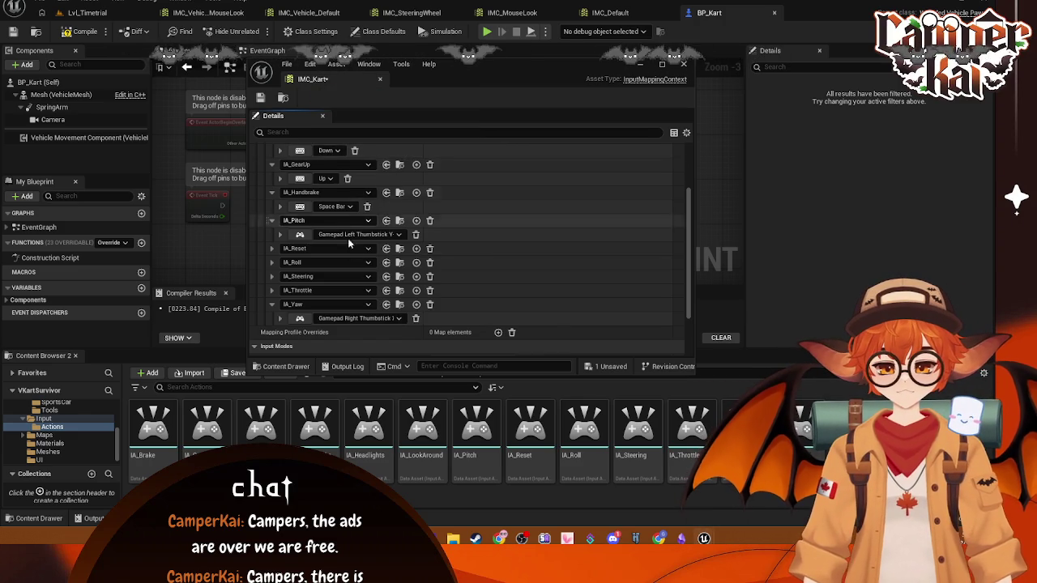
- Bind IA_Throttle to the W key
{"action": "left_click", "coordinate": [272, 290]}
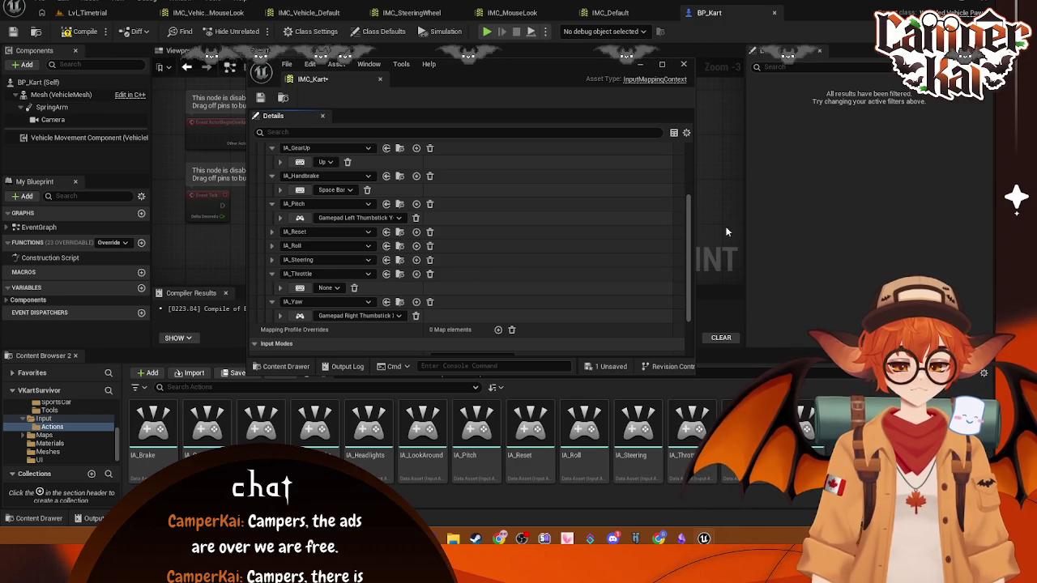
{"action": "left_click", "coordinate": [333, 289]}
{"action": "left_click", "coordinate": [328, 307]}
{"action": "left_click", "coordinate": [489, 285]}
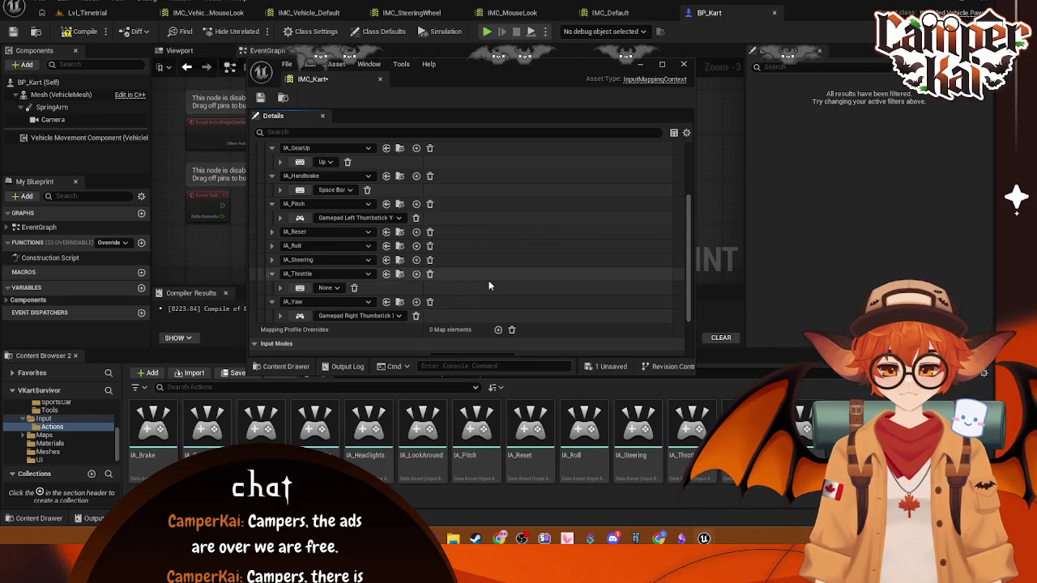
{"action": "left_click", "coordinate": [300, 288]}
{"action": "key", "text": "w"}
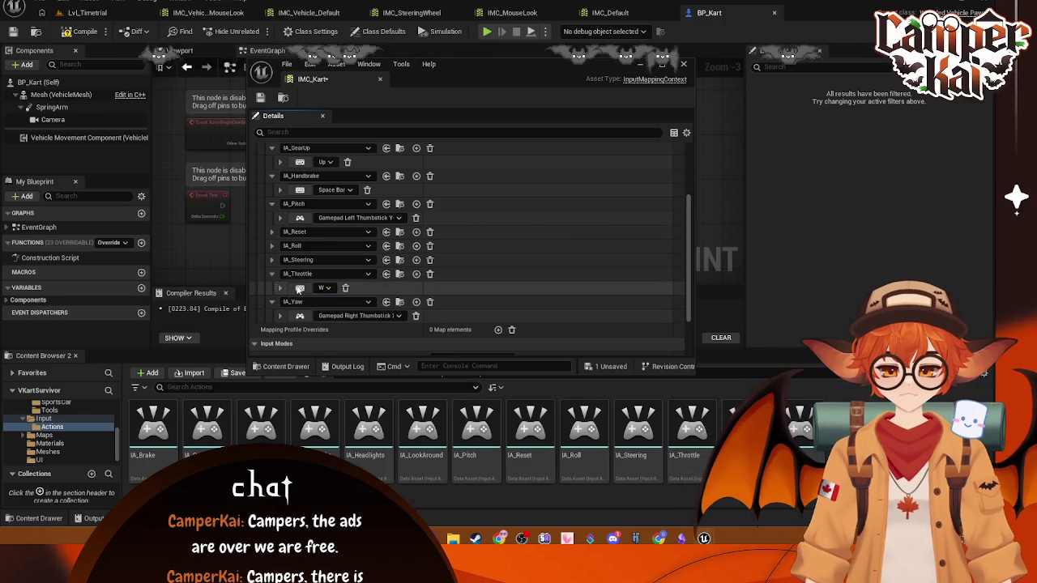
- Add a second IA_Throttle key slot and browse the gamepad keys for Right Trigger Axis
{"action": "left_click", "coordinate": [416, 275]}
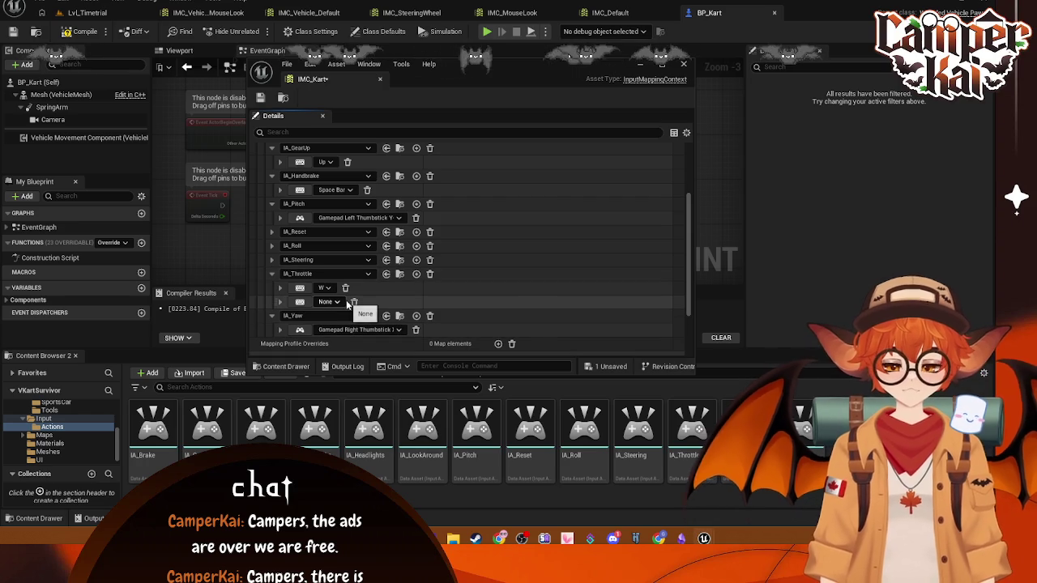
{"action": "left_click", "coordinate": [346, 302]}
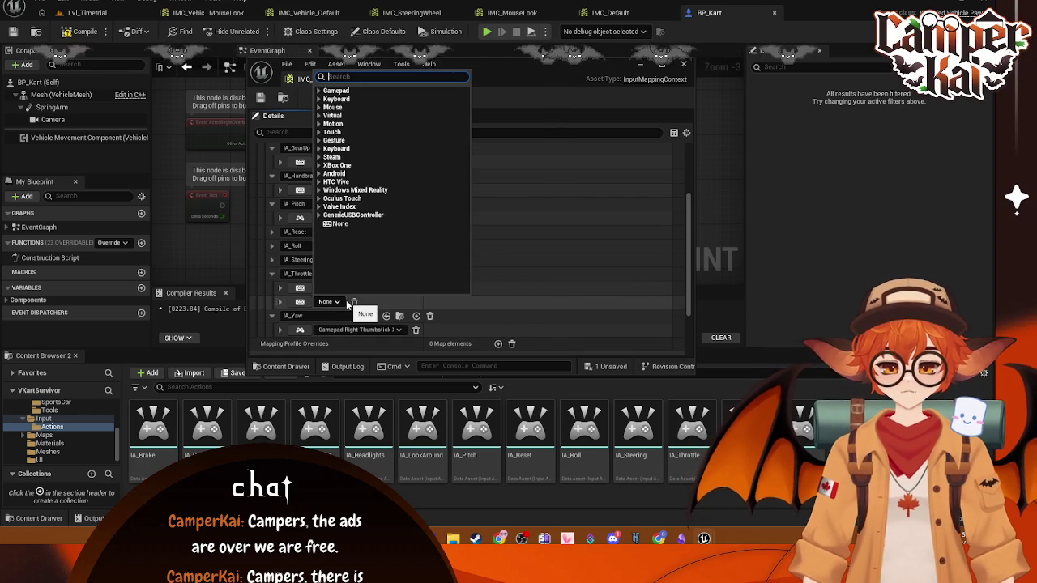
{"action": "left_click", "coordinate": [320, 91]}
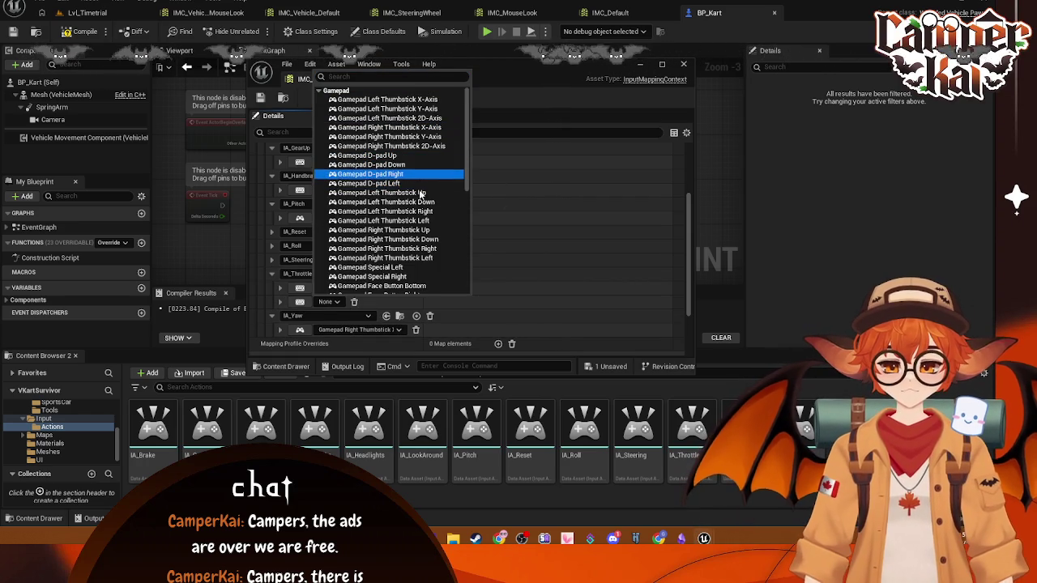
{"action": "scroll", "coordinate": [423, 220], "scroll_direction": "down", "scroll_amount": 2}
{"action": "scroll", "coordinate": [422, 221], "scroll_direction": "down", "scroll_amount": 5}
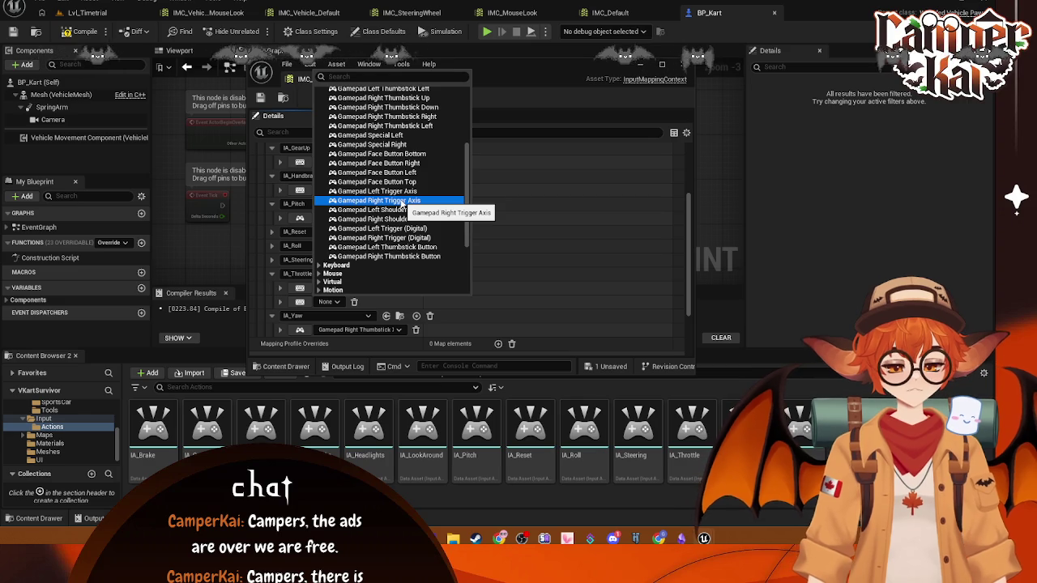
- Bind Gamepad Right Trigger Axis to IA_Throttle and the D key to IA_Steering
{"action": "left_click", "coordinate": [397, 201]}
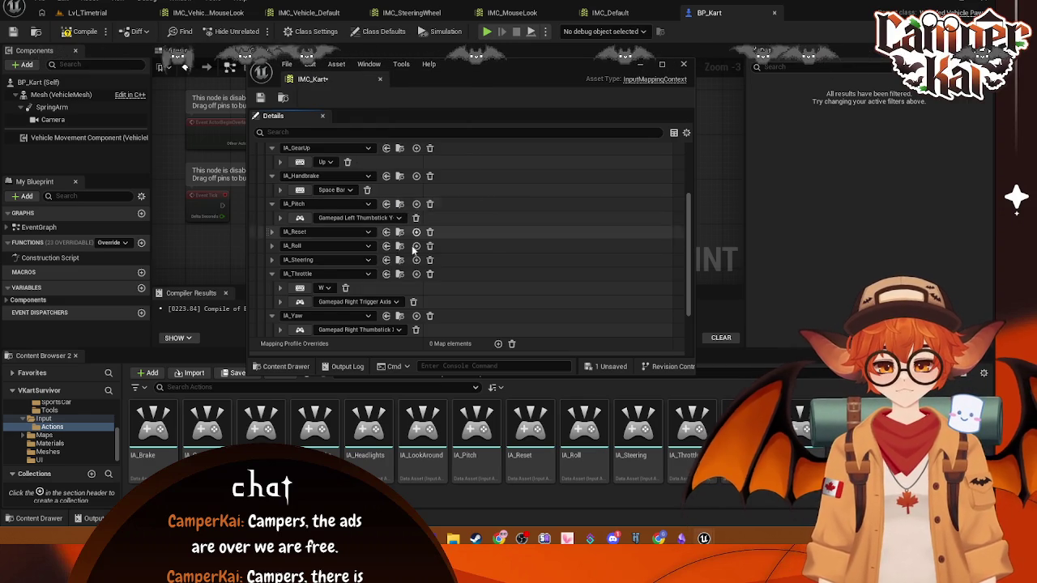
{"action": "left_click", "coordinate": [415, 260]}
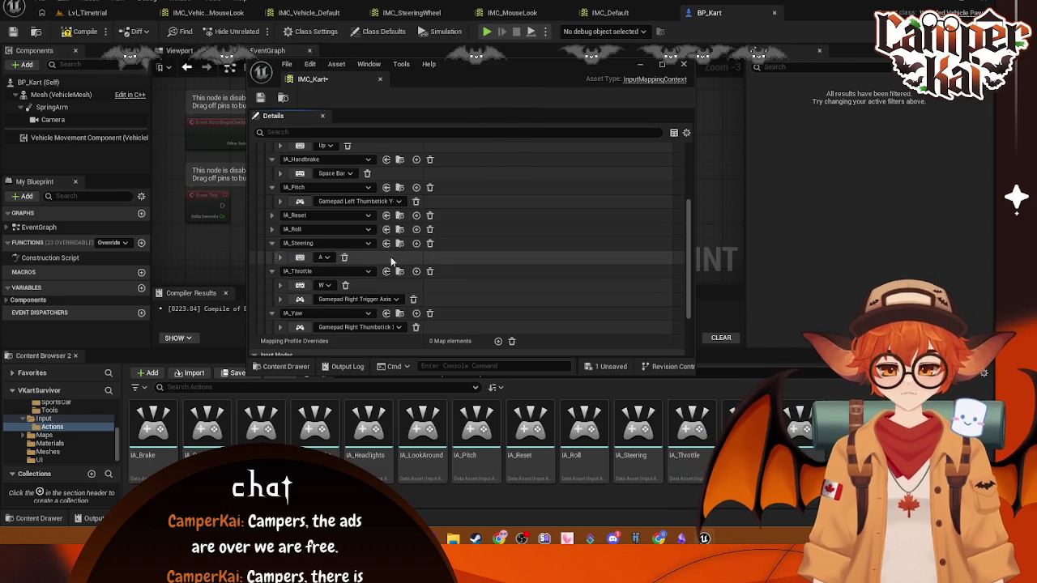
{"action": "left_click", "coordinate": [416, 243]}
{"action": "left_click", "coordinate": [330, 271]}
{"action": "type", "text": "w"}
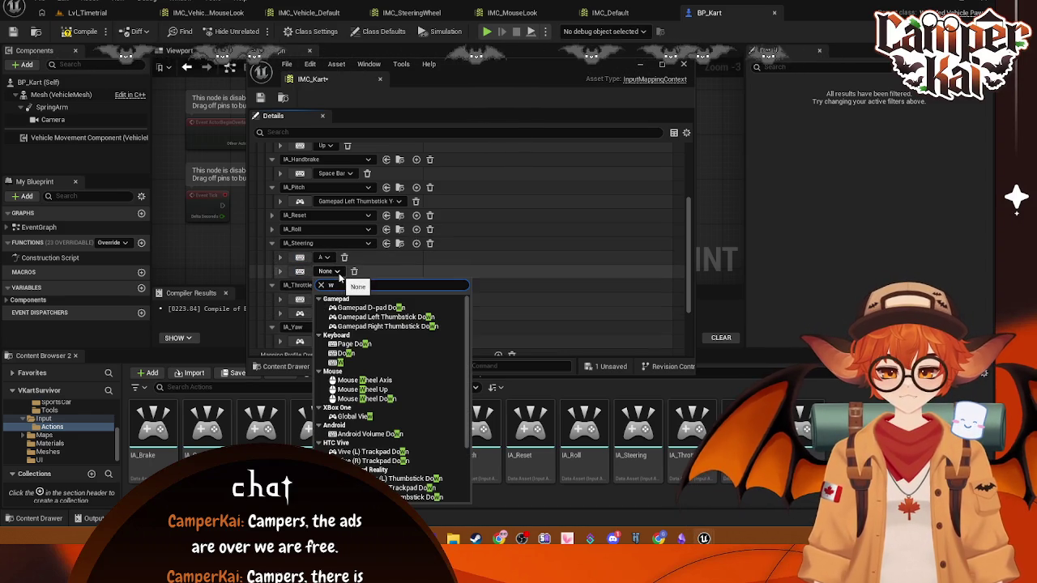
{"action": "key", "text": "BackSpace"}
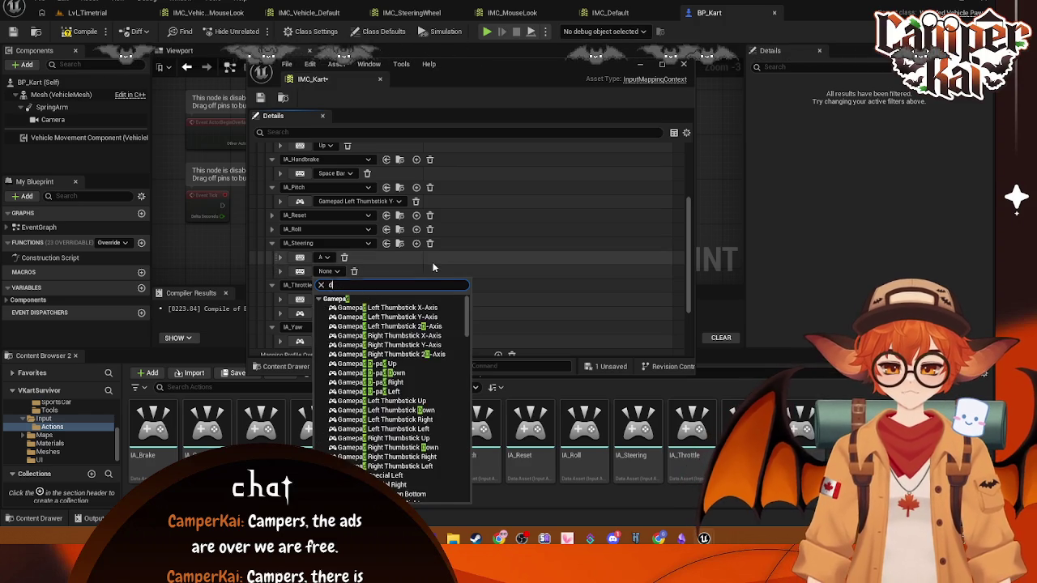
{"action": "key", "text": "Escape"}
{"action": "left_click", "coordinate": [301, 274]}
{"action": "key", "text": "d"}
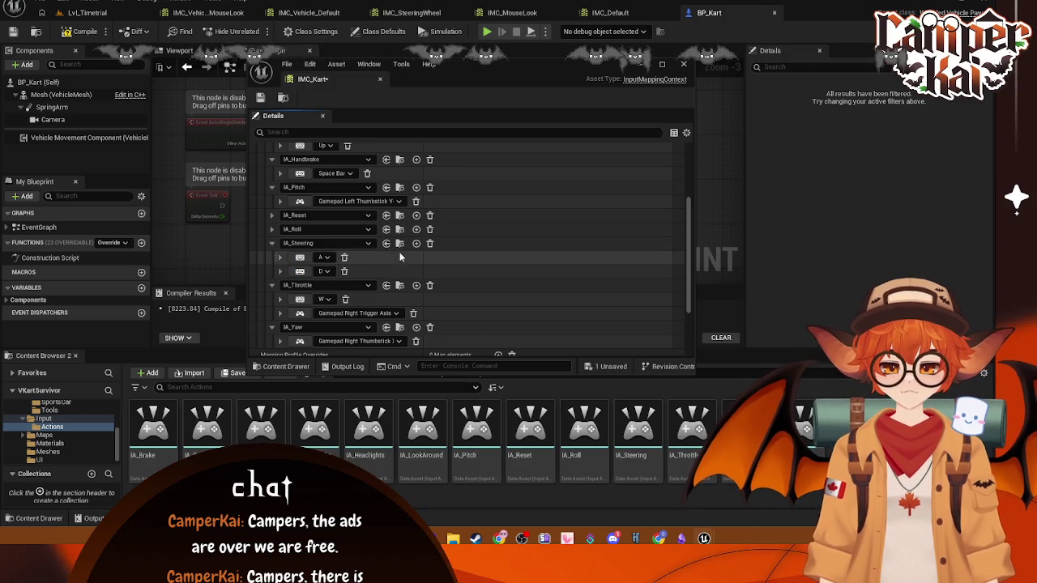
- Add Gamepad Left Thumbstick X-Axis as IA_Steering's third key
{"action": "left_click", "coordinate": [416, 243]}
{"action": "left_click", "coordinate": [335, 285]}
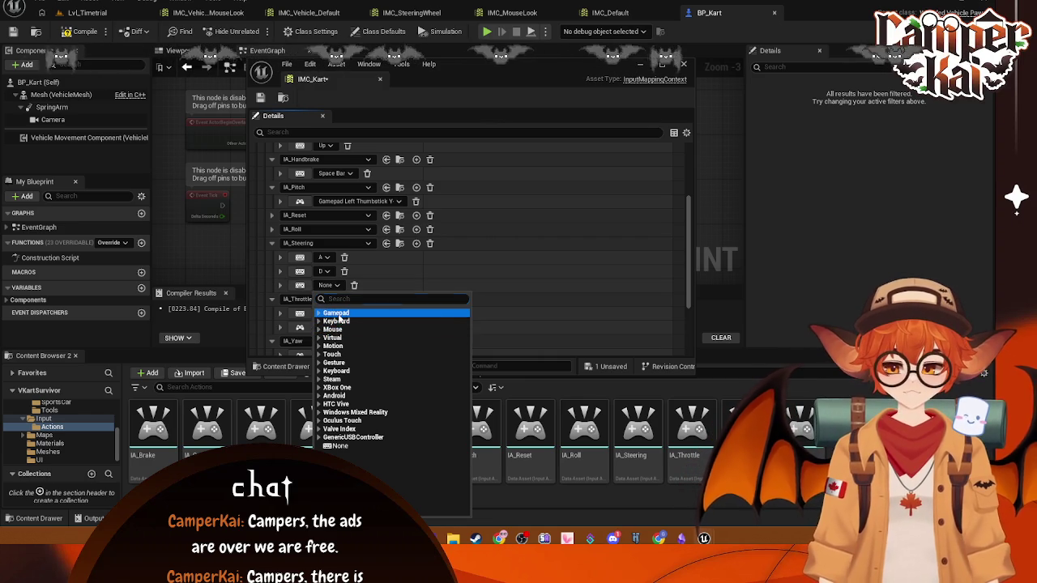
{"action": "left_click", "coordinate": [337, 314]}
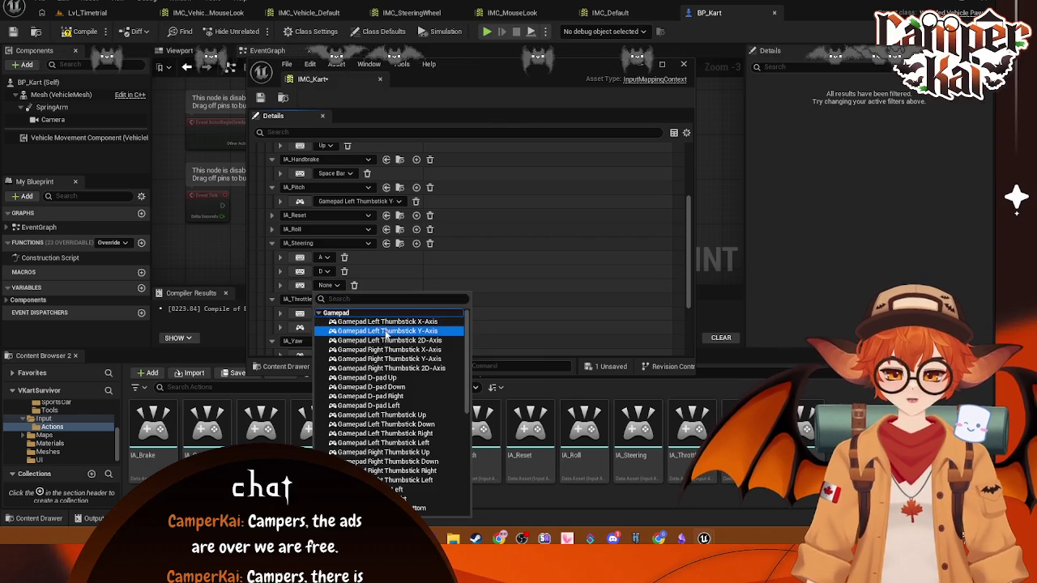
{"action": "left_click", "coordinate": [415, 323]}
{"action": "scroll", "coordinate": [429, 289], "scroll_direction": "down", "scroll_amount": 1}
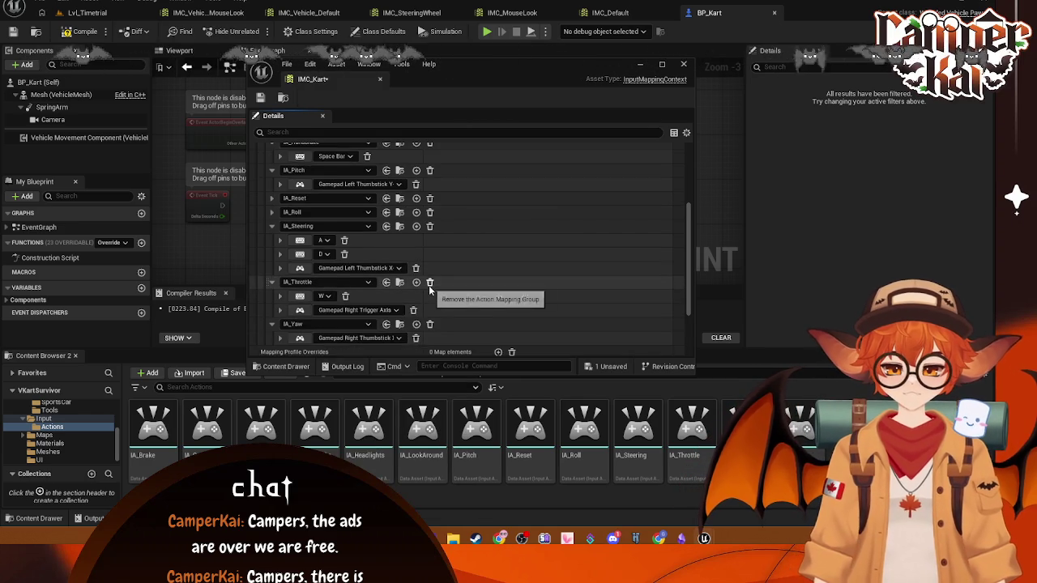
{"action": "scroll", "coordinate": [430, 289], "scroll_direction": "up", "scroll_amount": 2}
- Add key slots to IA_Roll and IA_Reset, removing a mistaken Left Mouse Button binding
{"action": "left_click", "coordinate": [415, 245]}
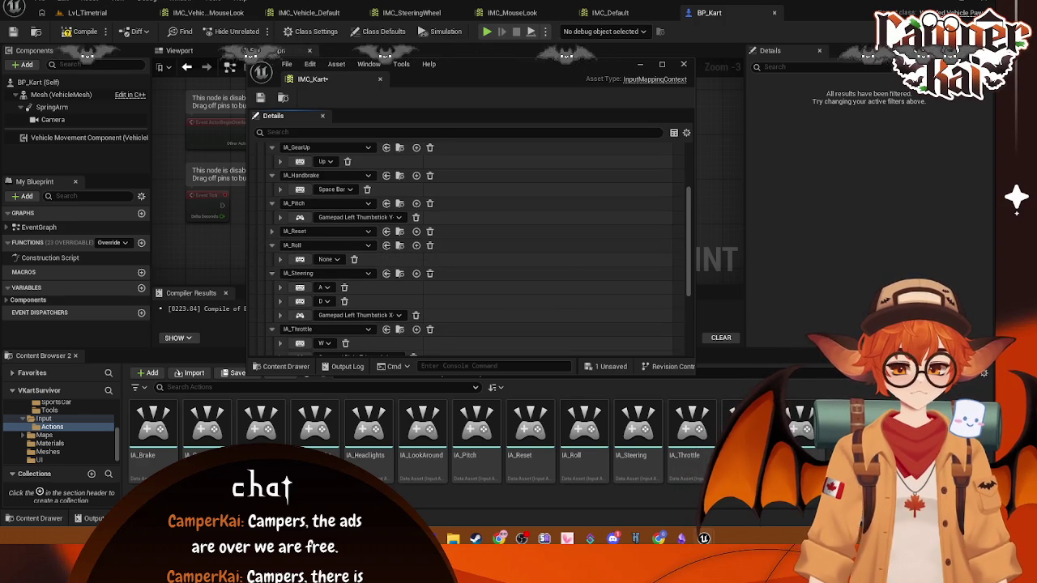
{"action": "left_click", "coordinate": [341, 260]}
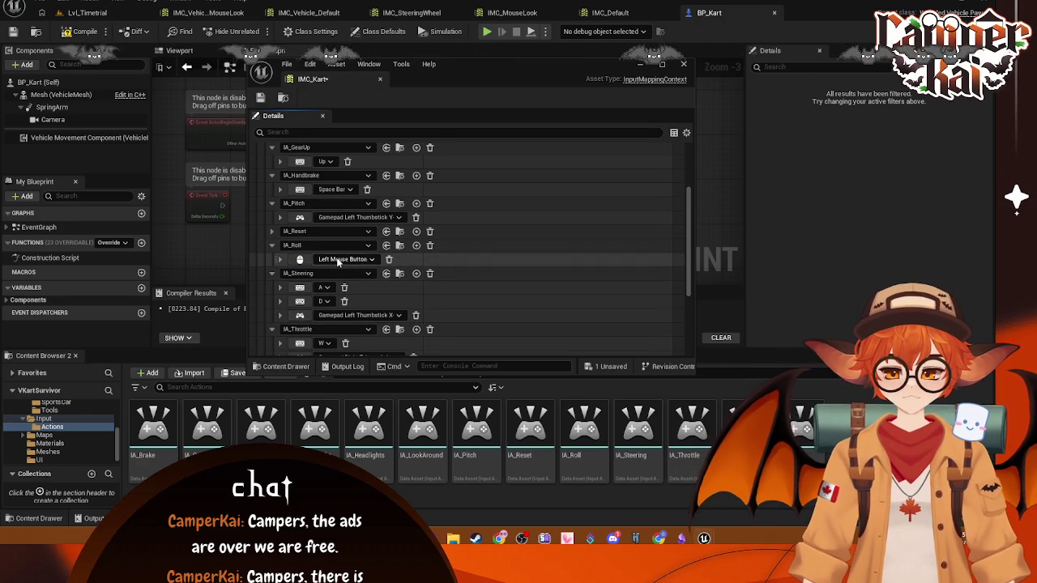
{"action": "left_click", "coordinate": [388, 259]}
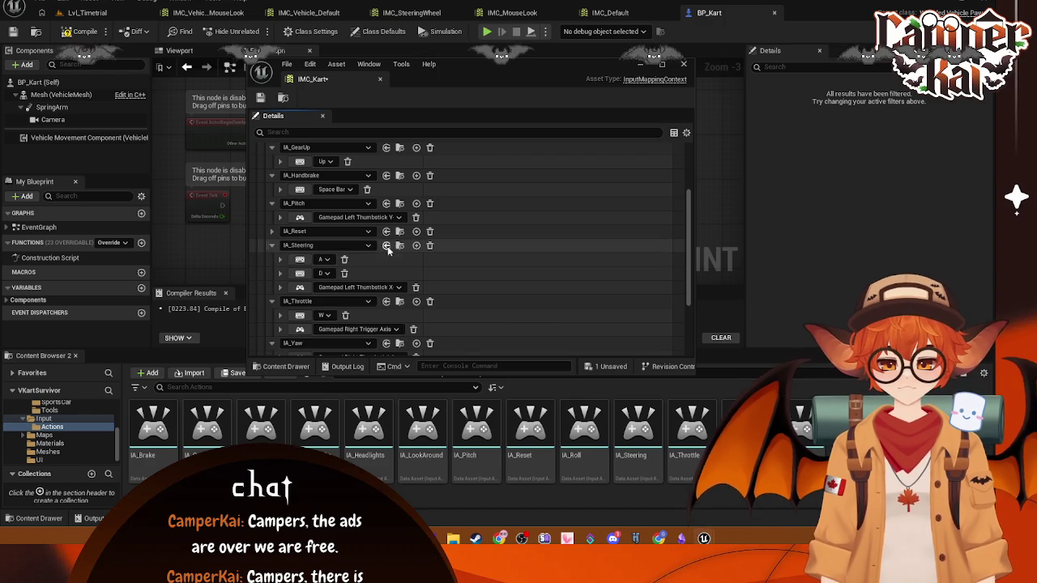
{"action": "left_click", "coordinate": [416, 232]}
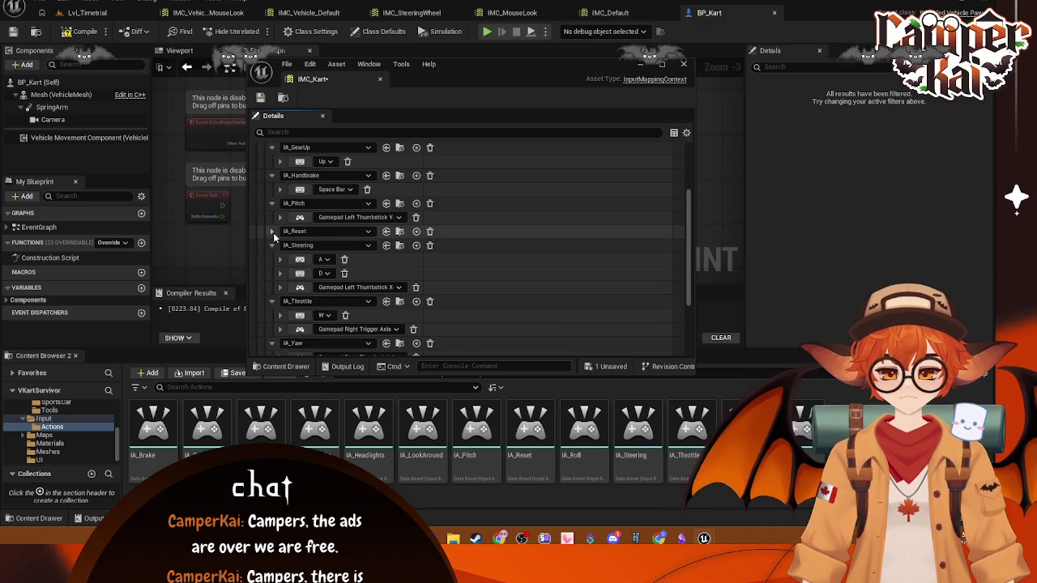
{"action": "scroll", "coordinate": [334, 308], "scroll_direction": "down", "scroll_amount": 1}
{"action": "scroll", "coordinate": [334, 309], "scroll_direction": "up", "scroll_amount": 3}
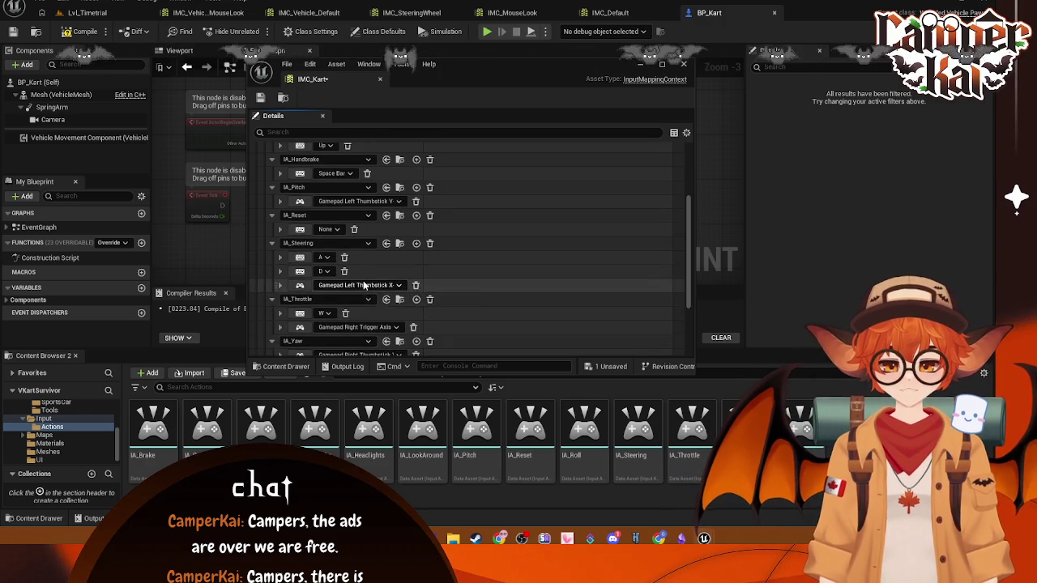
{"action": "scroll", "coordinate": [369, 287], "scroll_direction": "down", "scroll_amount": 4}
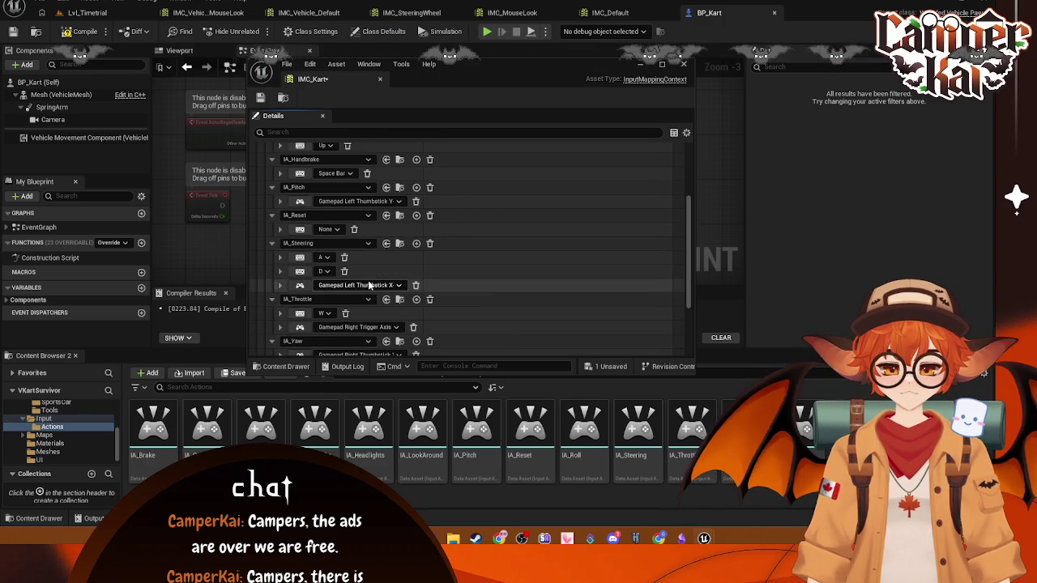
{"action": "scroll", "coordinate": [342, 275], "scroll_direction": "up", "scroll_amount": 6}
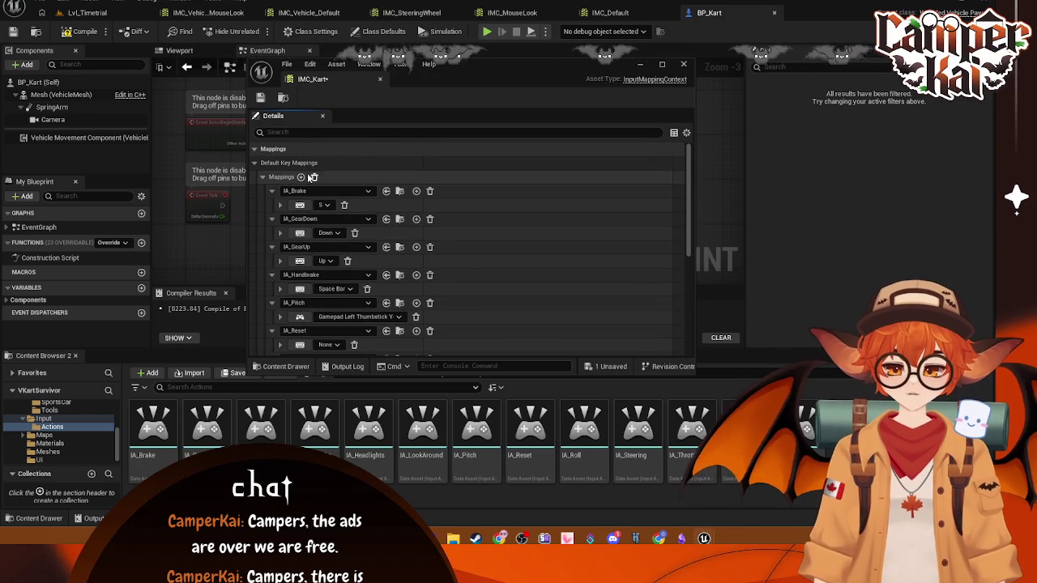
{"action": "scroll", "coordinate": [336, 259], "scroll_direction": "down", "scroll_amount": 6}
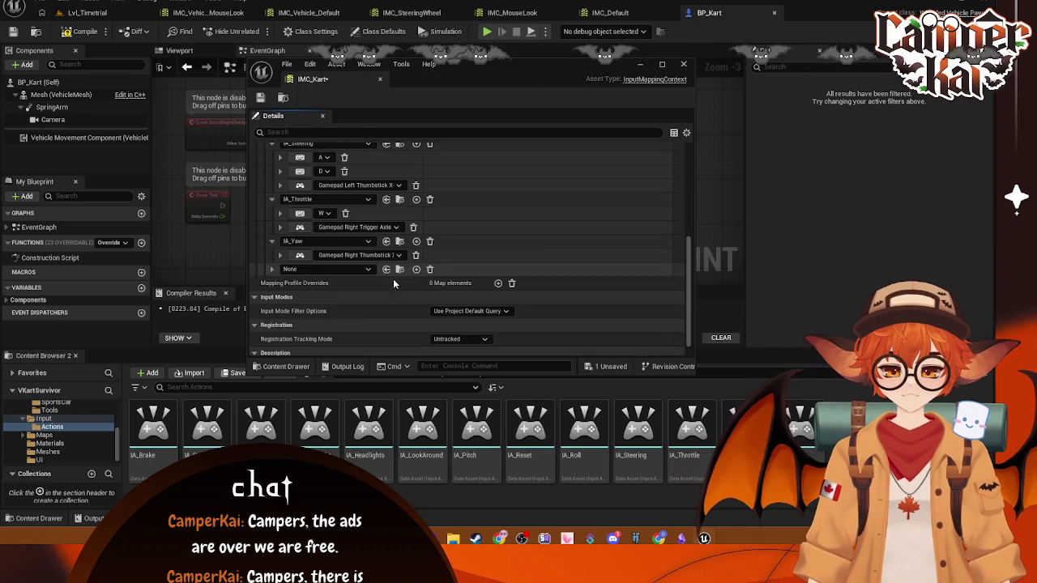
- Set the empty mapping's action to IA_Roll and bind it to Gamepad Left Thumbstick X-Axis
{"action": "left_click", "coordinate": [367, 270]}
{"action": "type", "text": "roll"}
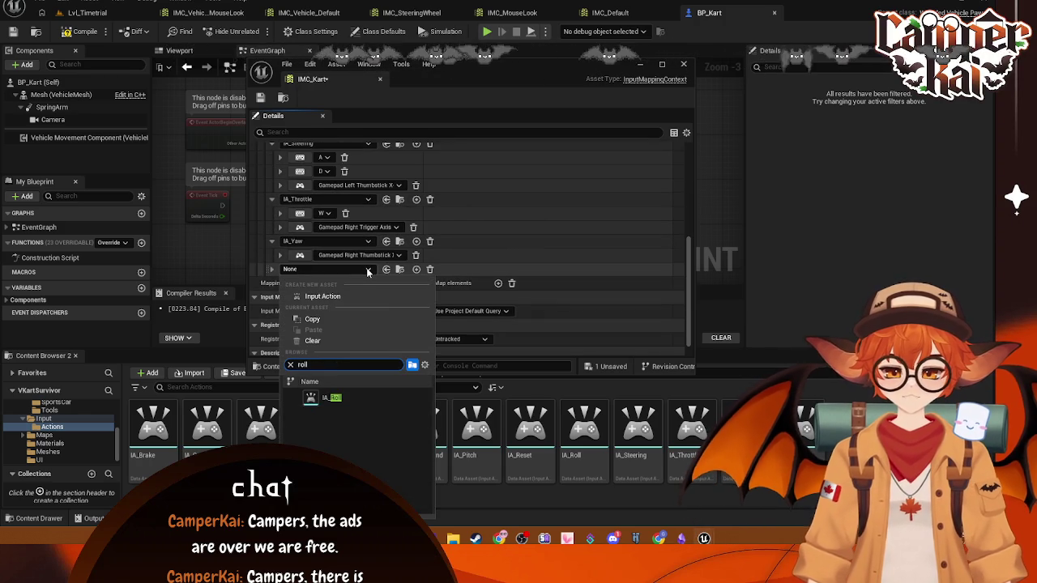
{"action": "key", "text": "Return"}
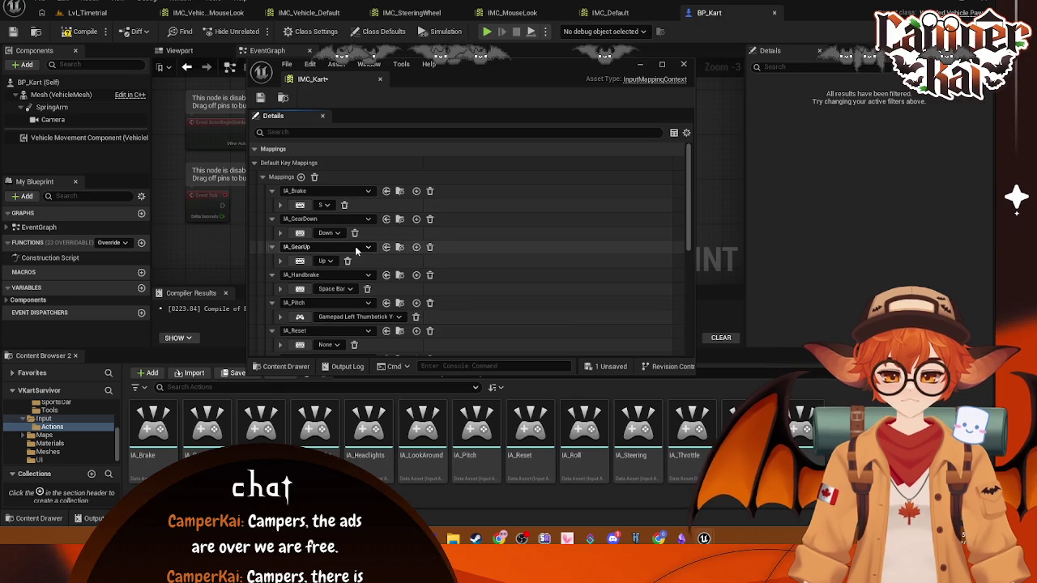
{"action": "scroll", "coordinate": [370, 308], "scroll_direction": "down", "scroll_amount": 1}
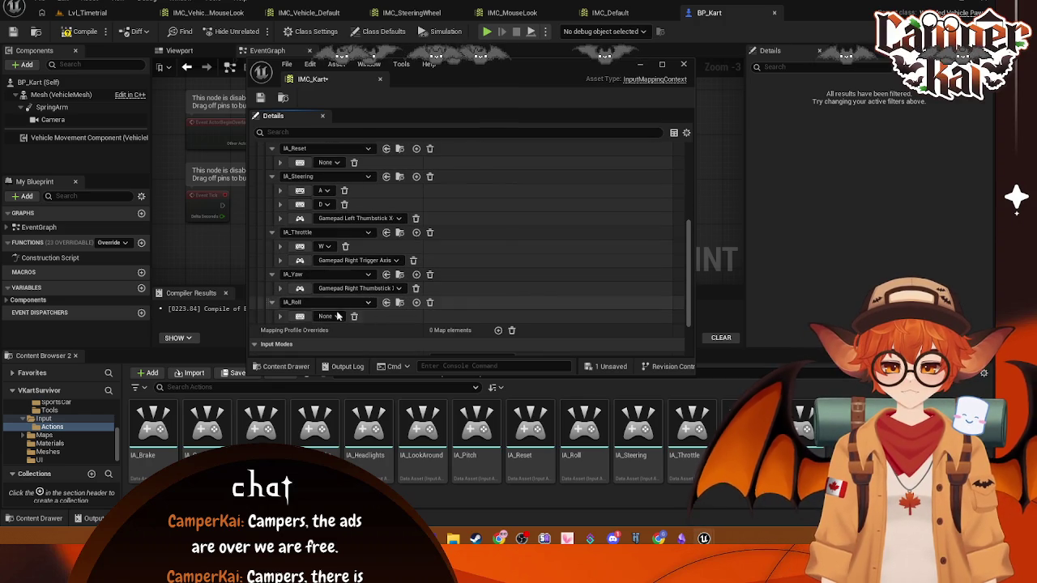
{"action": "left_click", "coordinate": [328, 316]}
{"action": "left_click", "coordinate": [337, 106]}
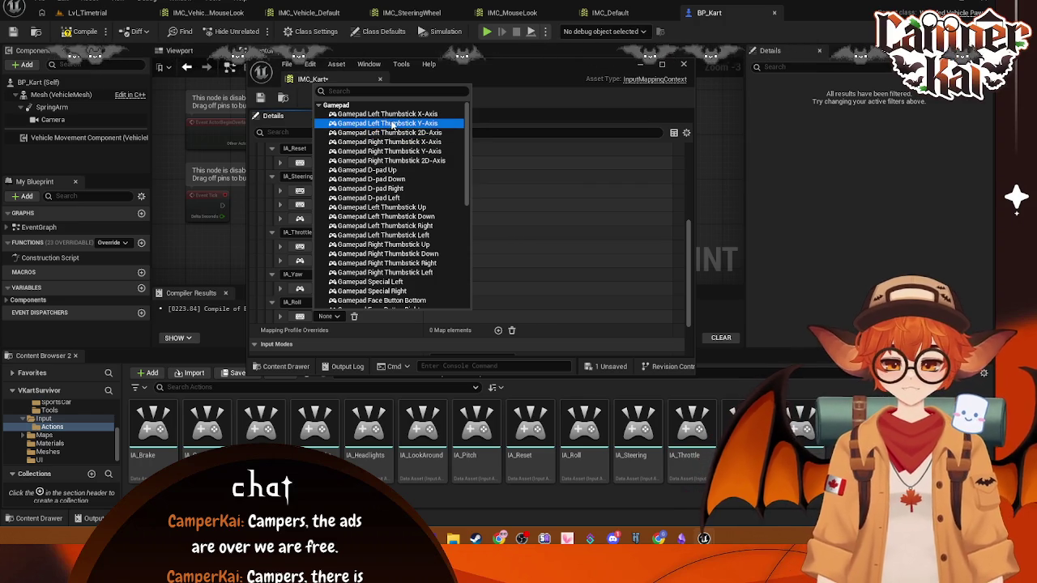
{"action": "left_click", "coordinate": [387, 114]}
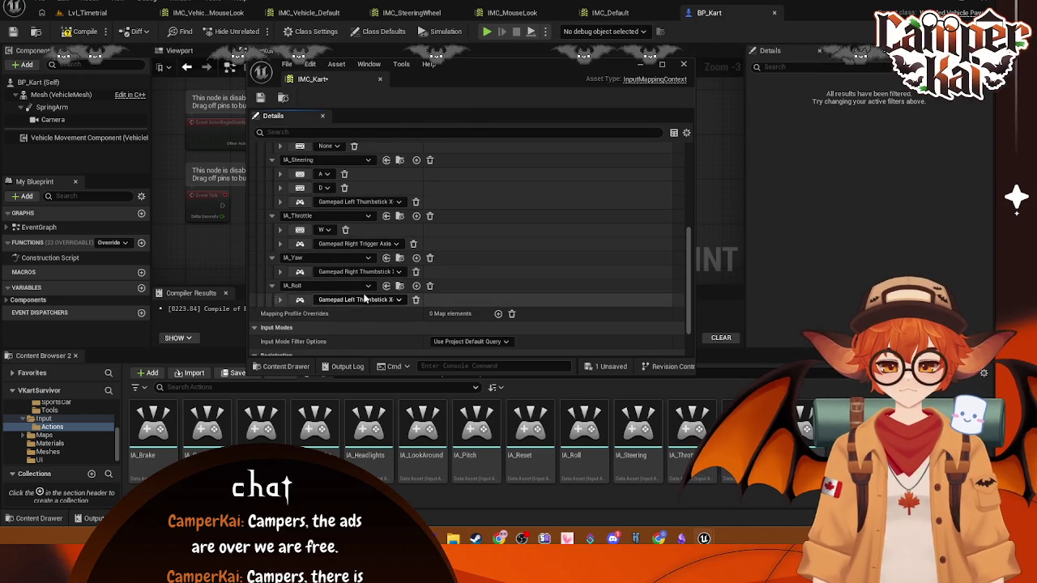
- Widen the Details value column so the key names show in full
{"action": "left_click_drag", "start_coordinate": [431, 159], "coordinate": [490, 159]}
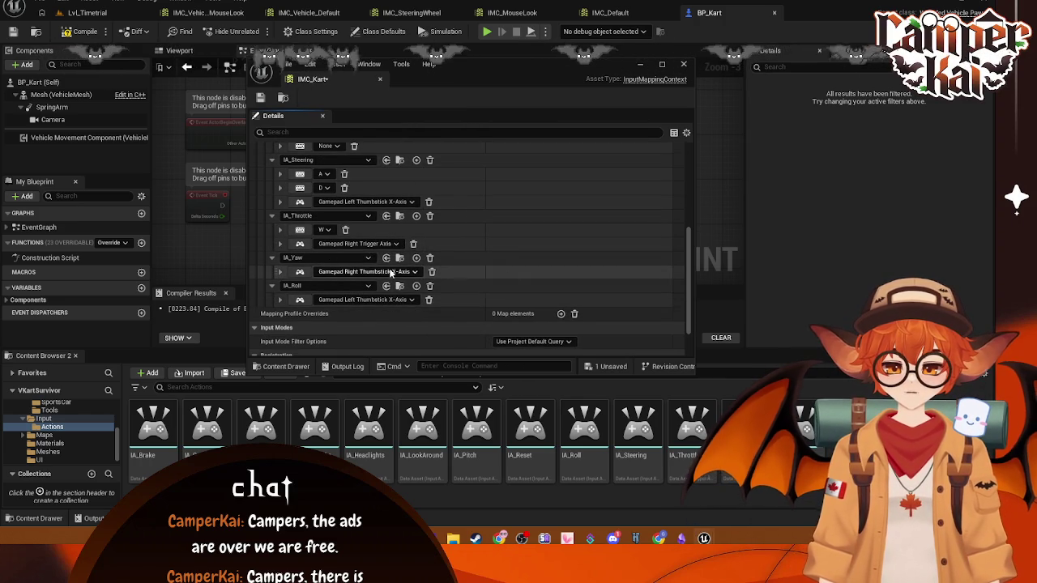
{"action": "scroll", "coordinate": [397, 274], "scroll_direction": "up", "scroll_amount": 1}
{"action": "scroll", "coordinate": [399, 274], "scroll_direction": "up", "scroll_amount": 3}
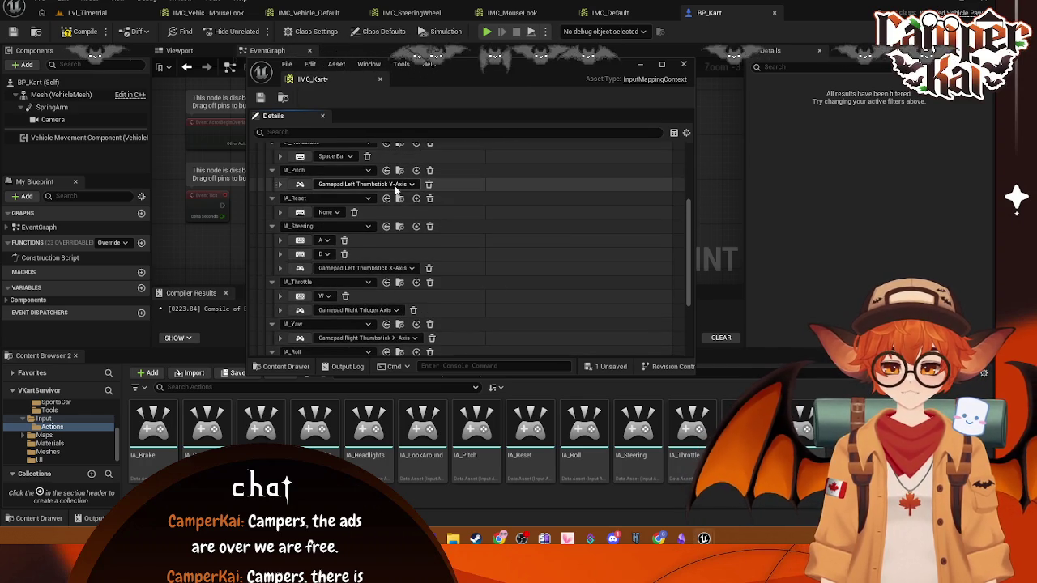
{"action": "scroll", "coordinate": [422, 268], "scroll_direction": "down", "scroll_amount": 3}
{"action": "scroll", "coordinate": [437, 293], "scroll_direction": "up", "scroll_amount": 4}
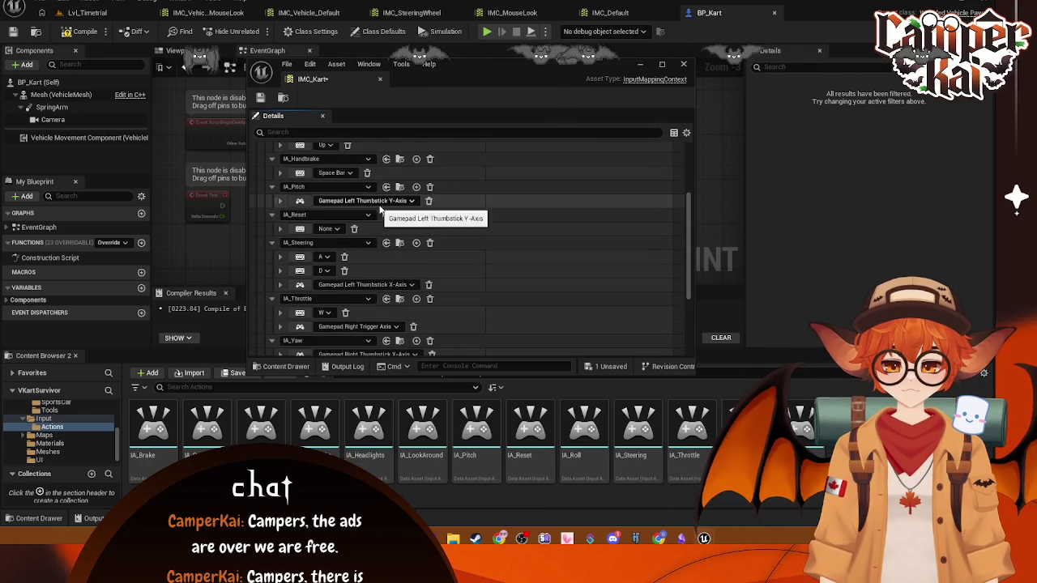
{"action": "scroll", "coordinate": [380, 203], "scroll_direction": "down", "scroll_amount": 3}
{"action": "scroll", "coordinate": [389, 194], "scroll_direction": "up", "scroll_amount": 2}
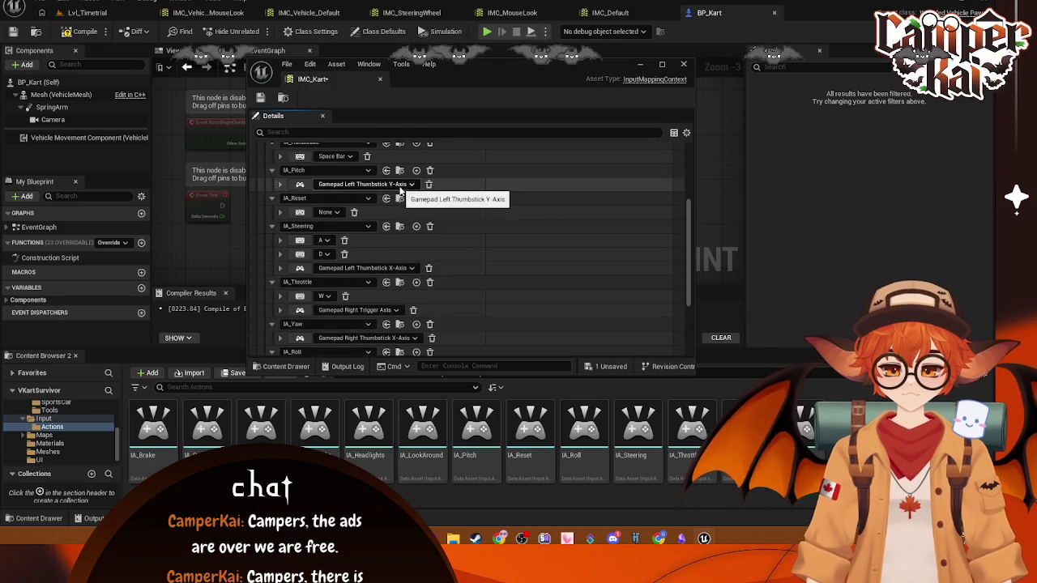
{"action": "scroll", "coordinate": [401, 194], "scroll_direction": "down", "scroll_amount": 2}
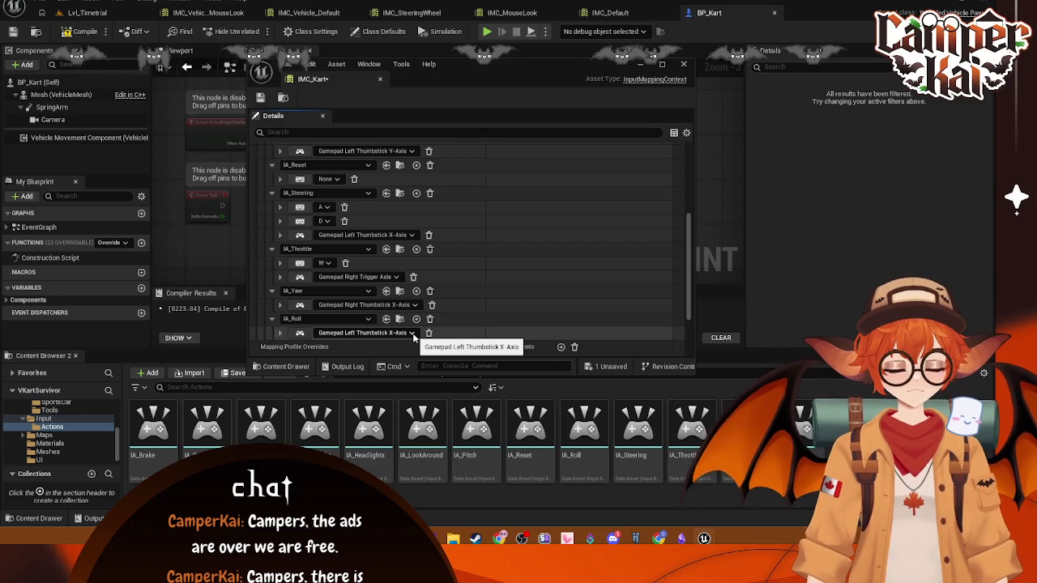
{"action": "scroll", "coordinate": [432, 316], "scroll_direction": "up", "scroll_amount": 2}
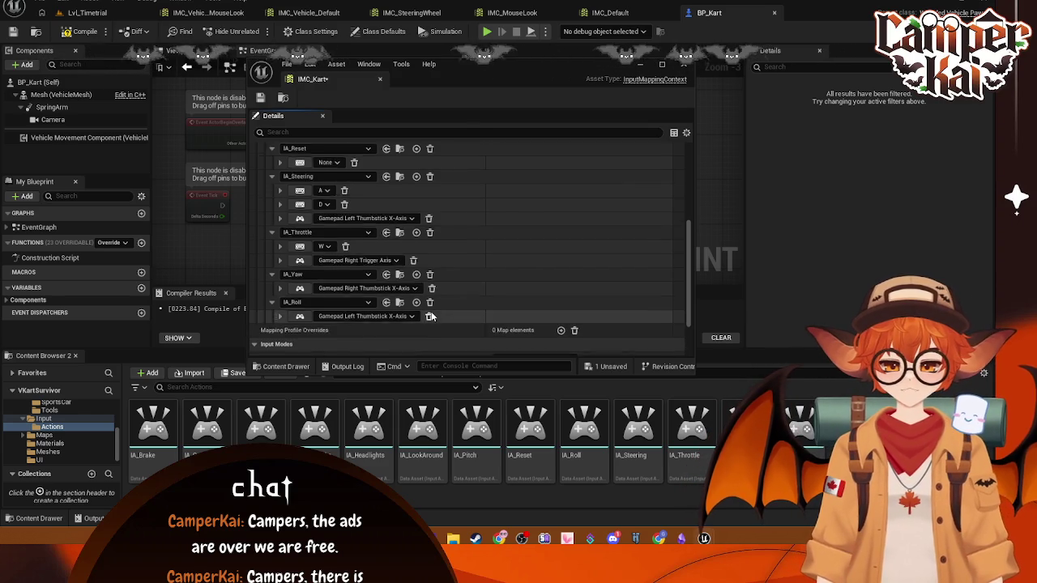
- Add Gamepad Left Trigger Axis as IA_Brake's second key
{"action": "scroll", "coordinate": [377, 252], "scroll_direction": "up", "scroll_amount": 5}
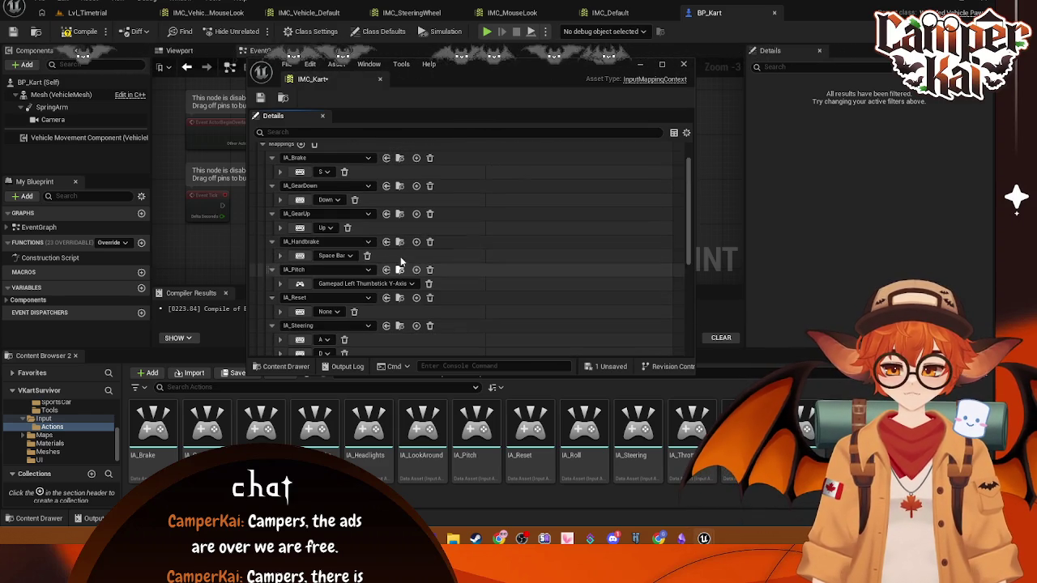
{"action": "scroll", "coordinate": [395, 273], "scroll_direction": "down", "scroll_amount": 3}
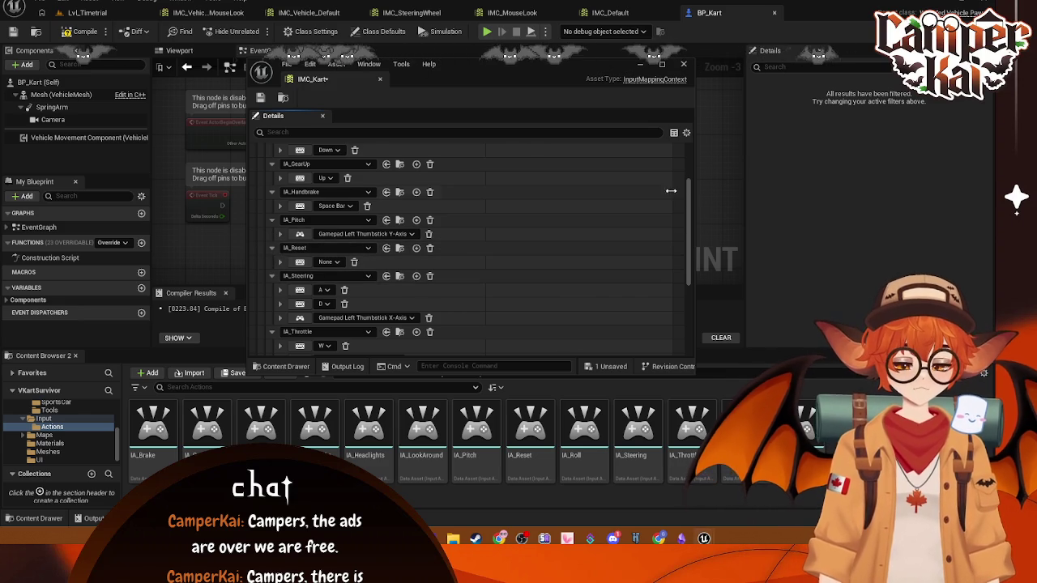
{"action": "scroll", "coordinate": [615, 204], "scroll_direction": "up", "scroll_amount": 3}
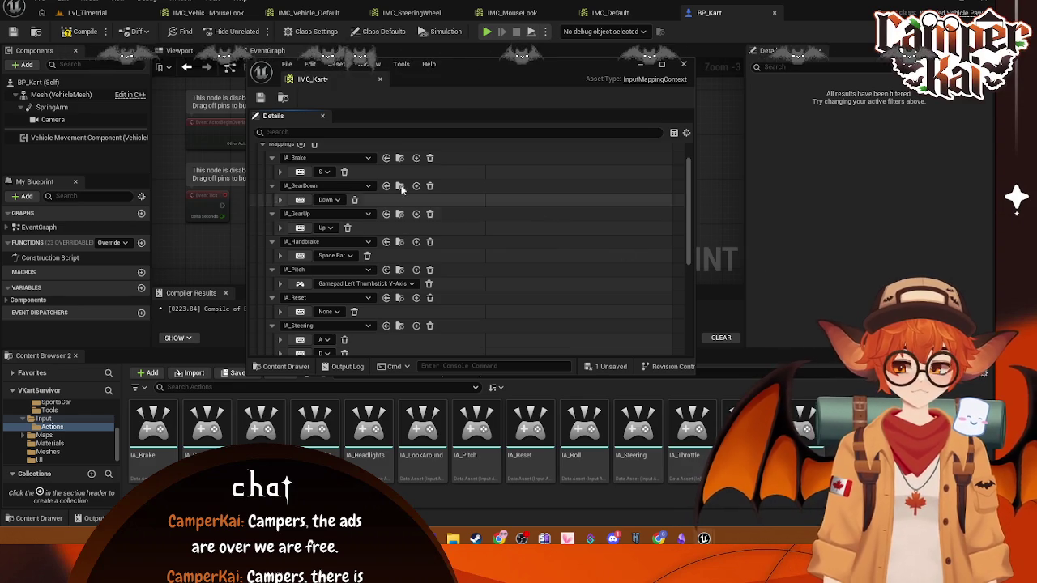
{"action": "left_click", "coordinate": [386, 158]}
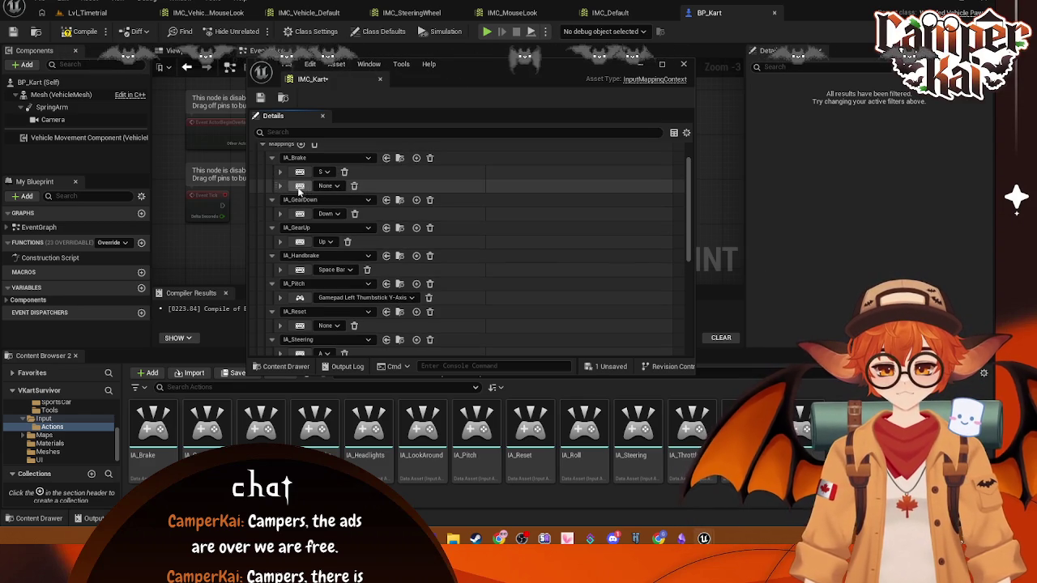
{"action": "left_click", "coordinate": [300, 186]}
{"action": "left_click", "coordinate": [336, 213]}
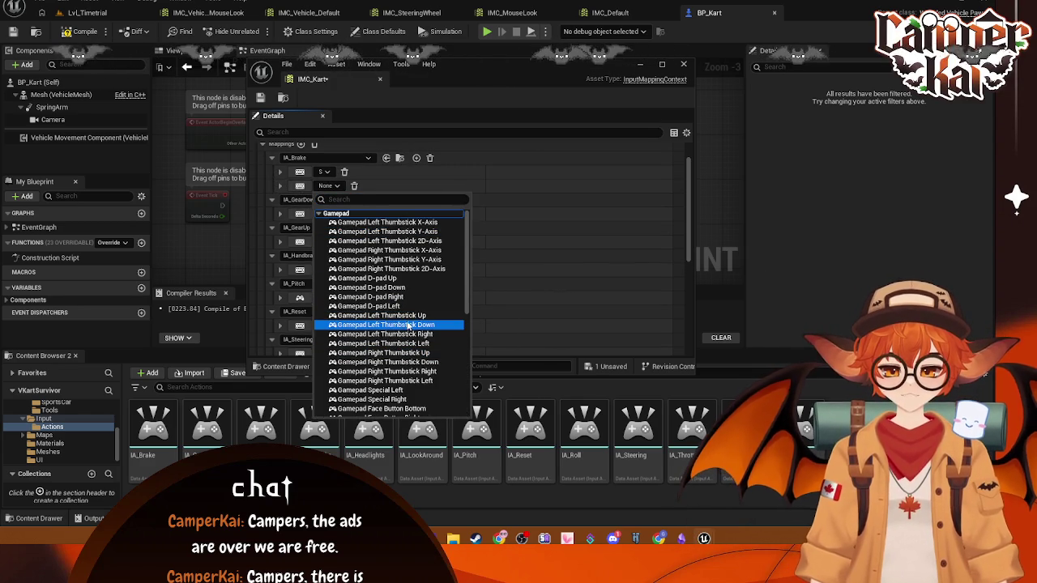
{"action": "scroll", "coordinate": [414, 373], "scroll_direction": "down", "scroll_amount": 2}
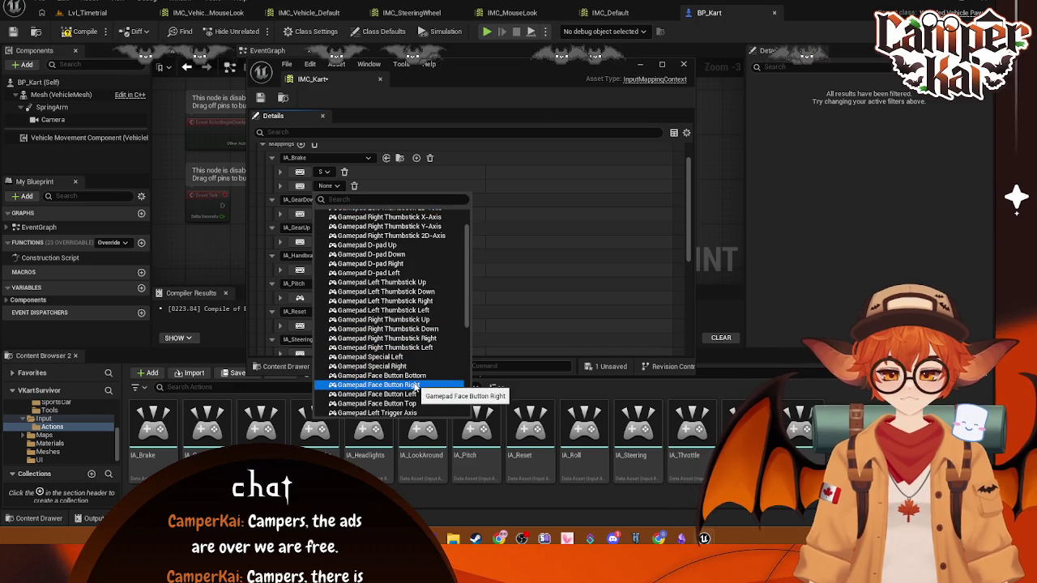
{"action": "scroll", "coordinate": [415, 387], "scroll_direction": "down", "scroll_amount": 3}
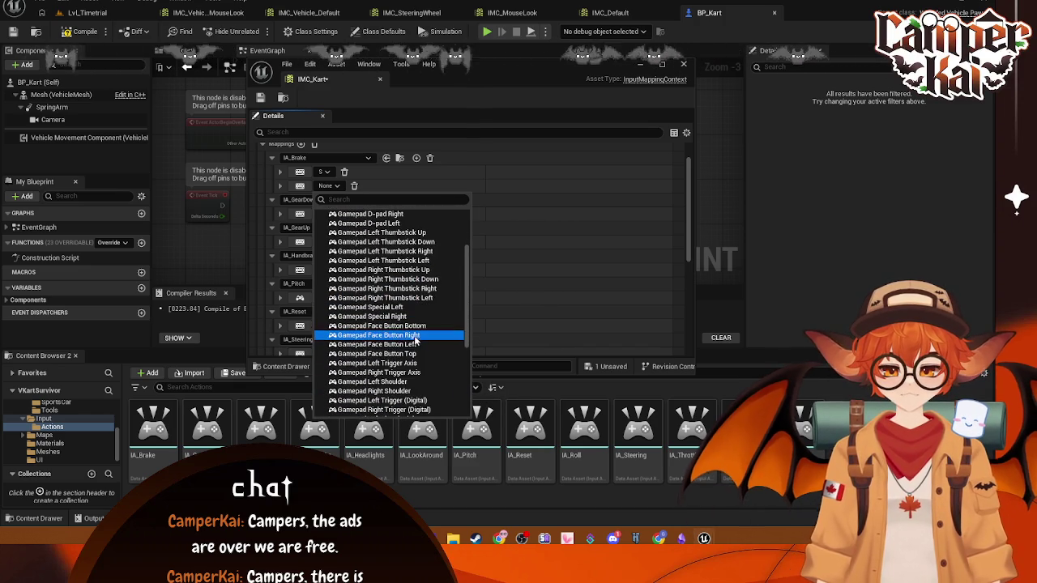
{"action": "left_click", "coordinate": [403, 363]}
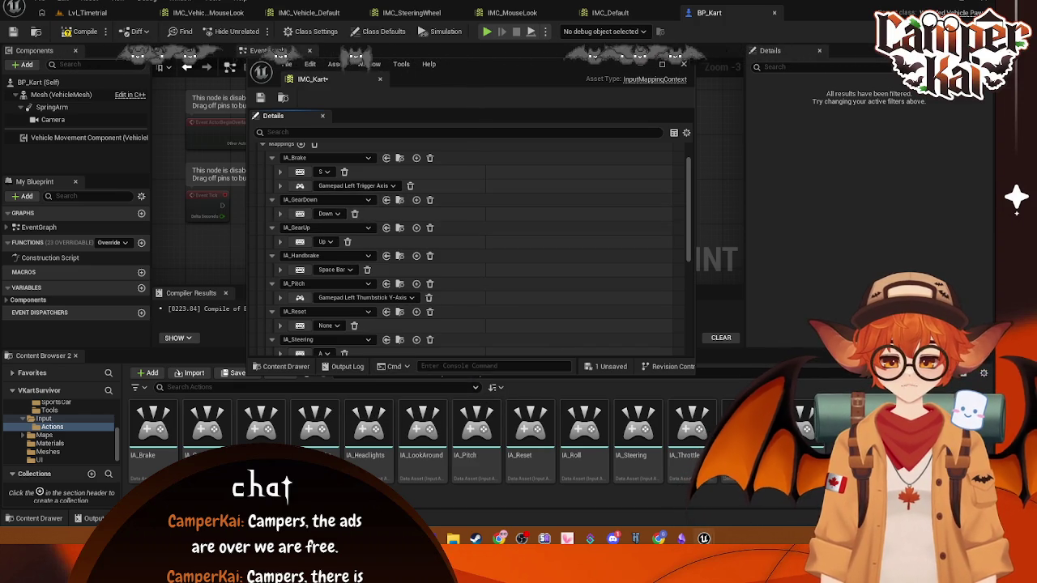
- Add Gamepad Right Shoulder to IA_GearUp, finding it by searching 'shoulder'
{"action": "left_click", "coordinate": [416, 229]}
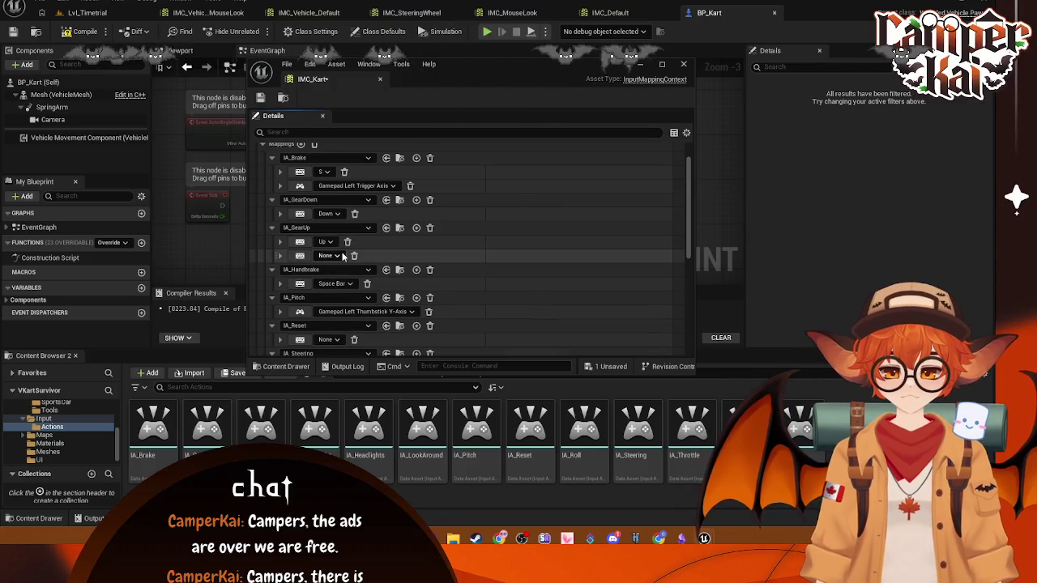
{"action": "left_click", "coordinate": [329, 257]}
{"action": "scroll", "coordinate": [397, 356], "scroll_direction": "down", "scroll_amount": 10}
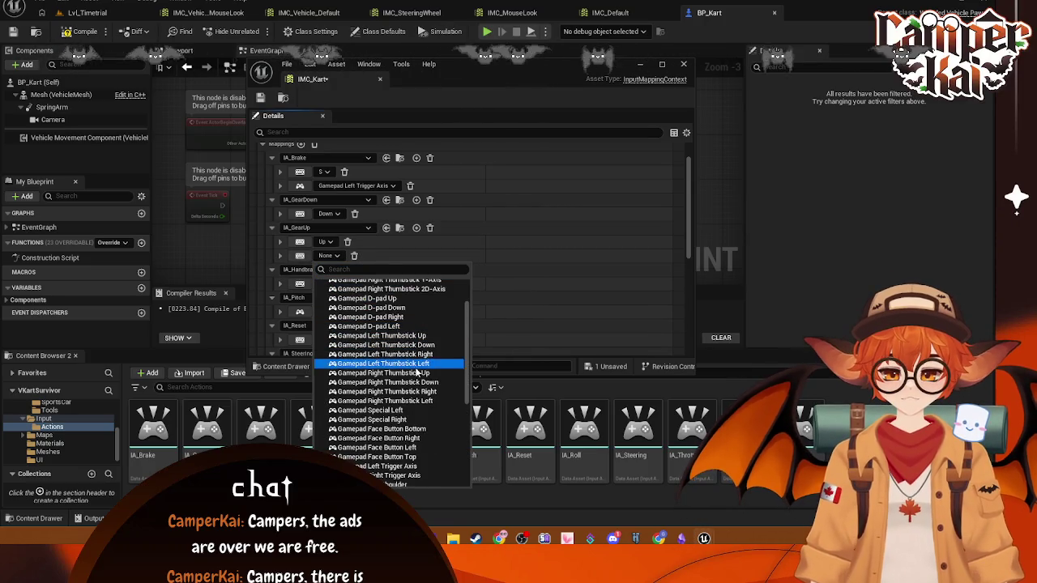
{"action": "scroll", "coordinate": [417, 373], "scroll_direction": "down", "scroll_amount": 2}
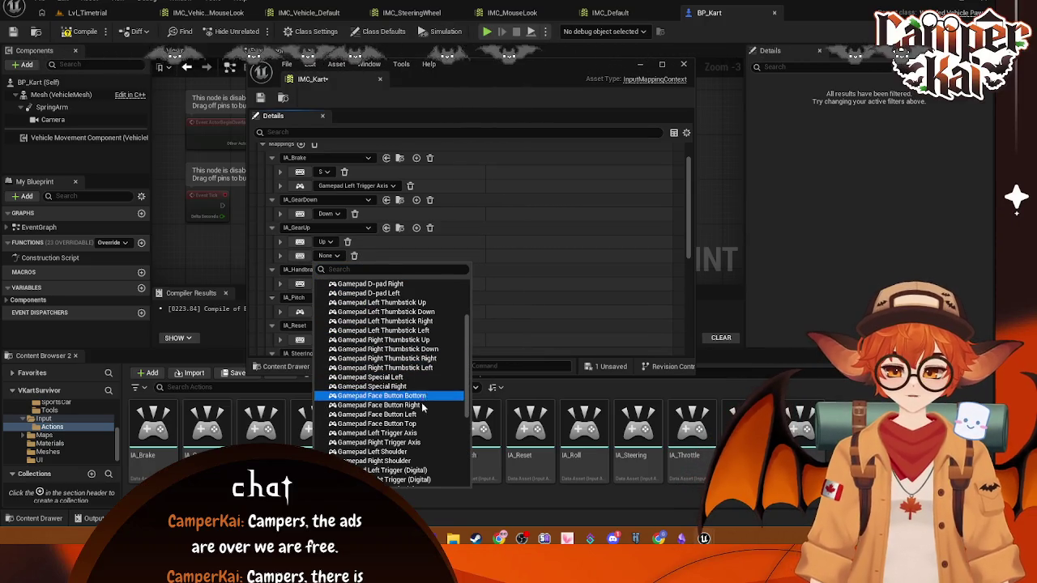
{"action": "scroll", "coordinate": [421, 407], "scroll_direction": "down", "scroll_amount": 2}
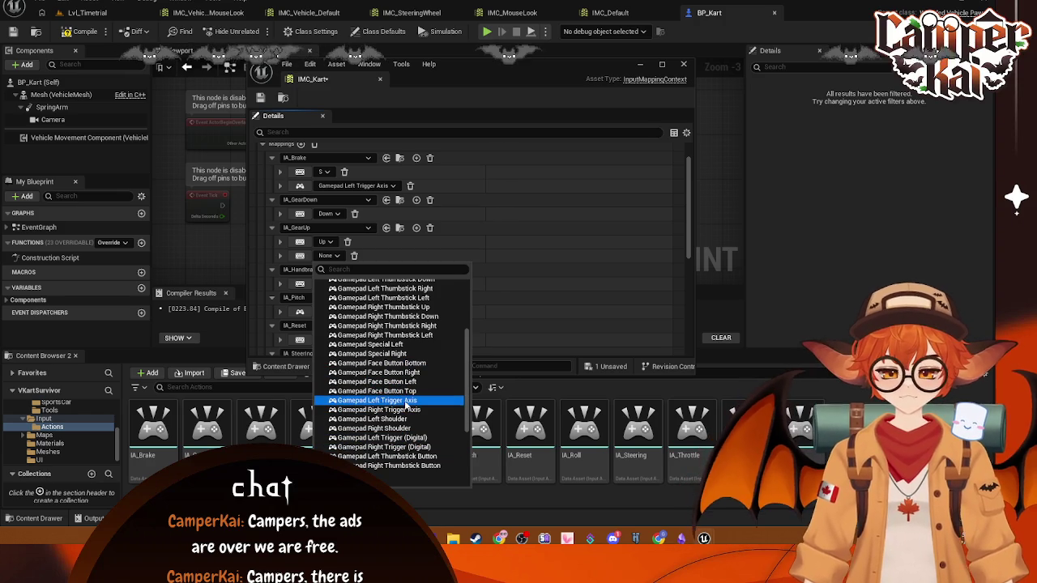
{"action": "type", "text": "shou"}
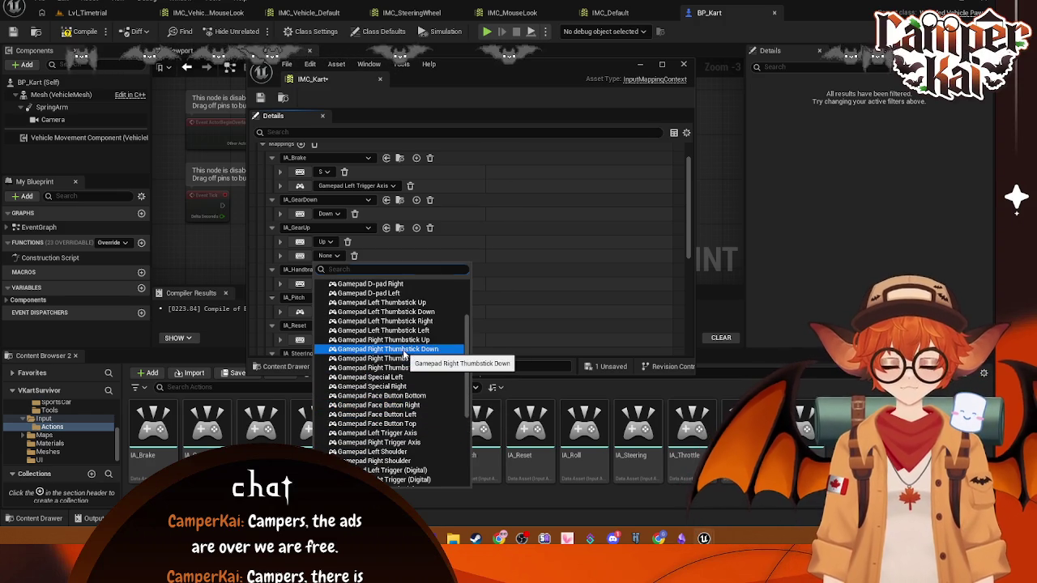
{"action": "type", "text": "lder"}
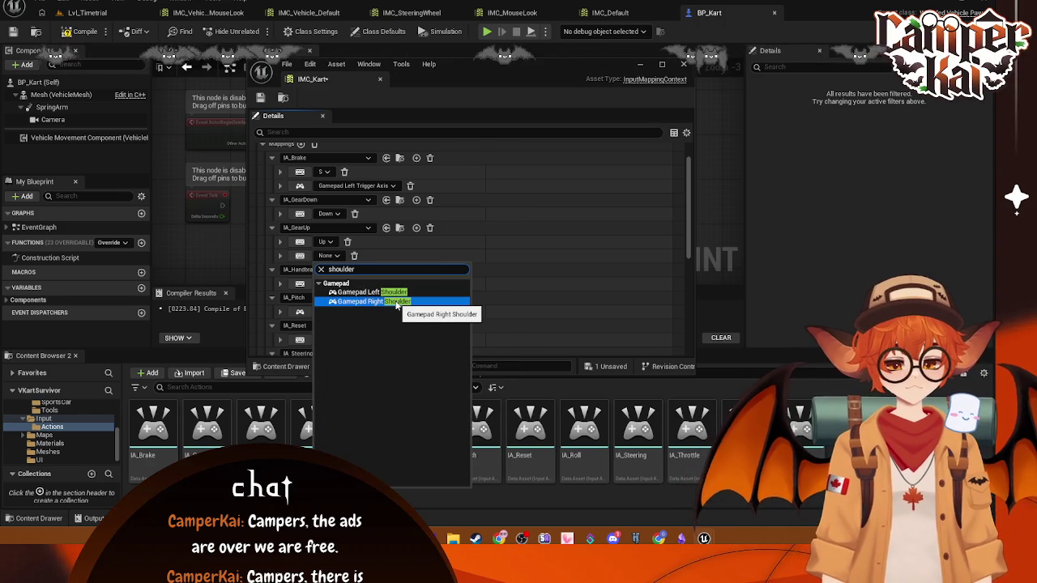
{"action": "left_click", "coordinate": [396, 302]}
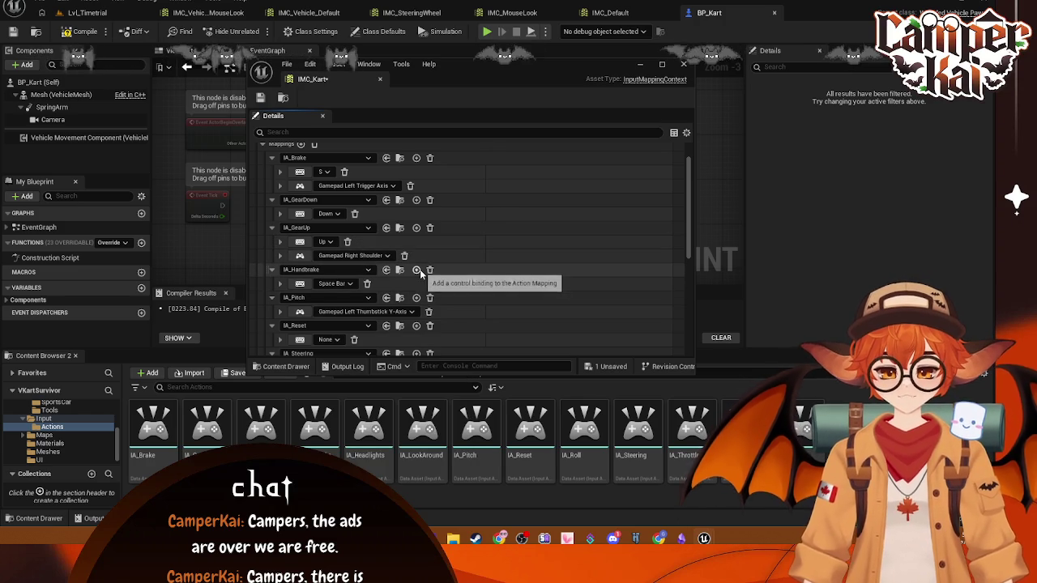
- Add Gamepad Left Shoulder as a second key for IA_GearDown
{"action": "left_click", "coordinate": [417, 200]}
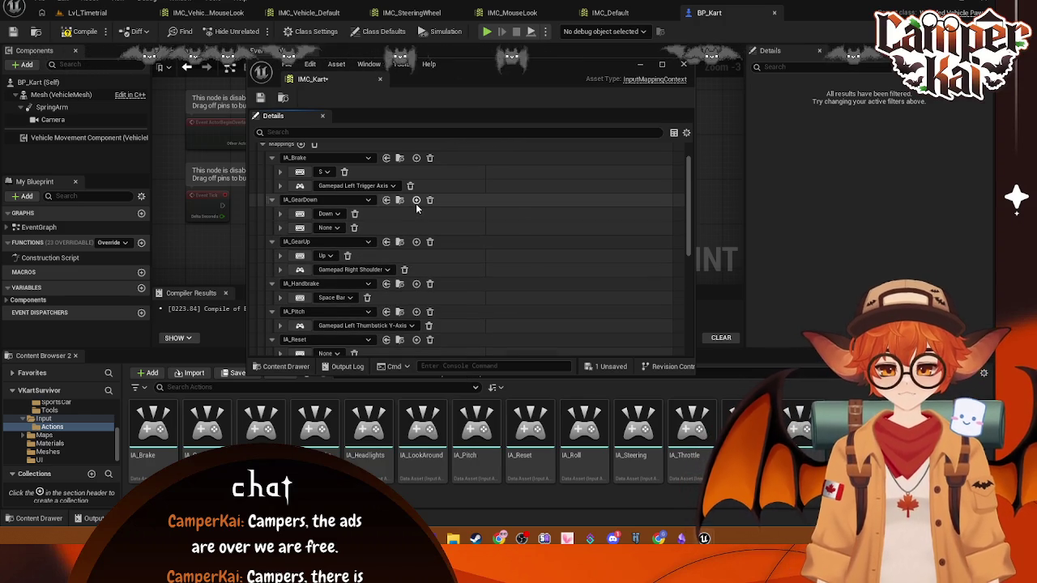
{"action": "left_click", "coordinate": [338, 230]}
{"action": "type", "text": "shoulder"}
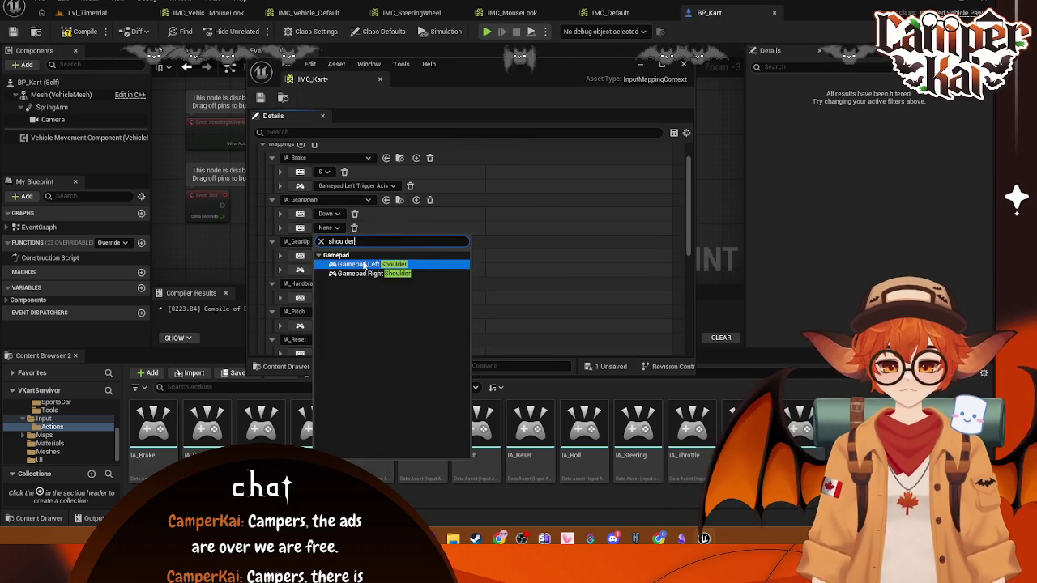
{"action": "left_click", "coordinate": [389, 262]}
{"action": "scroll", "coordinate": [408, 252], "scroll_direction": "down", "scroll_amount": 1}
{"action": "scroll", "coordinate": [407, 253], "scroll_direction": "down", "scroll_amount": 2}
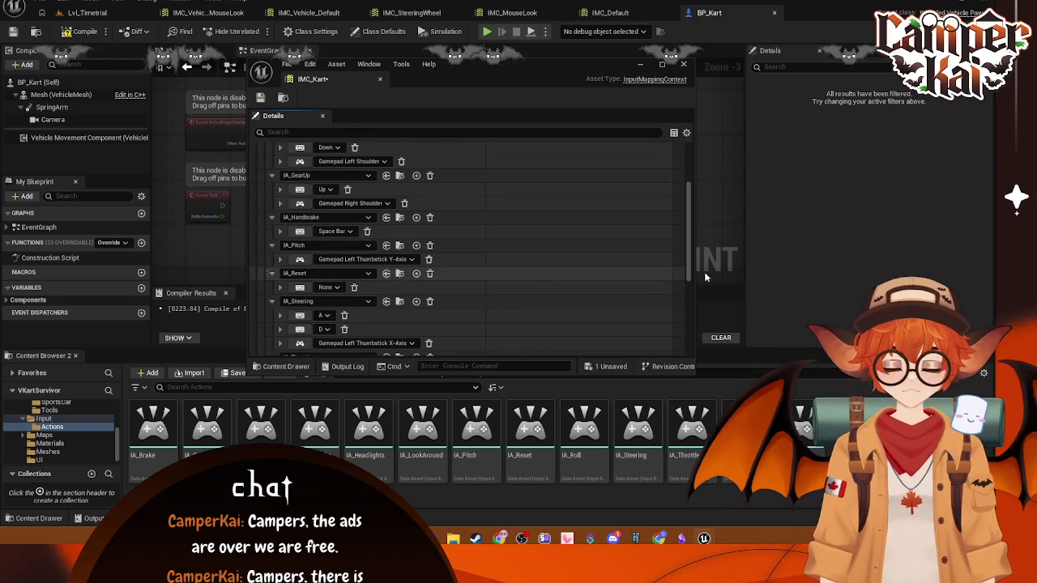
{"action": "scroll", "coordinate": [369, 279], "scroll_direction": "down", "scroll_amount": 1}
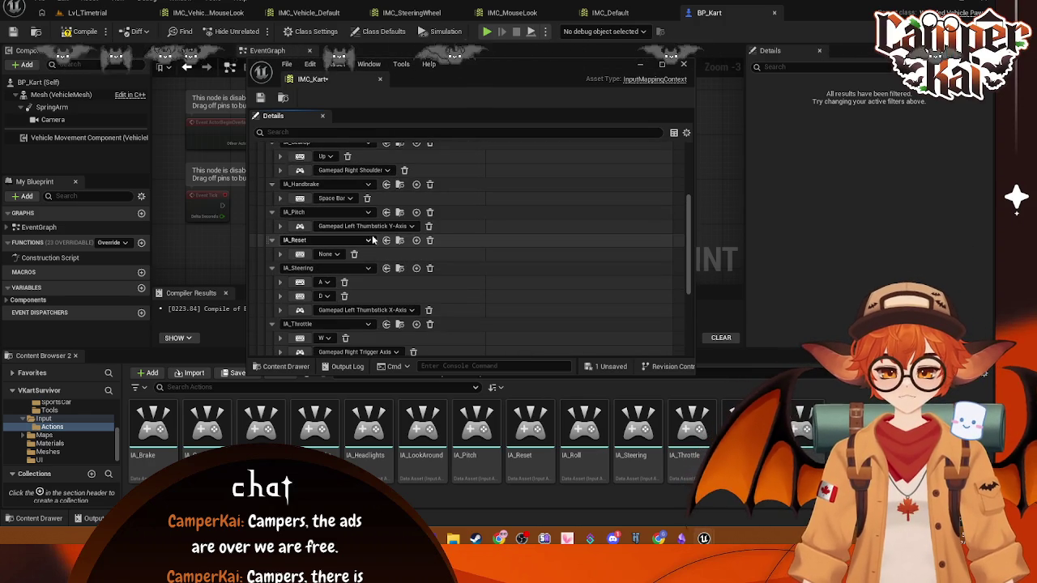
{"action": "scroll", "coordinate": [365, 253], "scroll_direction": "up", "scroll_amount": 1}
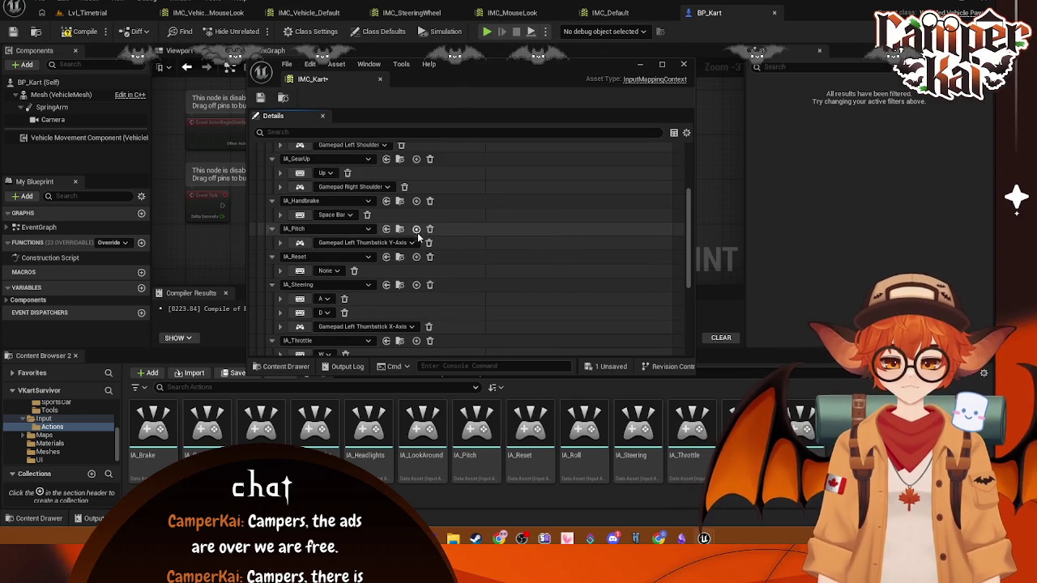
- Add a key slot to IA_Pitch, closing the key list without choosing a key
{"action": "left_click", "coordinate": [417, 229]}
{"action": "left_click", "coordinate": [336, 257]}
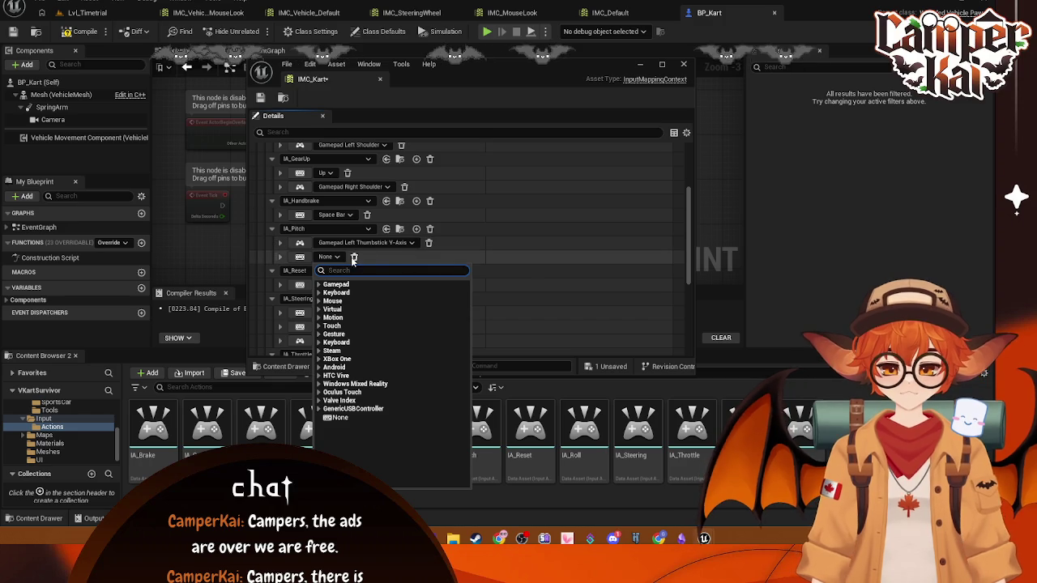
{"action": "key", "text": "Escape"}
{"action": "scroll", "coordinate": [368, 214], "scroll_direction": "up", "scroll_amount": 1}
{"action": "scroll", "coordinate": [372, 219], "scroll_direction": "up", "scroll_amount": 4}
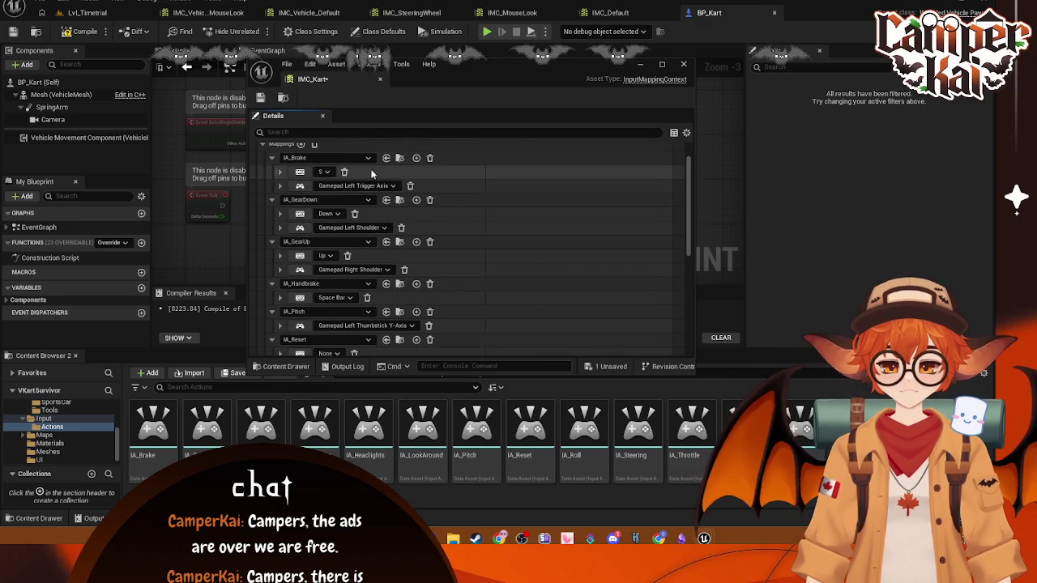
{"action": "scroll", "coordinate": [397, 233], "scroll_direction": "down", "scroll_amount": 3}
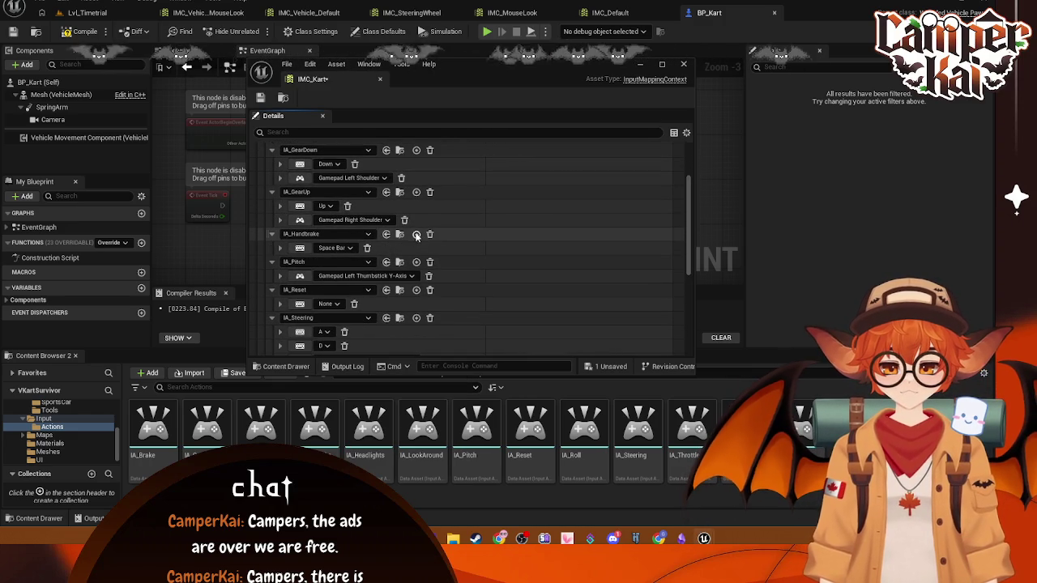
- Bind Gamepad Face Button Bottom to IA_Handbrake
{"action": "left_click", "coordinate": [417, 235]}
{"action": "left_click", "coordinate": [328, 262]}
{"action": "left_click", "coordinate": [336, 289]}
{"action": "type", "text": "bottom"}
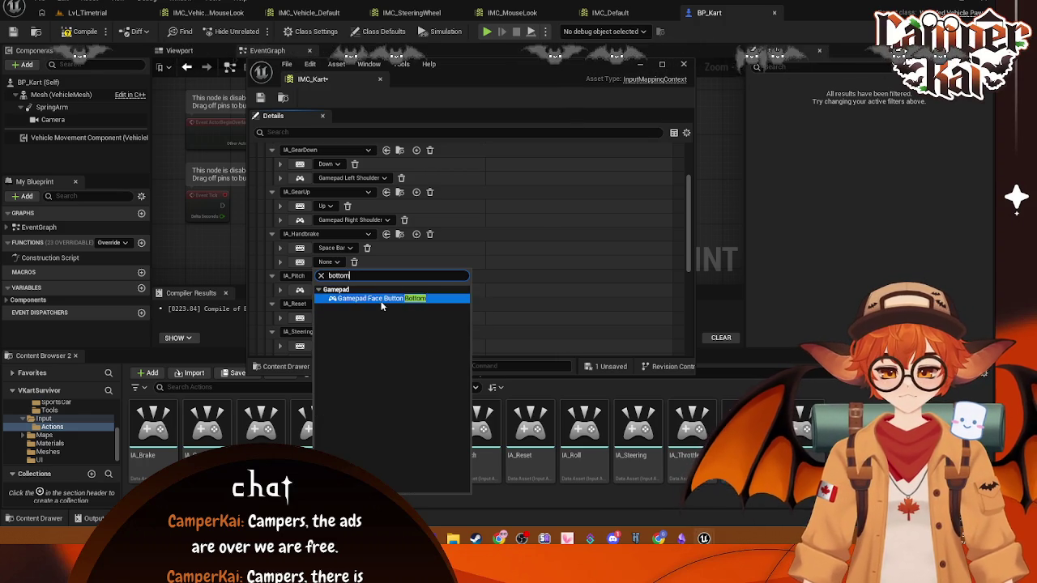
{"action": "left_click", "coordinate": [376, 298]}
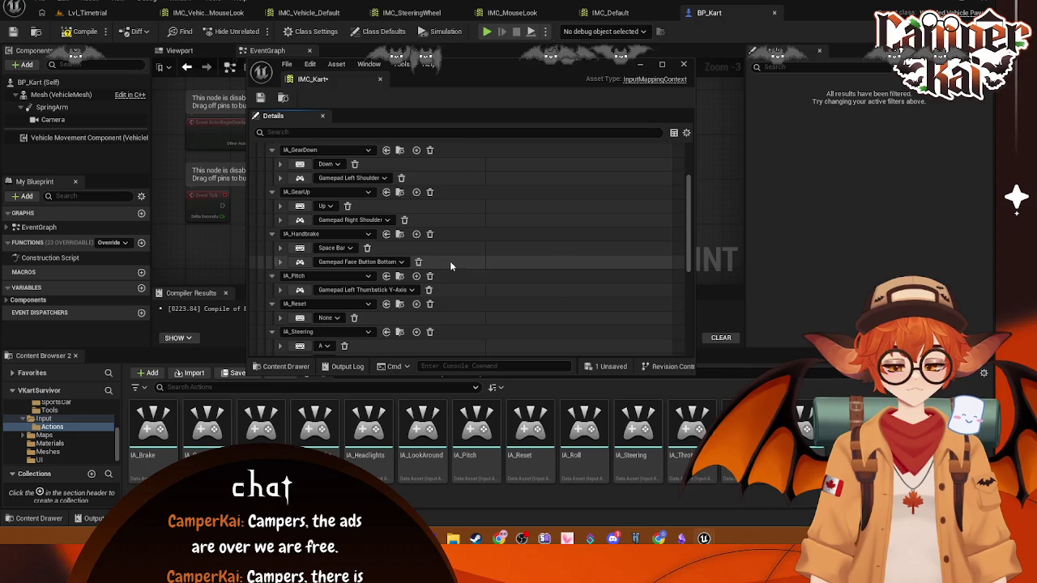
{"action": "scroll", "coordinate": [450, 261], "scroll_direction": "up", "scroll_amount": 3}
- Collapse the key rows of all ten mappings, from IA_Brake through IA_Roll
{"action": "left_click", "coordinate": [271, 174]}
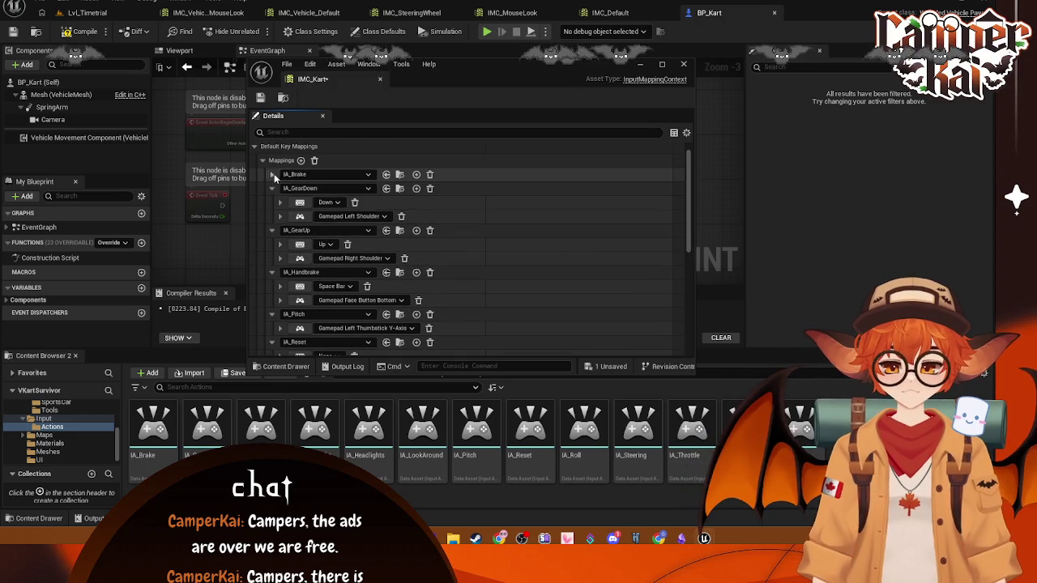
{"action": "left_click", "coordinate": [272, 188]}
{"action": "left_click", "coordinate": [271, 202]}
{"action": "left_click", "coordinate": [272, 217]}
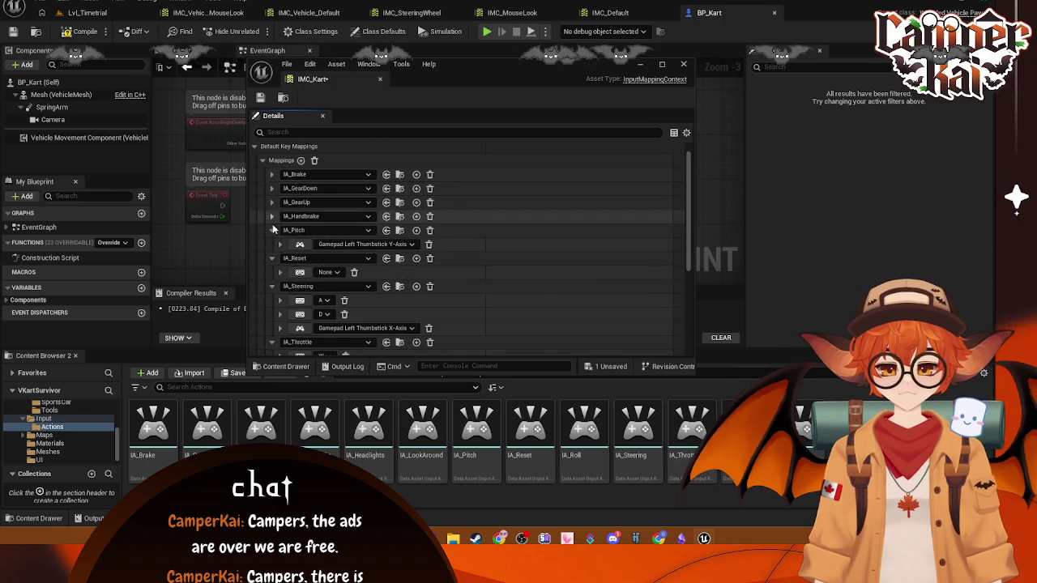
{"action": "left_click", "coordinate": [271, 230]}
{"action": "left_click", "coordinate": [272, 244]}
{"action": "left_click", "coordinate": [272, 259]}
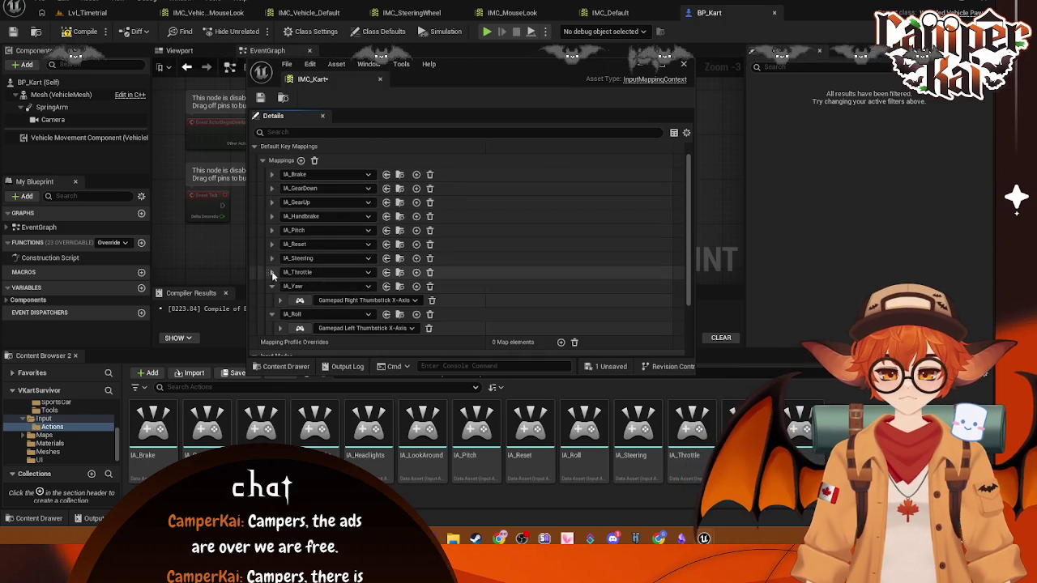
{"action": "left_click", "coordinate": [272, 272]}
{"action": "left_click", "coordinate": [272, 286]}
{"action": "left_click", "coordinate": [271, 300]}
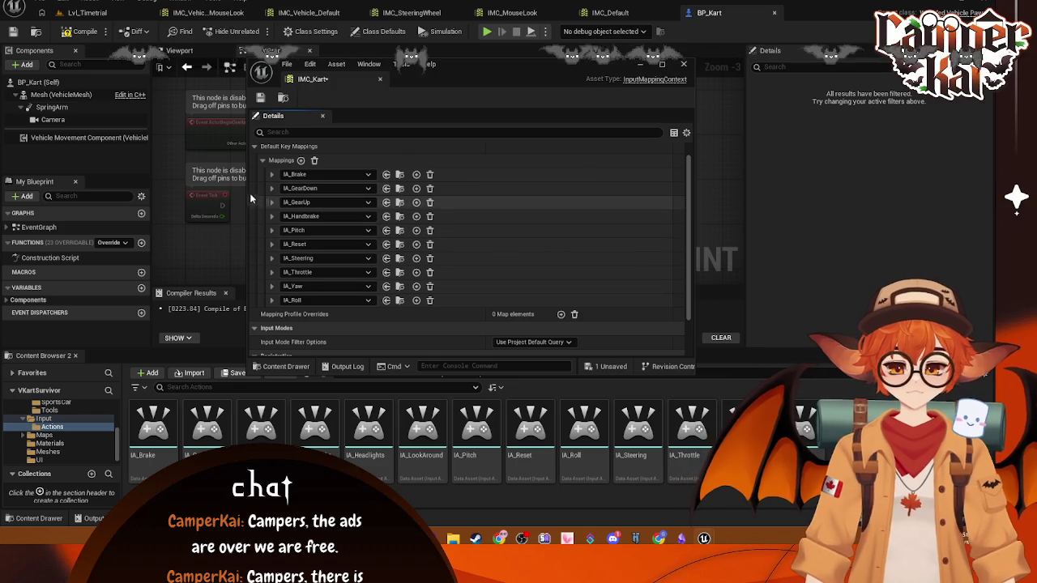
{"action": "left_click", "coordinate": [271, 216]}
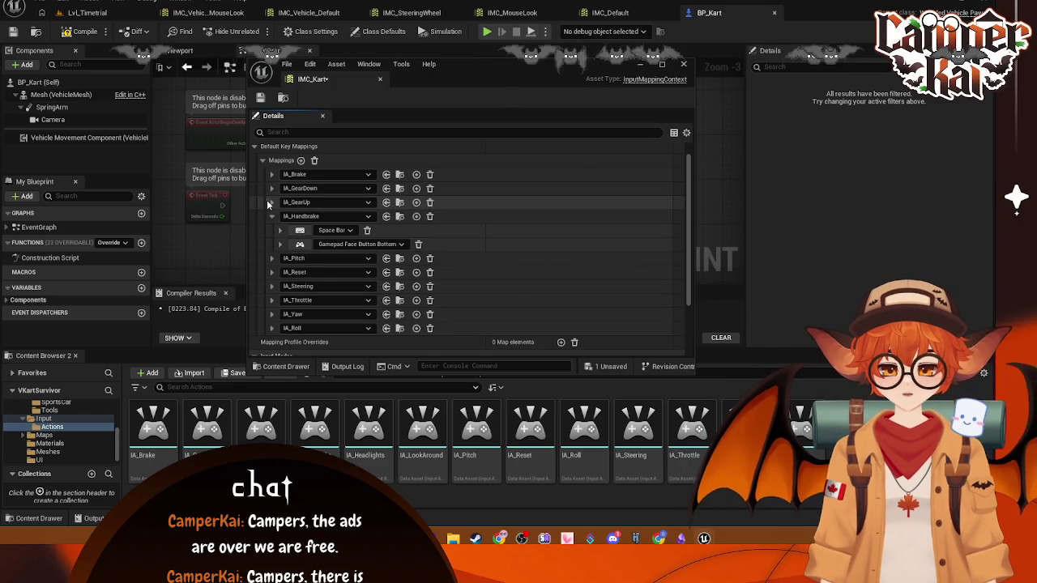
{"action": "left_click", "coordinate": [271, 216]}
- Reorder the mappings to IA_Handbrake, IA_GearUp, IA_GearDown, IA_Throttle at the top, ahead of IA_Brake
{"action": "left_click_drag", "start_coordinate": [267, 217], "coordinate": [274, 175]}
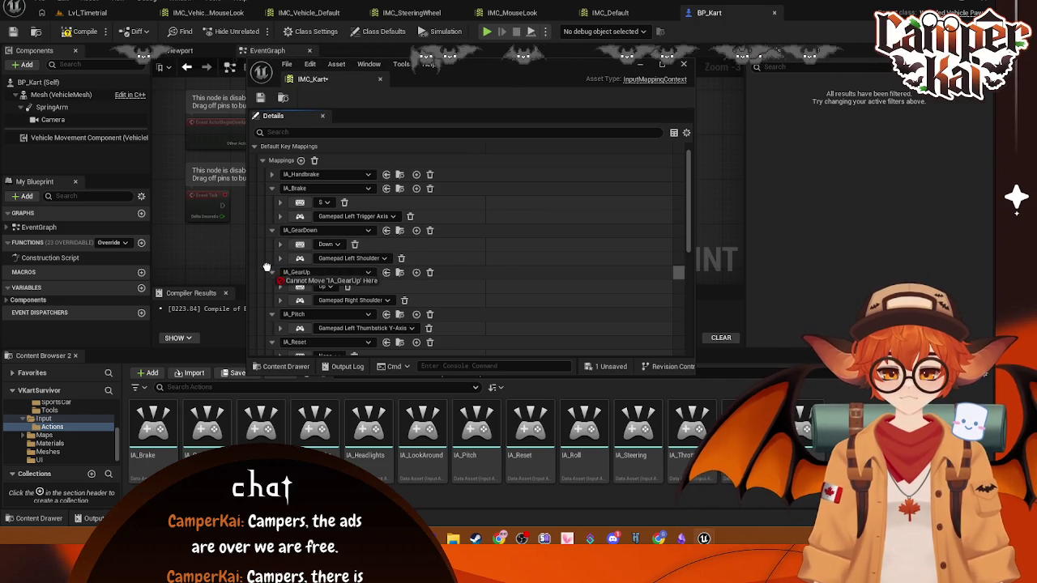
{"action": "left_click", "coordinate": [271, 273]}
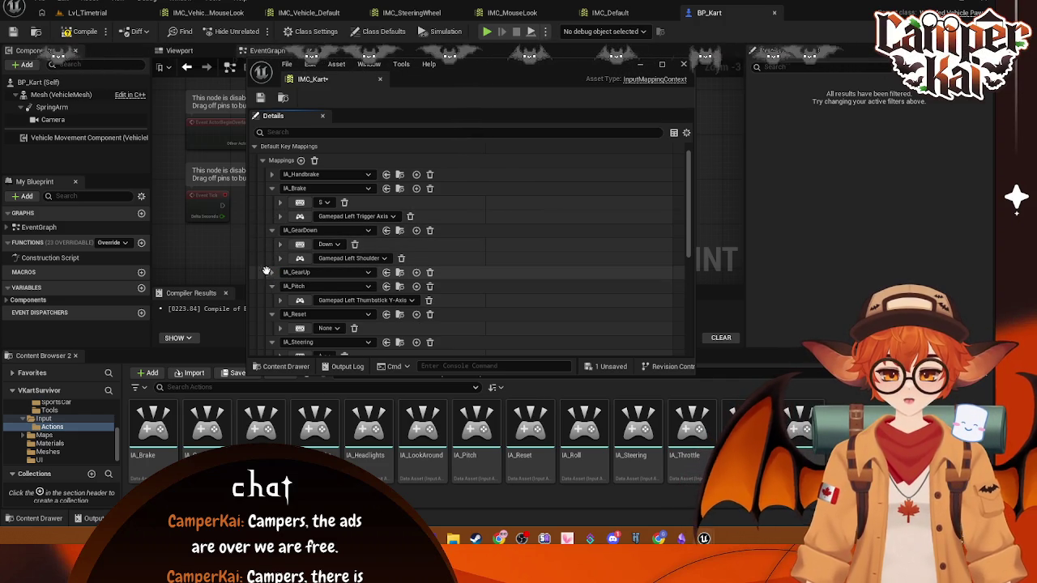
{"action": "left_click_drag", "start_coordinate": [267, 272], "coordinate": [271, 181]}
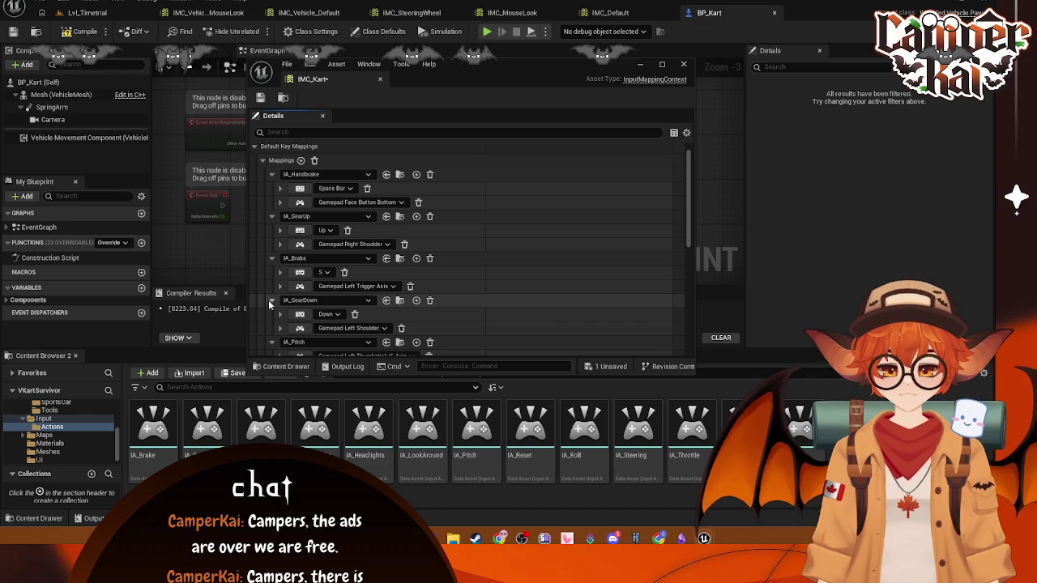
{"action": "mouse_move", "coordinate": [269, 296]}
{"action": "left_mouse_down"}
{"action": "mouse_move", "coordinate": [275, 234]}
{"action": "mouse_move", "coordinate": [274, 256]}
{"action": "left_mouse_up"}
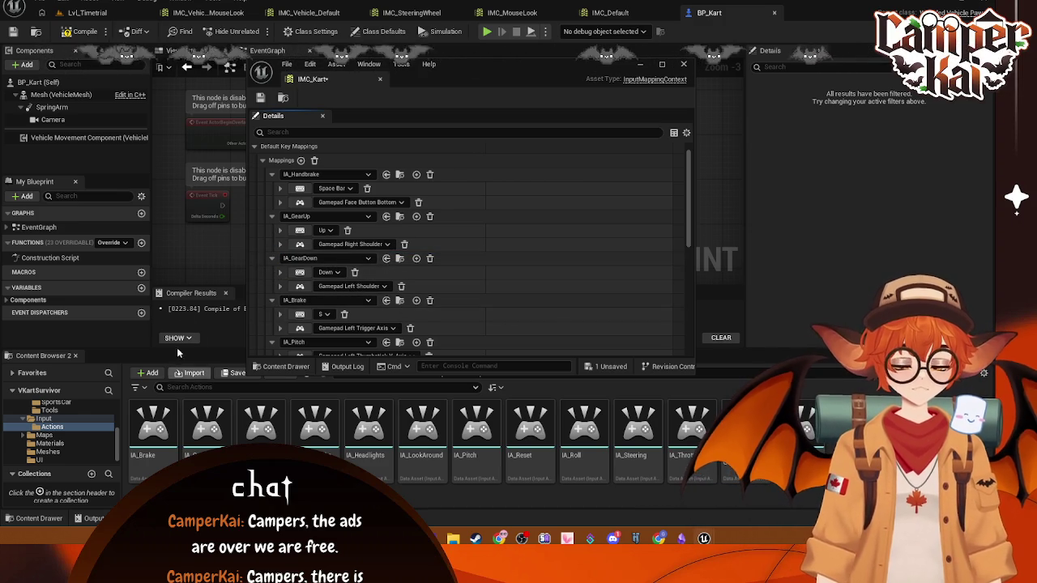
{"action": "scroll", "coordinate": [306, 299], "scroll_direction": "down", "scroll_amount": 4}
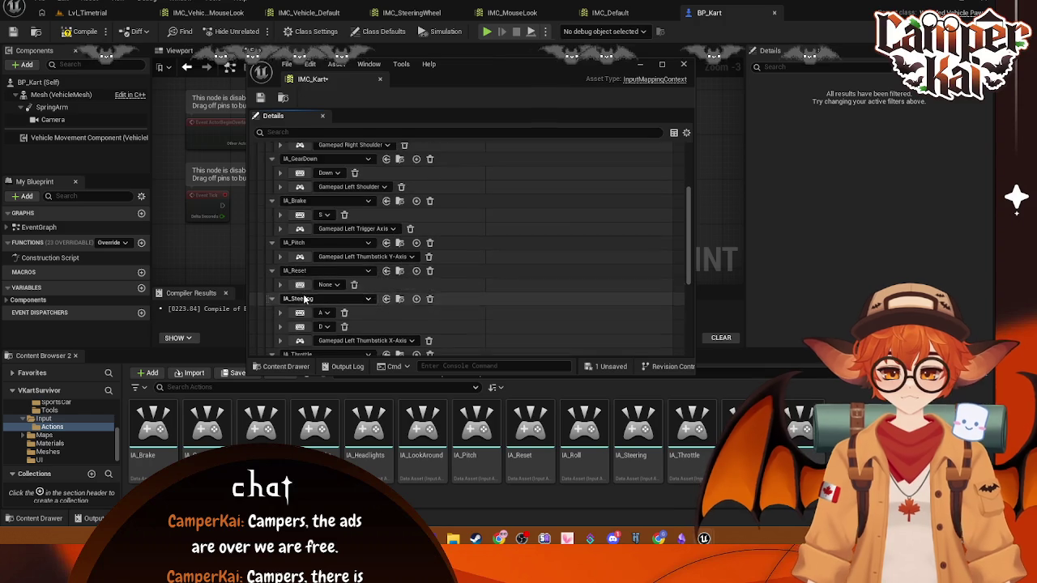
{"action": "scroll", "coordinate": [307, 299], "scroll_direction": "down", "scroll_amount": 3}
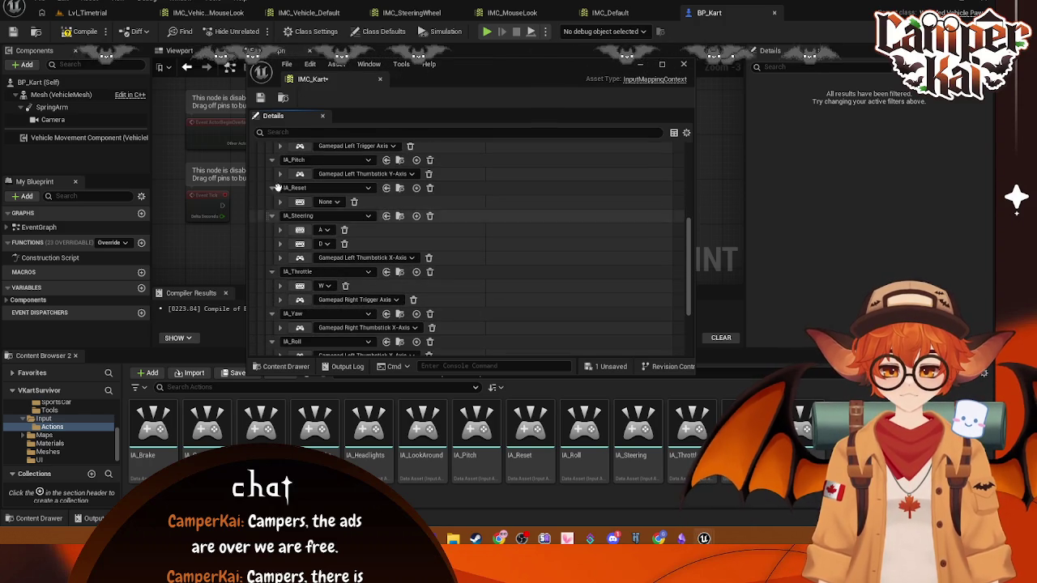
{"action": "mouse_move", "coordinate": [273, 271]}
{"action": "left_mouse_down"}
{"action": "mouse_move", "coordinate": [275, 173]}
{"action": "mouse_move", "coordinate": [293, 209]}
{"action": "mouse_move", "coordinate": [282, 198]}
{"action": "left_mouse_up"}
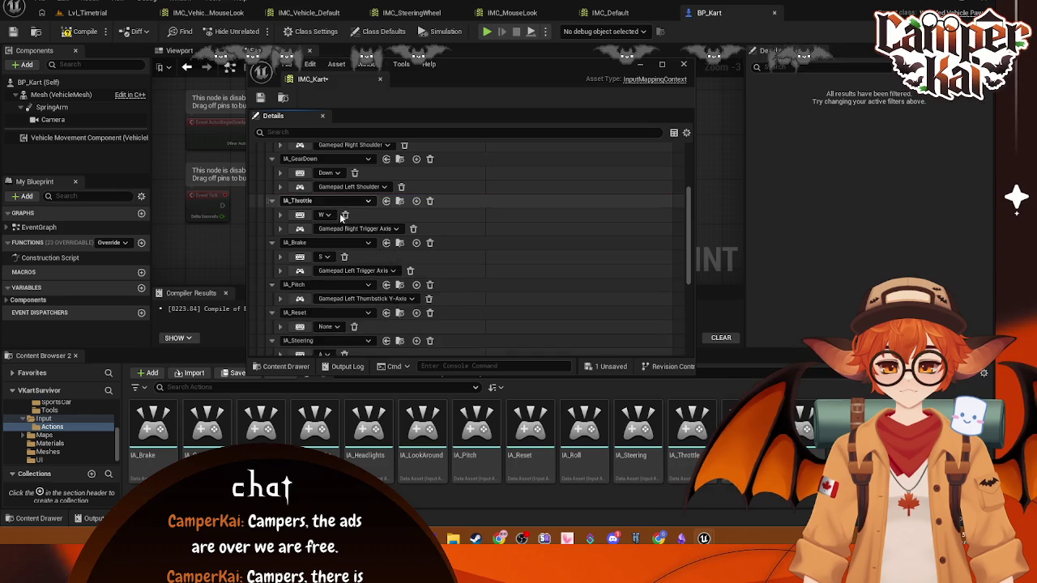
{"action": "scroll", "coordinate": [371, 235], "scroll_direction": "up", "scroll_amount": 3}
- Collapse the top four mappings and move IA_Steering up below IA_Throttle
{"action": "left_click", "coordinate": [272, 191]}
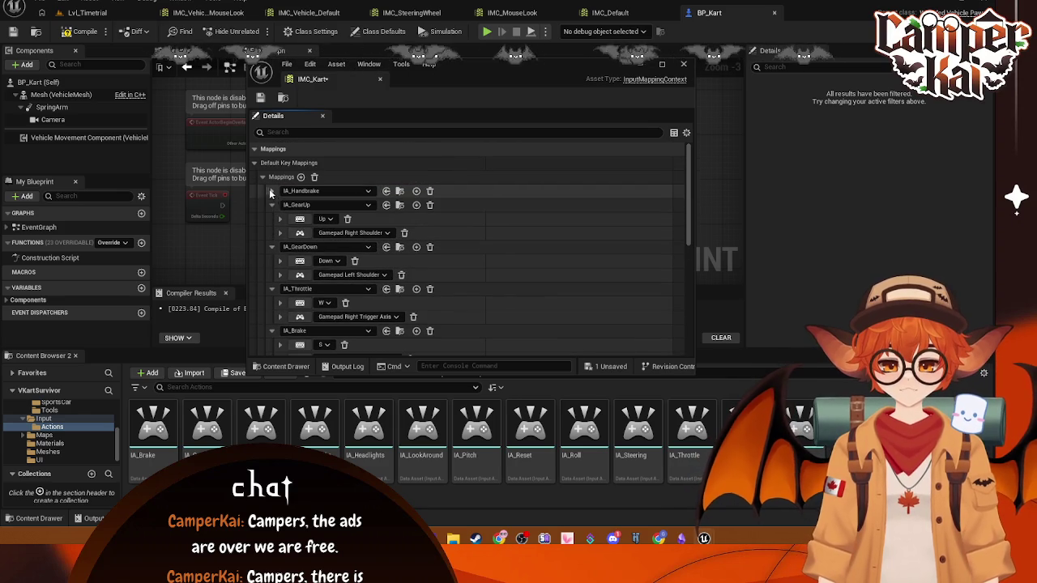
{"action": "left_click", "coordinate": [272, 204]}
{"action": "left_click", "coordinate": [272, 220]}
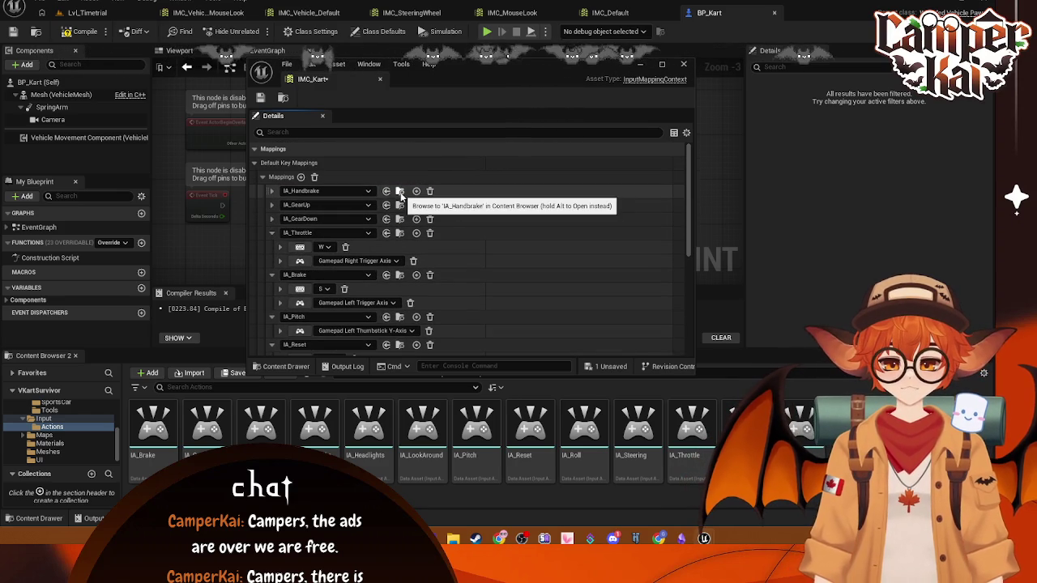
{"action": "left_click", "coordinate": [272, 233]}
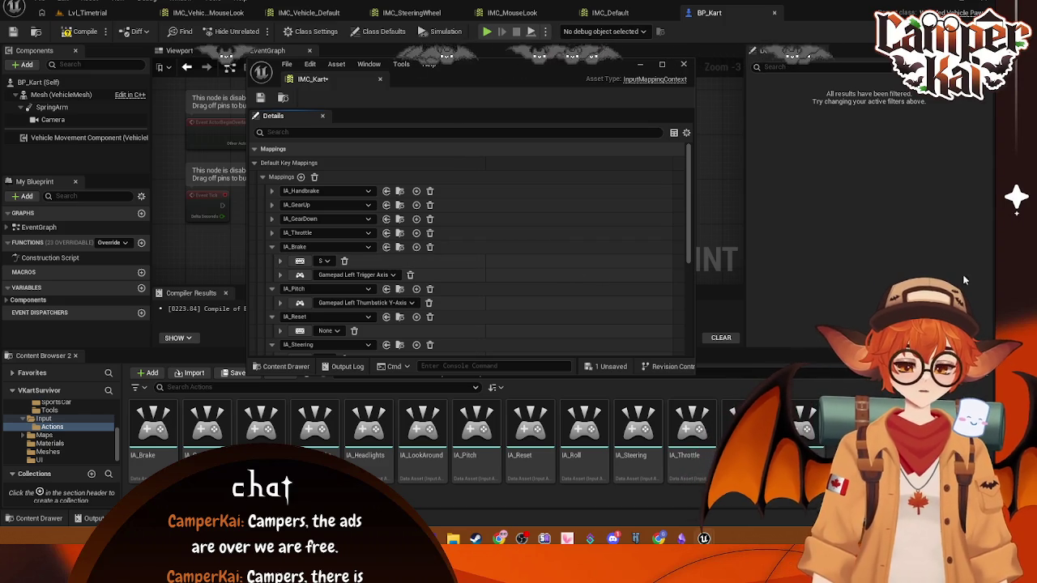
{"action": "scroll", "coordinate": [264, 306], "scroll_direction": "down", "scroll_amount": 2}
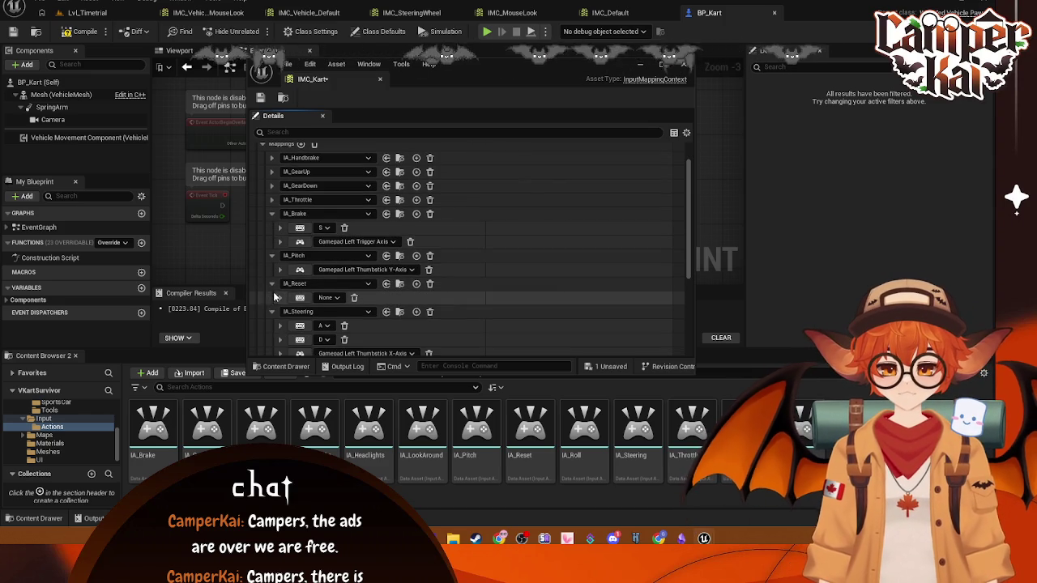
{"action": "left_click_drag", "start_coordinate": [267, 311], "coordinate": [267, 207]}
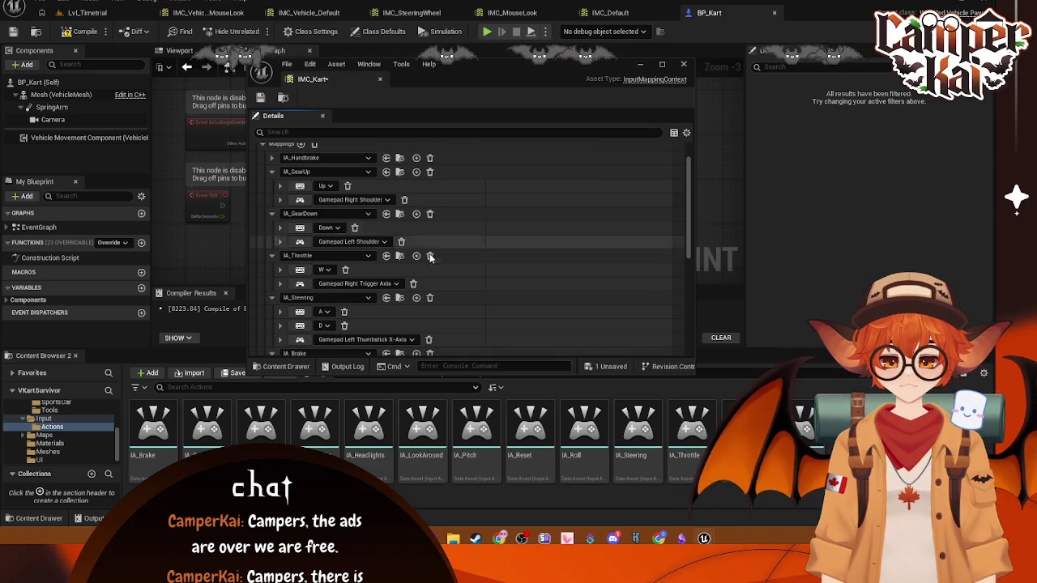
- Collapse the IA_GearUp, IA_GearDown, IA_Throttle, IA_Steering and IA_Brake key rows
{"action": "left_click", "coordinate": [272, 171]}
{"action": "left_click", "coordinate": [271, 186]}
{"action": "left_click", "coordinate": [272, 199]}
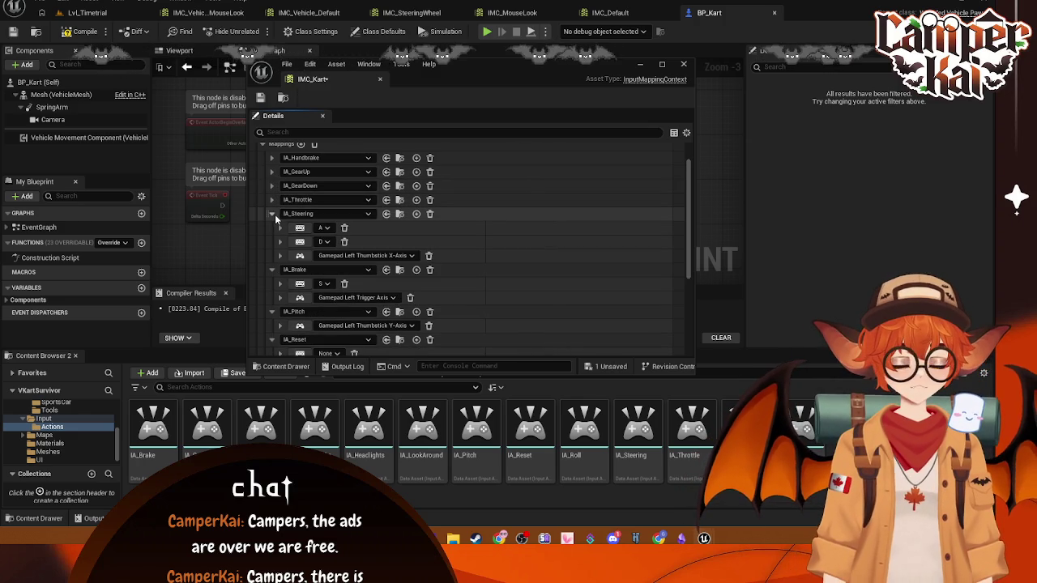
{"action": "left_click", "coordinate": [272, 214]}
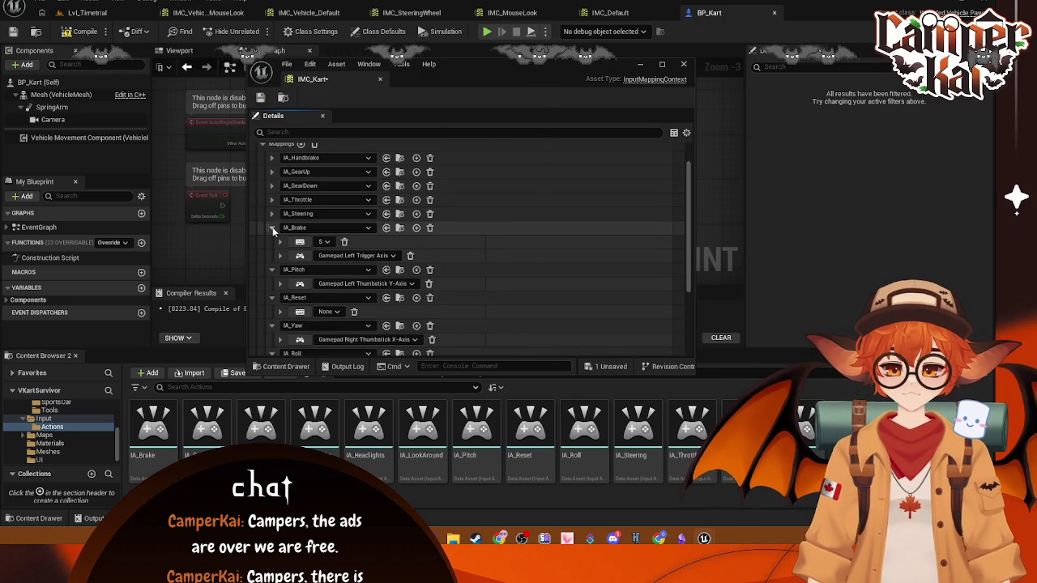
{"action": "left_click", "coordinate": [271, 228]}
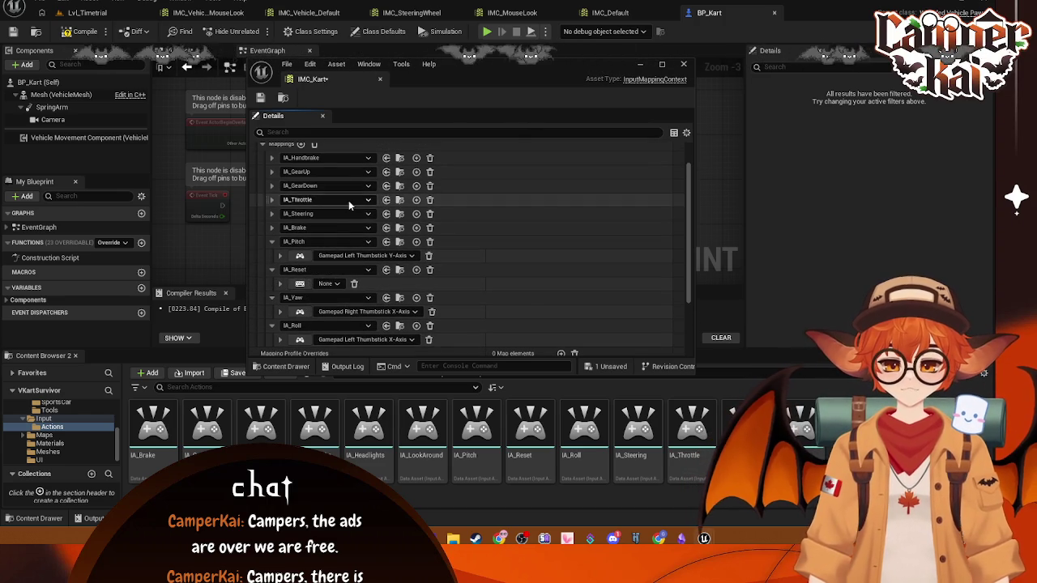
{"action": "scroll", "coordinate": [364, 320], "scroll_direction": "down", "scroll_amount": 1}
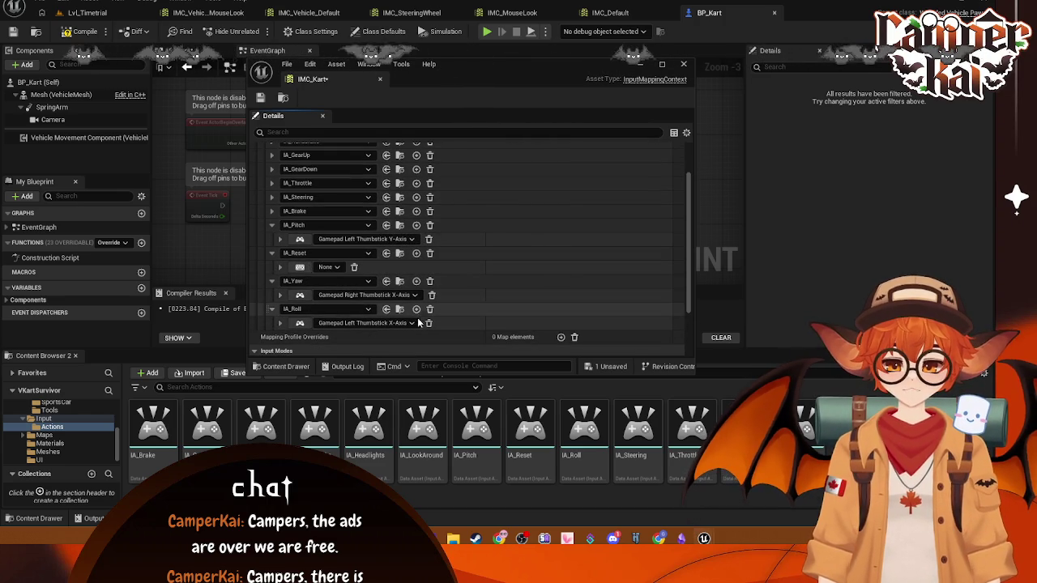
{"action": "scroll", "coordinate": [405, 281], "scroll_direction": "up", "scroll_amount": 1}
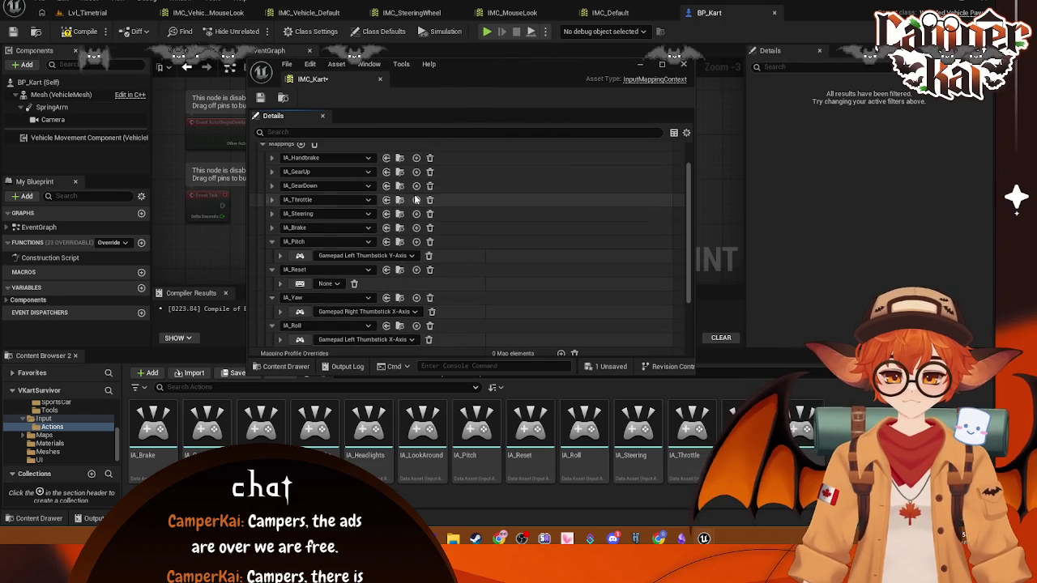
{"action": "scroll", "coordinate": [317, 179], "scroll_direction": "up", "scroll_amount": 2}
- Add a new empty mapping to IMC_Kart
{"action": "left_click", "coordinate": [301, 177]}
{"action": "scroll", "coordinate": [318, 318], "scroll_direction": "down", "scroll_amount": 5}
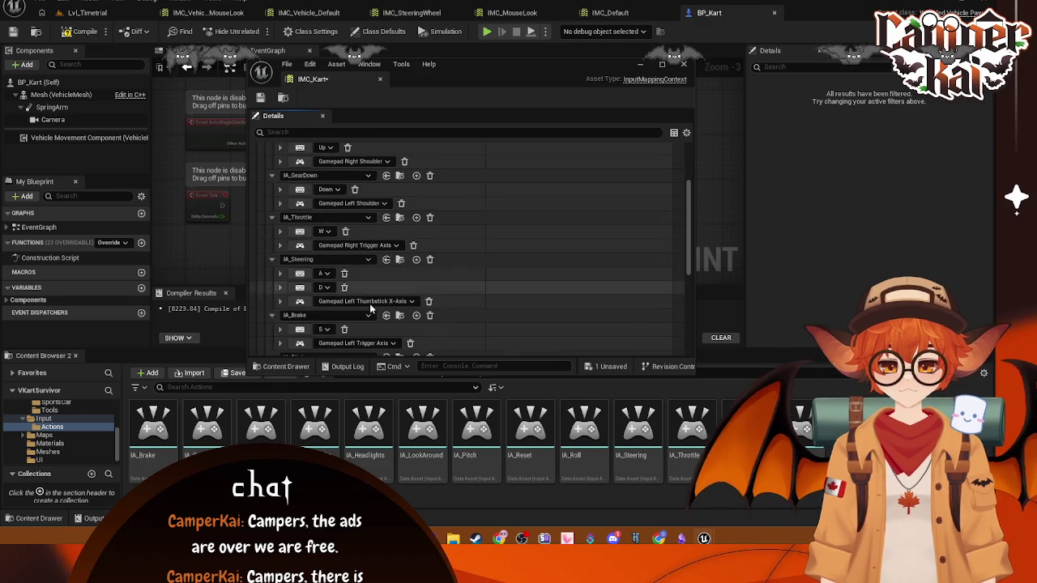
{"action": "scroll", "coordinate": [319, 318], "scroll_direction": "down", "scroll_amount": 4}
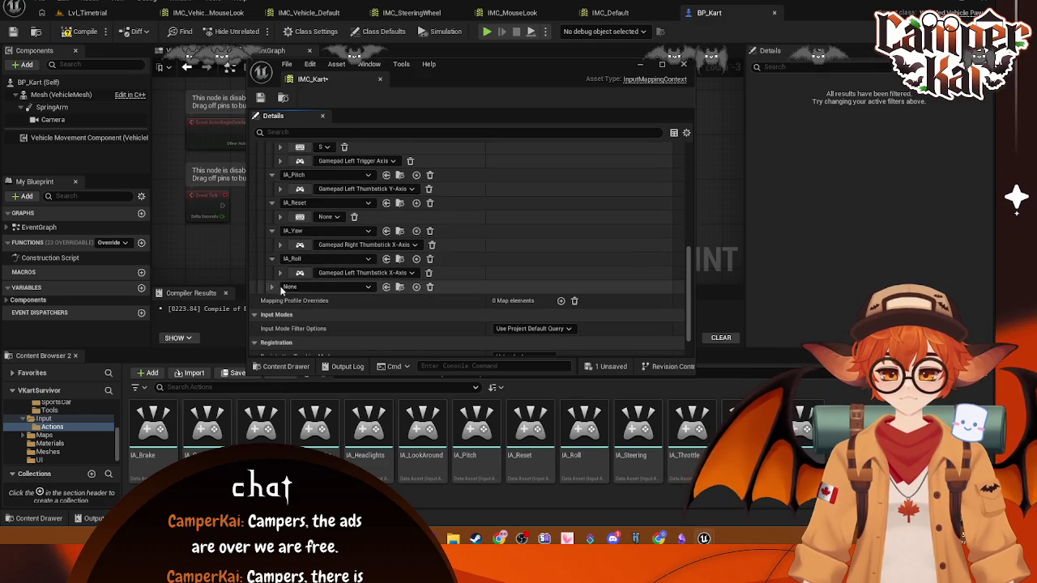
- Assign IA_LookAround as the new mapping's input action
{"action": "left_click", "coordinate": [367, 289]}
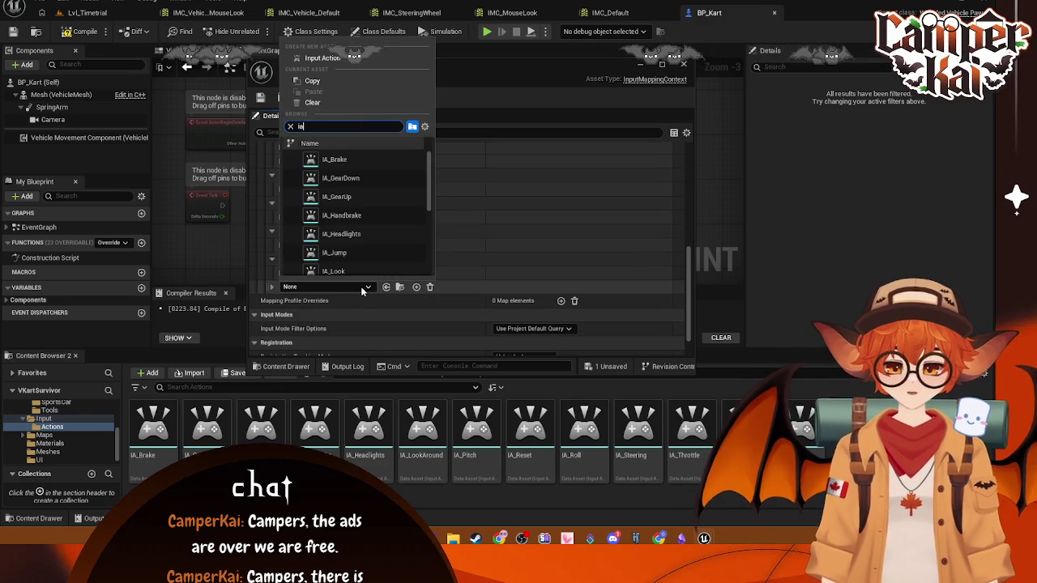
{"action": "scroll", "coordinate": [367, 227], "scroll_direction": "down", "scroll_amount": 2}
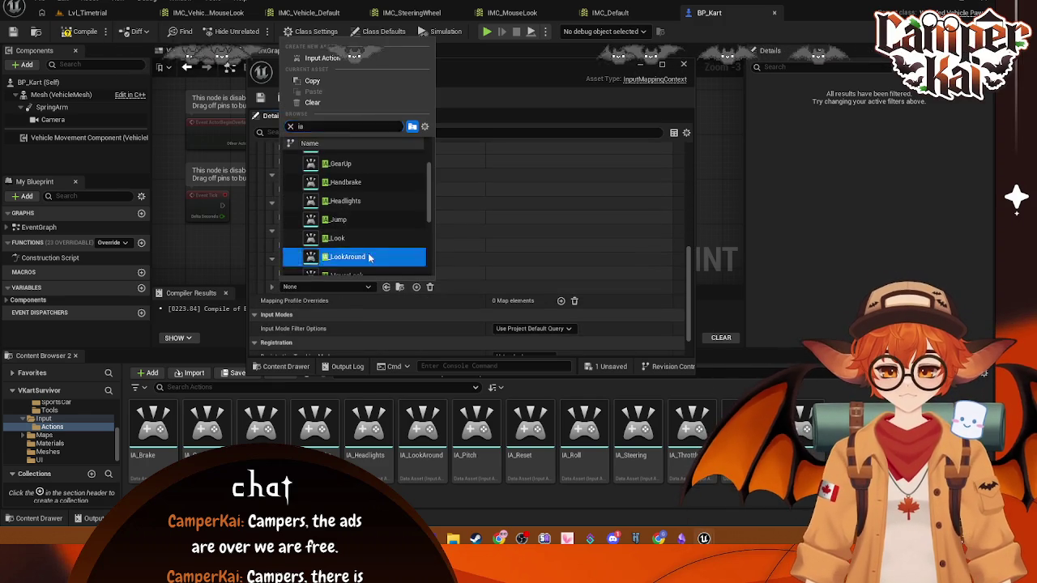
{"action": "left_click", "coordinate": [368, 257]}
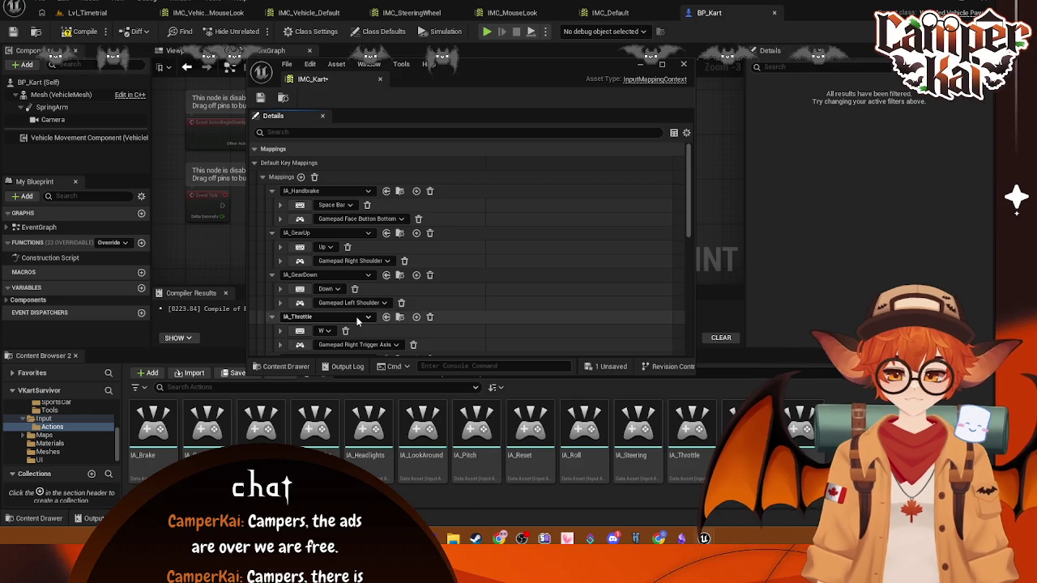
{"action": "scroll", "coordinate": [357, 322], "scroll_direction": "down", "scroll_amount": 10}
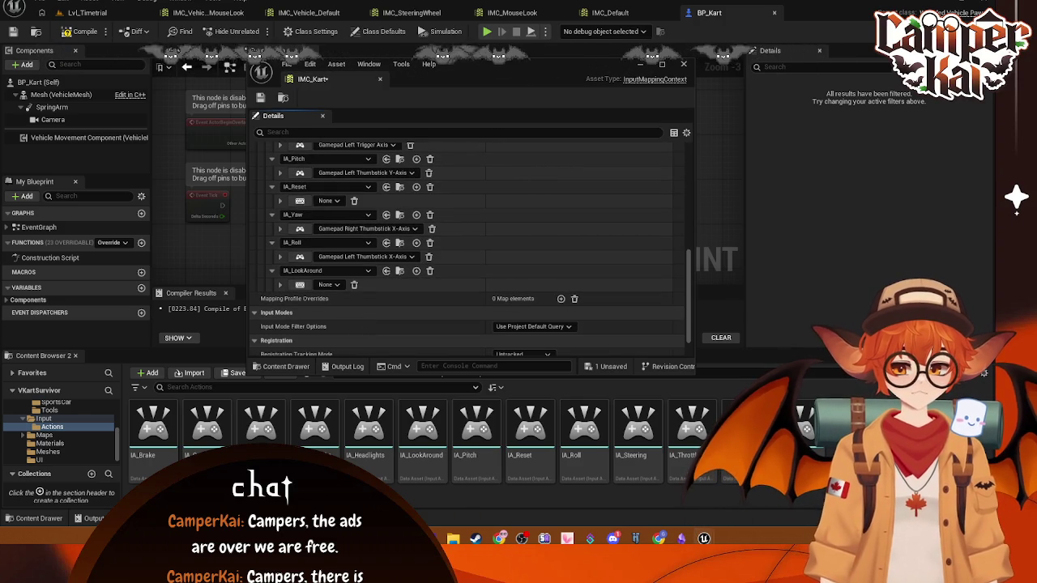
- Bind IA_LookAround to Gamepad Right Thumbstick X-Axis and collapse the IA_Roll key rows
{"action": "left_click", "coordinate": [327, 285]}
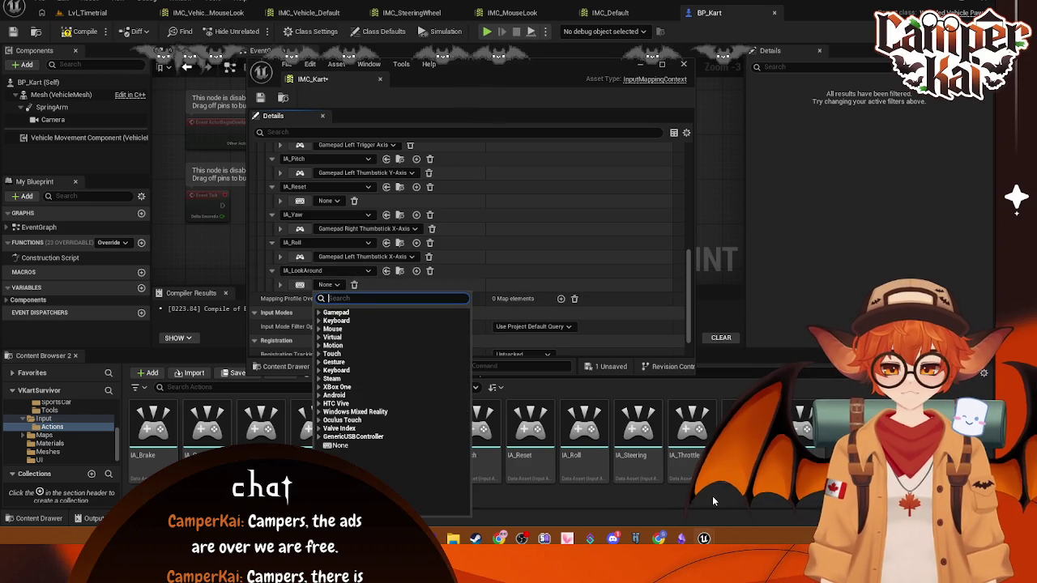
{"action": "left_click", "coordinate": [329, 314]}
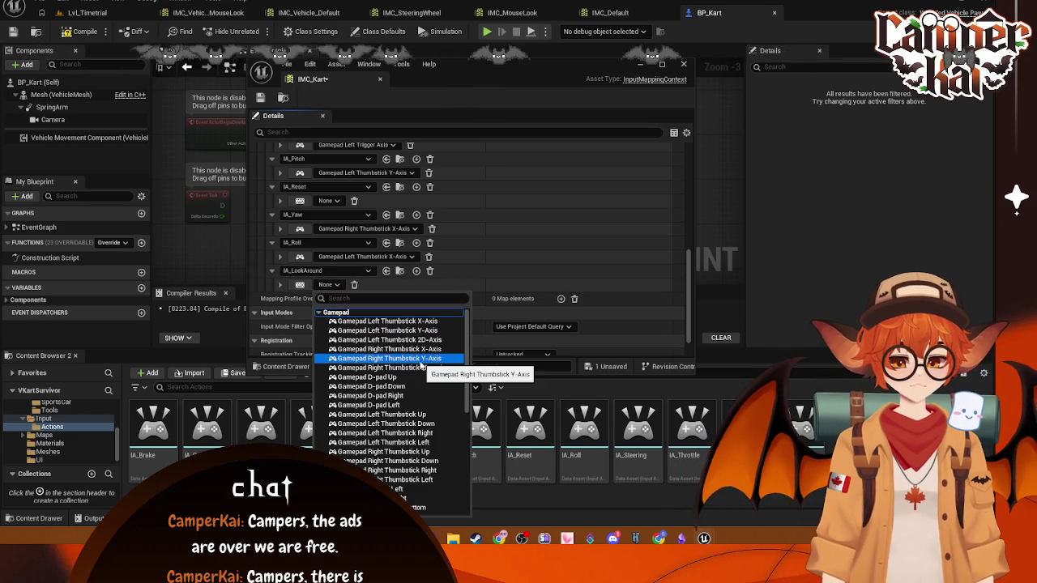
{"action": "left_click", "coordinate": [388, 300]}
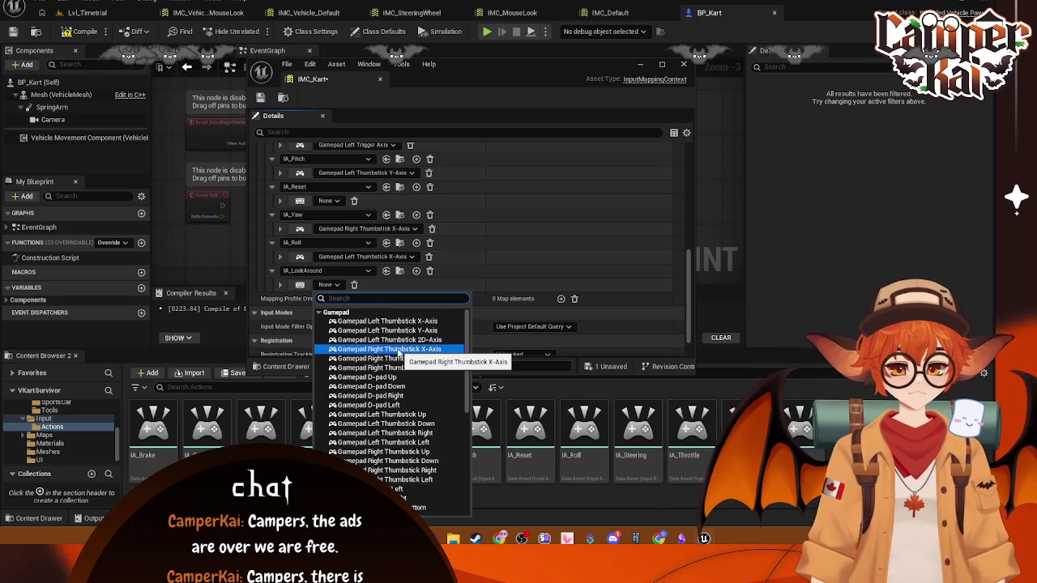
{"action": "left_click", "coordinate": [389, 349]}
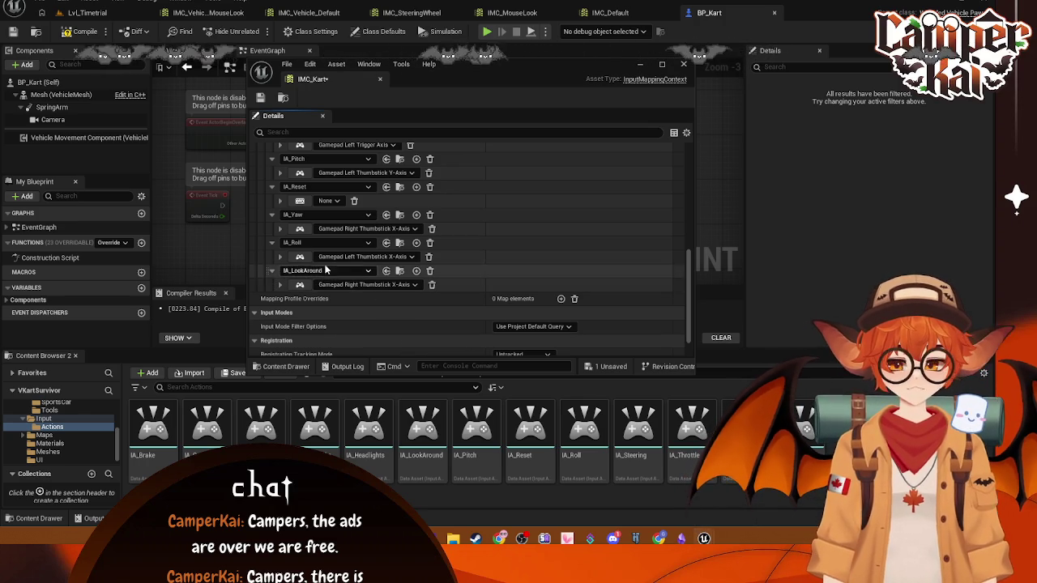
{"action": "left_click", "coordinate": [272, 270]}
- Move IA_LookAround up above IA_Pitch and move IA_Reset to the end of the mappings
{"action": "left_click", "coordinate": [272, 242]}
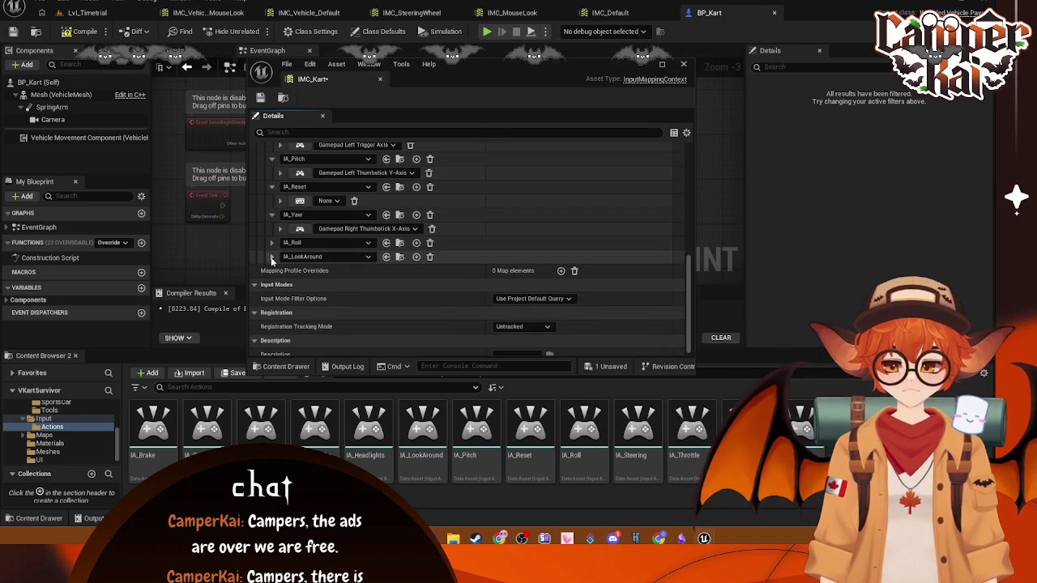
{"action": "left_click_drag", "start_coordinate": [267, 256], "coordinate": [274, 154]}
{"action": "scroll", "coordinate": [275, 202], "scroll_direction": "up", "scroll_amount": 2}
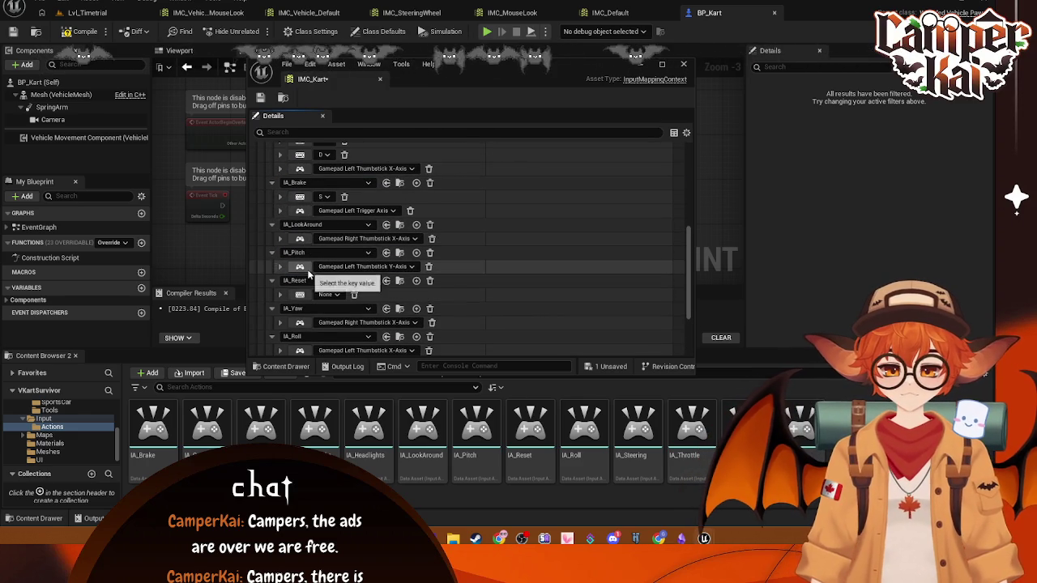
{"action": "scroll", "coordinate": [325, 280], "scroll_direction": "down", "scroll_amount": 1}
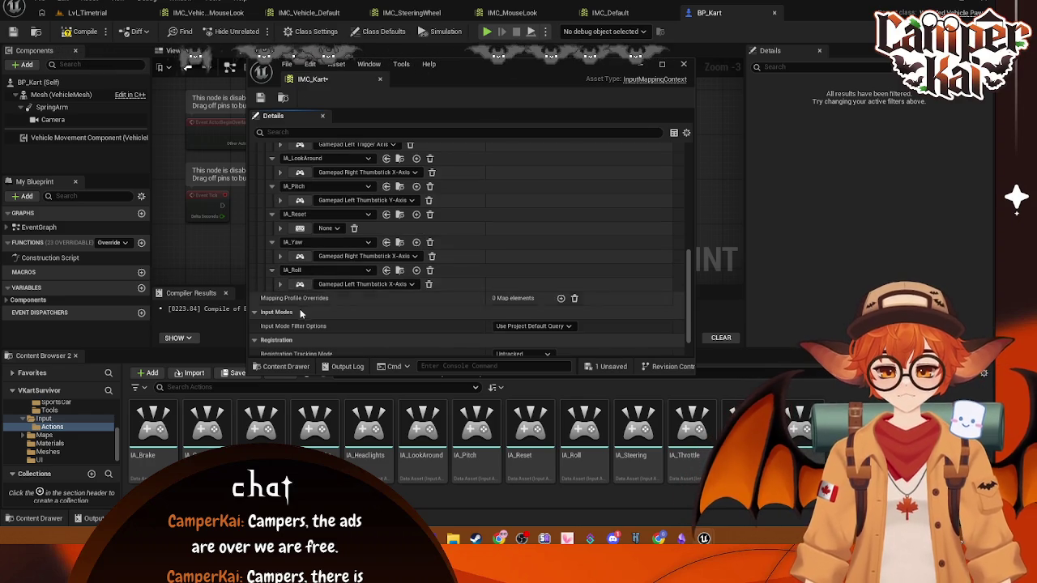
{"action": "scroll", "coordinate": [284, 264], "scroll_direction": "down", "scroll_amount": 1}
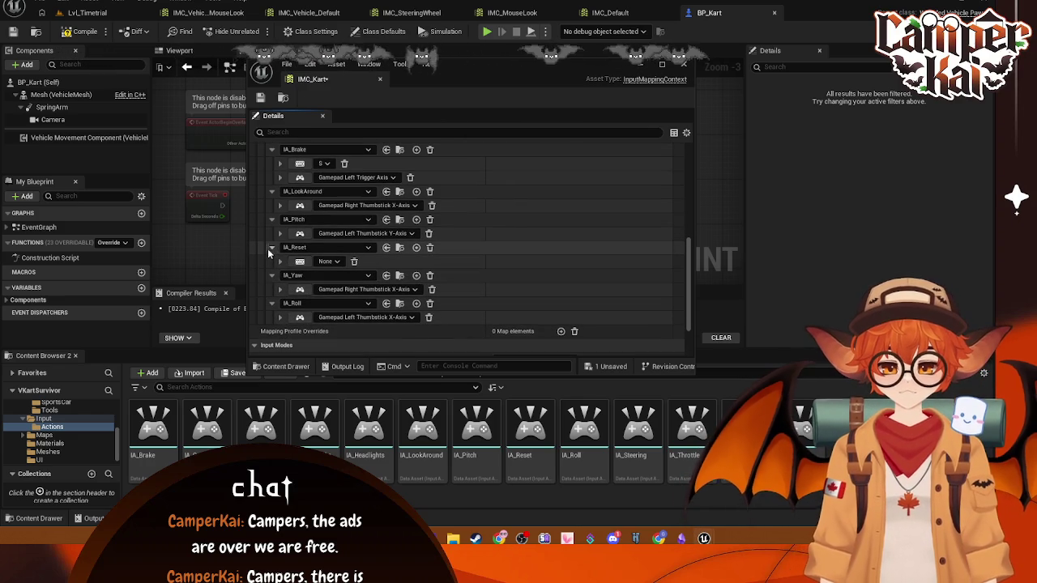
{"action": "mouse_move", "coordinate": [280, 247]}
{"action": "left_mouse_down"}
{"action": "mouse_move", "coordinate": [276, 324]}
{"action": "mouse_move", "coordinate": [273, 309]}
{"action": "left_mouse_up"}
{"action": "scroll", "coordinate": [282, 265], "scroll_direction": "up", "scroll_amount": 5}
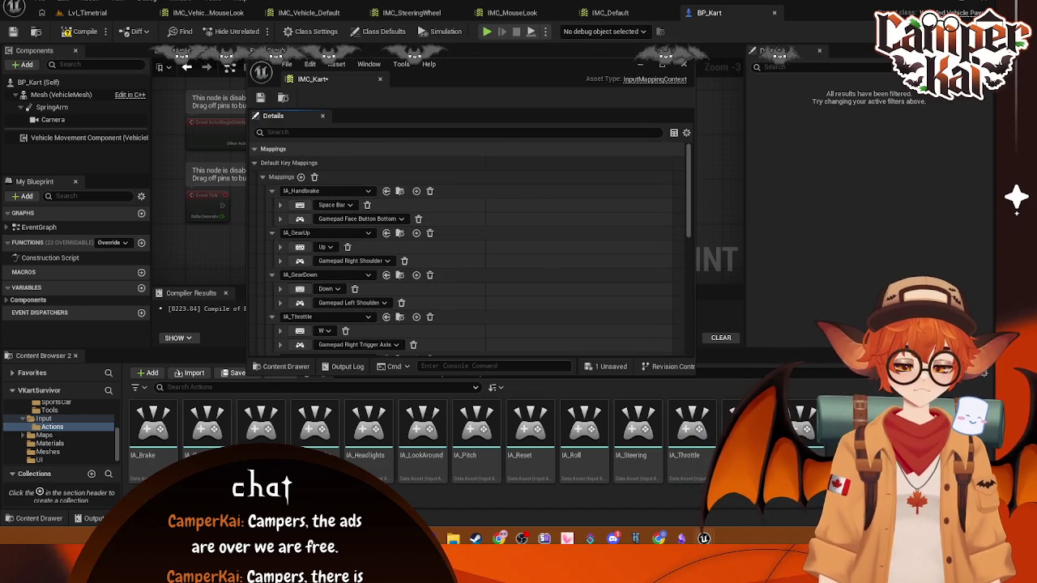
{"action": "scroll", "coordinate": [536, 233], "scroll_direction": "down", "scroll_amount": 1}
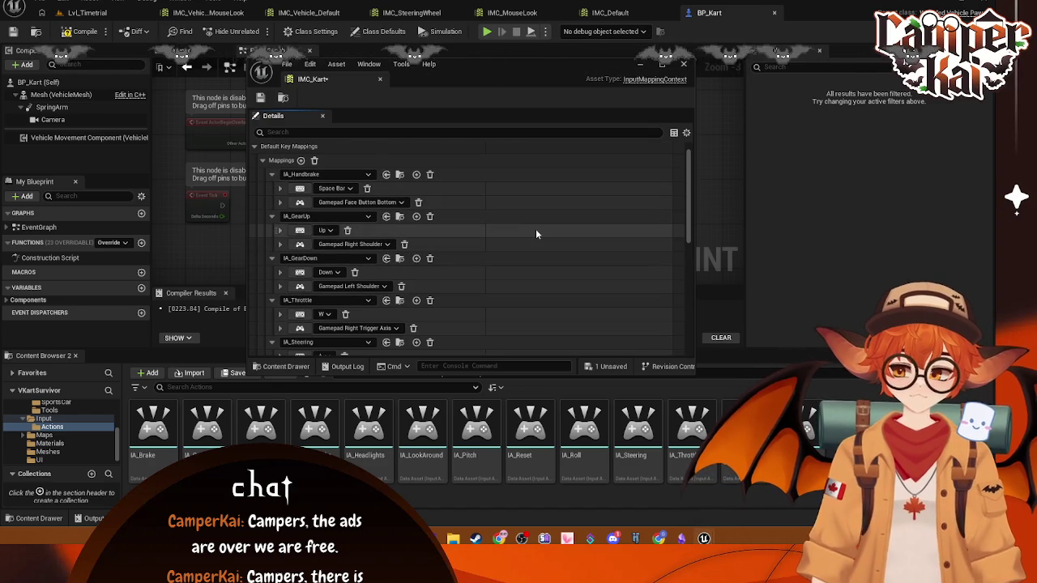
{"action": "scroll", "coordinate": [487, 248], "scroll_direction": "down", "scroll_amount": 1}
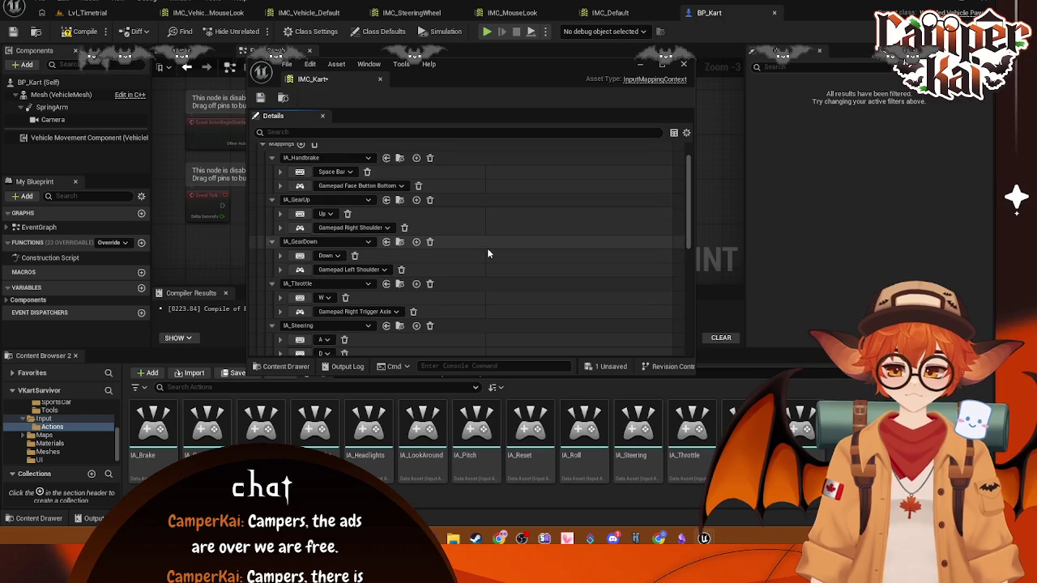
{"action": "scroll", "coordinate": [452, 257], "scroll_direction": "down", "scroll_amount": 2}
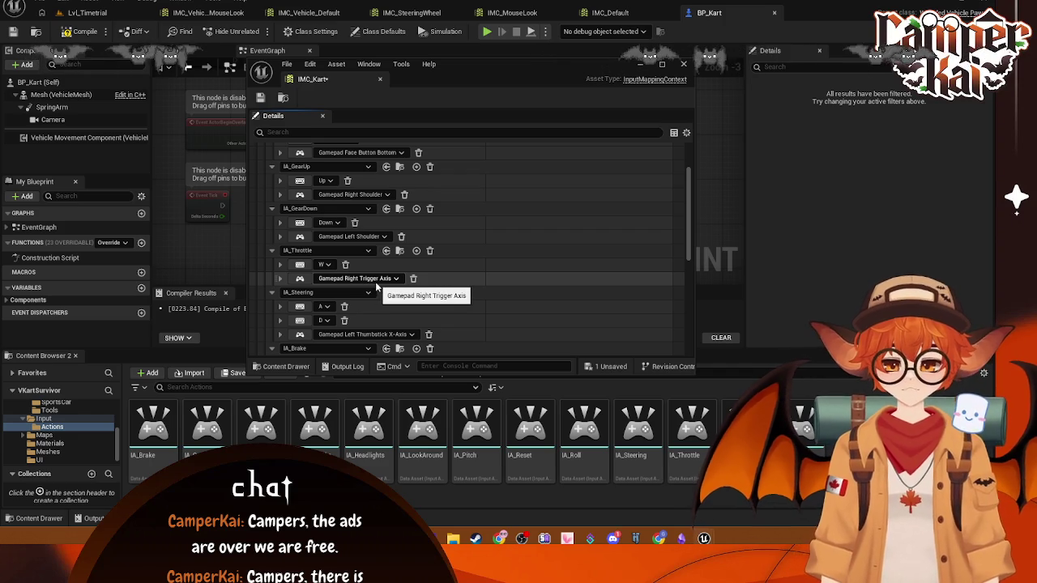
{"action": "scroll", "coordinate": [398, 291], "scroll_direction": "down", "scroll_amount": 1}
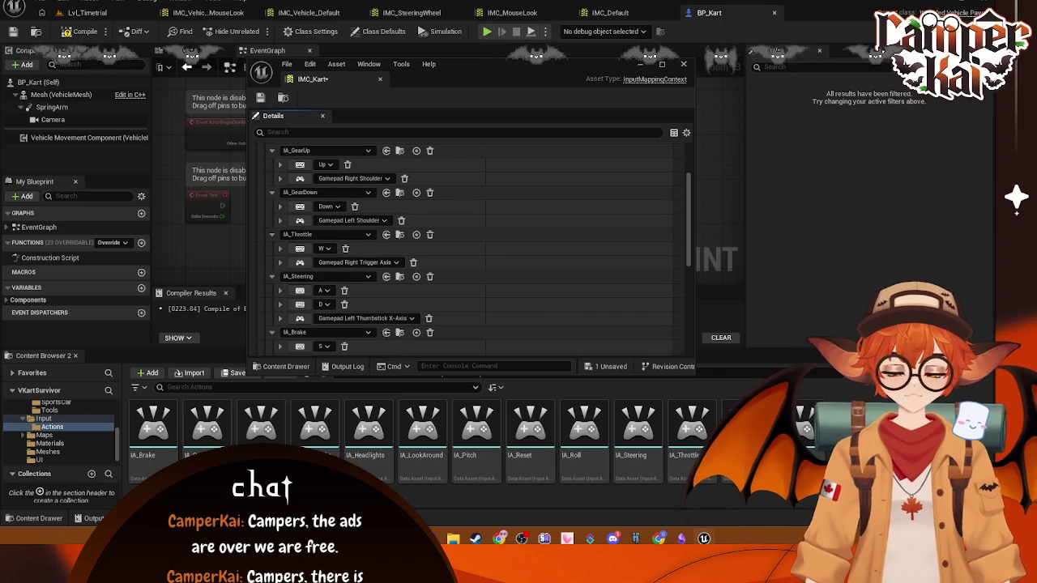
{"action": "scroll", "coordinate": [357, 333], "scroll_direction": "down", "scroll_amount": 1}
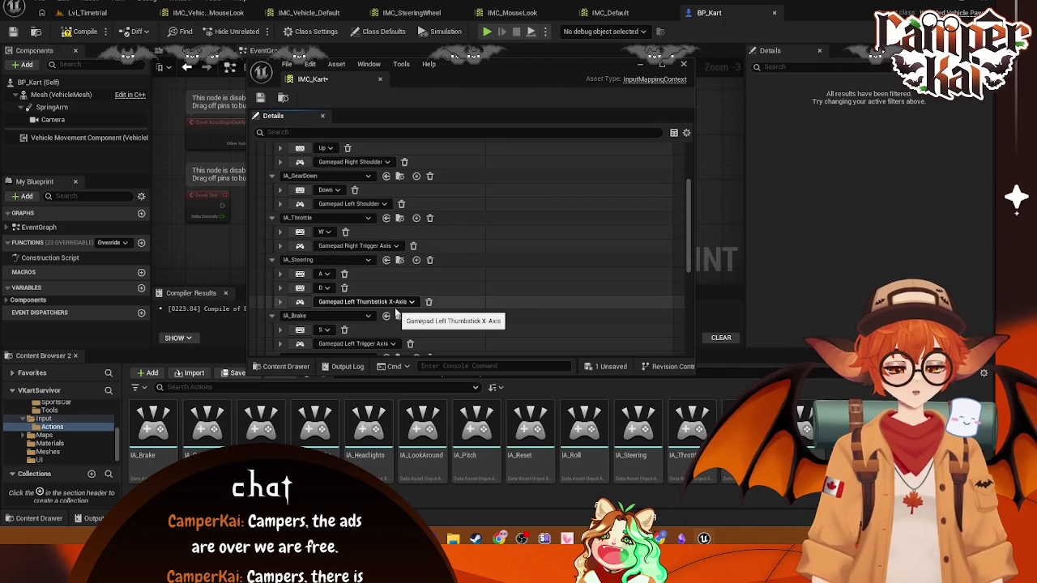
{"action": "scroll", "coordinate": [581, 267], "scroll_direction": "down", "scroll_amount": 2}
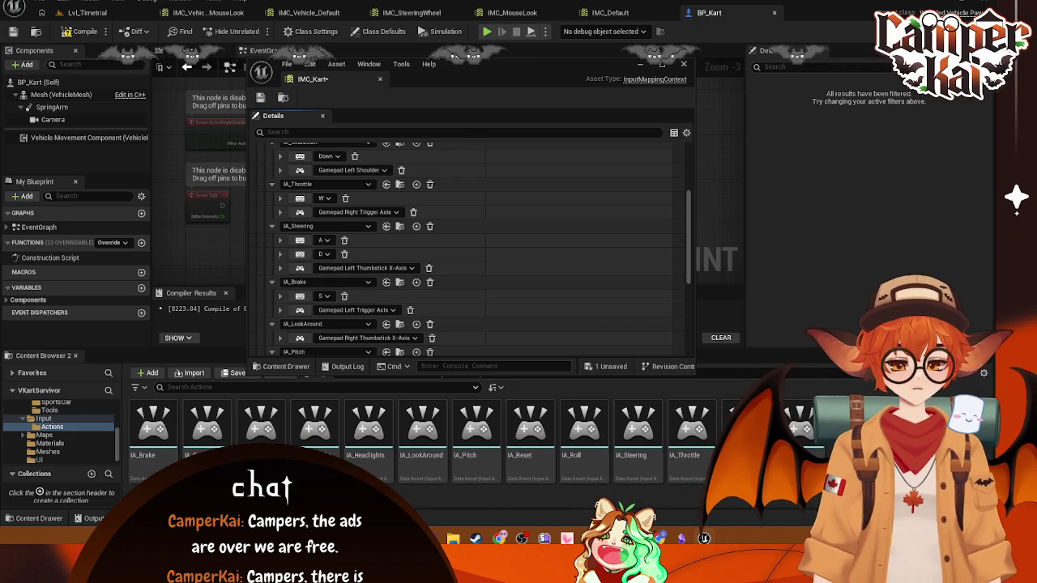
{"action": "scroll", "coordinate": [470, 304], "scroll_direction": "down", "scroll_amount": 4}
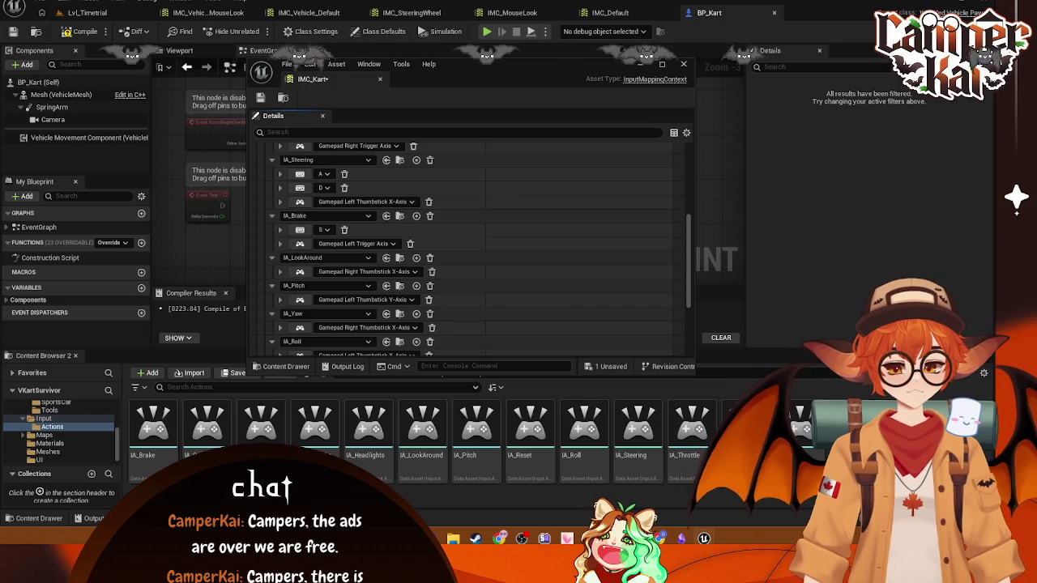
{"action": "scroll", "coordinate": [474, 266], "scroll_direction": "down", "scroll_amount": 1}
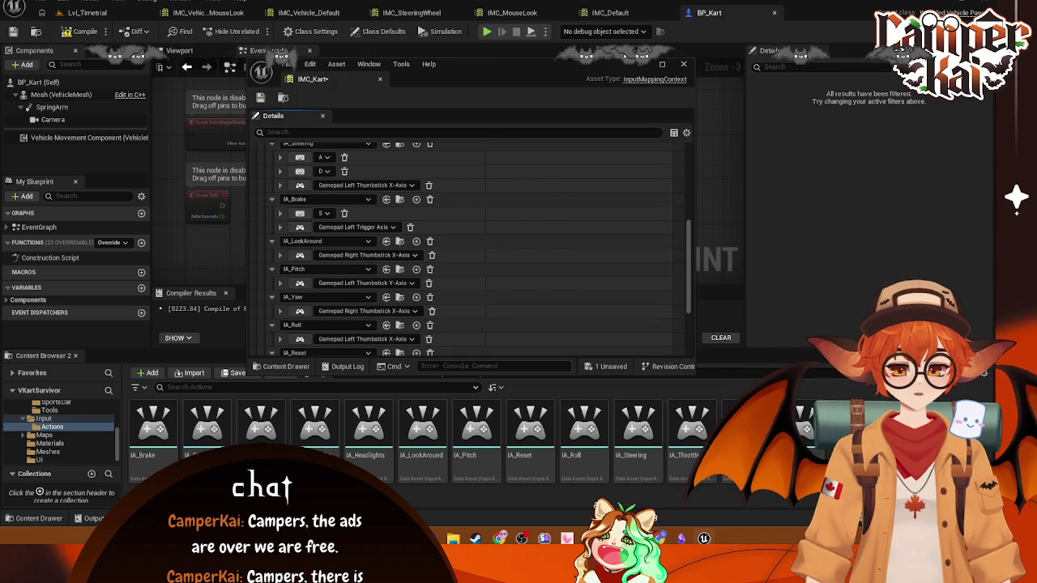
{"action": "scroll", "coordinate": [523, 249], "scroll_direction": "down", "scroll_amount": 2}
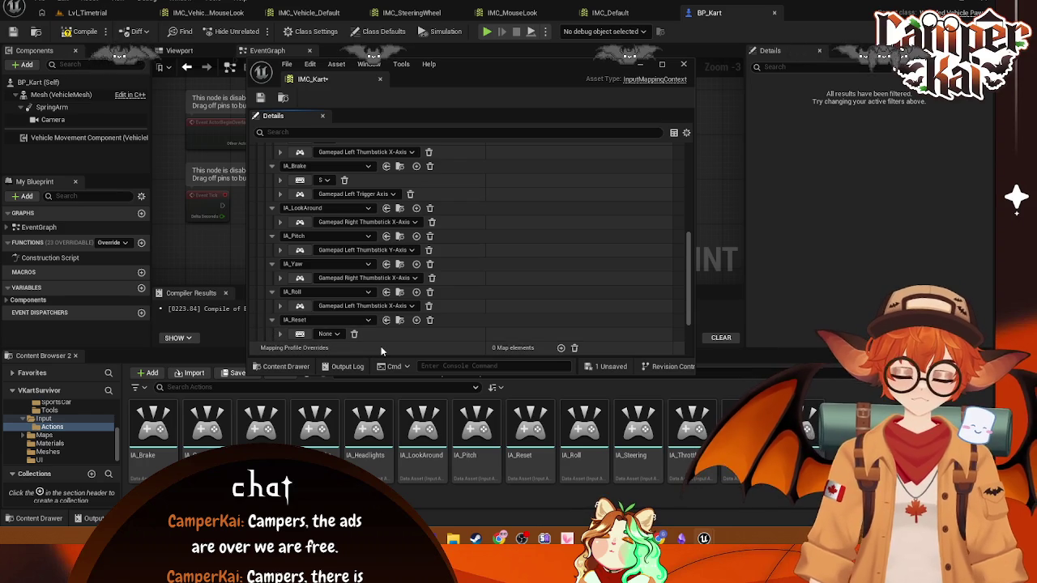
{"action": "scroll", "coordinate": [525, 281], "scroll_direction": "up", "scroll_amount": 3}
{"action": "scroll", "coordinate": [525, 281], "scroll_direction": "up", "scroll_amount": 8}
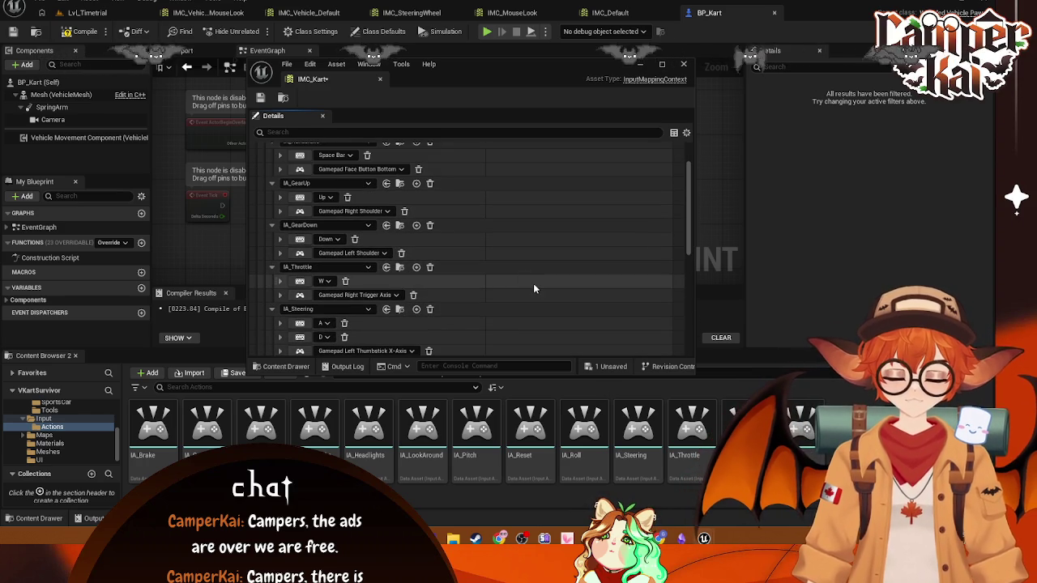
{"action": "scroll", "coordinate": [486, 290], "scroll_direction": "down", "scroll_amount": 6}
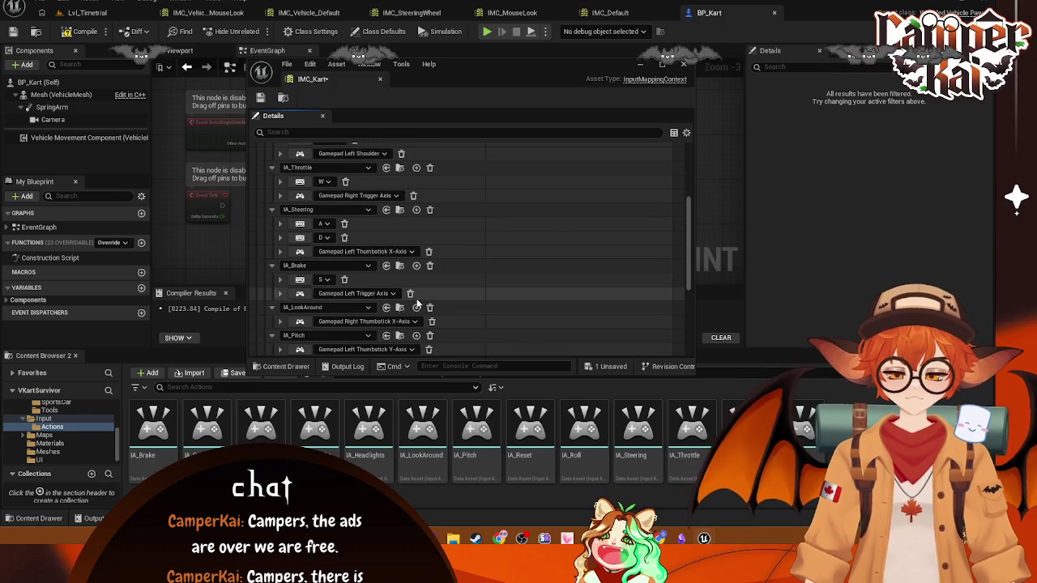
{"action": "scroll", "coordinate": [413, 298], "scroll_direction": "down", "scroll_amount": 4}
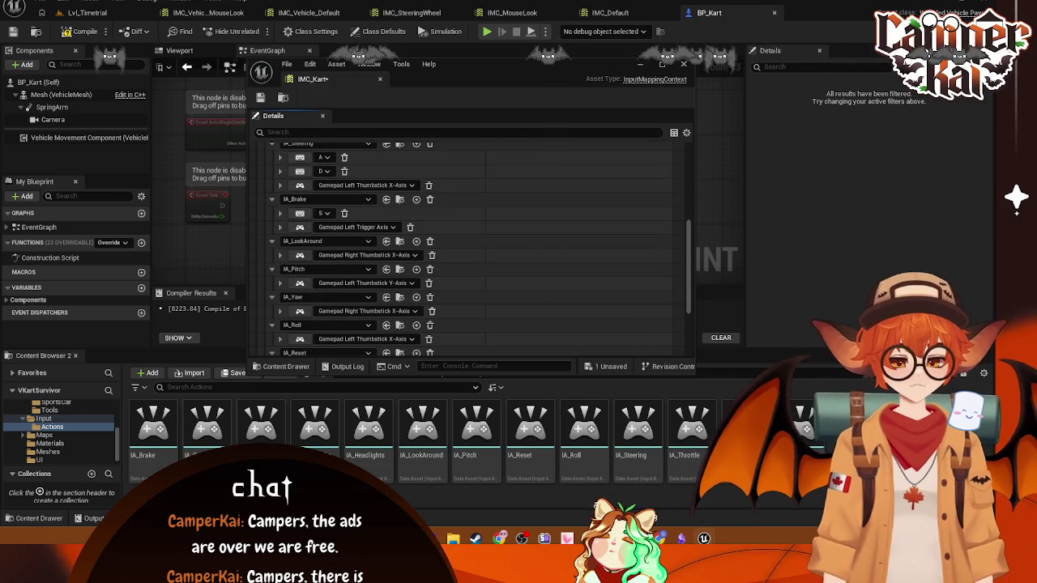
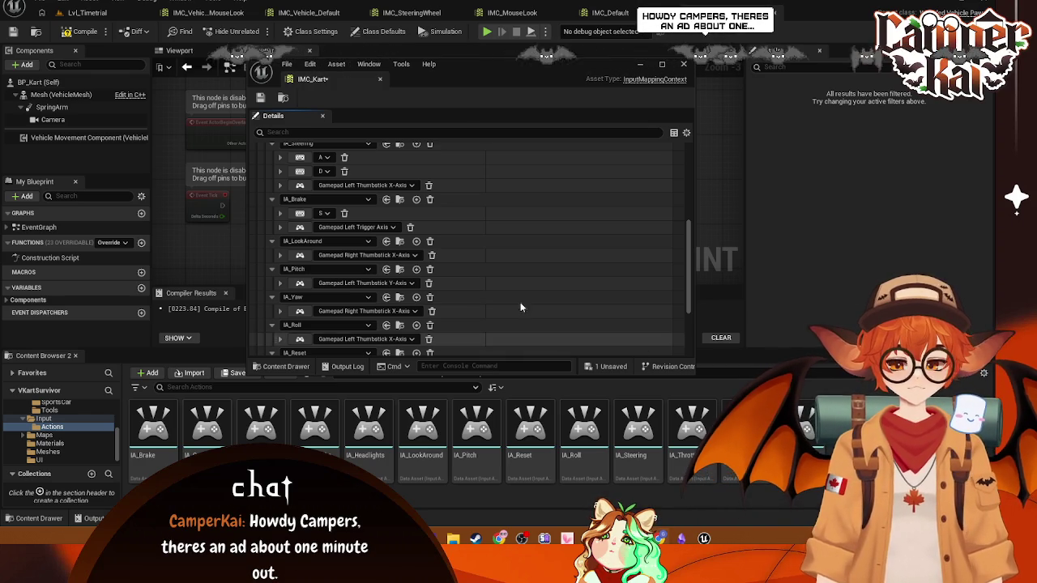
- Bind the IA_Reset mapping in IMC_Kart to the Keyboard Enter key
{"action": "scroll", "coordinate": [511, 281], "scroll_direction": "down", "scroll_amount": 3}
{"action": "left_click", "coordinate": [329, 286]}
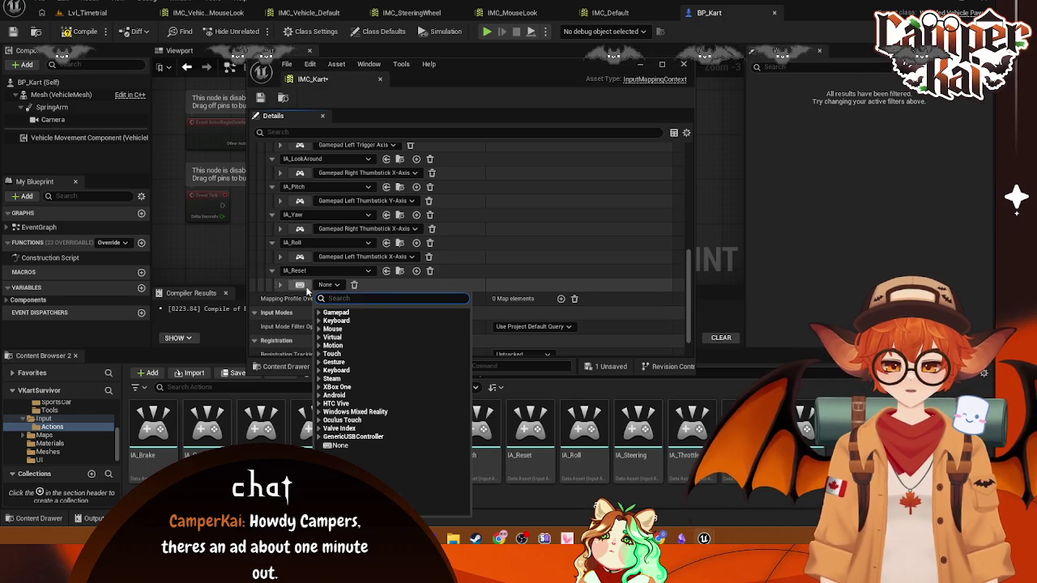
{"action": "left_click", "coordinate": [307, 290]}
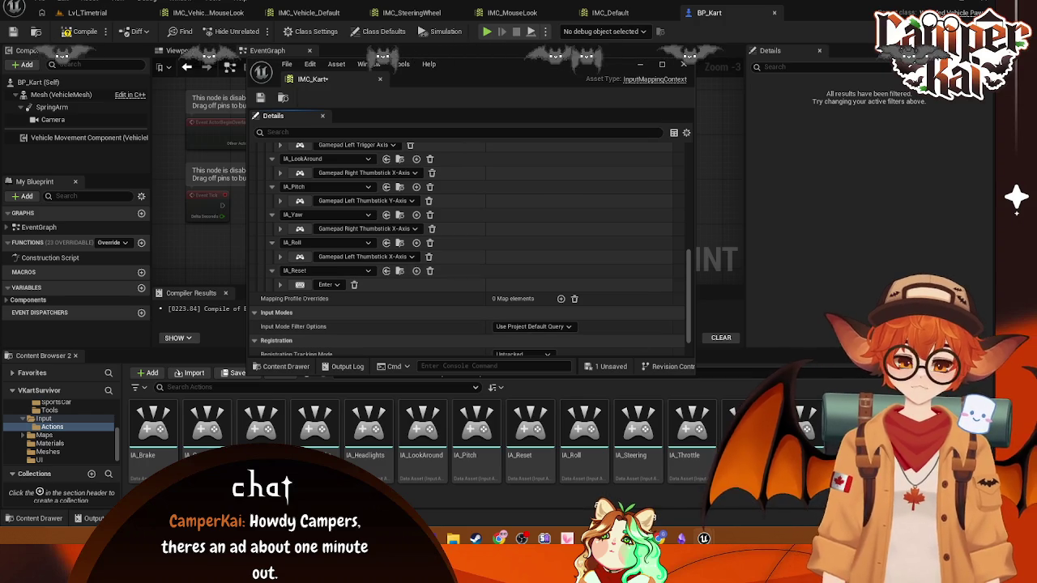
{"action": "scroll", "coordinate": [500, 218], "scroll_direction": "up", "scroll_amount": 3}
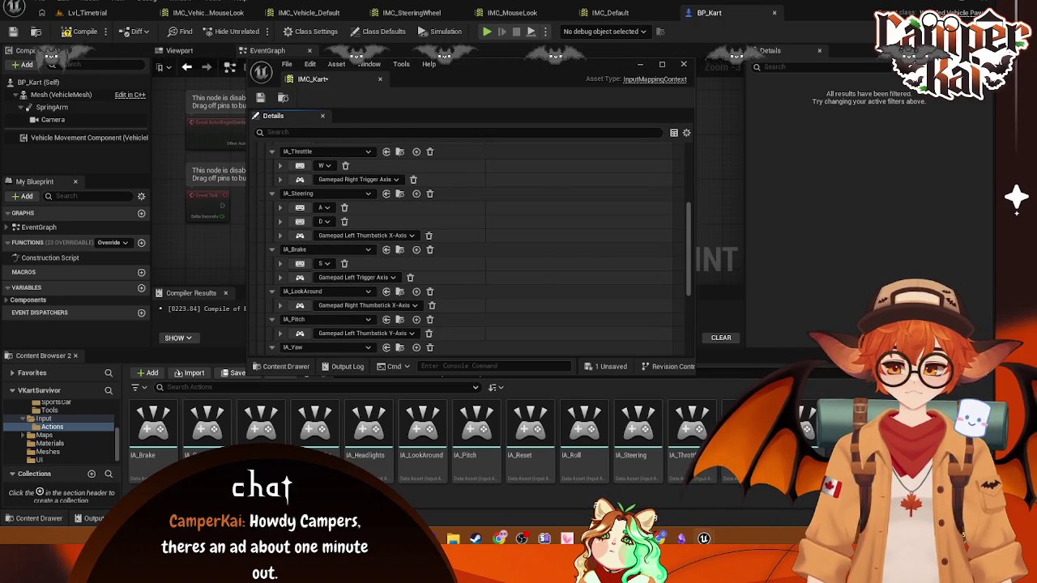
{"action": "scroll", "coordinate": [483, 195], "scroll_direction": "up", "scroll_amount": 2}
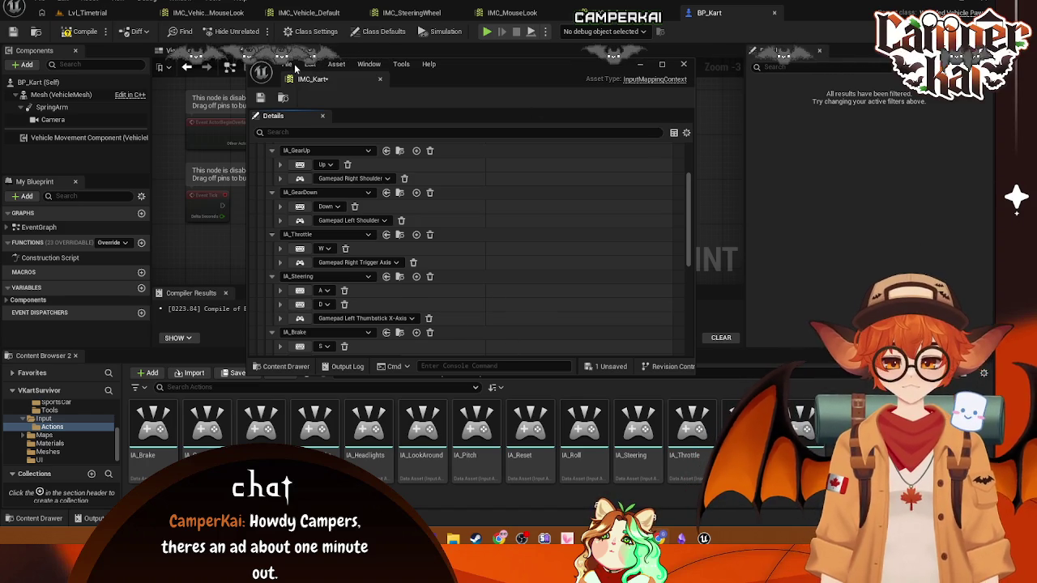
- Save the IMC_Kart mapping context from the File menu
{"action": "left_click", "coordinate": [293, 68]}
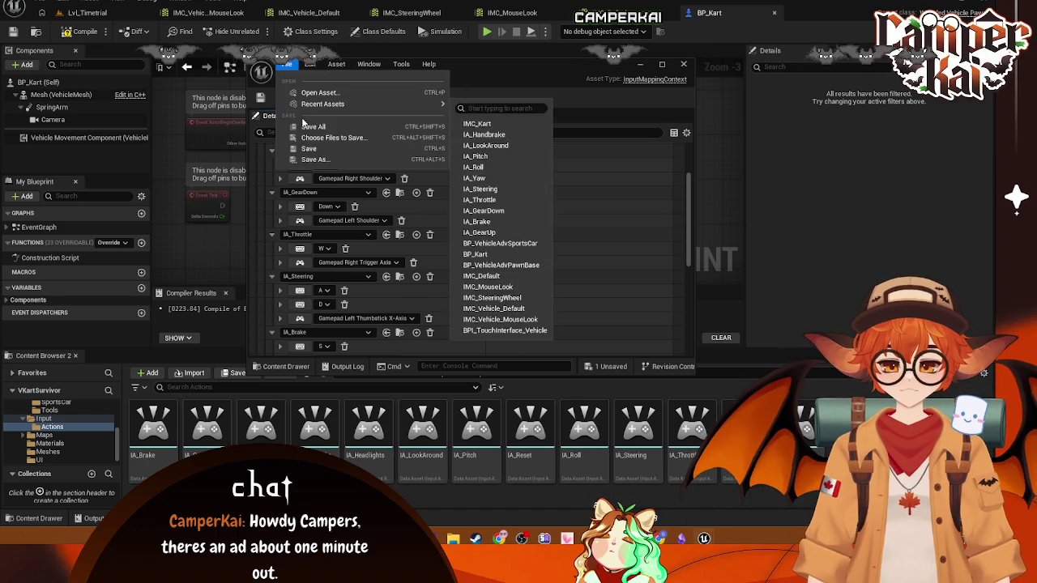
{"action": "left_click", "coordinate": [320, 127]}
{"action": "scroll", "coordinate": [559, 219], "scroll_direction": "down", "scroll_amount": 3}
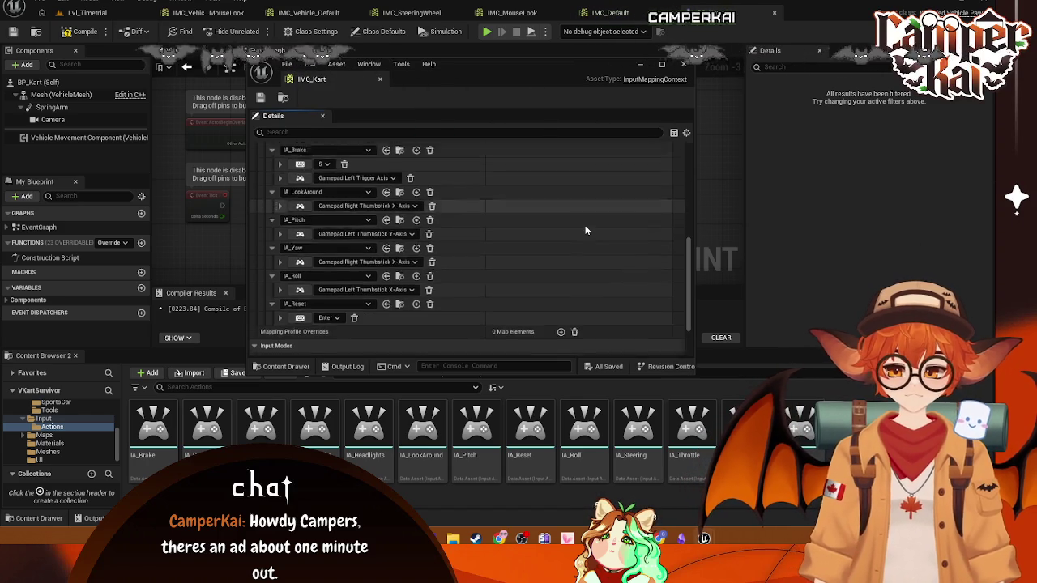
{"action": "scroll", "coordinate": [584, 229], "scroll_direction": "down", "scroll_amount": 4}
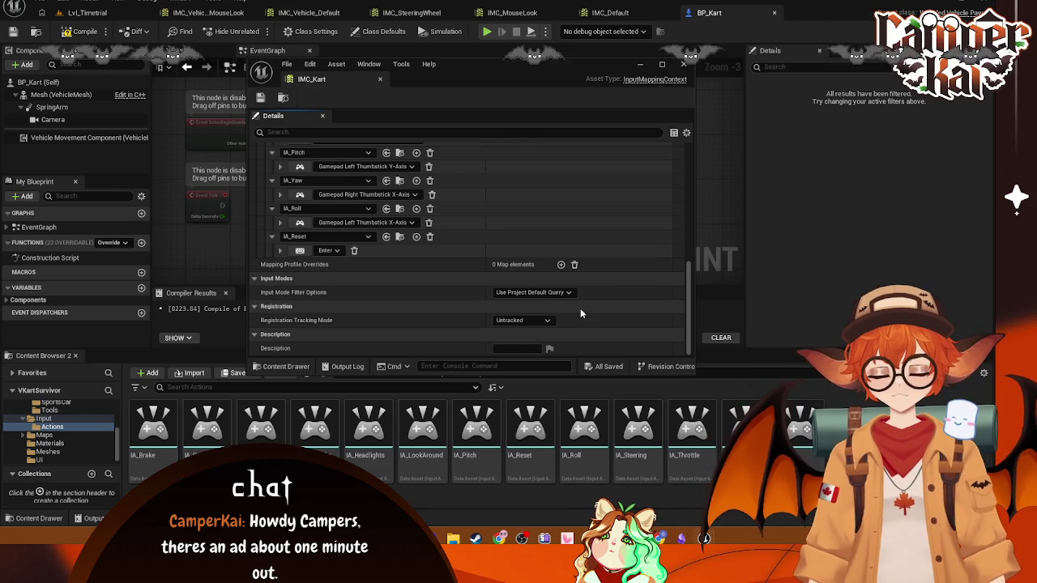
{"action": "scroll", "coordinate": [462, 219], "scroll_direction": "up", "scroll_amount": 3}
{"action": "scroll", "coordinate": [461, 219], "scroll_direction": "up", "scroll_amount": 5}
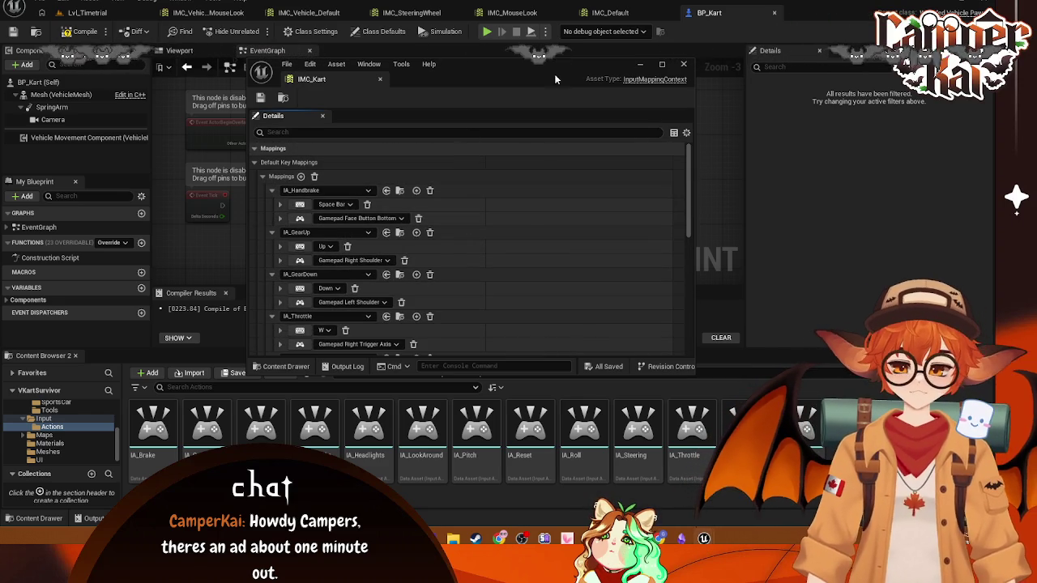
- Close IMC_Kart, browse to the Input > Actions folder and select IA_Brake
{"action": "left_click", "coordinate": [683, 65]}
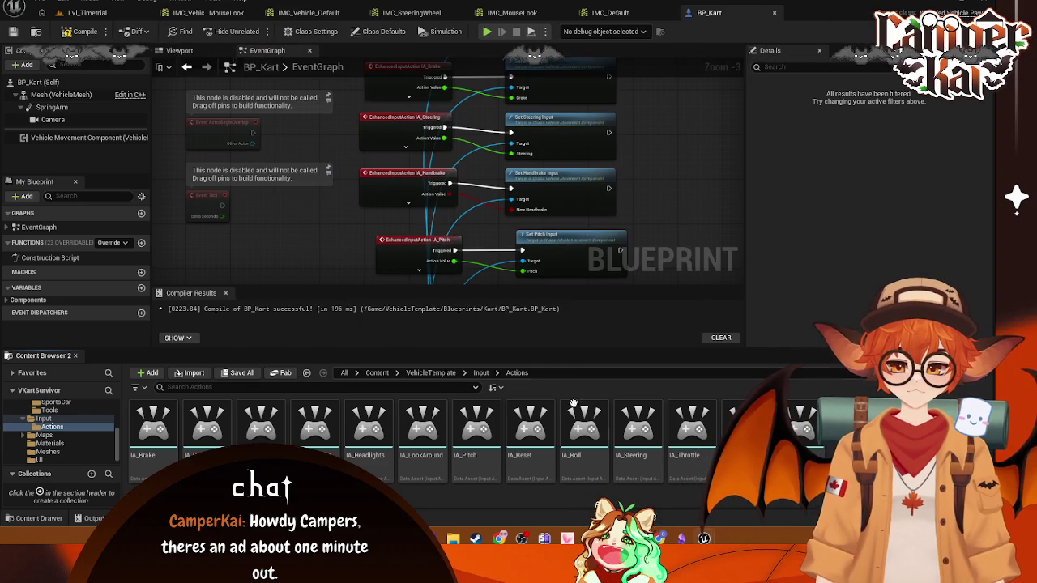
{"action": "left_click", "coordinate": [71, 458]}
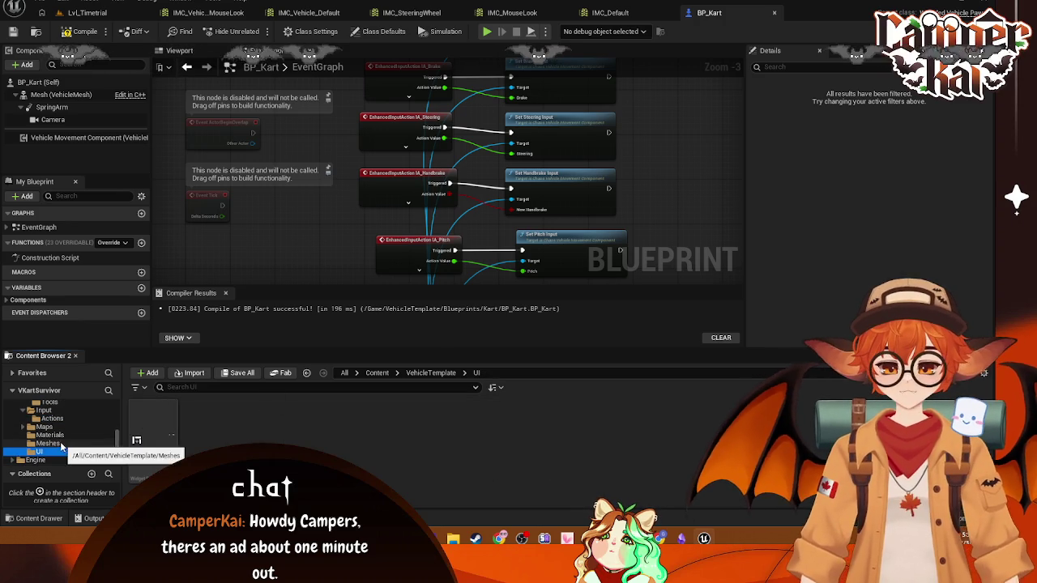
{"action": "left_click", "coordinate": [60, 419]}
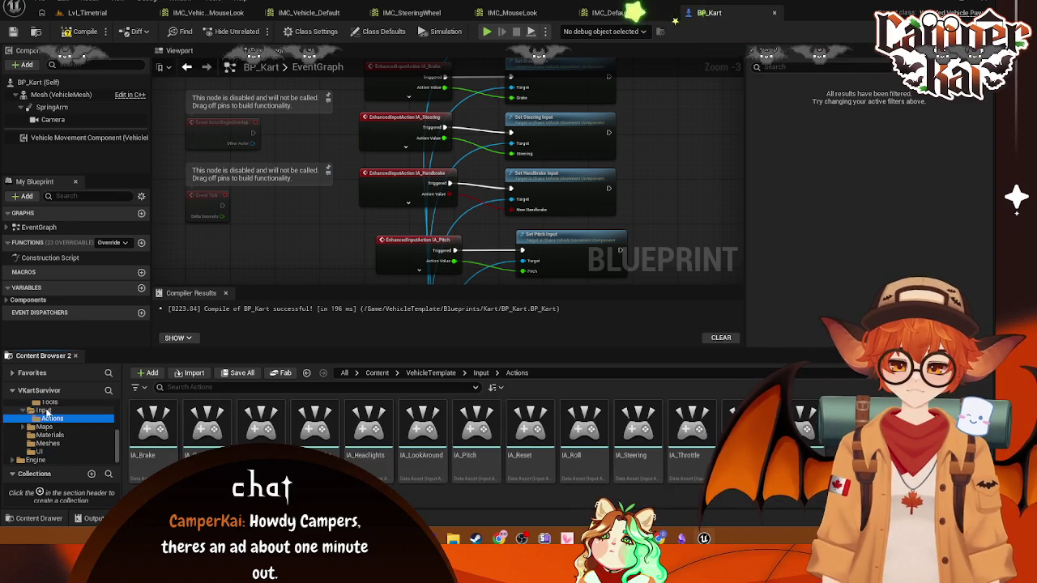
{"action": "left_click", "coordinate": [44, 410]}
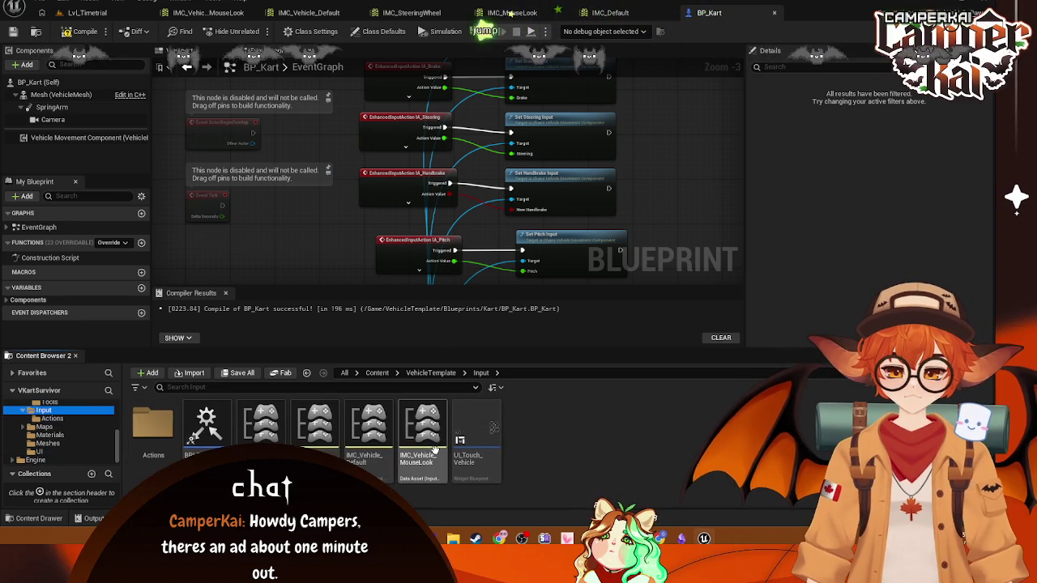
{"action": "mouse_move", "coordinate": [261, 421]}
{"action": "left_mouse_down"}
{"action": "mouse_move", "coordinate": [594, 201]}
{"action": "mouse_move", "coordinate": [389, 237]}
{"action": "mouse_move", "coordinate": [251, 415]}
{"action": "mouse_move", "coordinate": [267, 431]}
{"action": "left_mouse_up"}
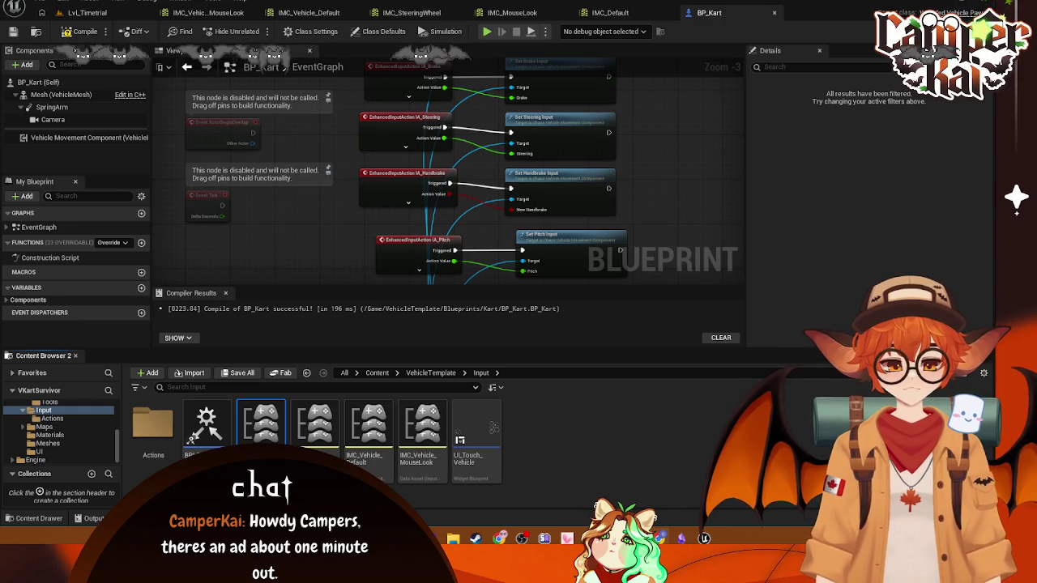
{"action": "double_click", "coordinate": [170, 430]}
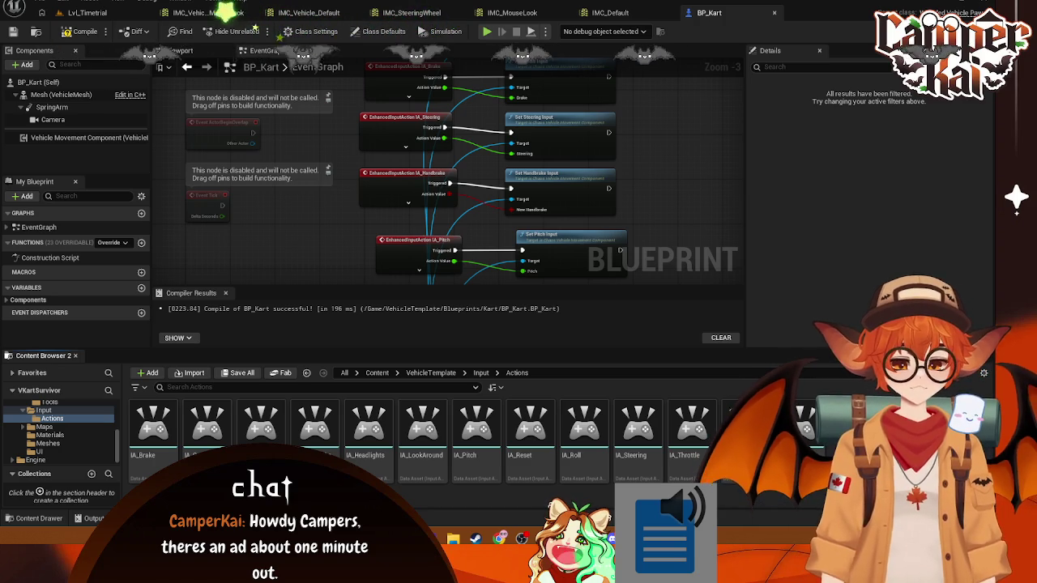
{"action": "left_click", "coordinate": [166, 442]}
{"action": "double_click", "coordinate": [166, 441]}
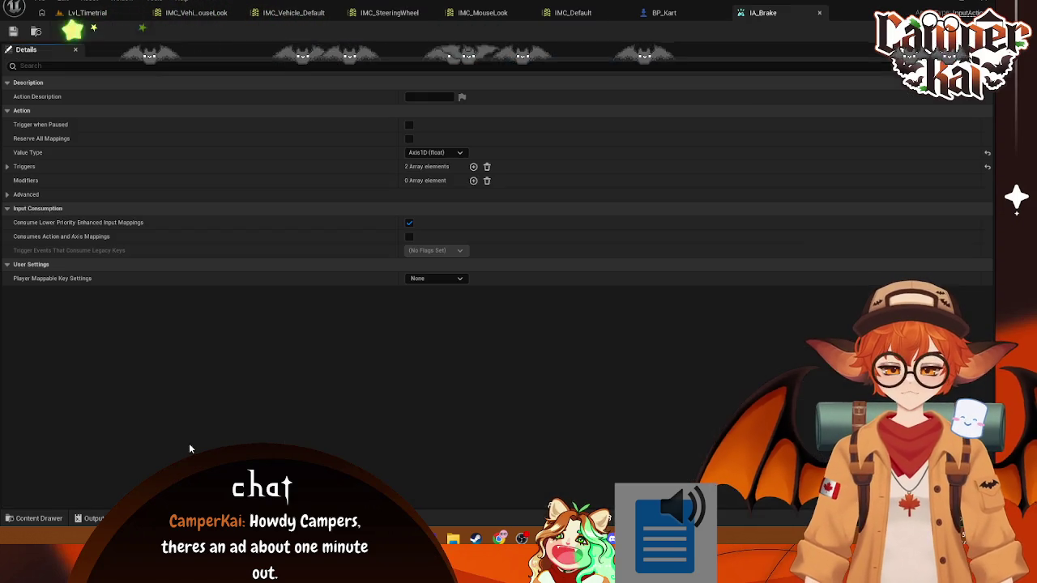
{"action": "left_click", "coordinate": [82, 167]}
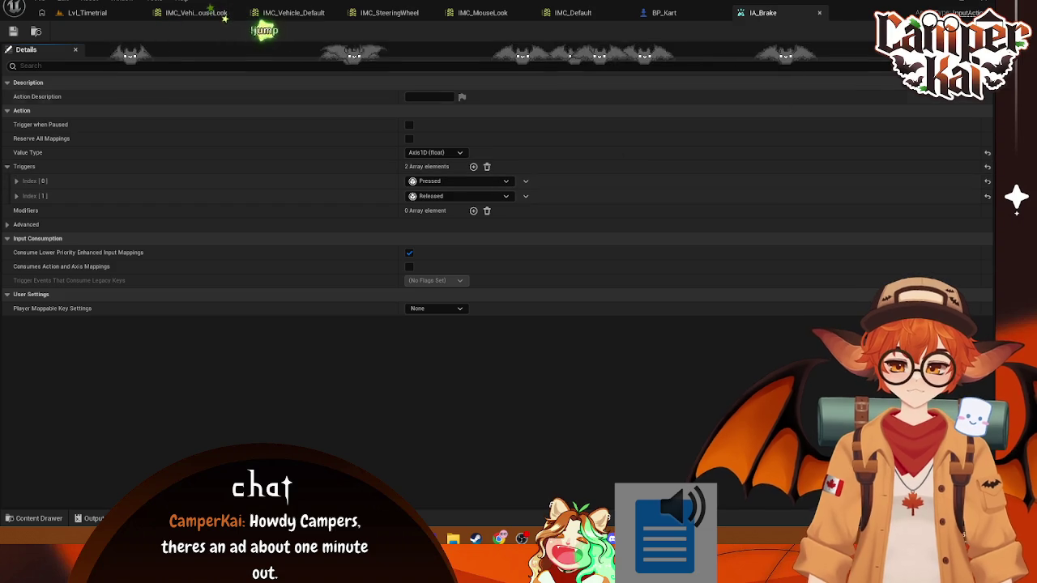
{"action": "left_click", "coordinate": [820, 13]}
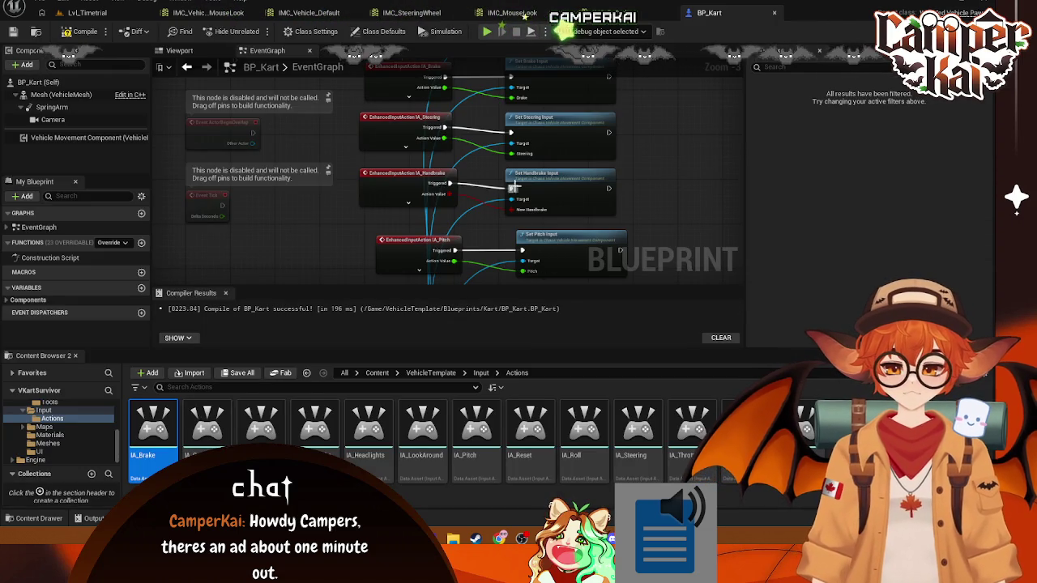
{"action": "scroll", "coordinate": [559, 187], "scroll_direction": "up", "scroll_amount": 3}
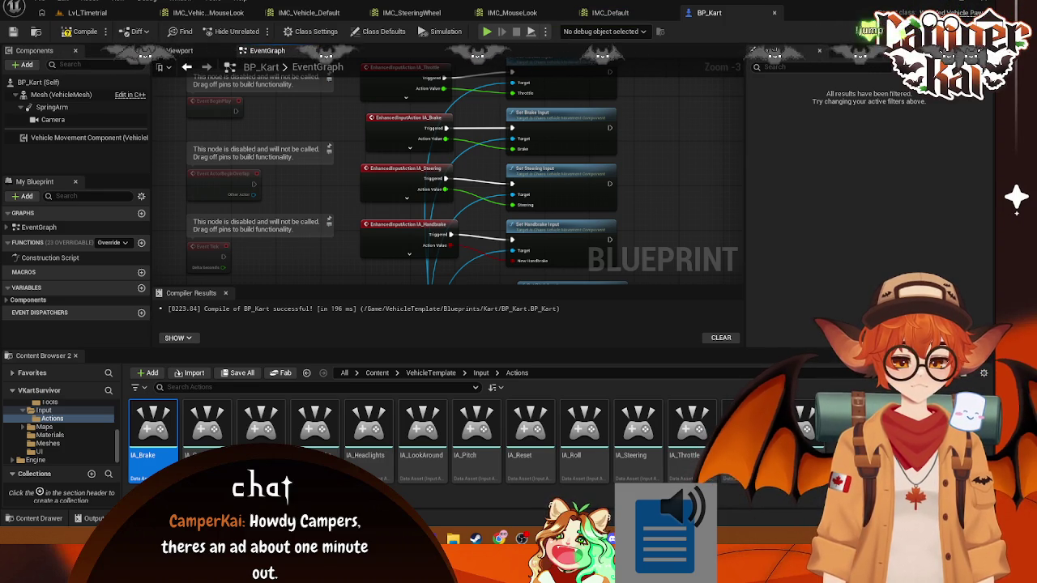
- Set IA_GearDown's value type to Axis1D (float) and add a new trigger
{"action": "left_click", "coordinate": [207, 425]}
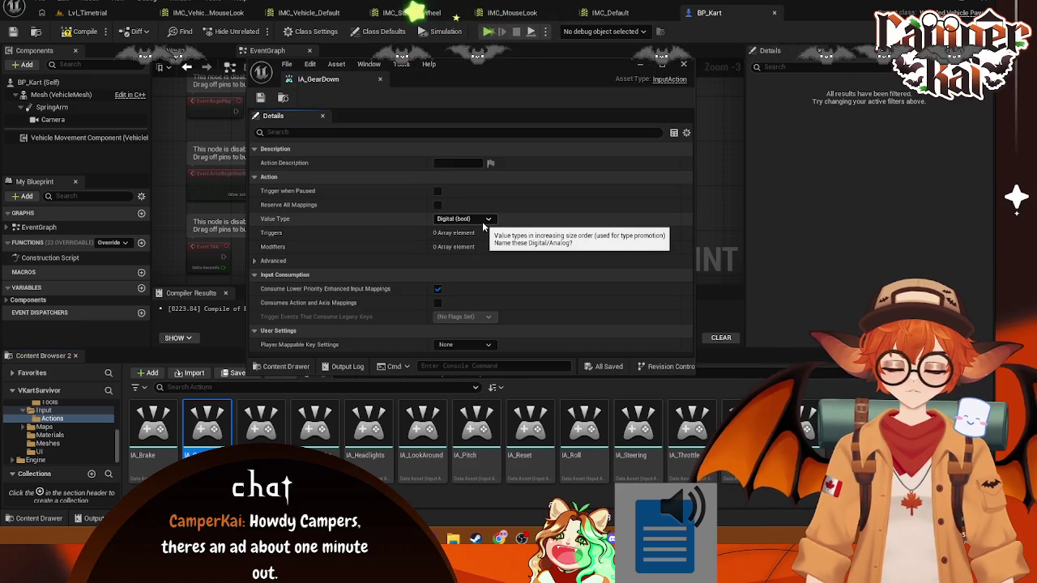
{"action": "left_click", "coordinate": [486, 220]}
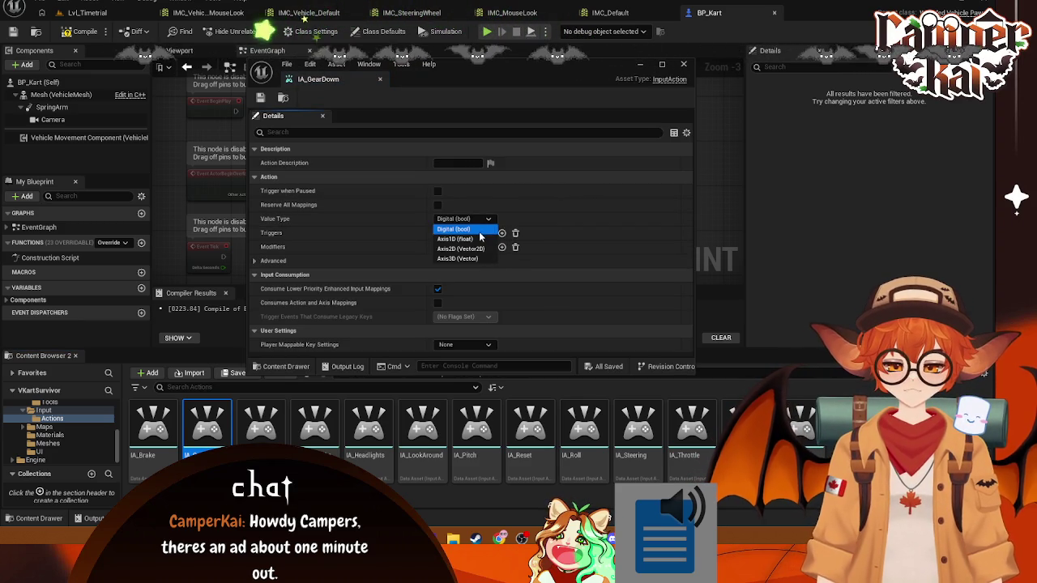
{"action": "left_click", "coordinate": [475, 239]}
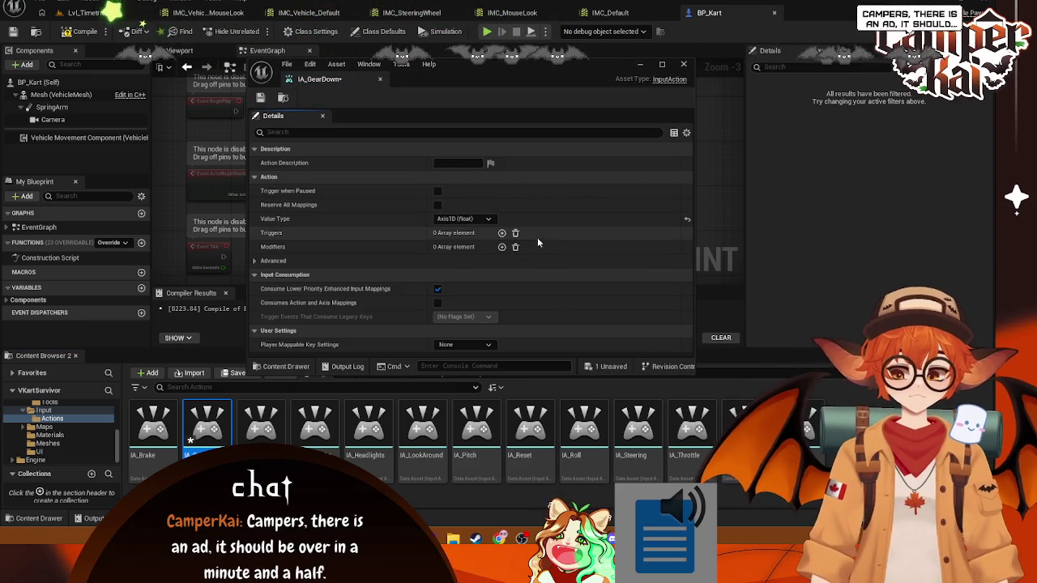
{"action": "left_click", "coordinate": [502, 233]}
{"action": "left_click", "coordinate": [530, 247]}
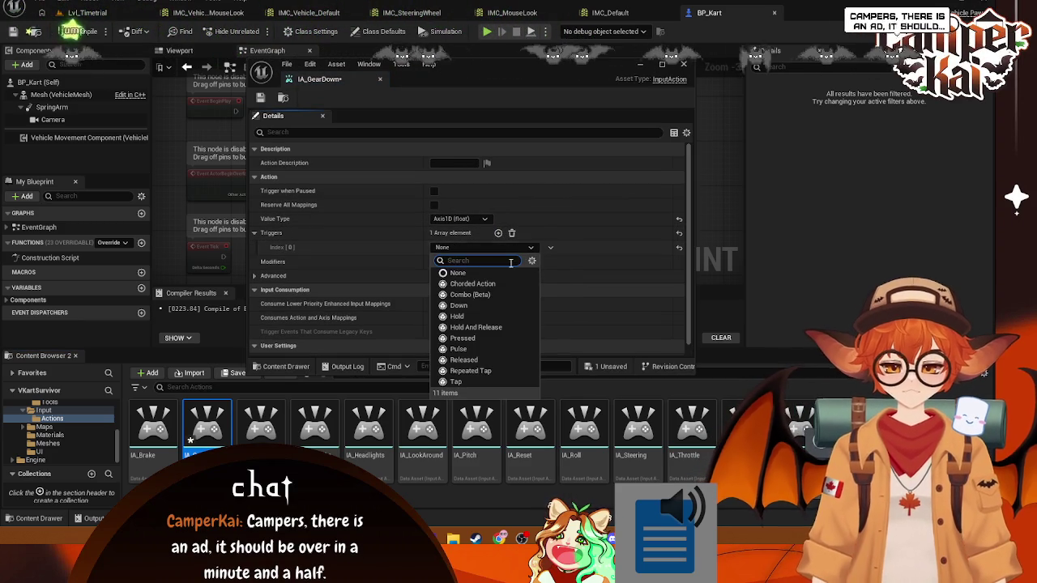
{"action": "left_click", "coordinate": [462, 337]}
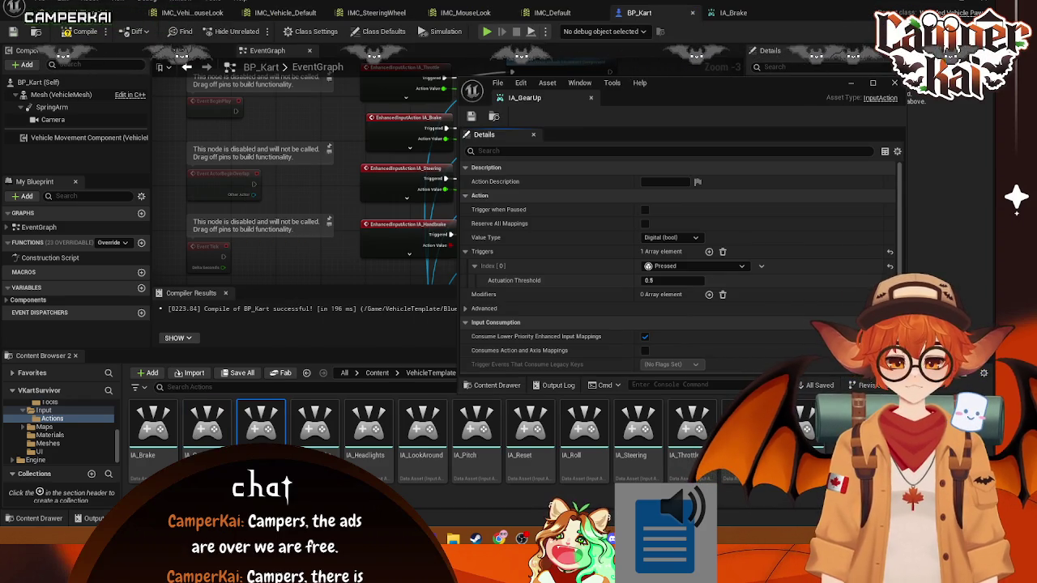
- Review IA_GearUp, keeping its Pressed trigger and Digital (bool) value type
{"action": "left_click", "coordinate": [692, 265]}
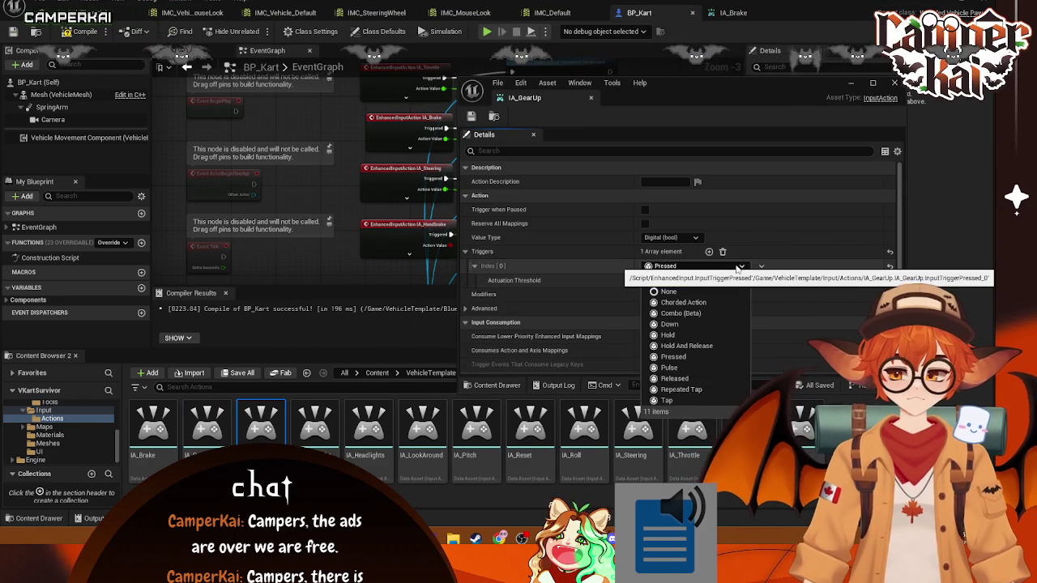
{"action": "left_click", "coordinate": [695, 253]}
{"action": "left_click", "coordinate": [694, 237]}
{"action": "left_click", "coordinate": [693, 240]}
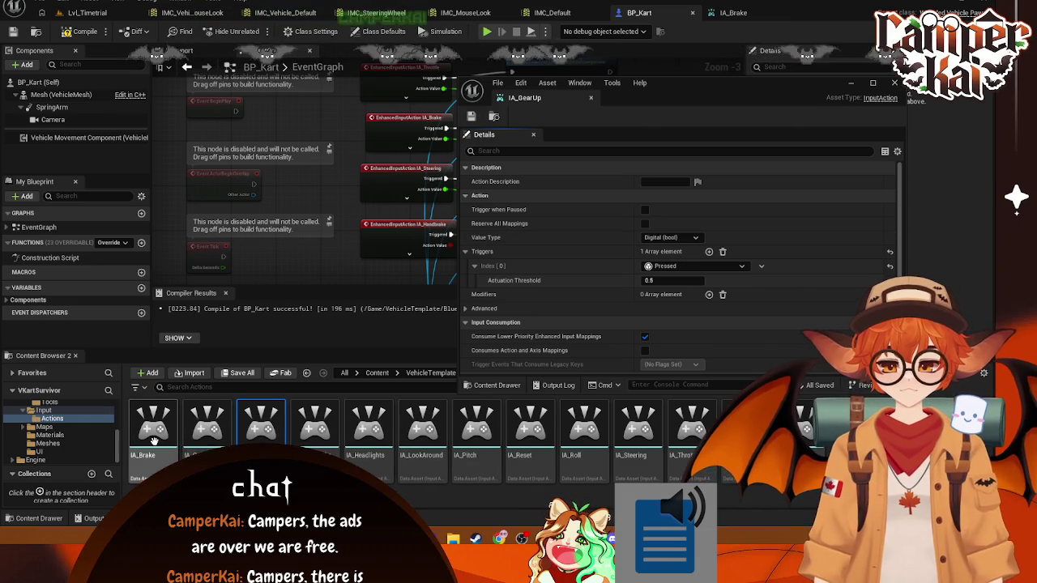
- Switch IA_GearDown back to Digital (bool) and clear its second trigger to None
{"action": "double_click", "coordinate": [207, 423]}
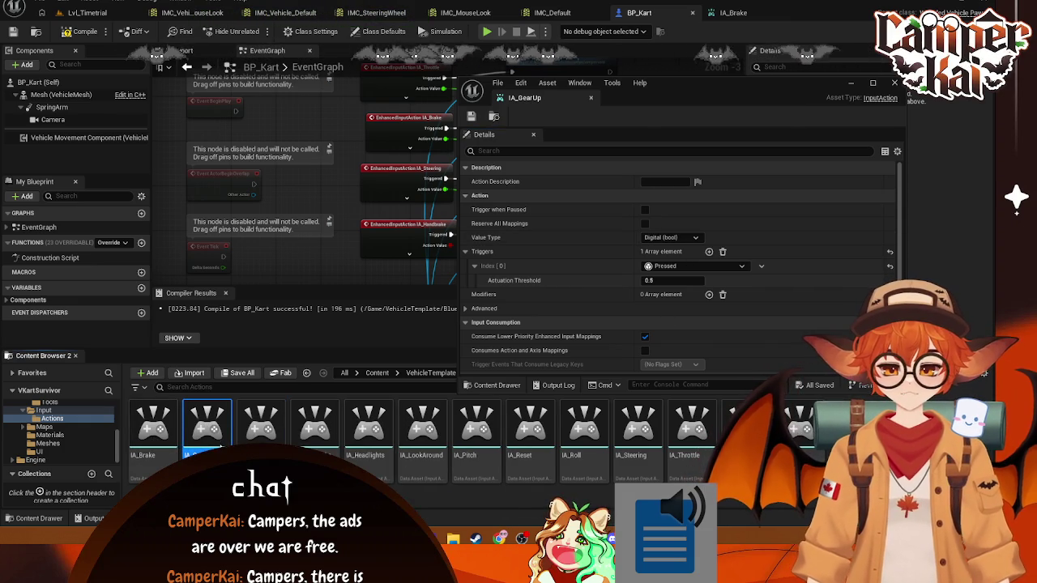
{"action": "left_click", "coordinate": [684, 239]}
{"action": "left_click", "coordinate": [666, 247]}
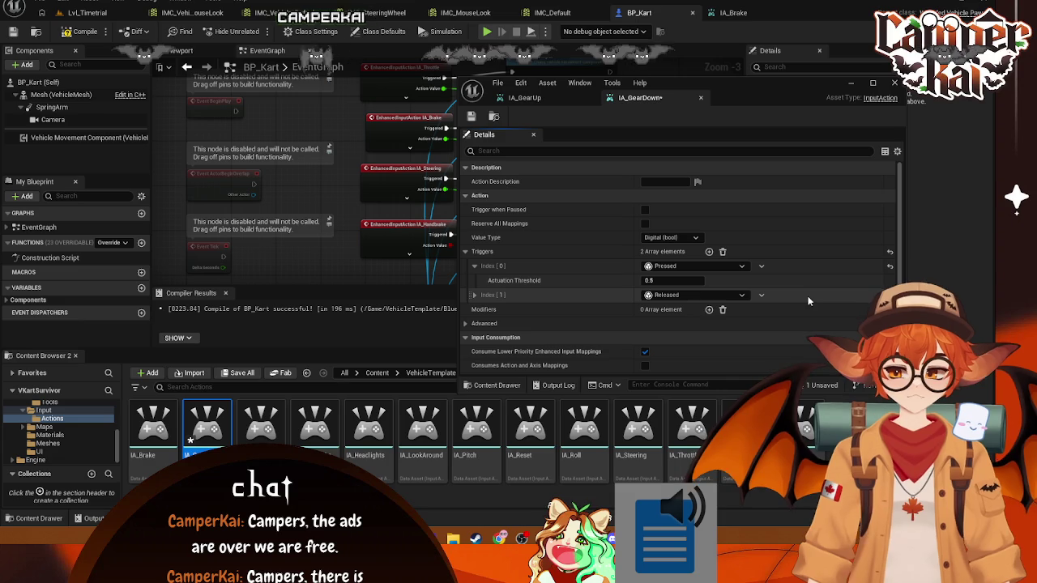
{"action": "left_click", "coordinate": [740, 294]}
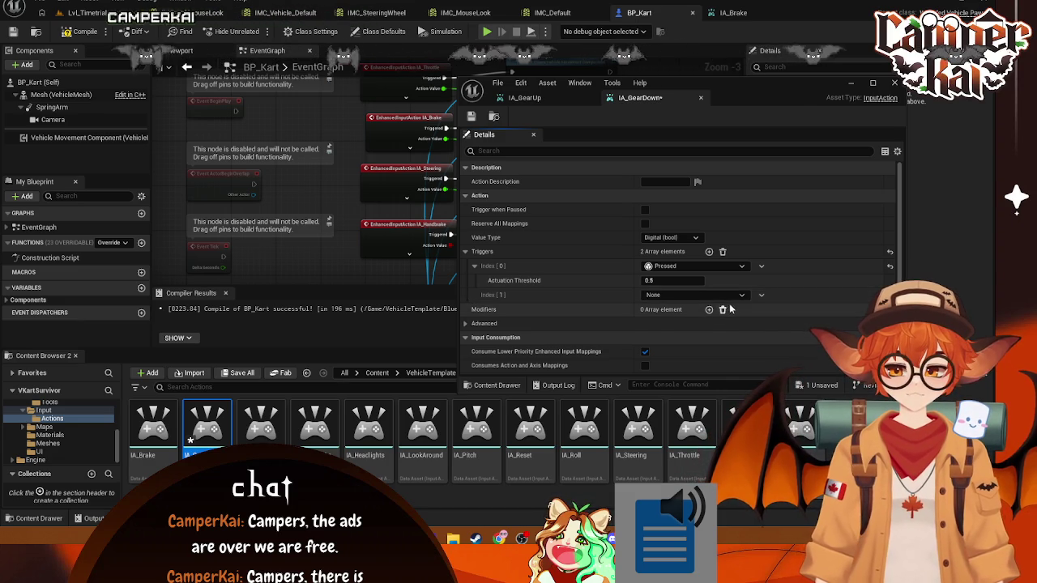
{"action": "left_click", "coordinate": [681, 311]}
- Replace IA_GearDown's triggers with a single Pressed trigger and close its editor
{"action": "right_click", "coordinate": [572, 303]}
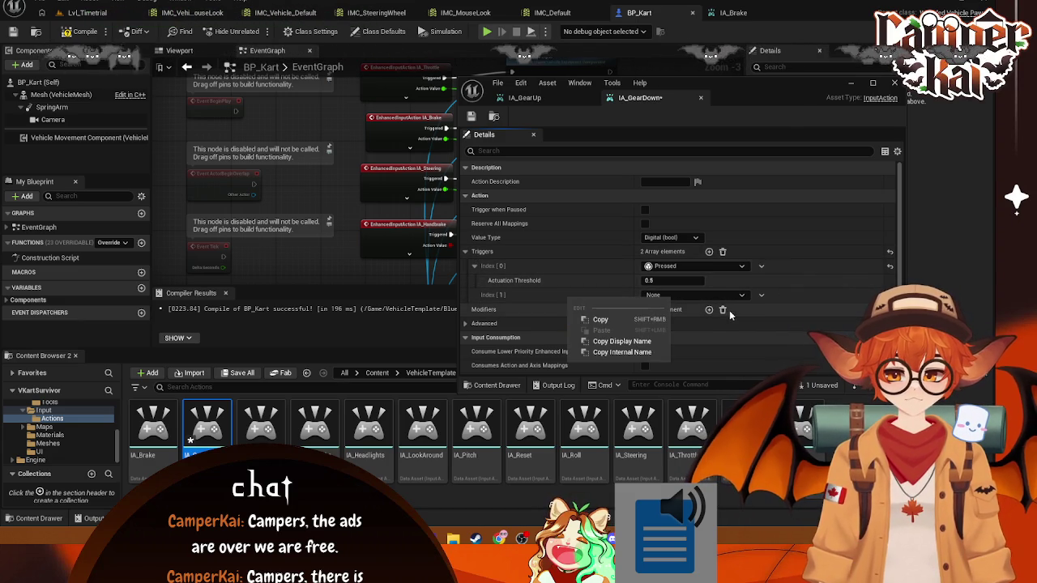
{"action": "left_click", "coordinate": [725, 252]}
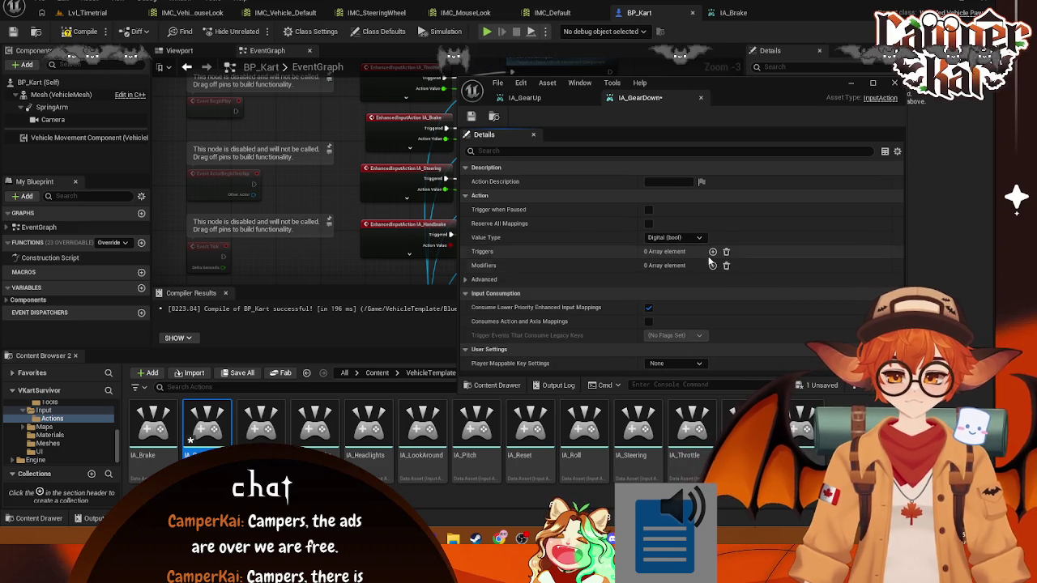
{"action": "left_click", "coordinate": [712, 252]}
{"action": "left_click", "coordinate": [742, 267]}
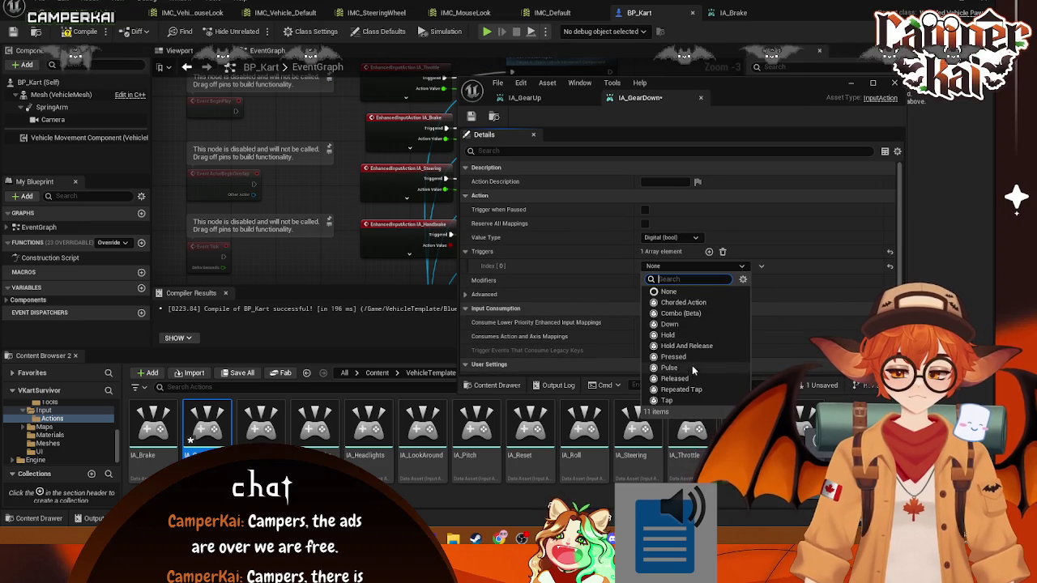
{"action": "left_click", "coordinate": [691, 354]}
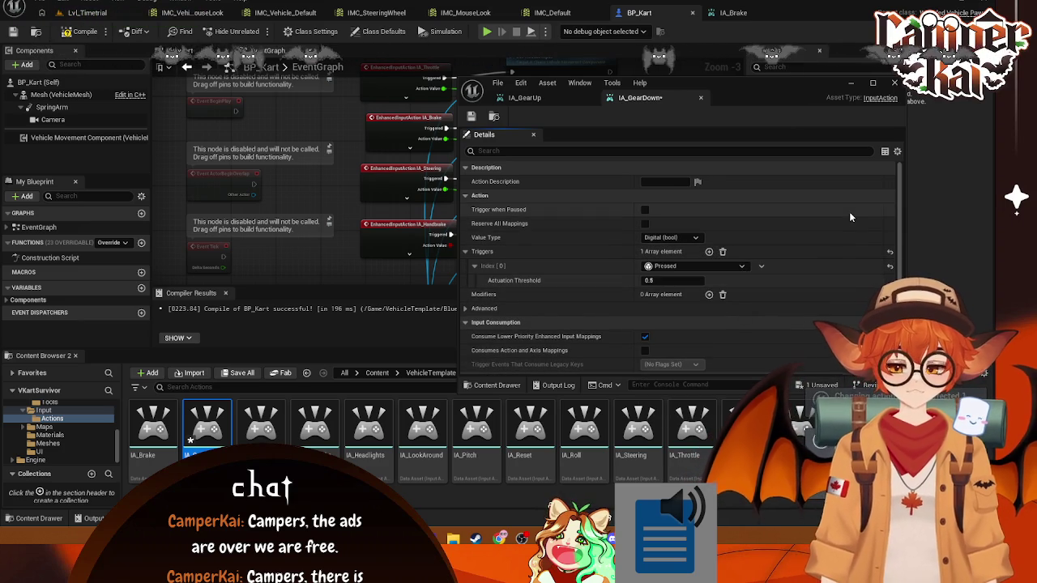
{"action": "left_click", "coordinate": [895, 83]}
- Check that IA_GearUp already uses Pressed, then open IA_Handbrake's settings
{"action": "scroll", "coordinate": [604, 110], "scroll_direction": "up", "scroll_amount": 1}
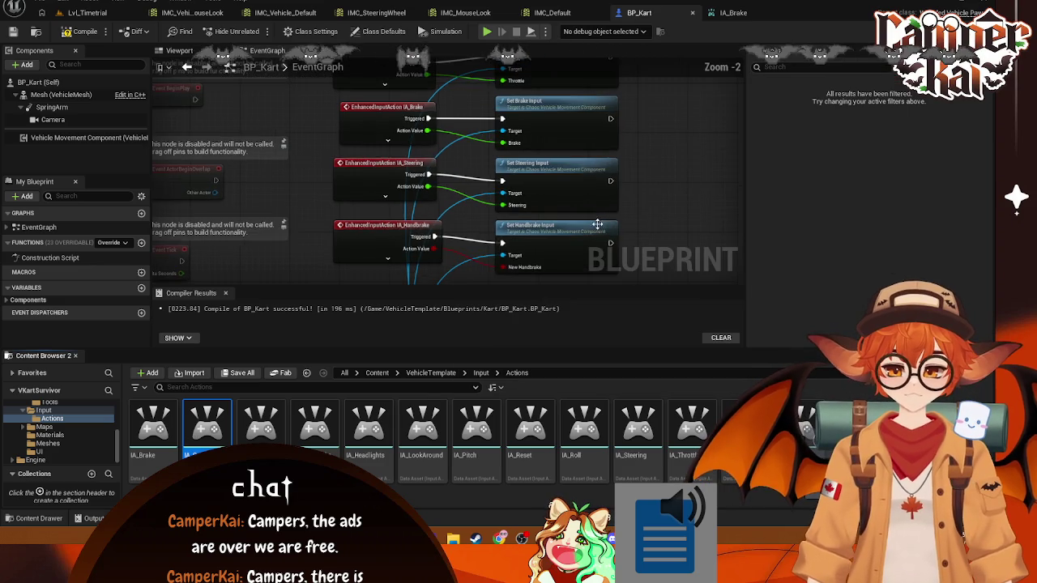
{"action": "left_click_drag", "start_coordinate": [603, 110], "coordinate": [491, 168]}
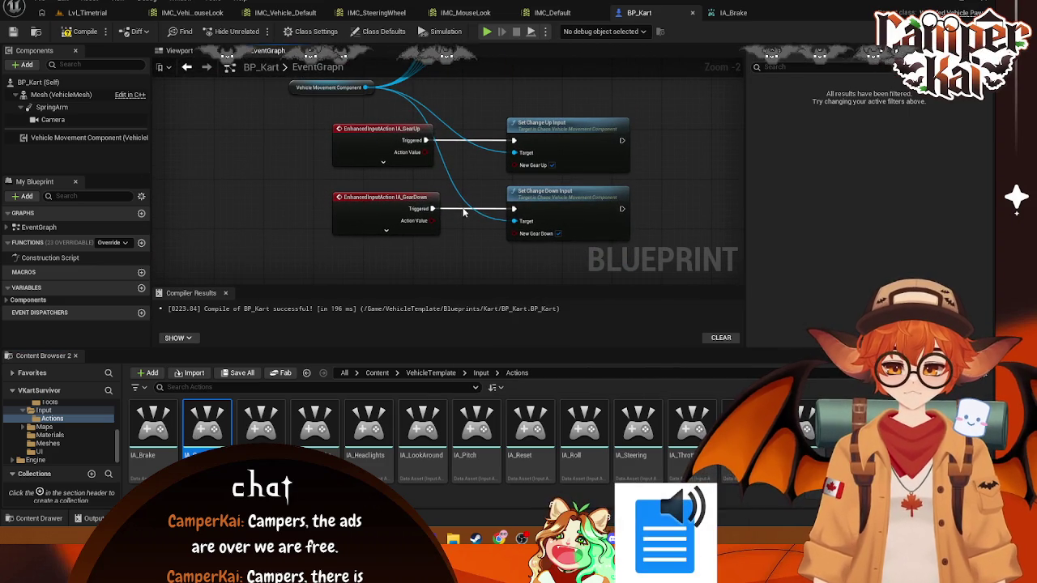
{"action": "double_click", "coordinate": [261, 426]}
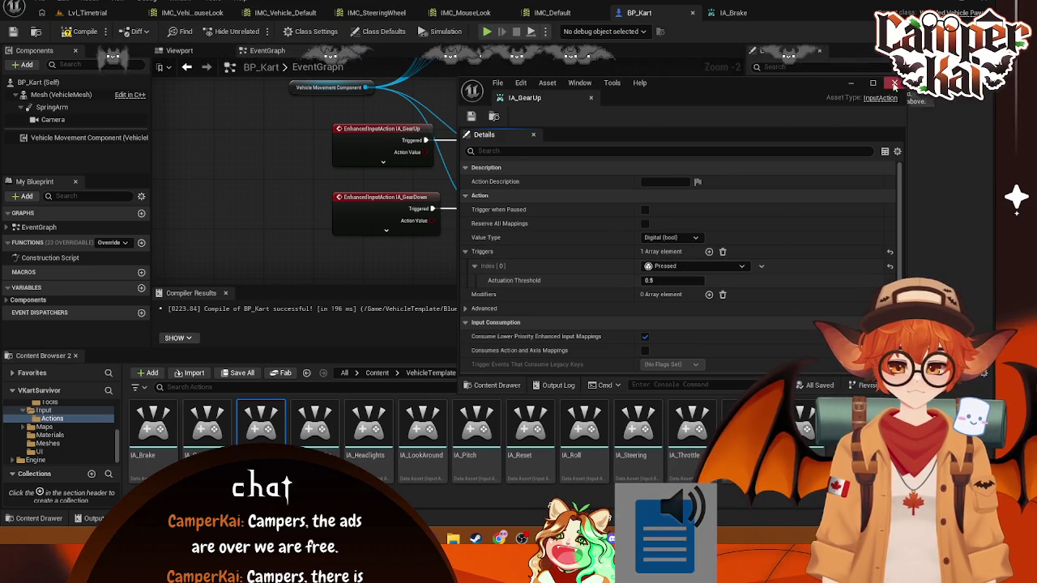
{"action": "left_click", "coordinate": [895, 84]}
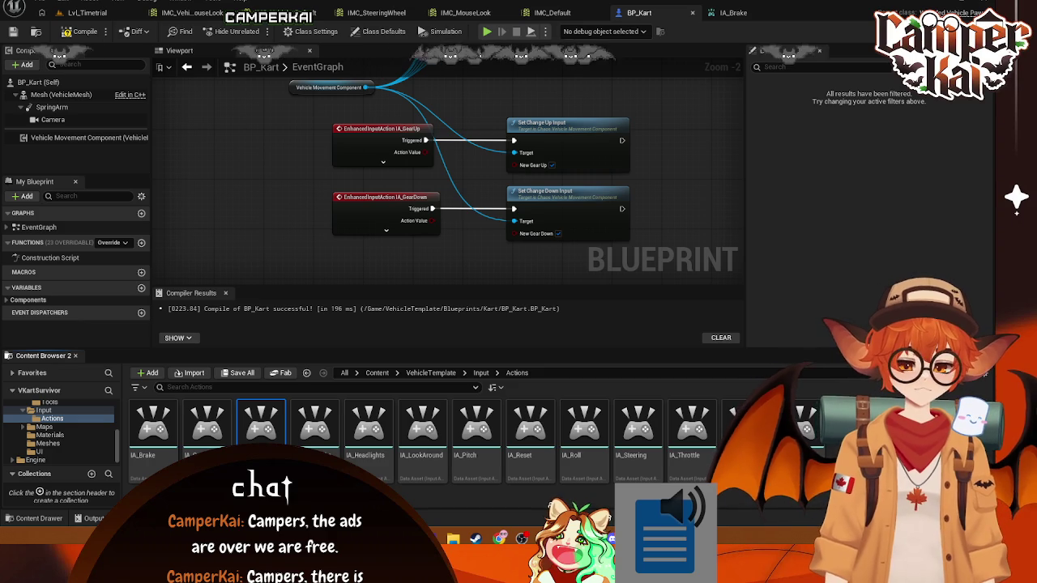
{"action": "double_click", "coordinate": [332, 444]}
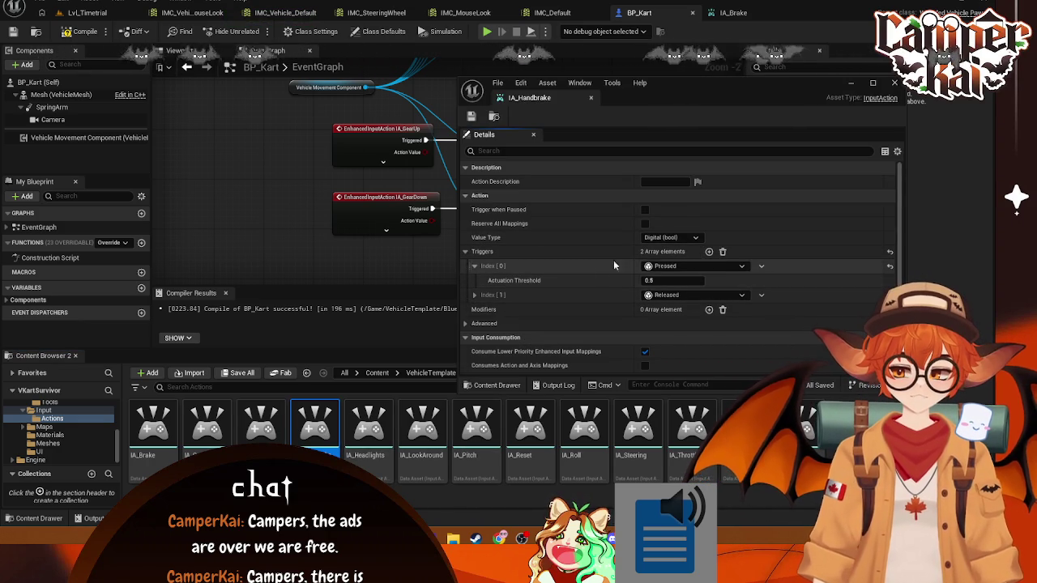
- Give IA_Handbrake a single Pressed trigger, save it with Ctrl+S, and close it
{"action": "left_click", "coordinate": [724, 252]}
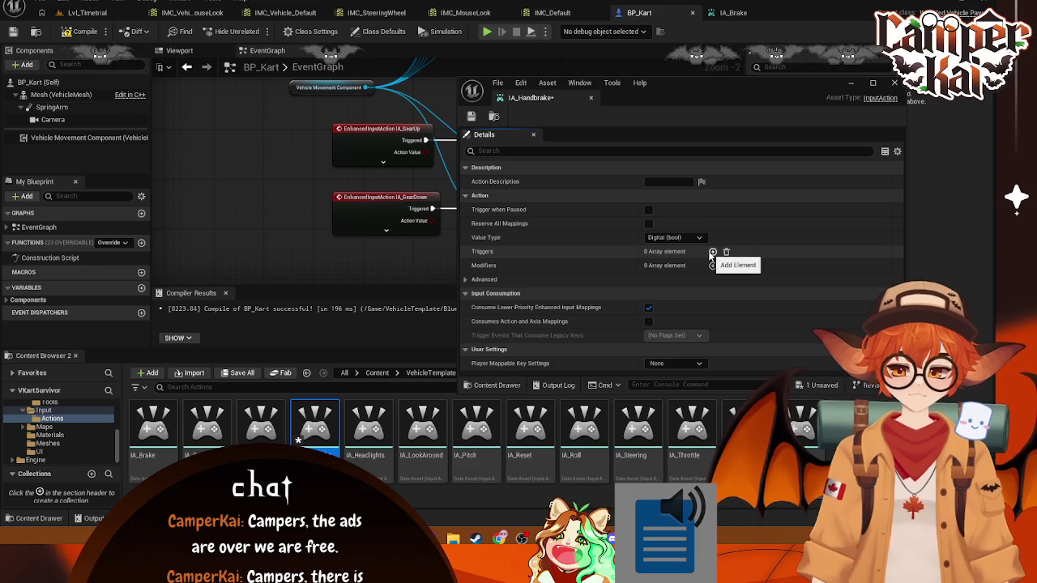
{"action": "left_click", "coordinate": [712, 252]}
{"action": "left_click", "coordinate": [688, 266]}
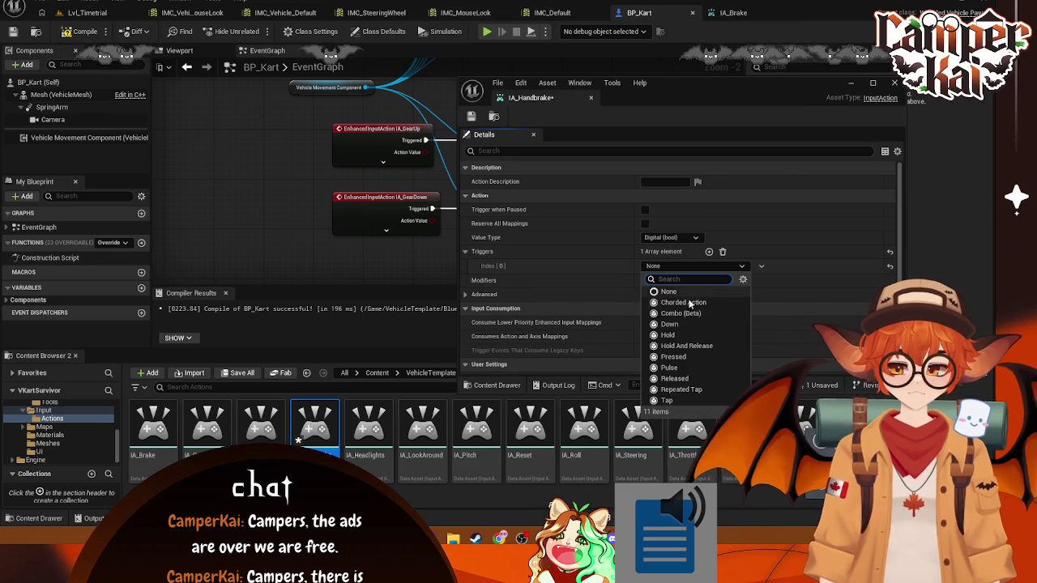
{"action": "left_click", "coordinate": [674, 356]}
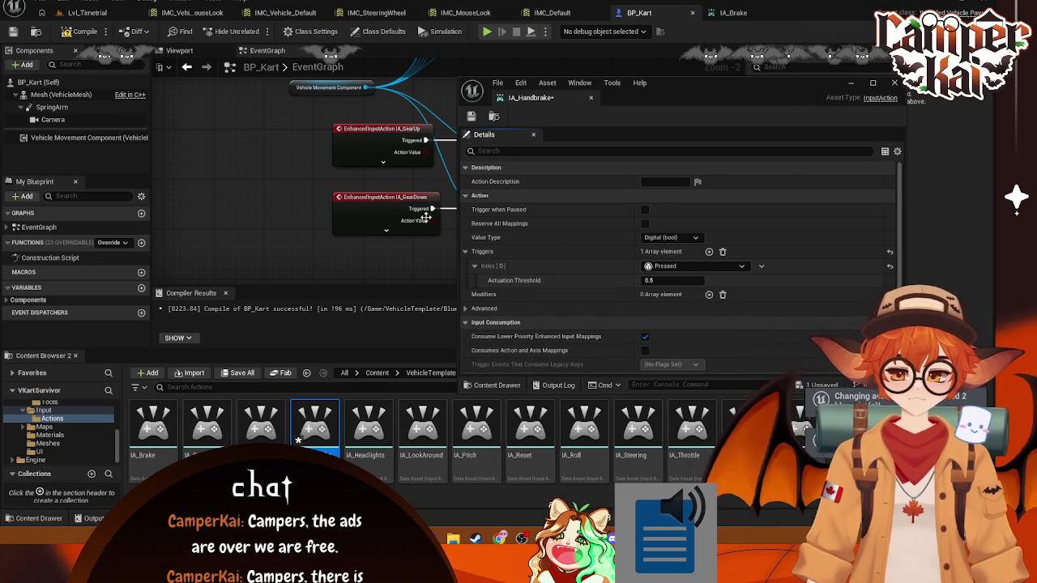
{"action": "key", "text": "ctrl+s"}
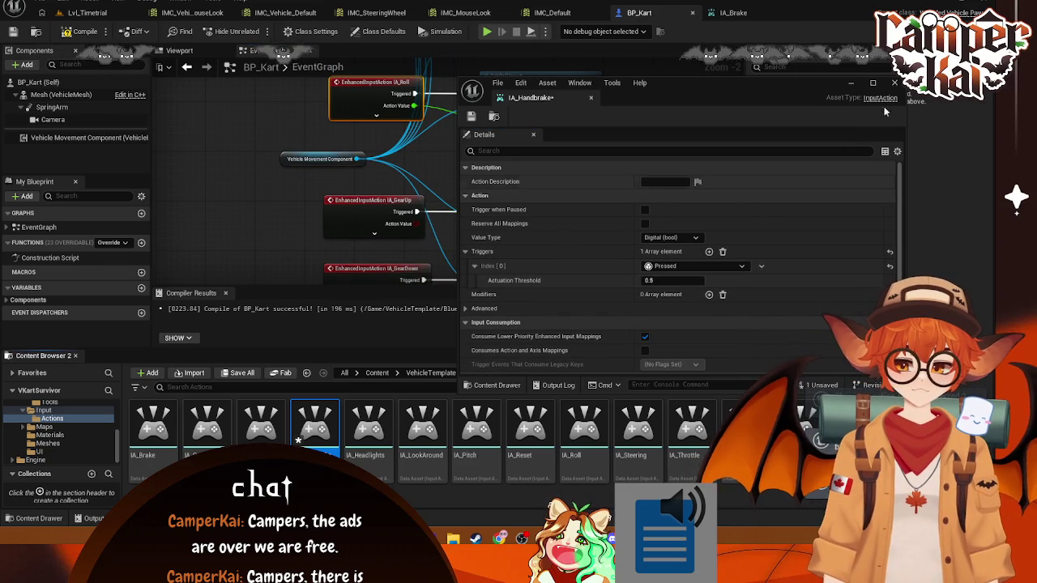
{"action": "left_click", "coordinate": [895, 82]}
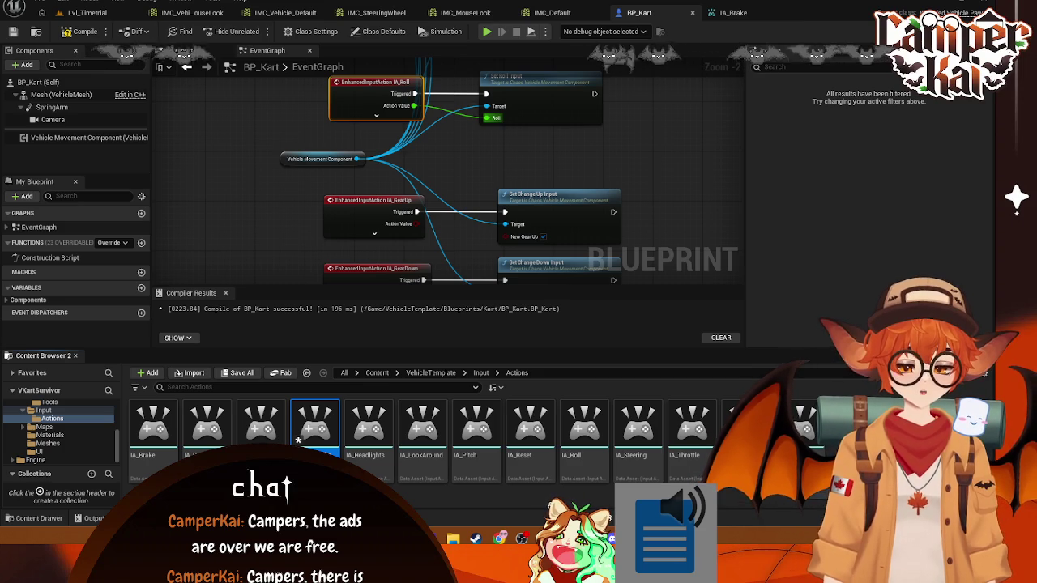
- Break the wire feeding the New Handbrake pin
{"action": "left_click_drag", "start_coordinate": [513, 187], "coordinate": [538, 250]}
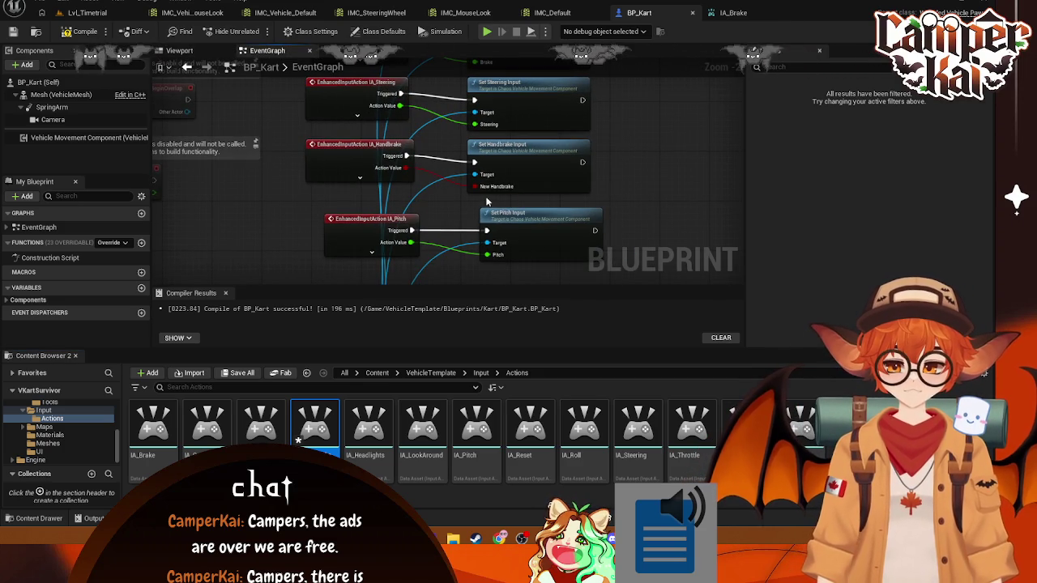
{"action": "right_click", "coordinate": [482, 191]}
{"action": "left_click", "coordinate": [519, 234]}
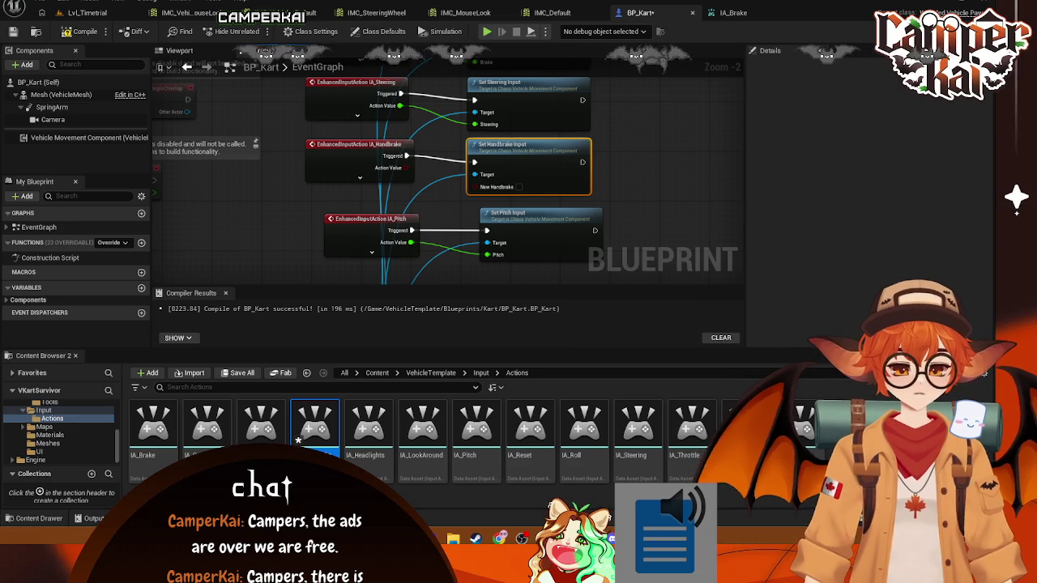
- Move the handbrake nodes to the bottom of the stack and align the input nodes above
{"action": "left_click", "coordinate": [357, 176]}
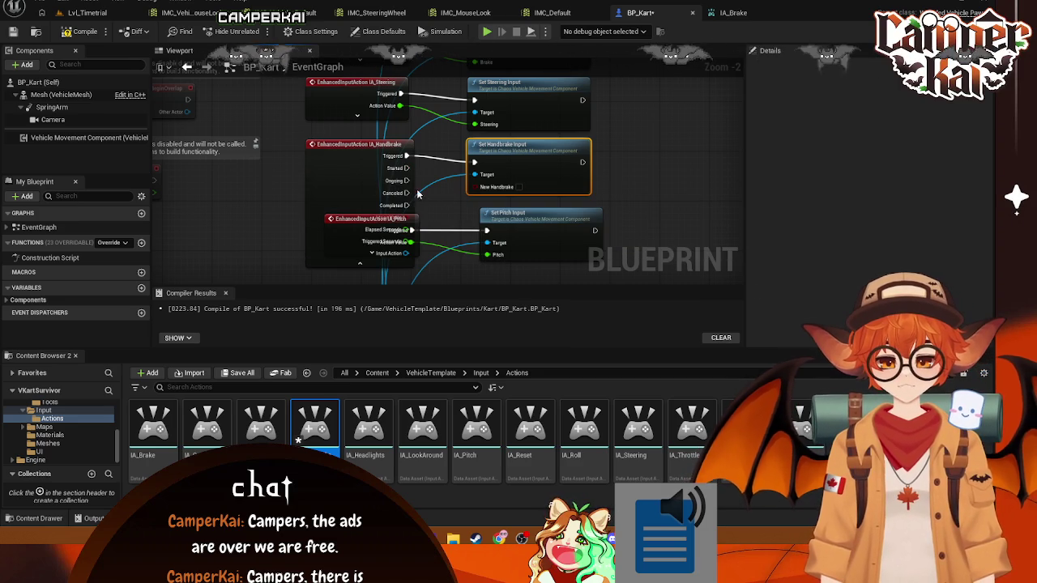
{"action": "left_click", "coordinate": [369, 160]}
{"action": "scroll", "coordinate": [466, 157], "scroll_direction": "down", "scroll_amount": 2}
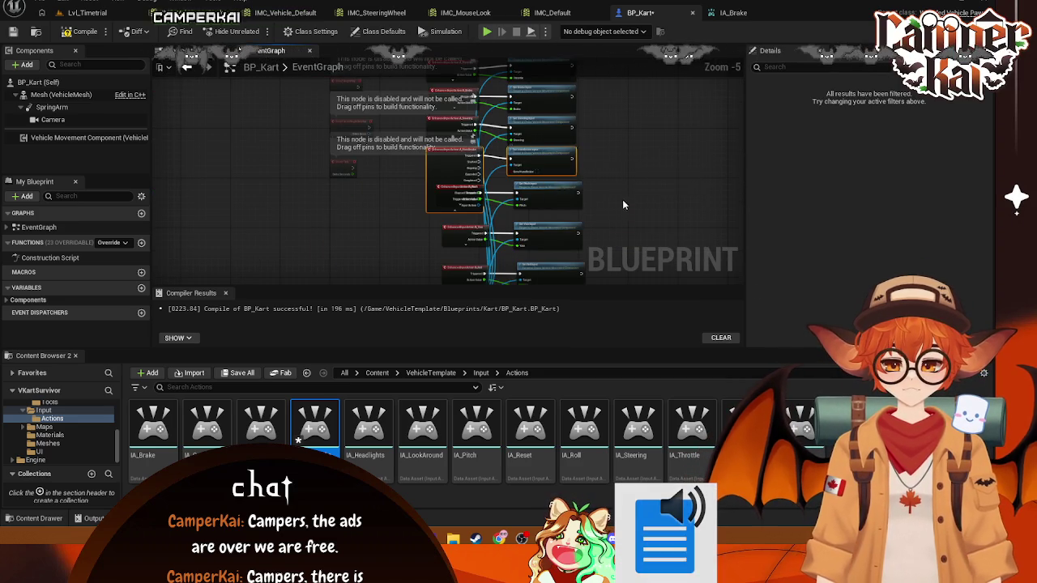
{"action": "mouse_move", "coordinate": [559, 170]}
{"action": "left_mouse_down"}
{"action": "mouse_move", "coordinate": [571, 130]}
{"action": "mouse_move", "coordinate": [665, 146]}
{"action": "mouse_move", "coordinate": [673, 170]}
{"action": "mouse_move", "coordinate": [616, 235]}
{"action": "left_mouse_up"}
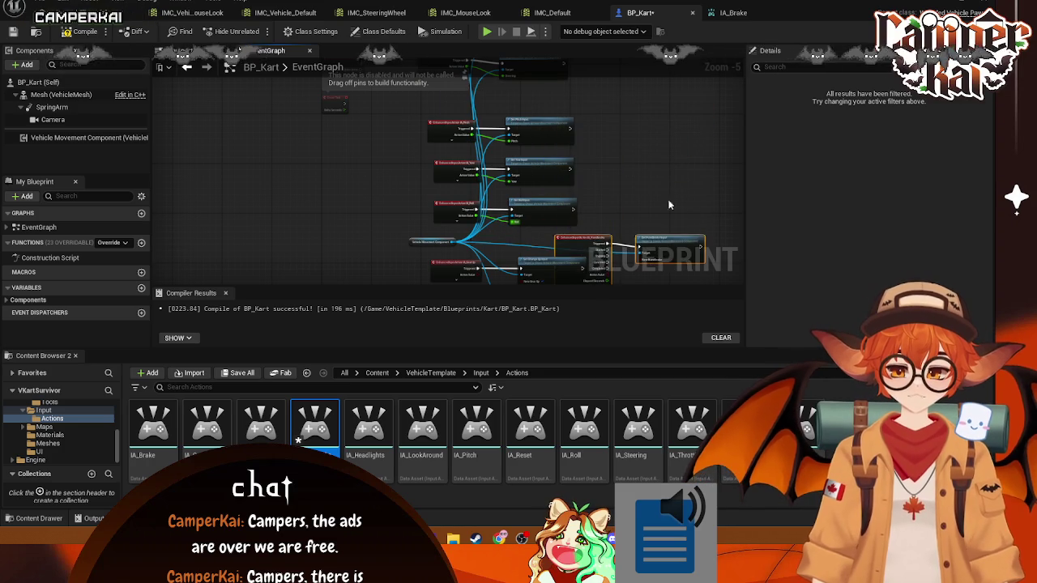
{"action": "scroll", "coordinate": [616, 235], "scroll_direction": "down", "scroll_amount": 2}
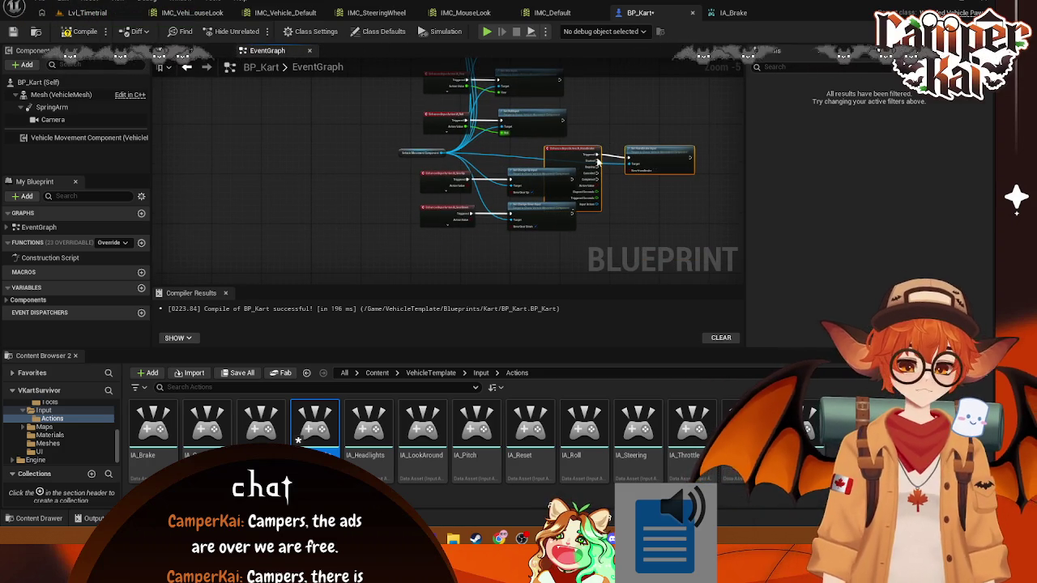
{"action": "mouse_move", "coordinate": [570, 151]}
{"action": "left_mouse_down"}
{"action": "mouse_move", "coordinate": [604, 171]}
{"action": "mouse_move", "coordinate": [510, 247]}
{"action": "mouse_move", "coordinate": [453, 247]}
{"action": "left_mouse_up"}
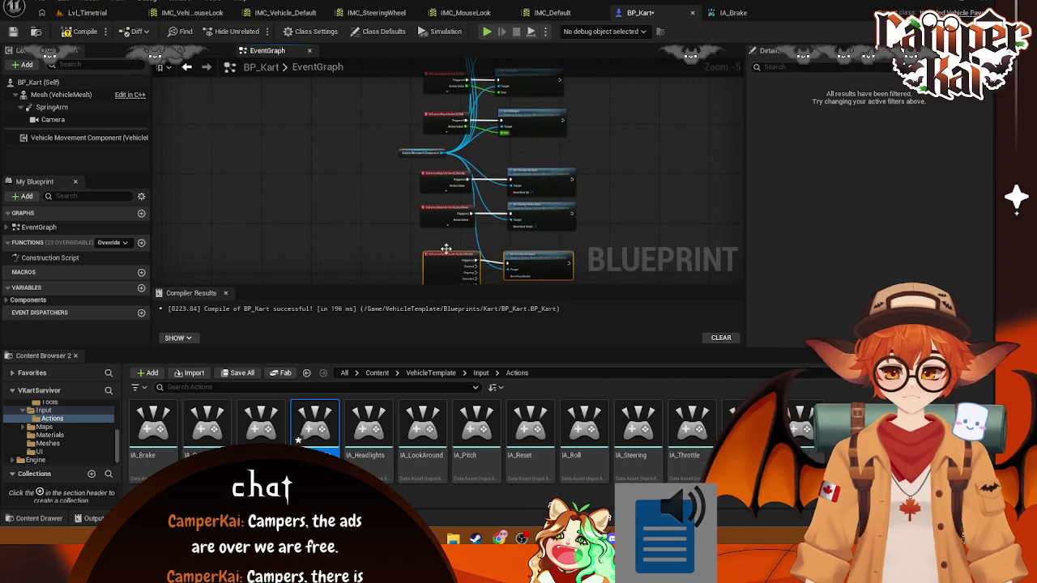
{"action": "left_click_drag", "start_coordinate": [535, 127], "coordinate": [596, 167]}
{"action": "left_click_drag", "start_coordinate": [595, 121], "coordinate": [440, 247]}
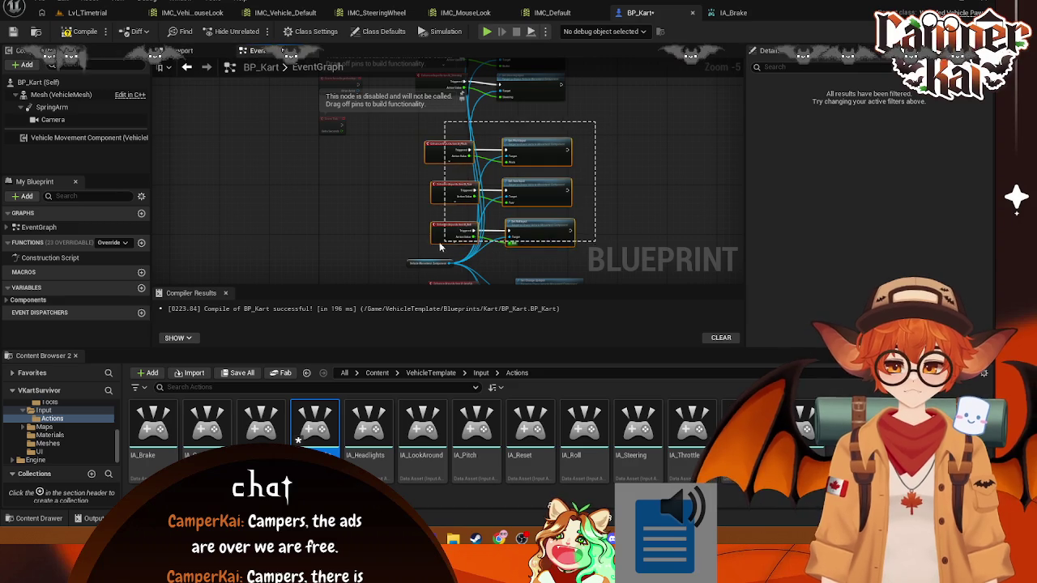
{"action": "mouse_move", "coordinate": [531, 140]}
{"action": "left_mouse_down"}
{"action": "mouse_move", "coordinate": [528, 104]}
{"action": "mouse_move", "coordinate": [525, 116]}
{"action": "left_mouse_up"}
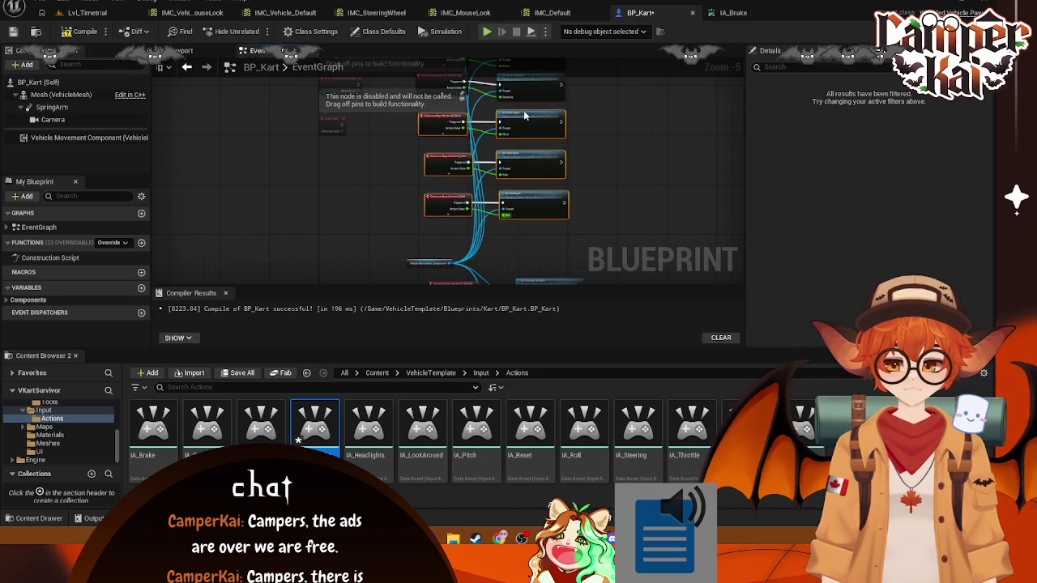
{"action": "left_click", "coordinate": [646, 190]}
{"action": "left_click_drag", "start_coordinate": [645, 190], "coordinate": [646, 8]}
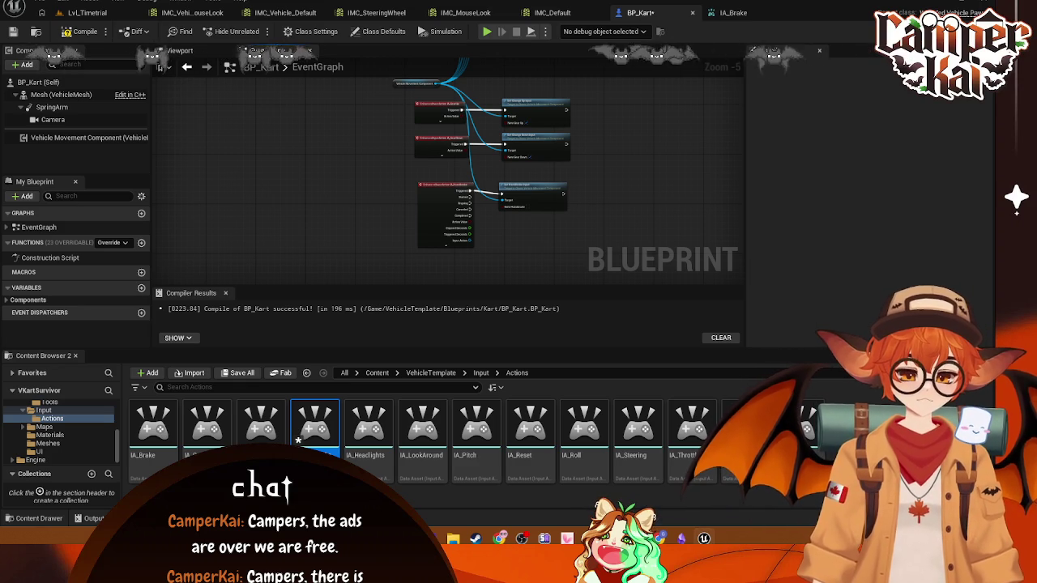
- Position the IA_Handbrake node beneath IA_GearDown and screenshot the handbrake area
{"action": "scroll", "coordinate": [528, 168], "scroll_direction": "up", "scroll_amount": 5}
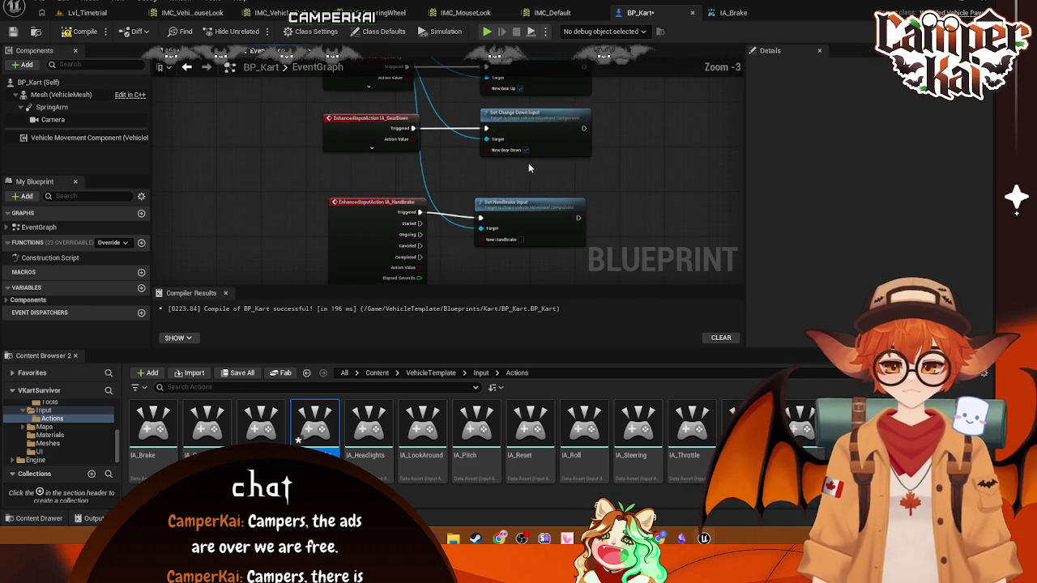
{"action": "left_click_drag", "start_coordinate": [381, 189], "coordinate": [376, 158]}
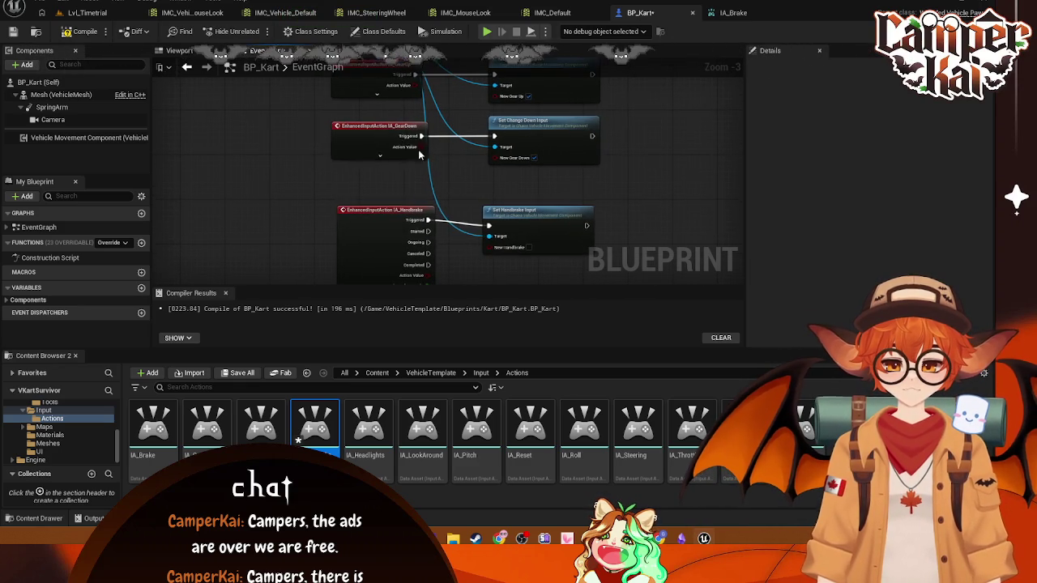
{"action": "left_click", "coordinate": [376, 158]}
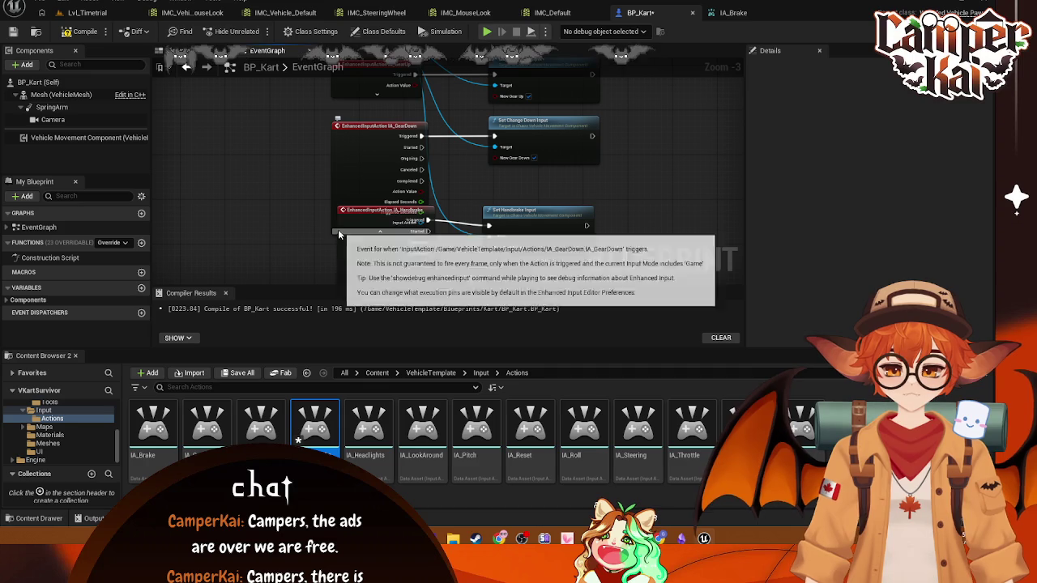
{"action": "left_click_drag", "start_coordinate": [384, 130], "coordinate": [384, 106]}
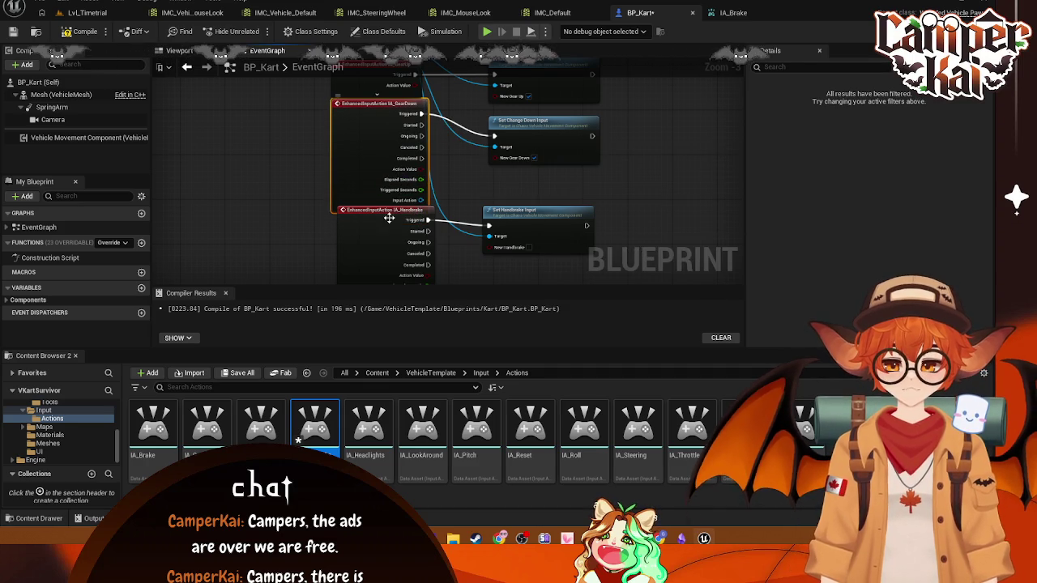
{"action": "left_click_drag", "start_coordinate": [387, 228], "coordinate": [388, 250]}
{"action": "left_click", "coordinate": [396, 209]}
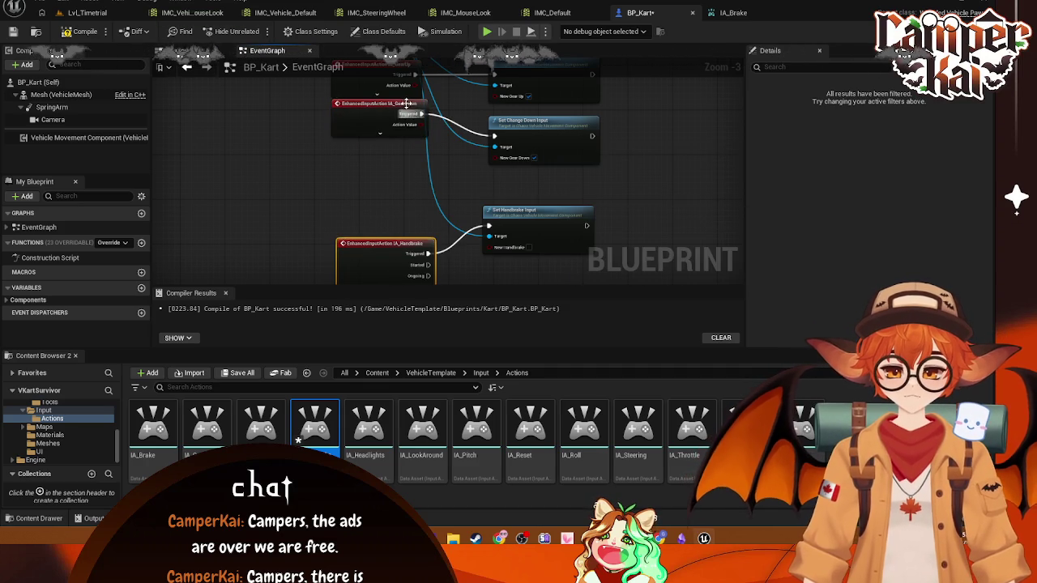
{"action": "left_click_drag", "start_coordinate": [399, 113], "coordinate": [400, 131]}
{"action": "left_click_drag", "start_coordinate": [385, 241], "coordinate": [373, 166]}
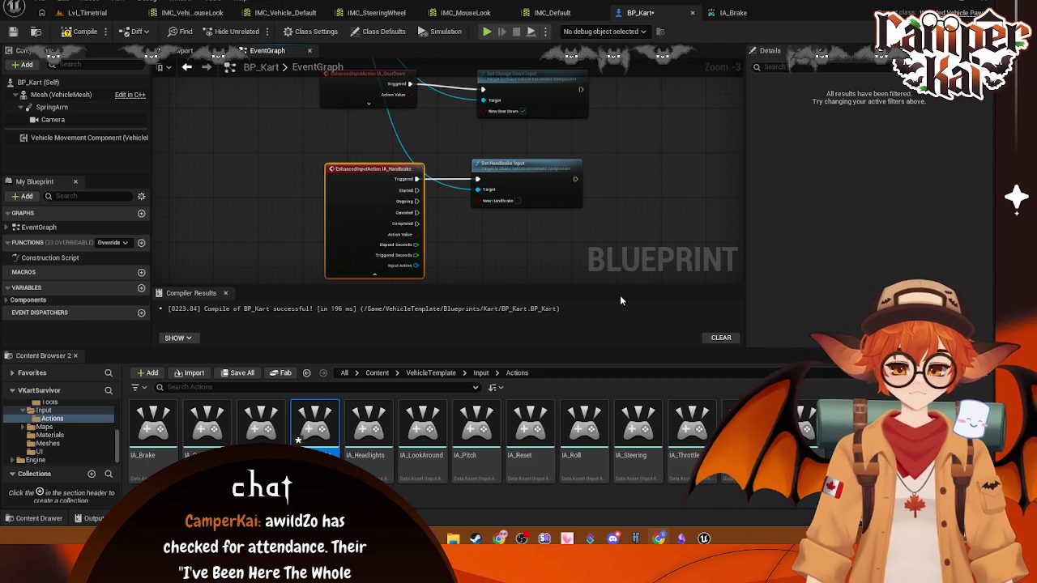
{"action": "left_click", "coordinate": [508, 212]}
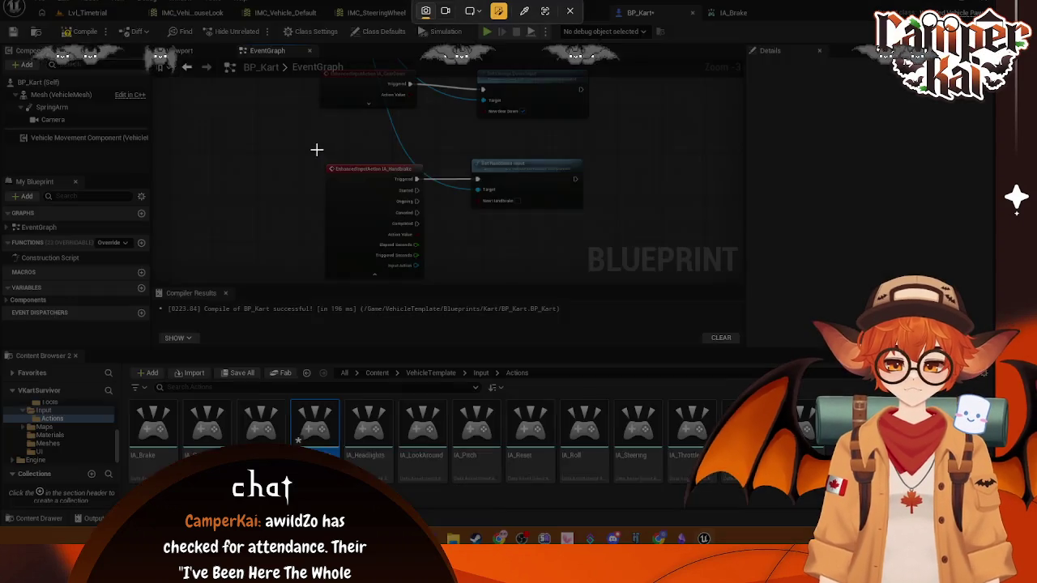
{"action": "mouse_move", "coordinate": [316, 149]}
{"action": "left_mouse_down"}
{"action": "mouse_move", "coordinate": [670, 278]}
{"action": "mouse_move", "coordinate": [596, 285]}
{"action": "left_mouse_up"}
{"action": "left_click", "coordinate": [334, 301]}
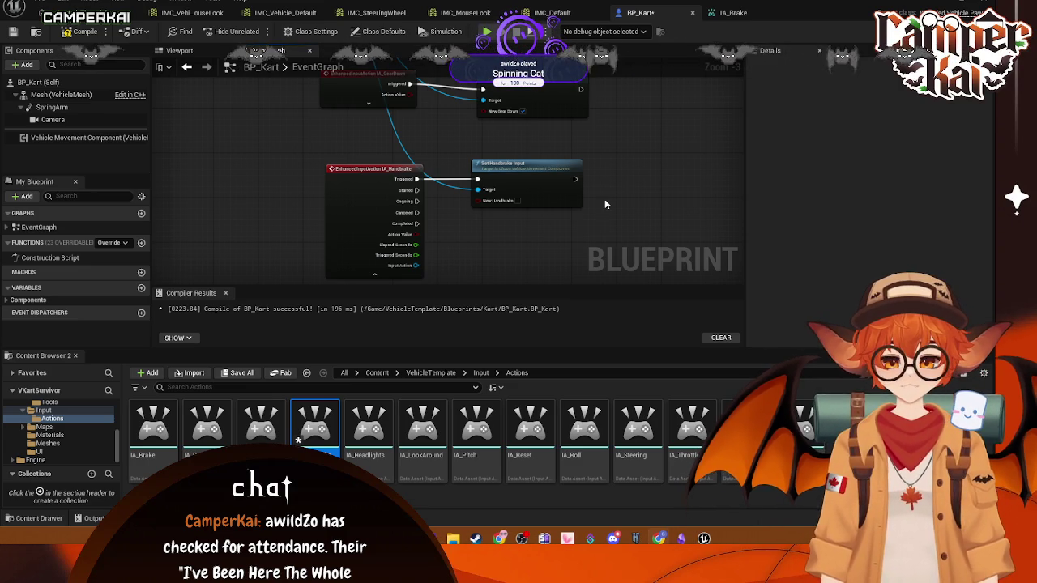
- Shift the IA_GearUp and IA_GearDown nodes into tidy alignment
{"action": "scroll", "coordinate": [604, 204], "scroll_direction": "up", "scroll_amount": 3}
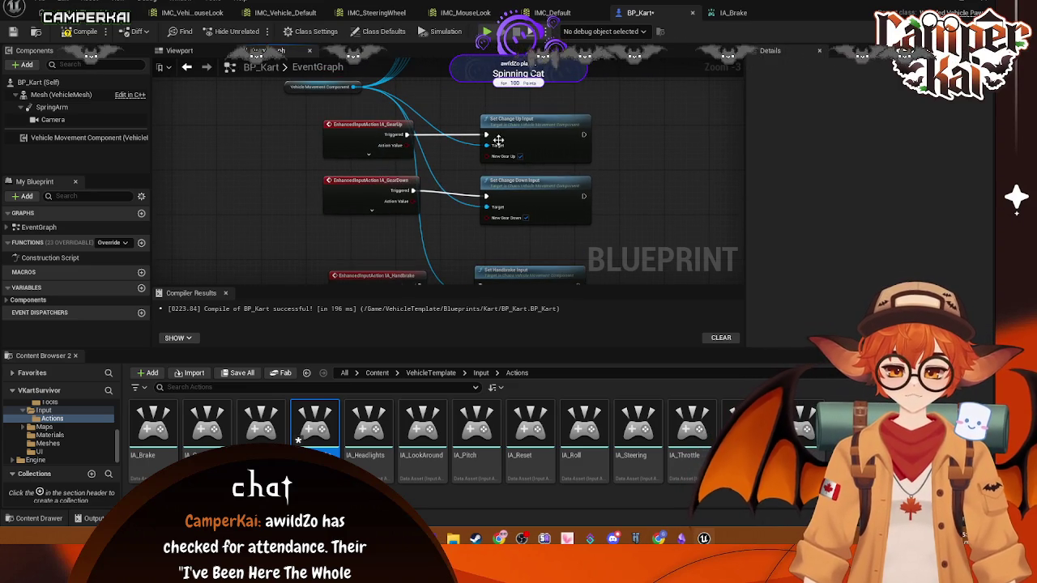
{"action": "mouse_move", "coordinate": [632, 157]}
{"action": "left_mouse_down"}
{"action": "mouse_move", "coordinate": [551, 248]}
{"action": "mouse_move", "coordinate": [387, 225]}
{"action": "left_mouse_up"}
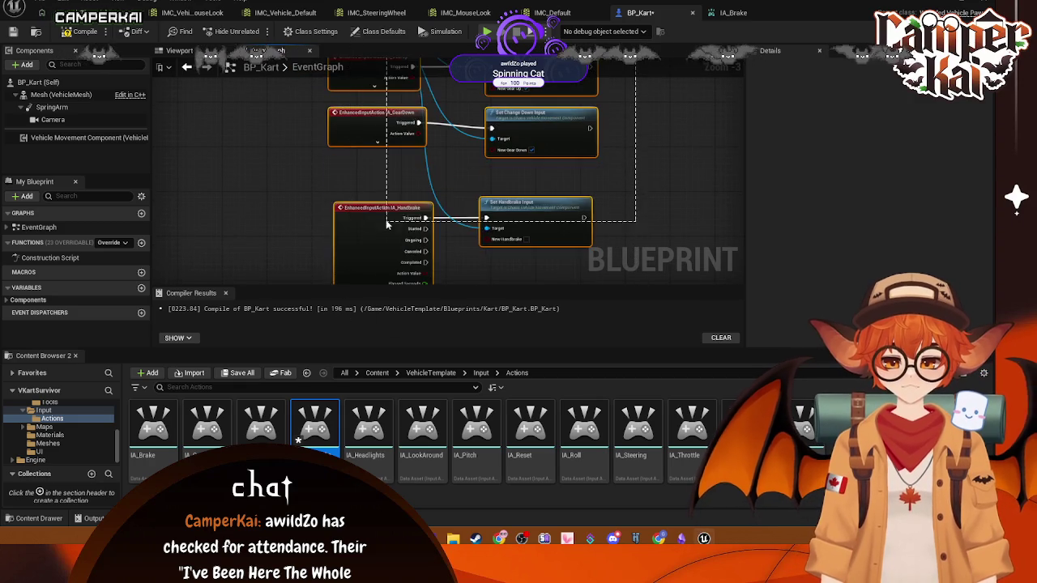
{"action": "scroll", "coordinate": [414, 243], "scroll_direction": "up", "scroll_amount": 3}
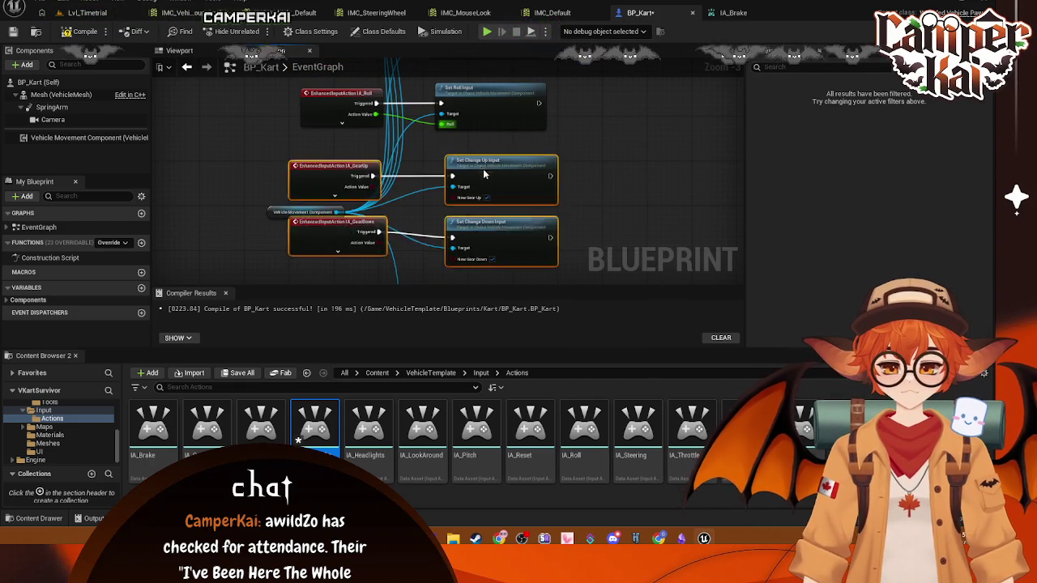
{"action": "left_click_drag", "start_coordinate": [484, 175], "coordinate": [475, 158]}
{"action": "left_click", "coordinate": [331, 150]}
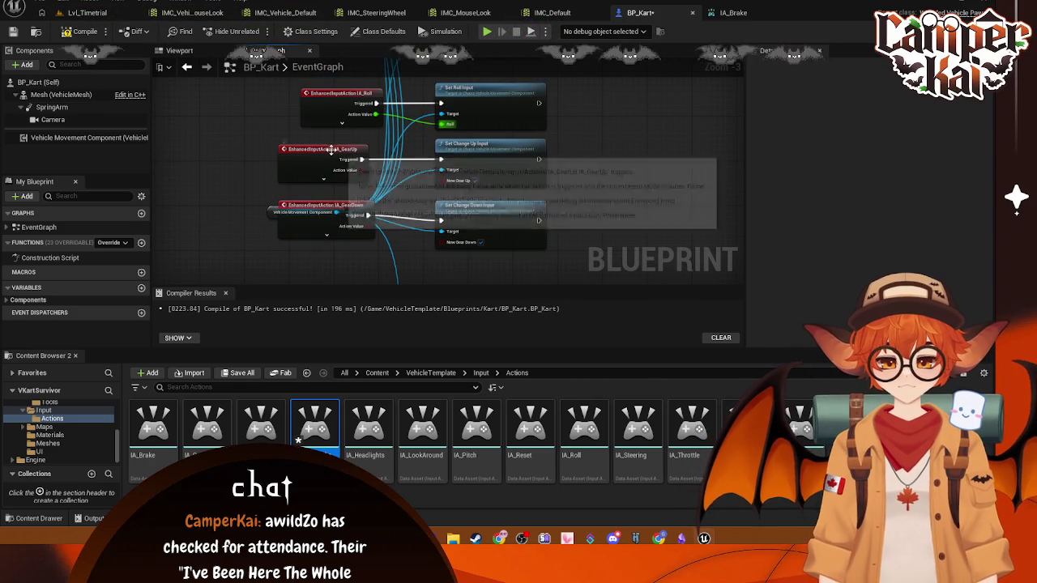
{"action": "left_click_drag", "start_coordinate": [331, 150], "coordinate": [341, 152]}
{"action": "mouse_move", "coordinate": [324, 206]}
{"action": "left_mouse_down"}
{"action": "mouse_move", "coordinate": [344, 208]}
{"action": "mouse_move", "coordinate": [330, 205]}
{"action": "mouse_move", "coordinate": [296, 268]}
{"action": "mouse_move", "coordinate": [308, 275]}
{"action": "mouse_move", "coordinate": [340, 172]}
{"action": "mouse_move", "coordinate": [312, 175]}
{"action": "mouse_move", "coordinate": [331, 215]}
{"action": "mouse_move", "coordinate": [317, 219]}
{"action": "left_mouse_up"}
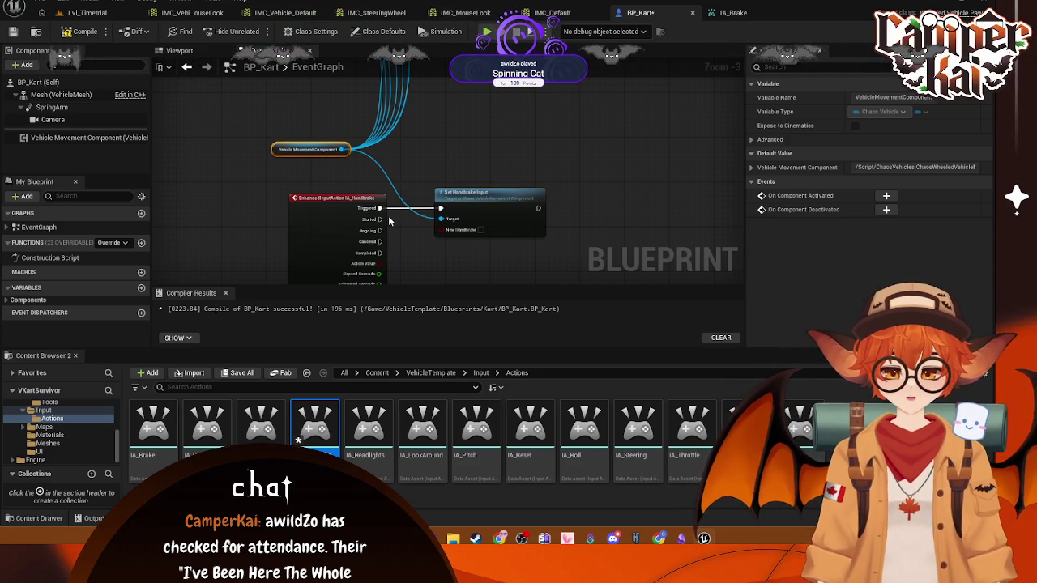
- Wire IA_Handbrake's Started to Set Handbrake Input and break the Triggered link
{"action": "mouse_move", "coordinate": [389, 220]}
{"action": "left_mouse_down"}
{"action": "mouse_move", "coordinate": [442, 210]}
{"action": "mouse_move", "coordinate": [403, 214]}
{"action": "left_mouse_up"}
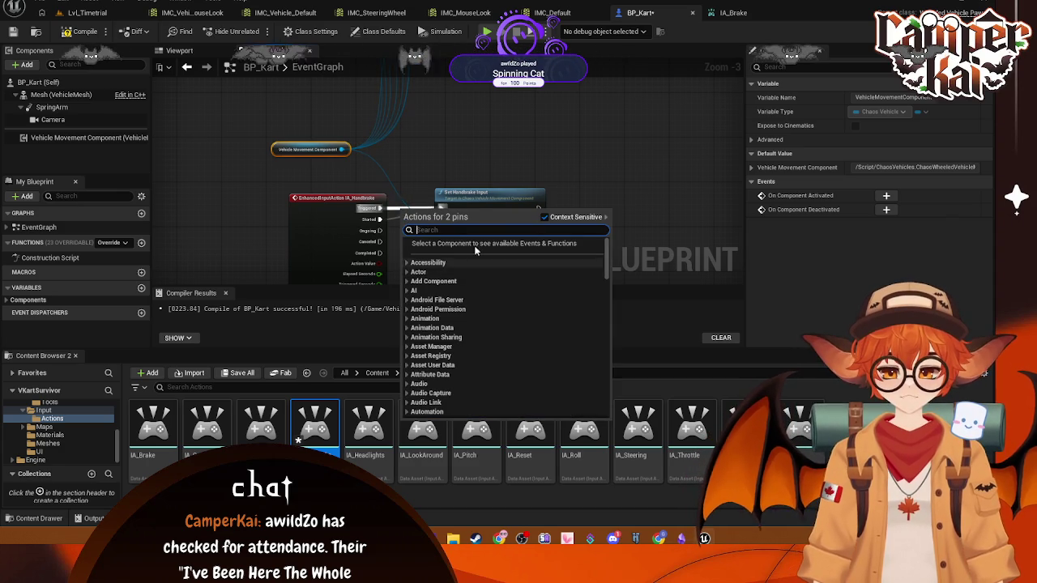
{"action": "left_click", "coordinate": [483, 169]}
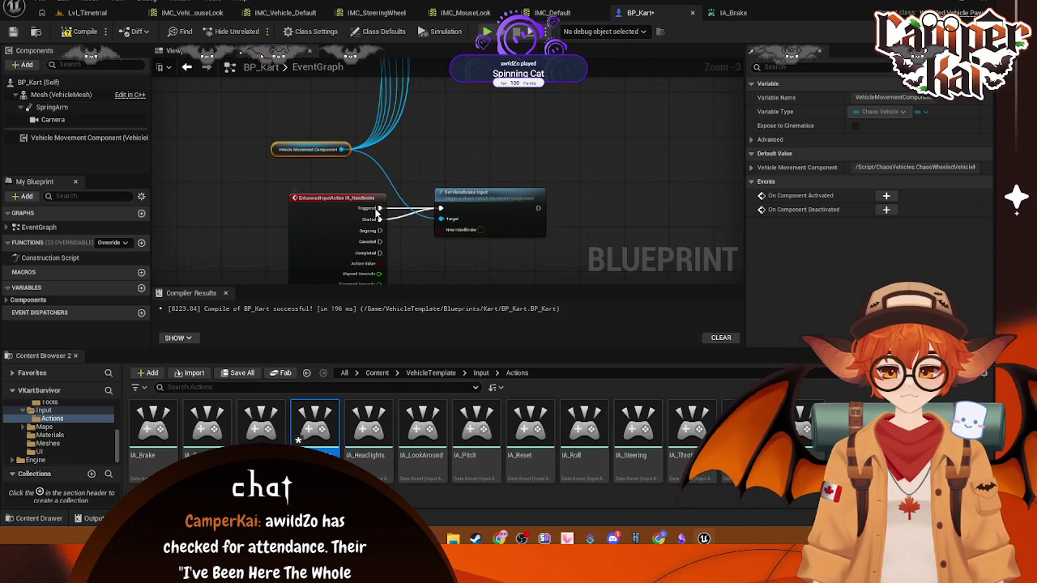
{"action": "right_click", "coordinate": [375, 209]}
{"action": "left_click", "coordinate": [421, 231]}
- Duplicate Set Handbrake Input, target Vehicle Movement Component, and fire it on Completed
{"action": "left_click_drag", "start_coordinate": [571, 147], "coordinate": [565, 96]}
{"action": "left_click", "coordinate": [486, 143]}
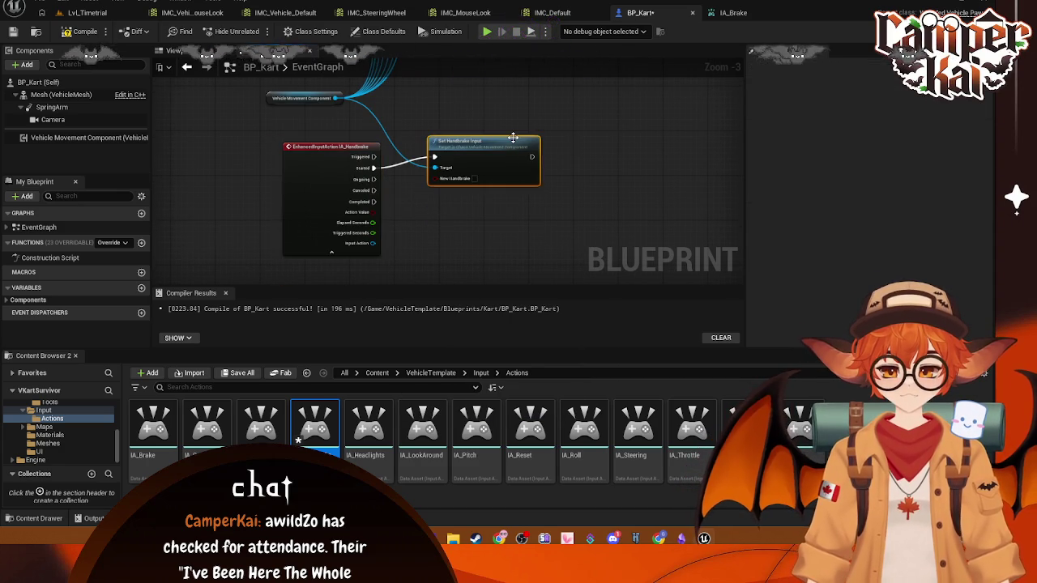
{"action": "key", "text": "ctrl+d"}
{"action": "mouse_move", "coordinate": [569, 145]}
{"action": "left_mouse_down"}
{"action": "mouse_move", "coordinate": [541, 213]}
{"action": "mouse_move", "coordinate": [484, 214]}
{"action": "left_mouse_up"}
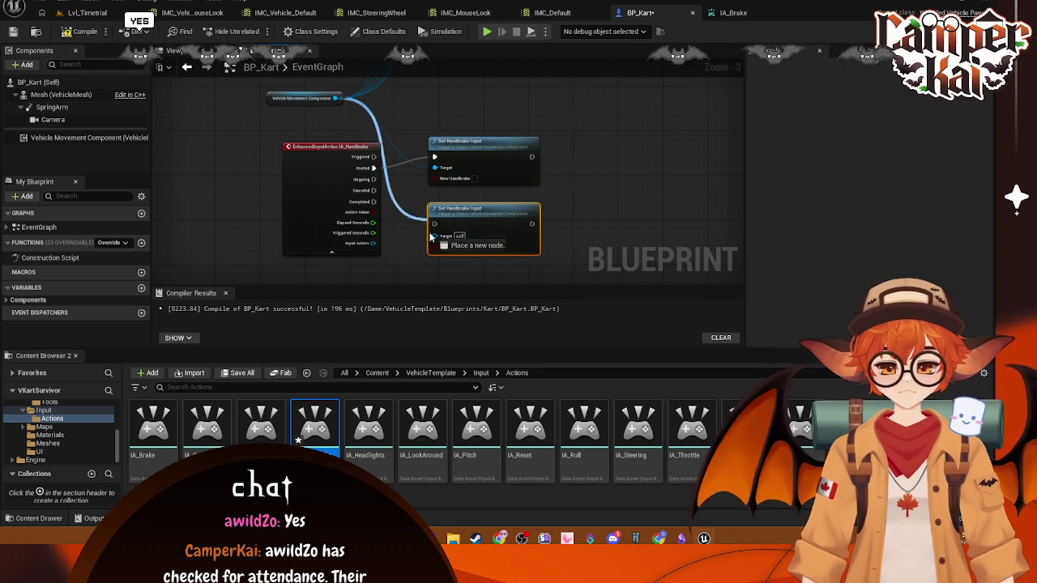
{"action": "left_click_drag", "start_coordinate": [336, 99], "coordinate": [435, 235]}
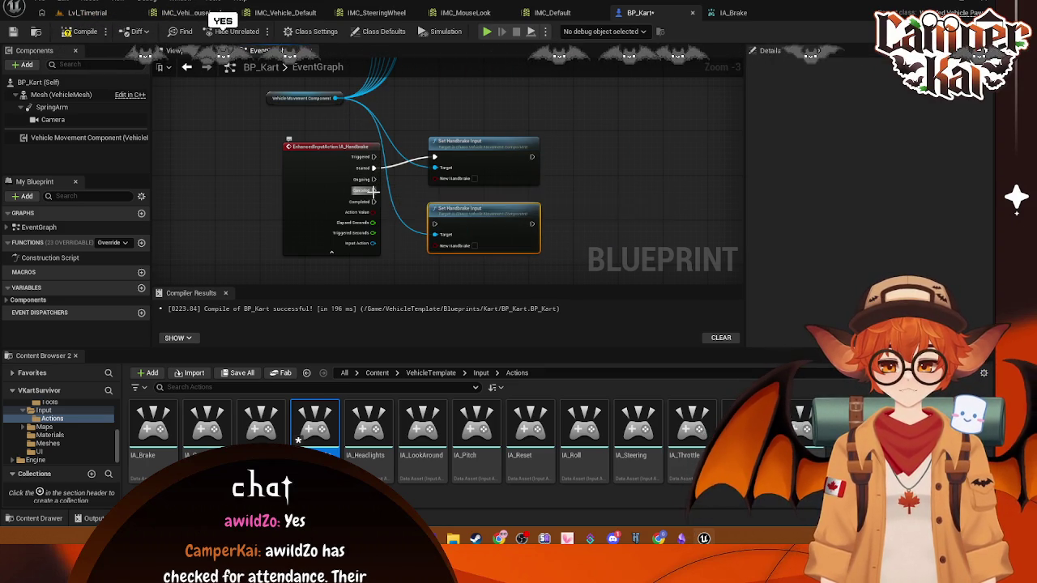
{"action": "scroll", "coordinate": [377, 198], "scroll_direction": "up", "scroll_amount": 1}
{"action": "left_click_drag", "start_coordinate": [373, 200], "coordinate": [440, 225]}
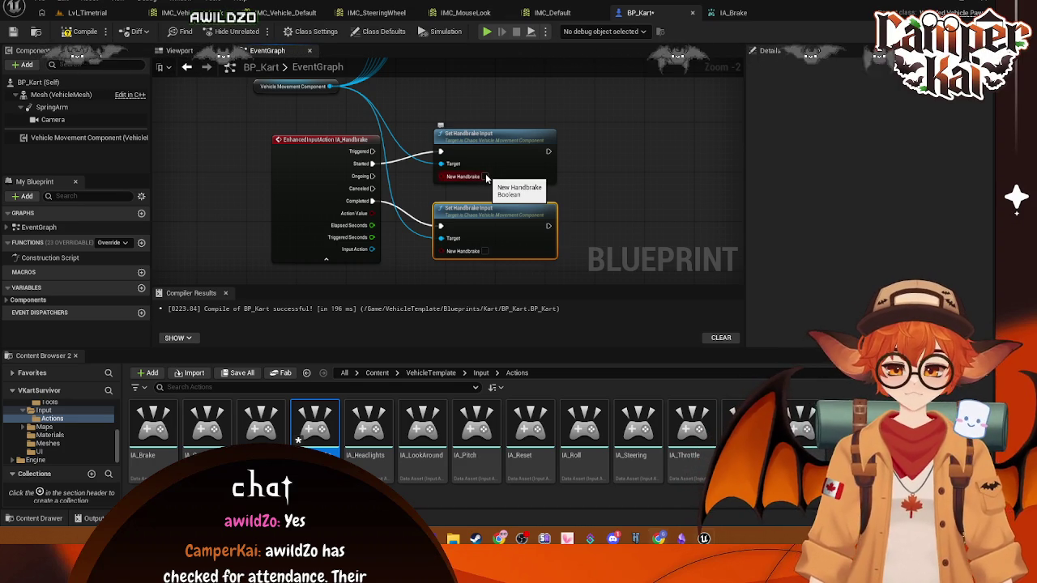
- Hide the handbrake event's advanced pins and tidy the handbrake and gear nodes
{"action": "mouse_move", "coordinate": [596, 144]}
{"action": "left_mouse_down"}
{"action": "mouse_move", "coordinate": [316, 251]}
{"action": "mouse_move", "coordinate": [304, 269]}
{"action": "left_mouse_up"}
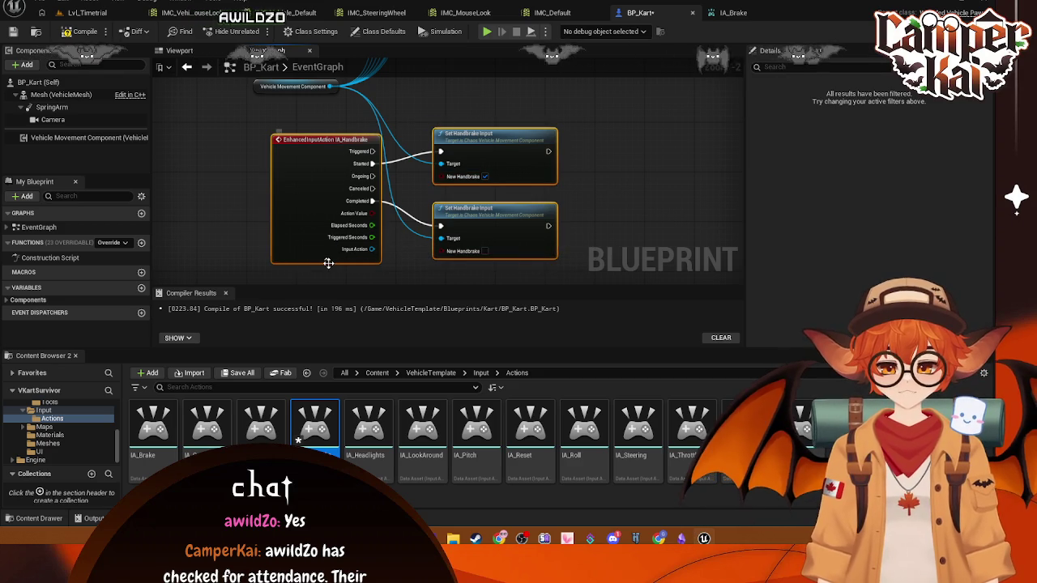
{"action": "left_click", "coordinate": [327, 258]}
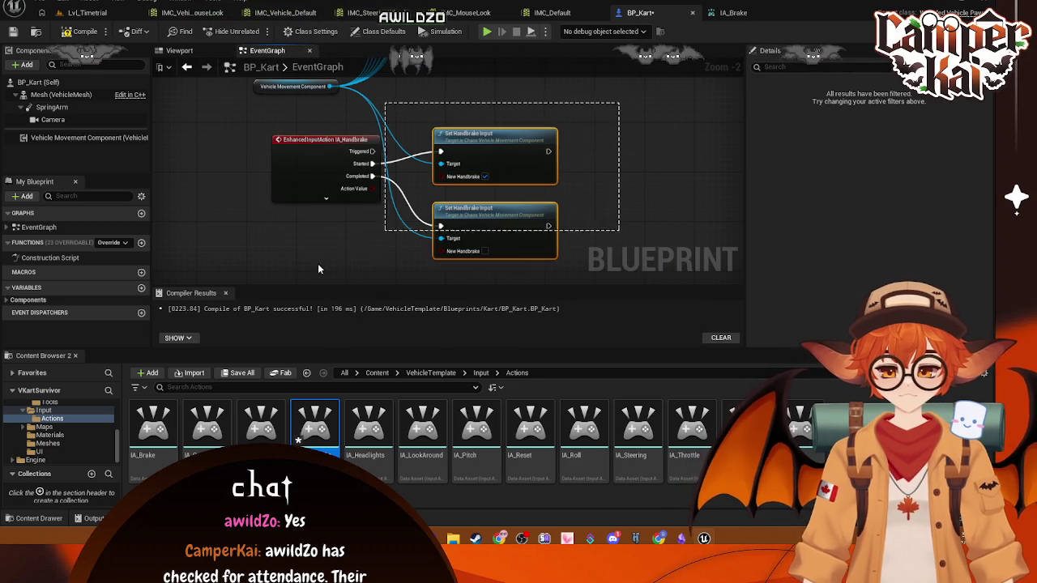
{"action": "mouse_move", "coordinate": [318, 269]}
{"action": "left_mouse_down"}
{"action": "mouse_move", "coordinate": [379, 357]}
{"action": "mouse_move", "coordinate": [416, 143]}
{"action": "mouse_move", "coordinate": [398, 56]}
{"action": "mouse_move", "coordinate": [373, 166]}
{"action": "mouse_move", "coordinate": [392, 169]}
{"action": "left_mouse_up"}
{"action": "left_click", "coordinate": [665, 149]}
{"action": "scroll", "coordinate": [652, 151], "scroll_direction": "down", "scroll_amount": 5}
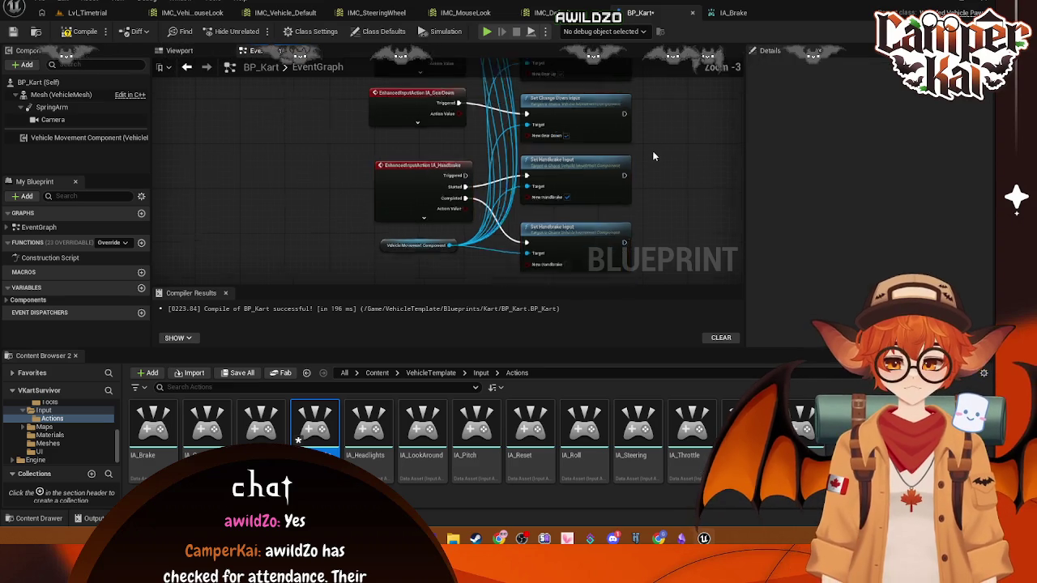
{"action": "left_click_drag", "start_coordinate": [616, 196], "coordinate": [610, 162]}
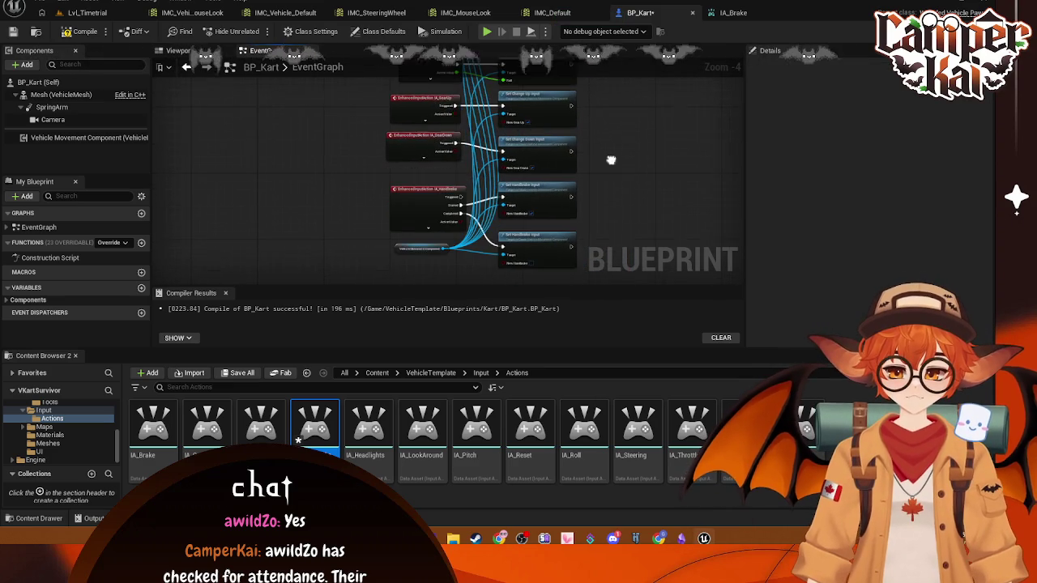
{"action": "left_click_drag", "start_coordinate": [418, 139], "coordinate": [424, 145]}
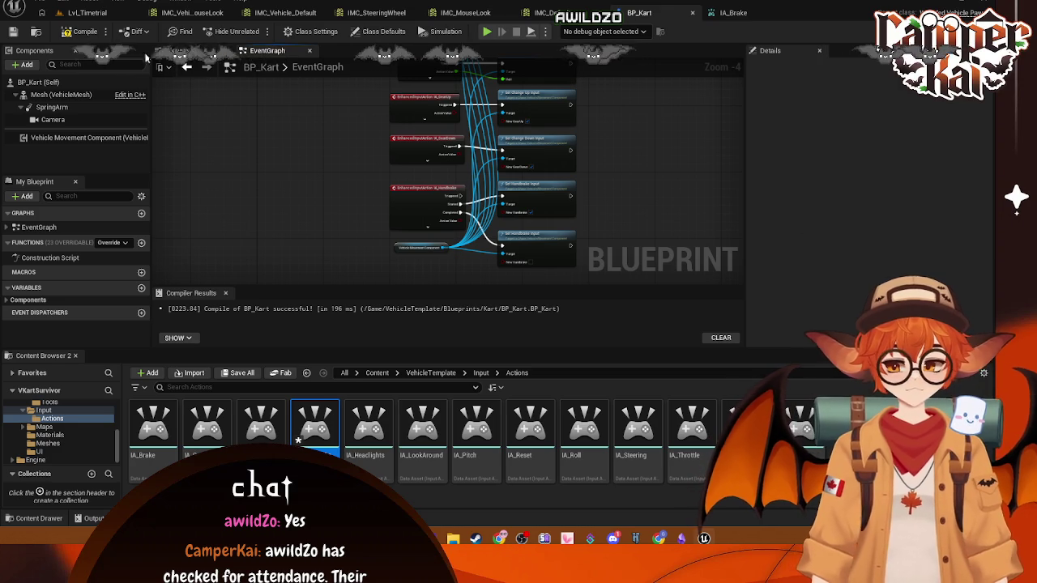
- In Lvl_Timetrial, run a brief Alt+P Play In Editor test drive, then stop it
{"action": "left_click", "coordinate": [85, 14]}
{"action": "left_click", "coordinate": [828, 12]}
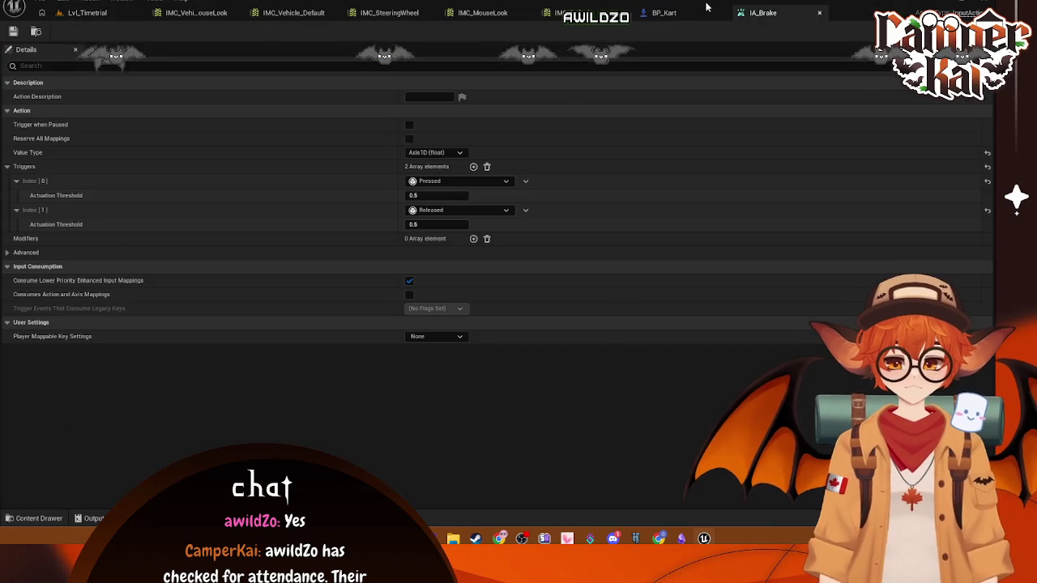
{"action": "left_click", "coordinate": [90, 13]}
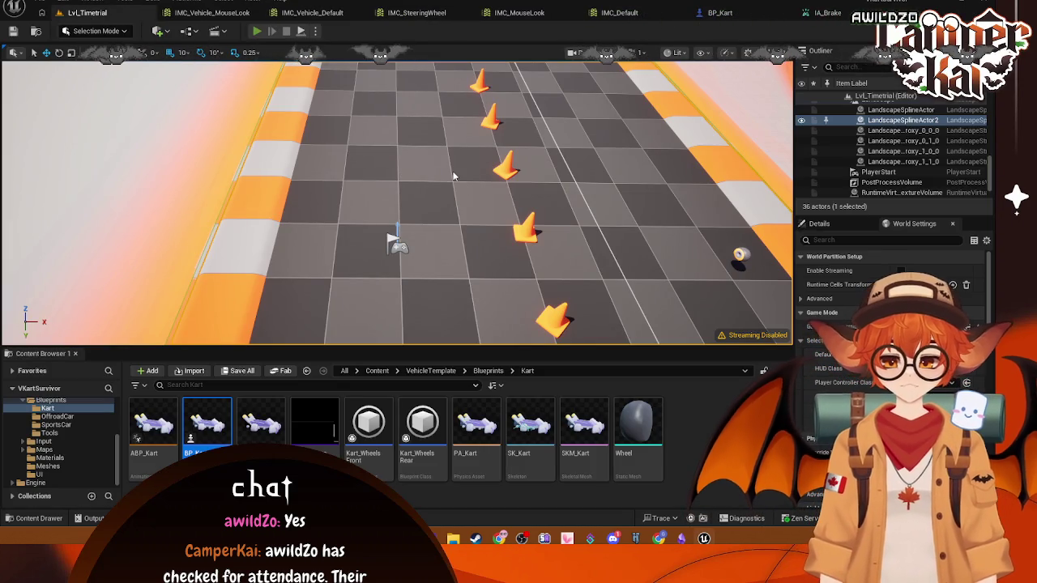
{"action": "key", "text": "Escape"}
{"action": "key", "text": "alt+p"}
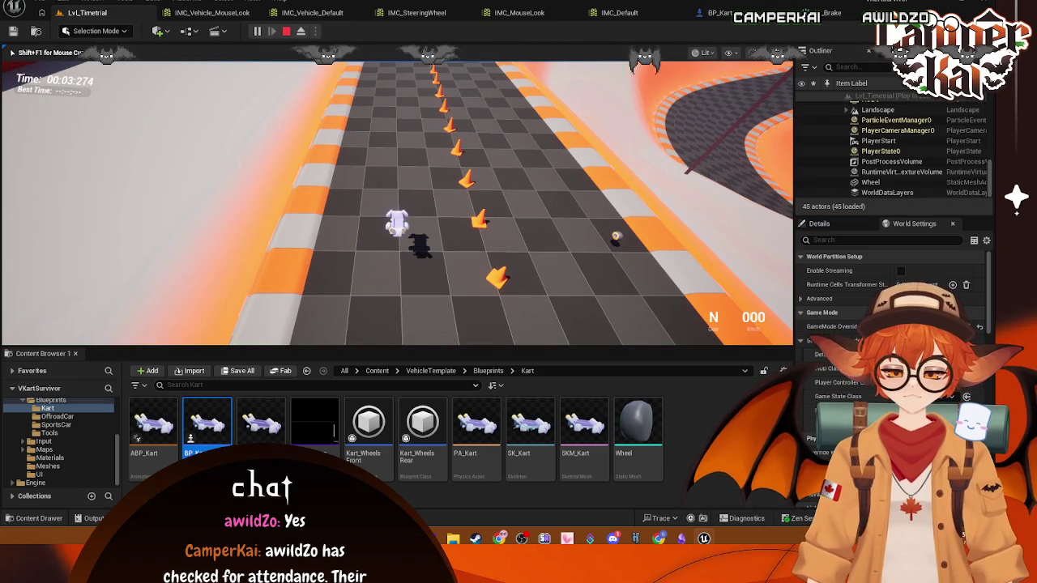
{"action": "key", "text": "Escape"}
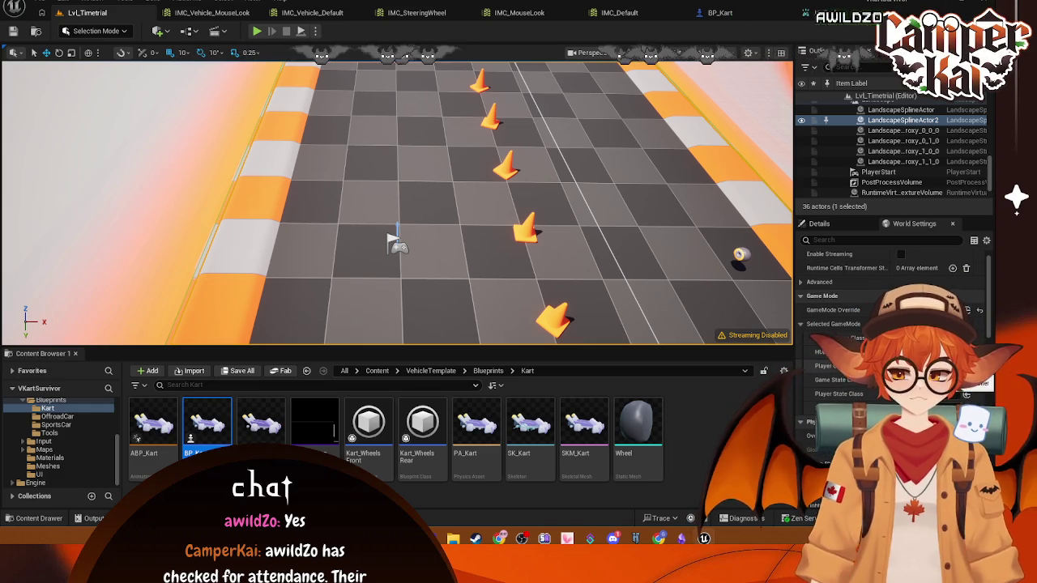
- Create a new Blueprint class named BP_KartGM in the Kart folder and start playing the level
{"action": "right_click", "coordinate": [688, 429]}
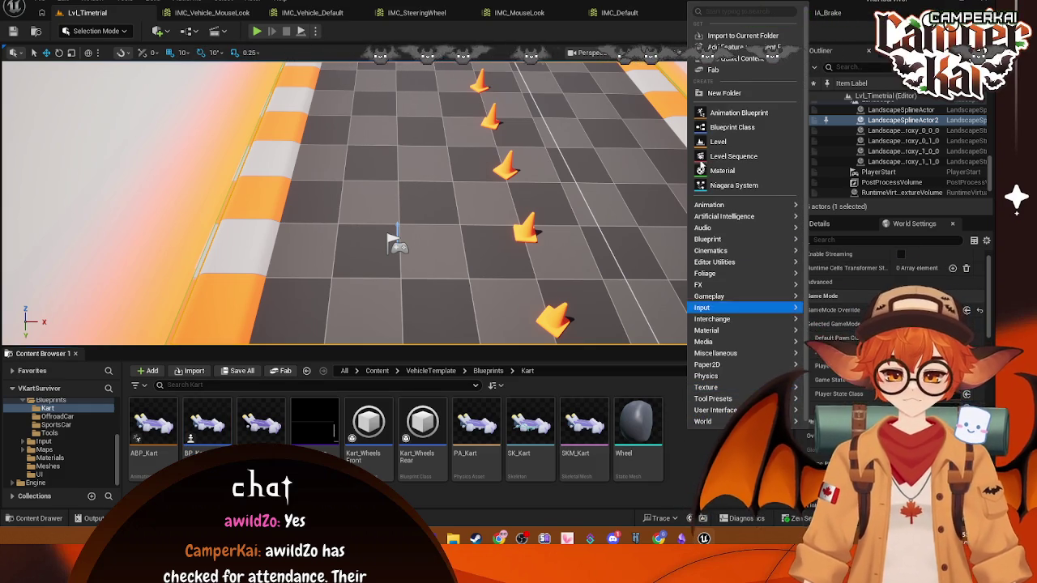
{"action": "mouse_move", "coordinate": [736, 224]}
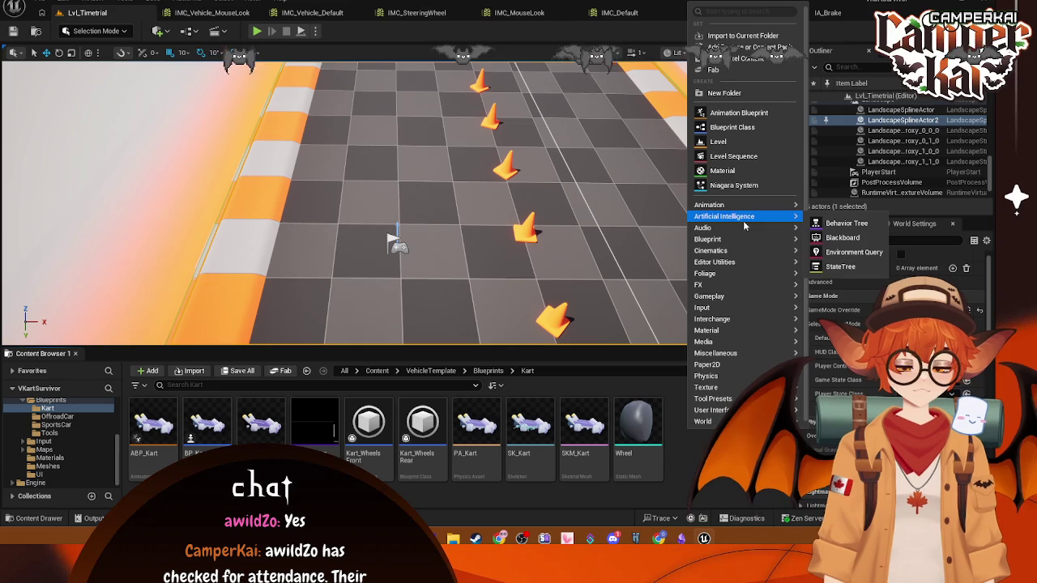
{"action": "left_click", "coordinate": [733, 128]}
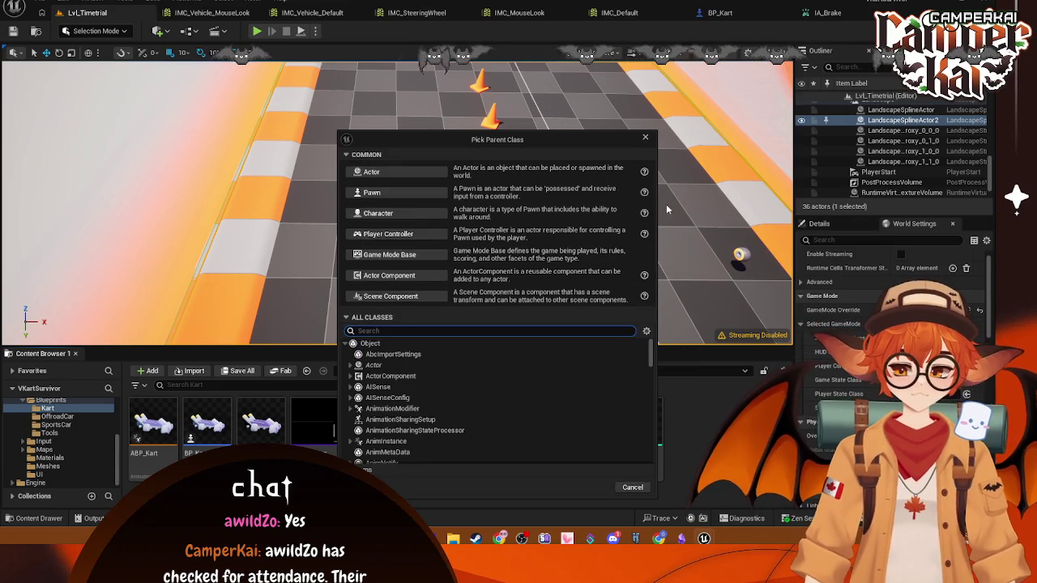
{"action": "left_click", "coordinate": [389, 254]}
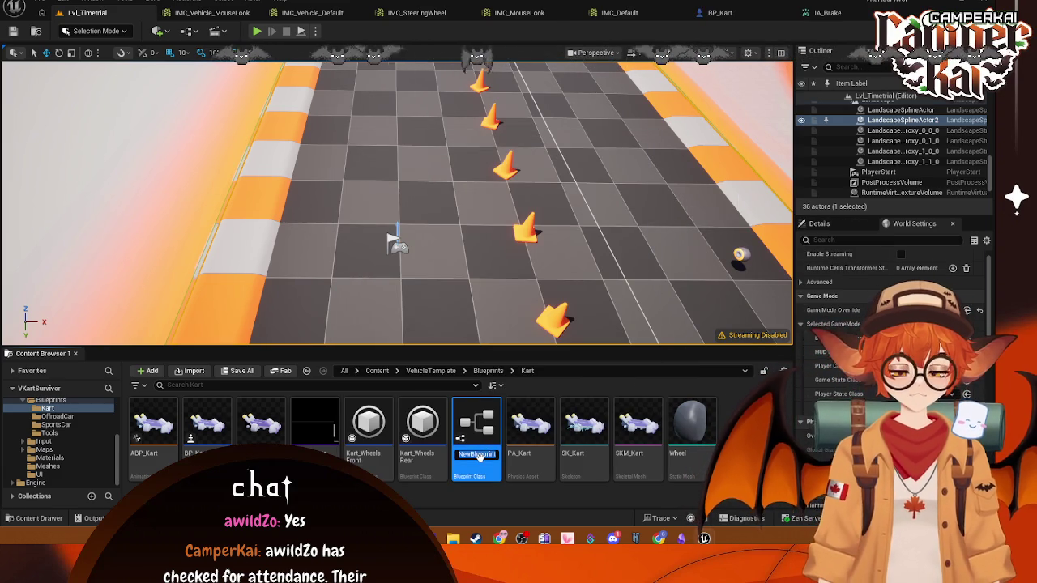
{"action": "type", "text": "BP_"}
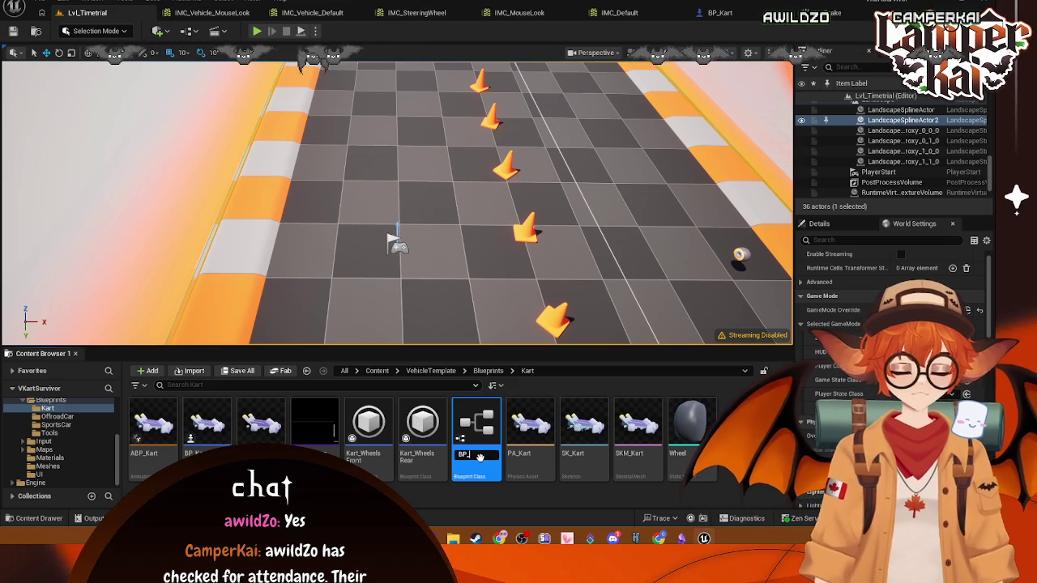
{"action": "type", "text": "KartGM"}
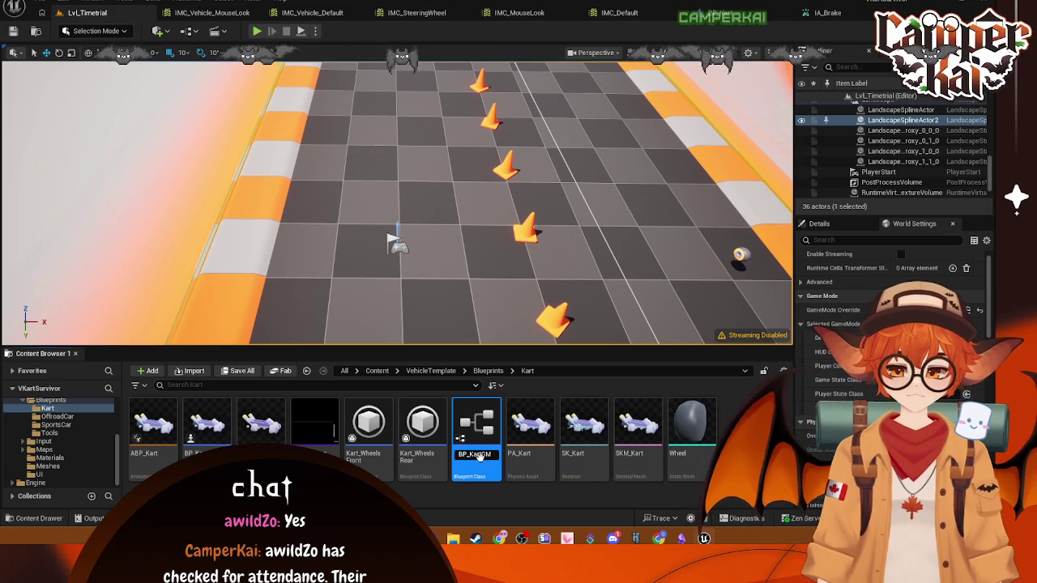
{"action": "key", "text": "Return"}
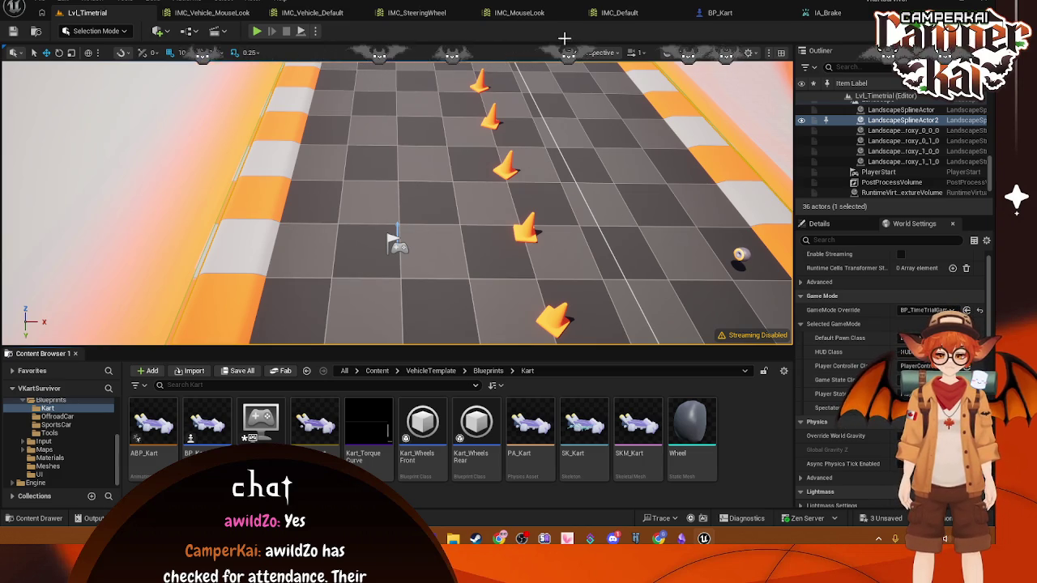
{"action": "left_click", "coordinate": [257, 31]}
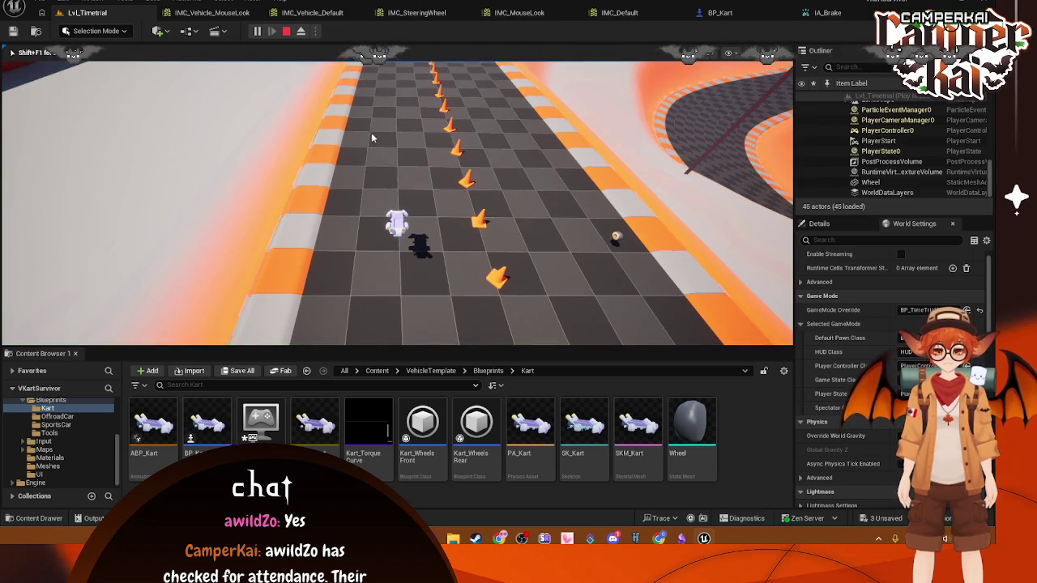
- Stop the playtest, run Lvl_Timetrial once more with Alt+P, and stop again
{"action": "key", "text": "Escape"}
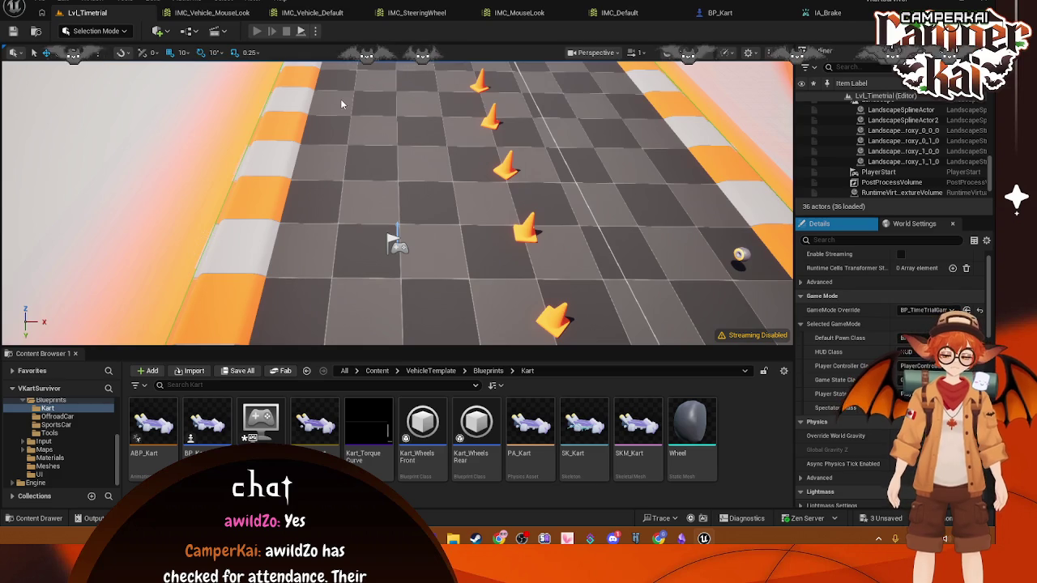
{"action": "key", "text": "alt+p"}
{"action": "key", "text": "Escape"}
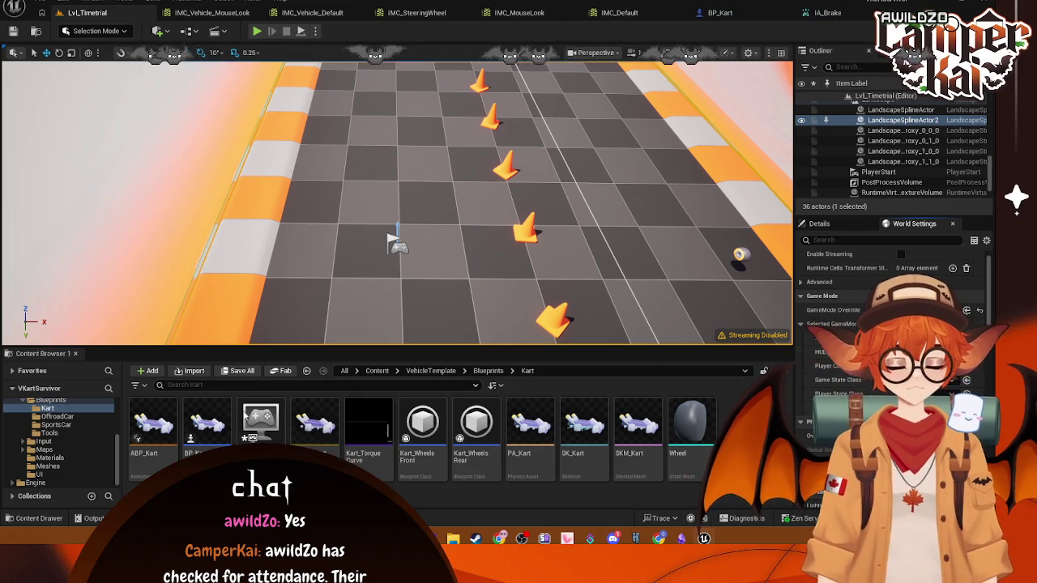
- Open BP_KartGM, dock its editor with the other tabs, and close the IA_Brake editor
{"action": "double_click", "coordinate": [261, 420]}
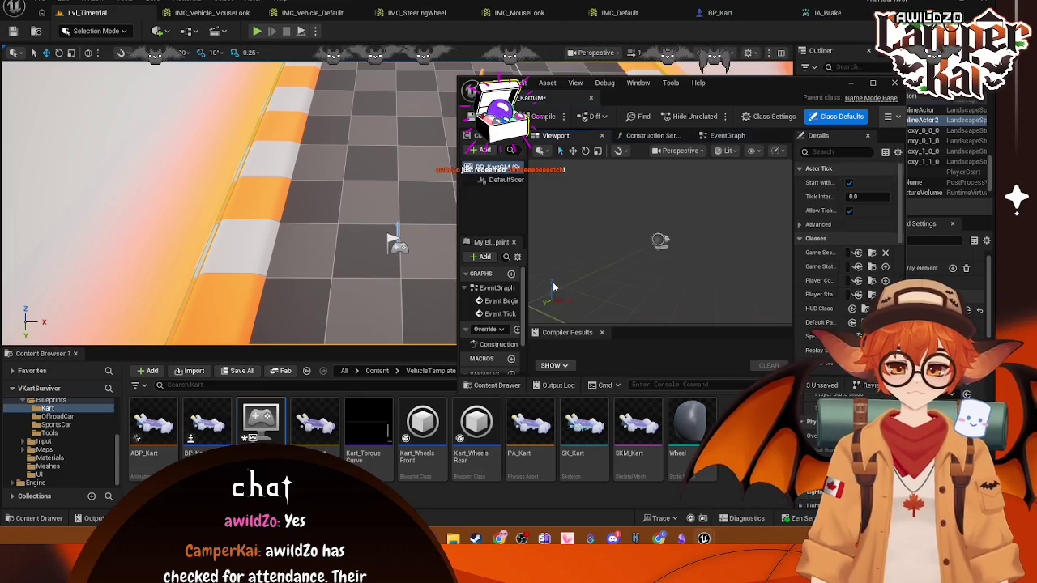
{"action": "left_click_drag", "start_coordinate": [534, 98], "coordinate": [750, 15]}
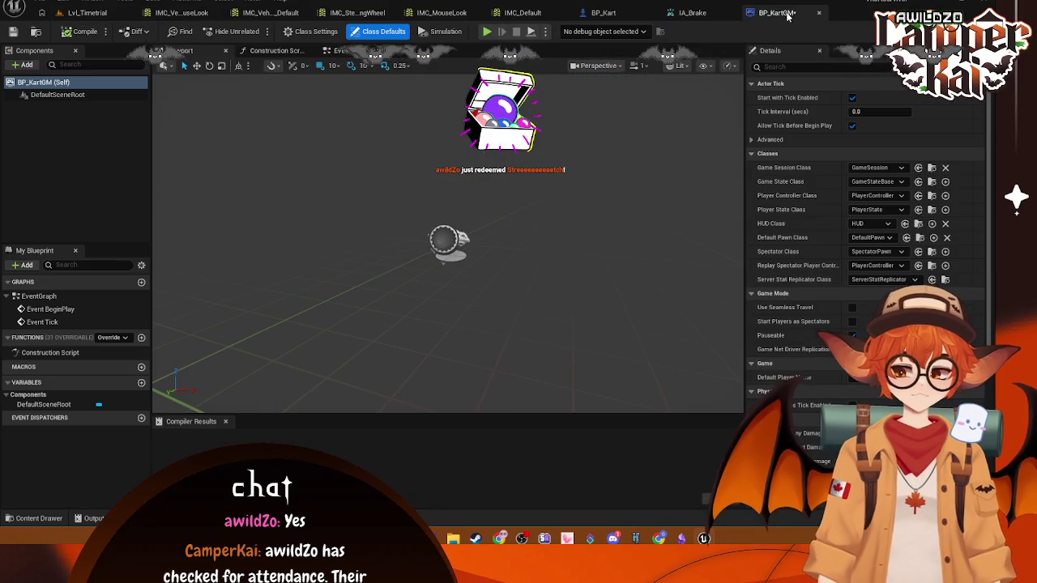
{"action": "left_click", "coordinate": [726, 14]}
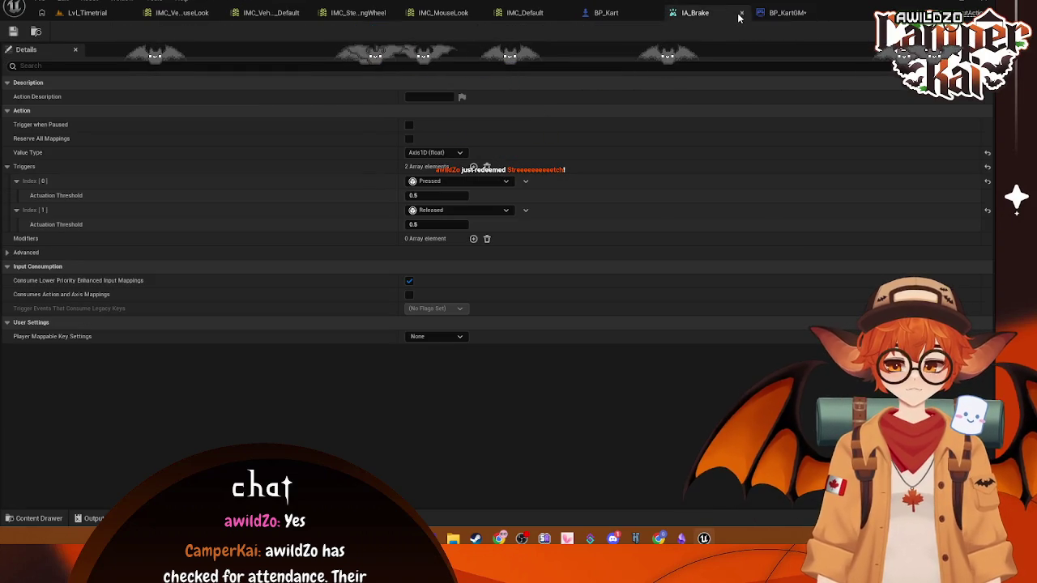
{"action": "left_click", "coordinate": [741, 15]}
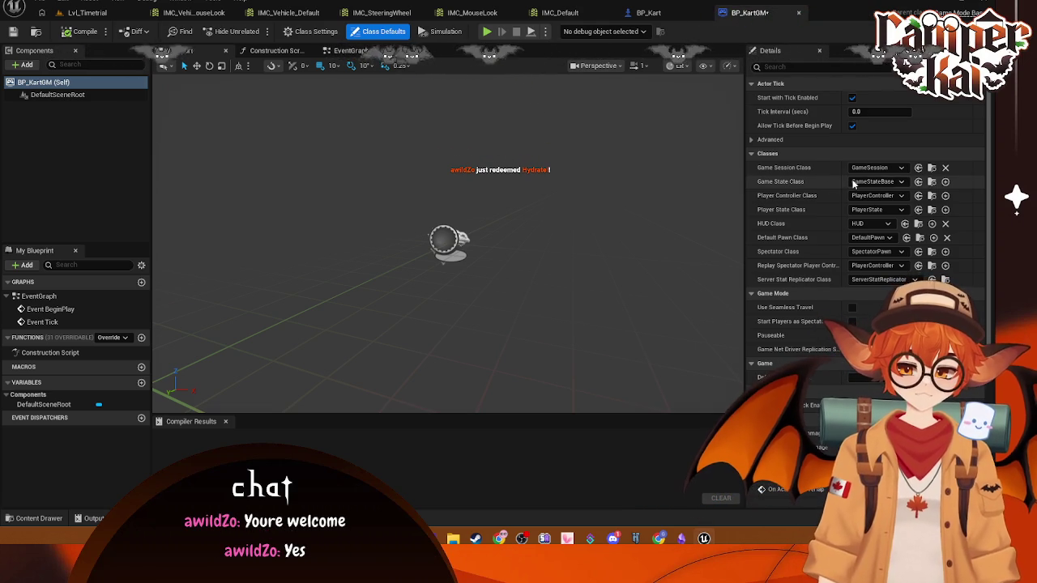
- Set BP_KartGM's Default Pawn Class to BP_Kart and return to Lvl_Timetrial
{"action": "left_click", "coordinate": [886, 239]}
{"action": "left_click", "coordinate": [880, 286]}
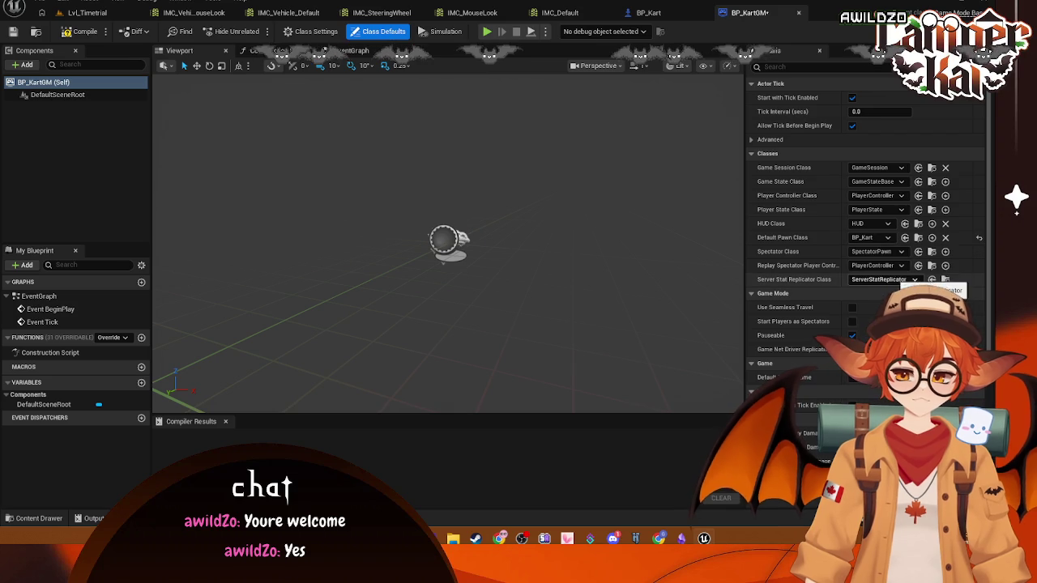
{"action": "left_click", "coordinate": [81, 12]}
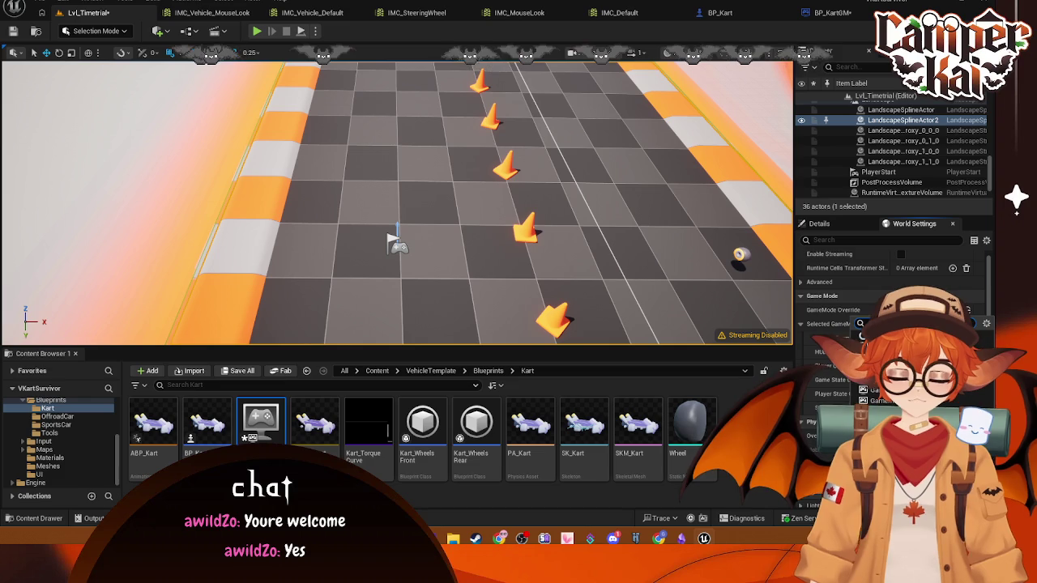
- Close the game mode list, test-drive the kart briefly, then go to the kart blueprint
{"action": "key", "text": "Escape"}
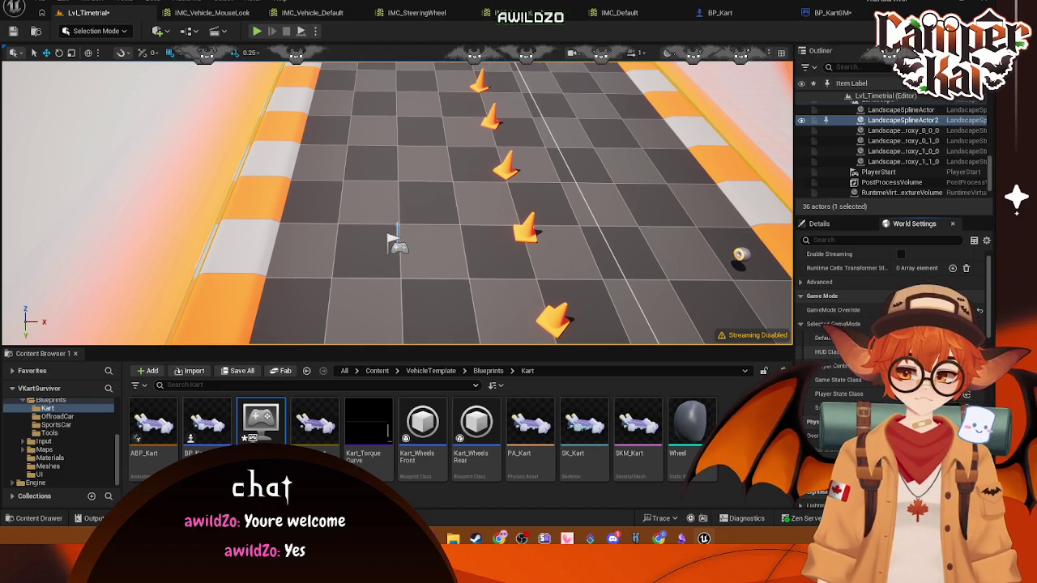
{"action": "key", "text": "alt+p"}
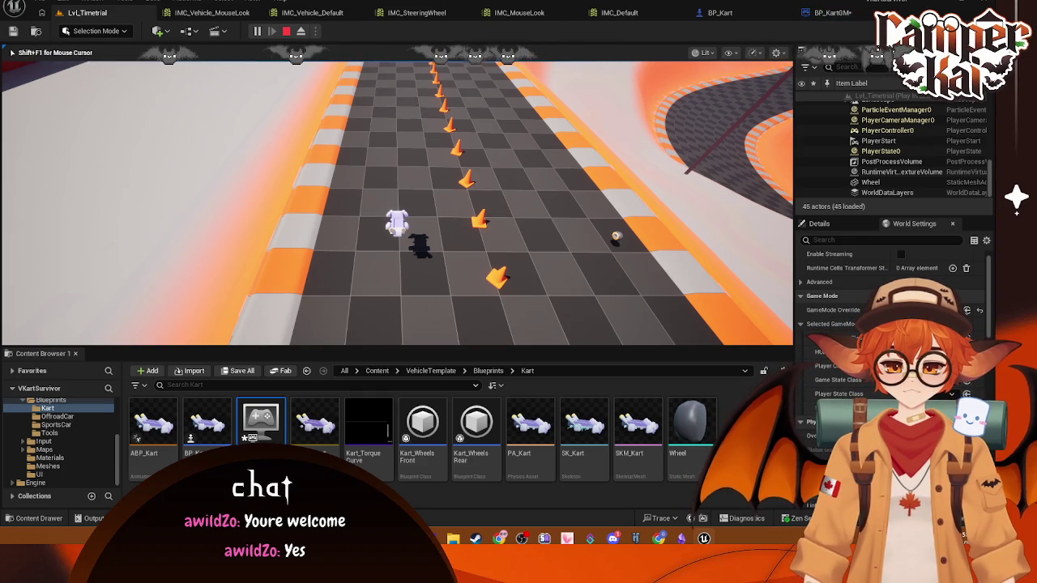
{"action": "key", "text": "Escape"}
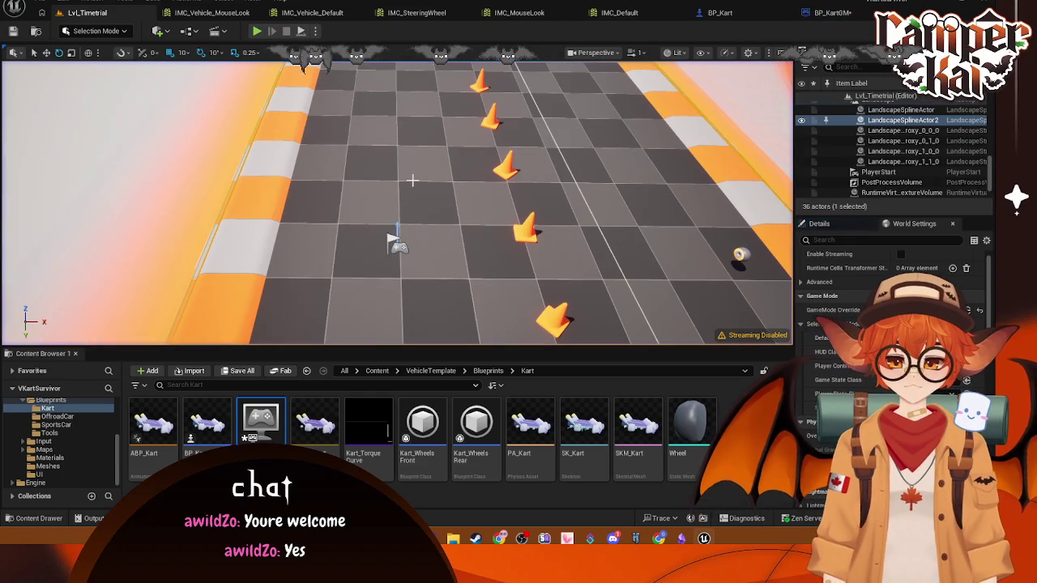
{"action": "left_click", "coordinate": [750, 12]}
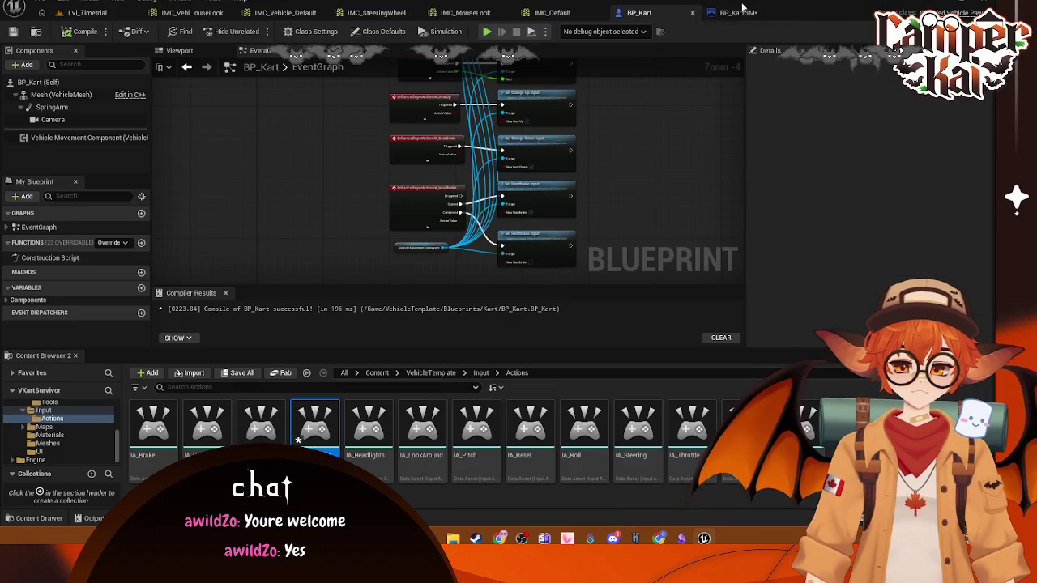
- Save BP_KartGM, then try a Print String after GearDown in BP_Kart and undo it
{"action": "key", "text": "ctrl+s"}
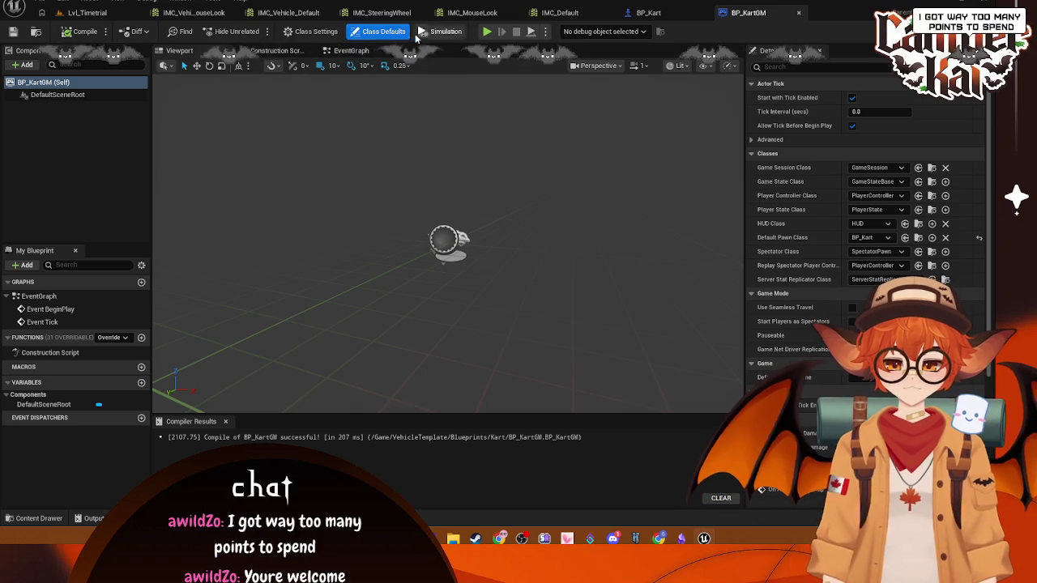
{"action": "left_click", "coordinate": [639, 13]}
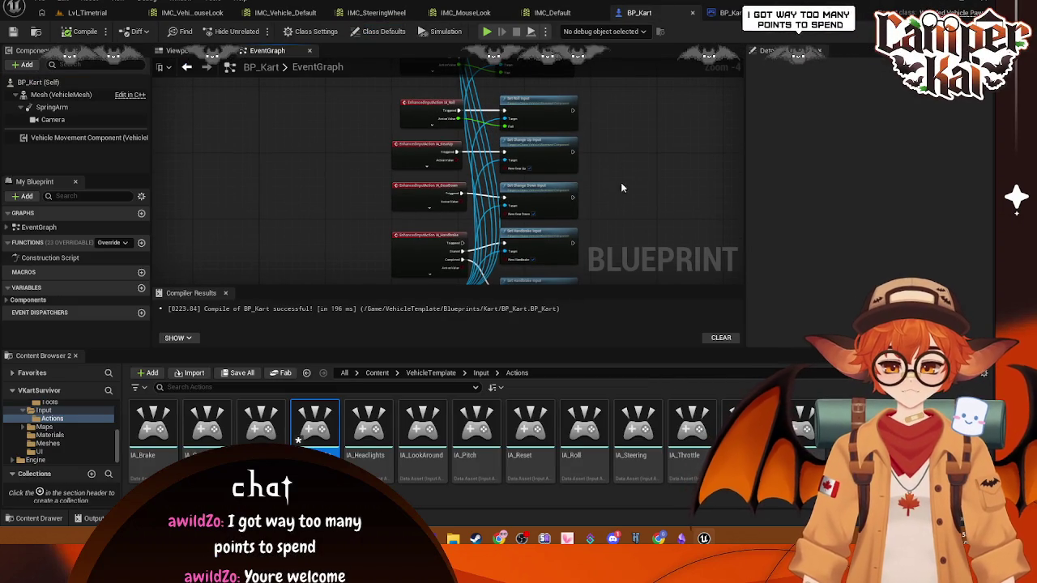
{"action": "scroll", "coordinate": [534, 179], "scroll_direction": "up", "scroll_amount": 2}
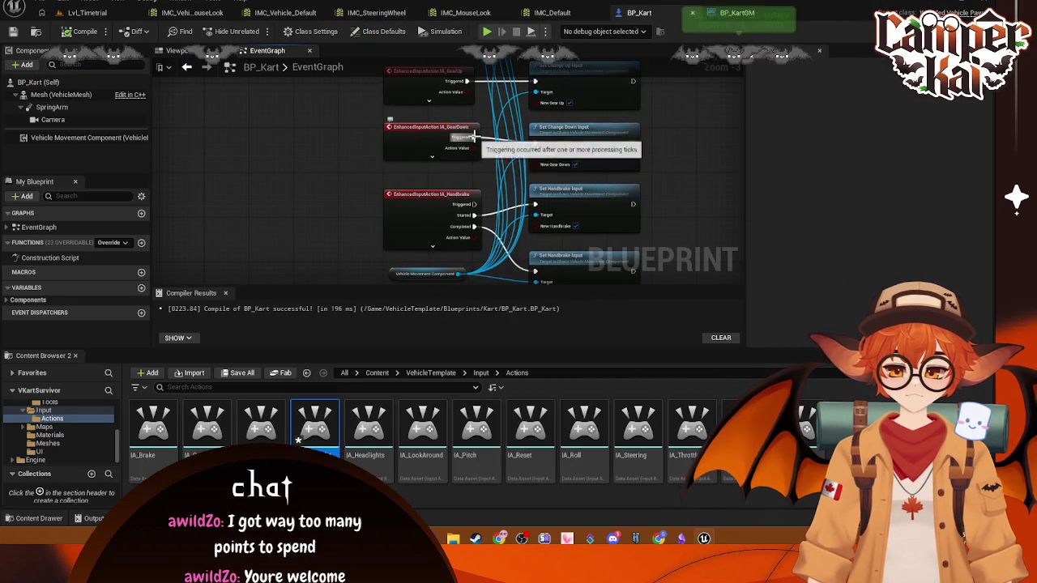
{"action": "left_click_drag", "start_coordinate": [474, 137], "coordinate": [499, 158]}
{"action": "type", "text": "print"}
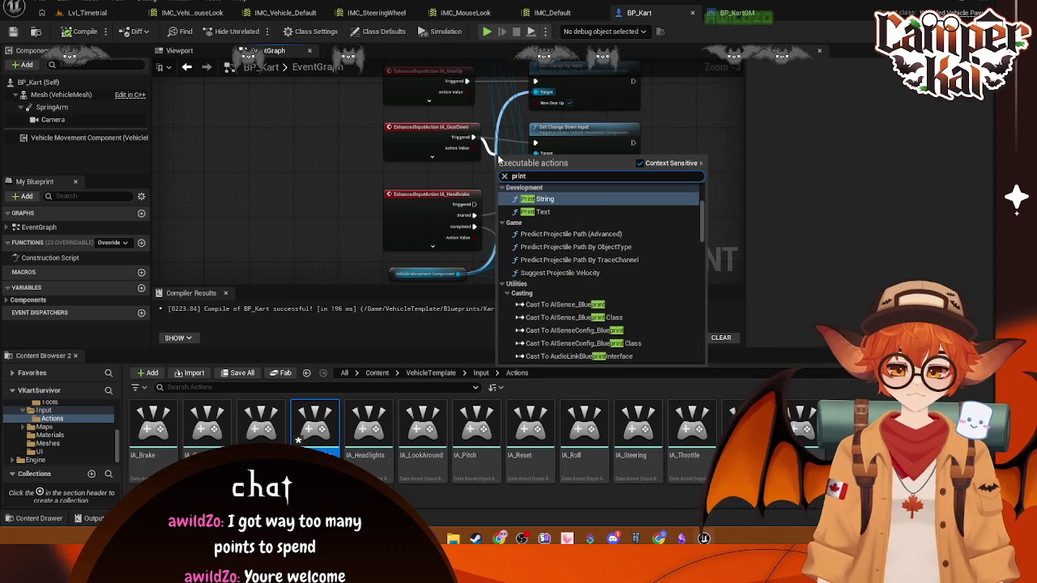
{"action": "left_click", "coordinate": [536, 200]}
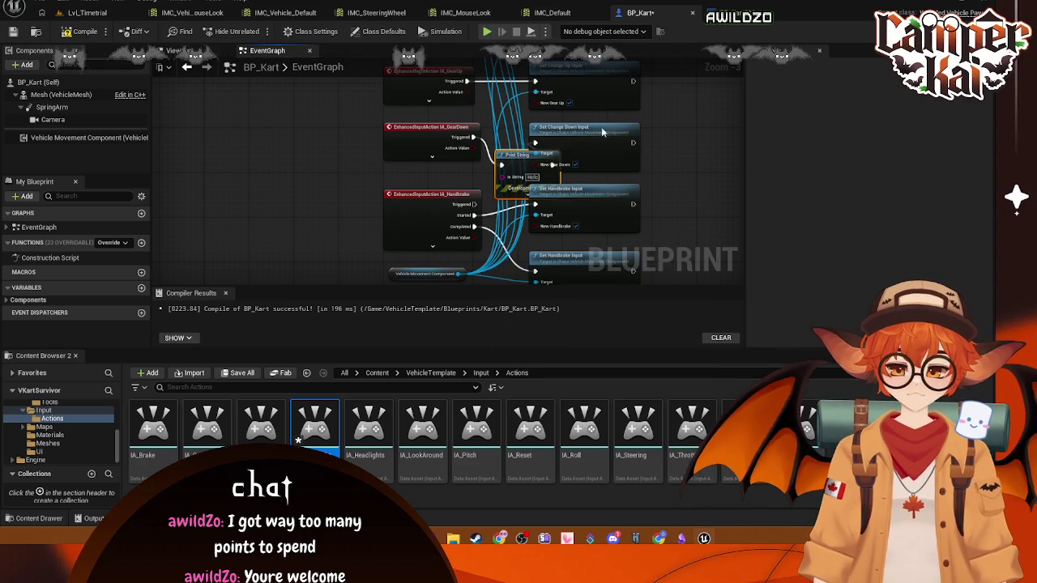
{"action": "left_click_drag", "start_coordinate": [602, 132], "coordinate": [679, 137]}
{"action": "left_click_drag", "start_coordinate": [526, 159], "coordinate": [525, 132]}
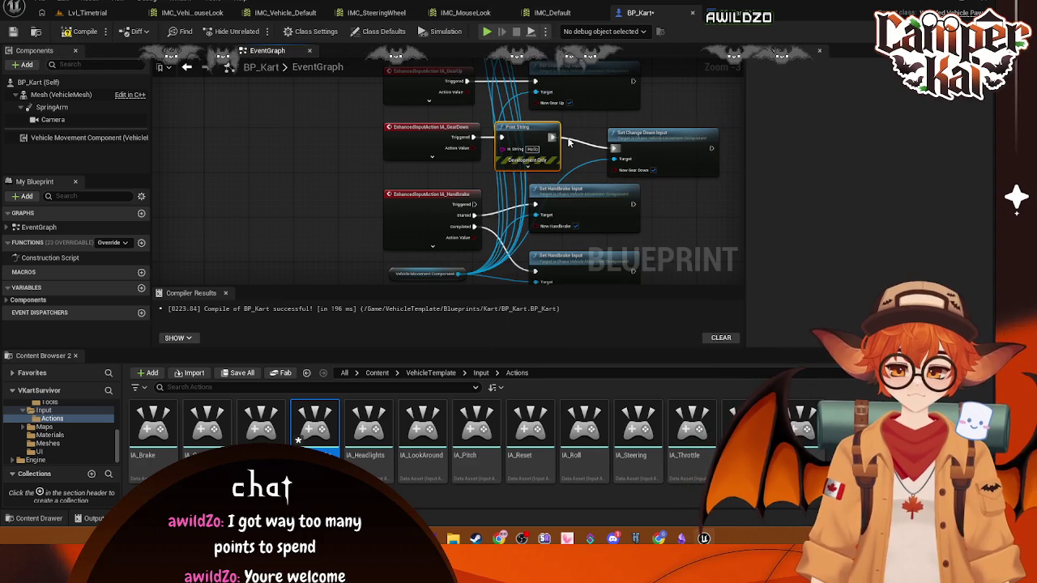
{"action": "key", "text": "ctrl+z"}
{"action": "key", "text": "ctrl+z"}
{"action": "key", "text": "ctrl+z"}
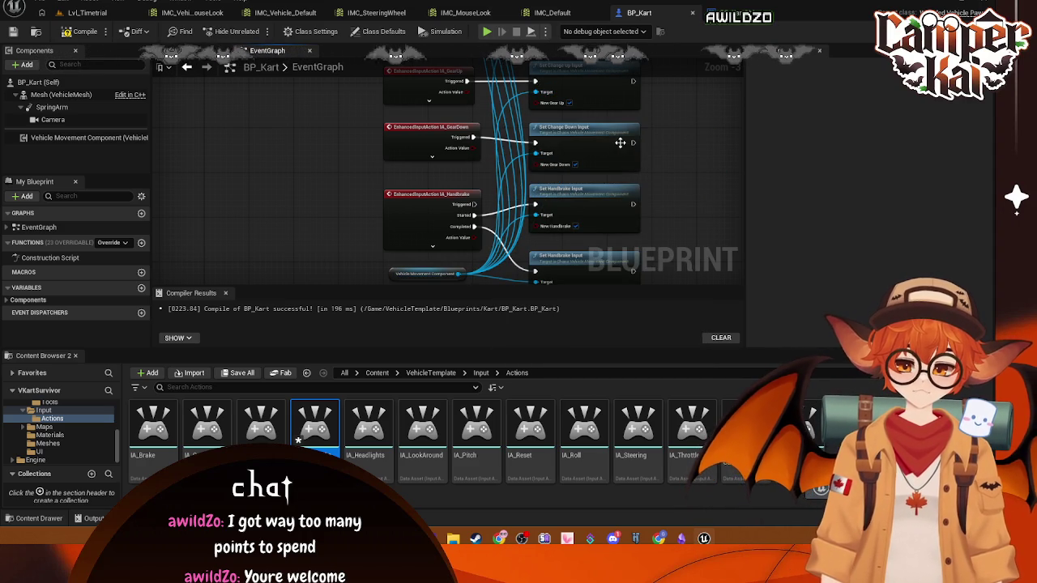
- Add a GOING! Print String after IA_Throttle's trigger, before Set Throttle Input, then return to the level
{"action": "scroll", "coordinate": [531, 188], "scroll_direction": "down", "scroll_amount": 2}
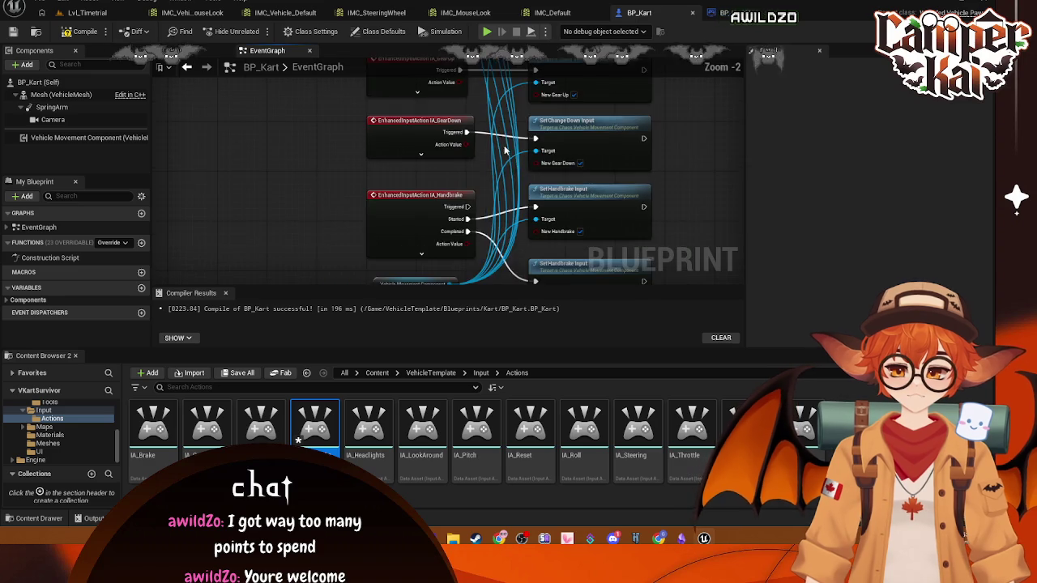
{"action": "scroll", "coordinate": [496, 241], "scroll_direction": "up", "scroll_amount": 3}
{"action": "scroll", "coordinate": [496, 241], "scroll_direction": "up", "scroll_amount": 3}
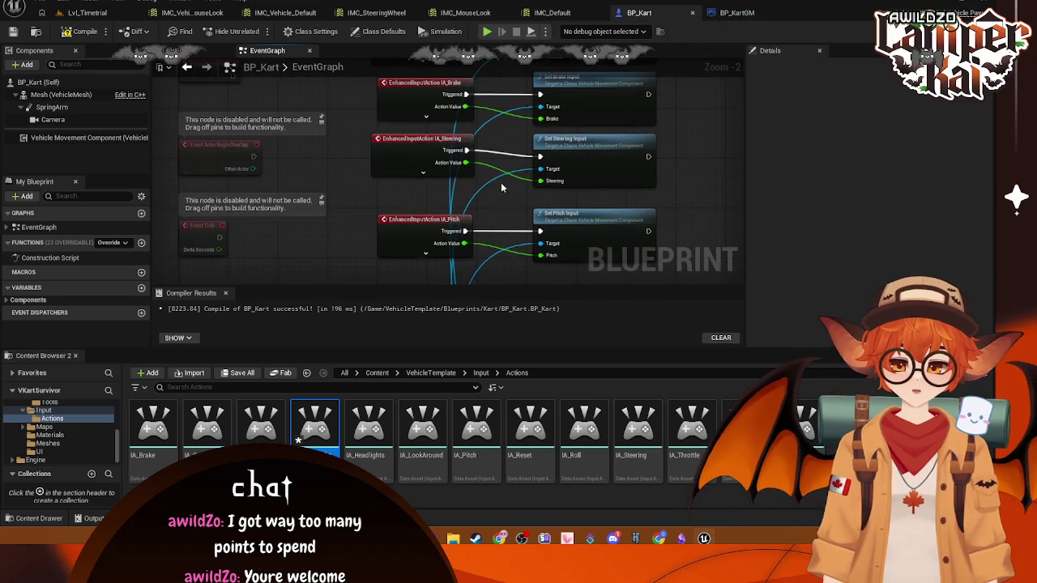
{"action": "mouse_move", "coordinate": [460, 140]}
{"action": "left_mouse_down"}
{"action": "mouse_move", "coordinate": [475, 112]}
{"action": "mouse_move", "coordinate": [491, 117]}
{"action": "left_mouse_up"}
{"action": "type", "text": "print"}
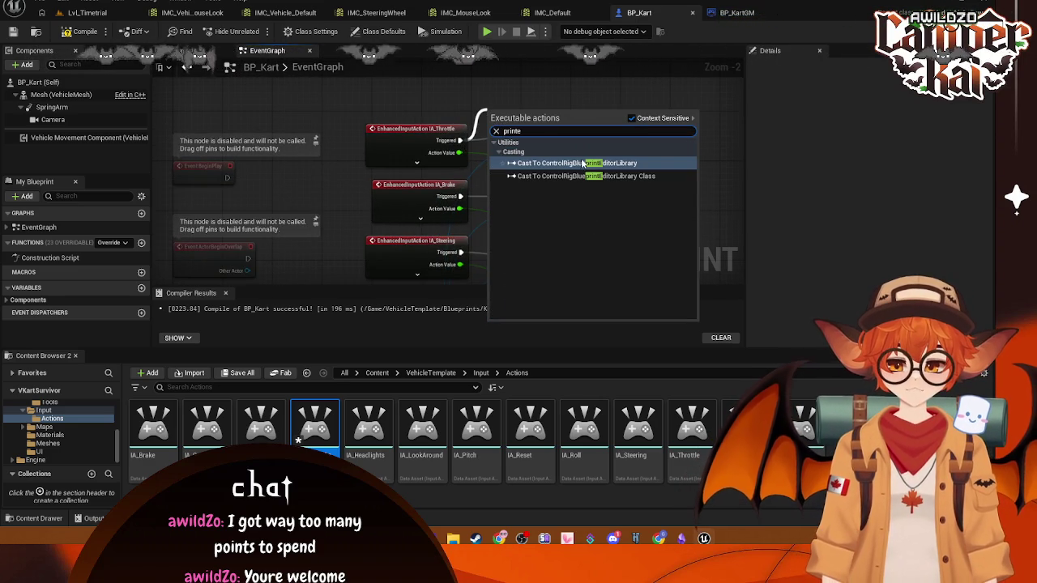
{"action": "left_click", "coordinate": [581, 158]}
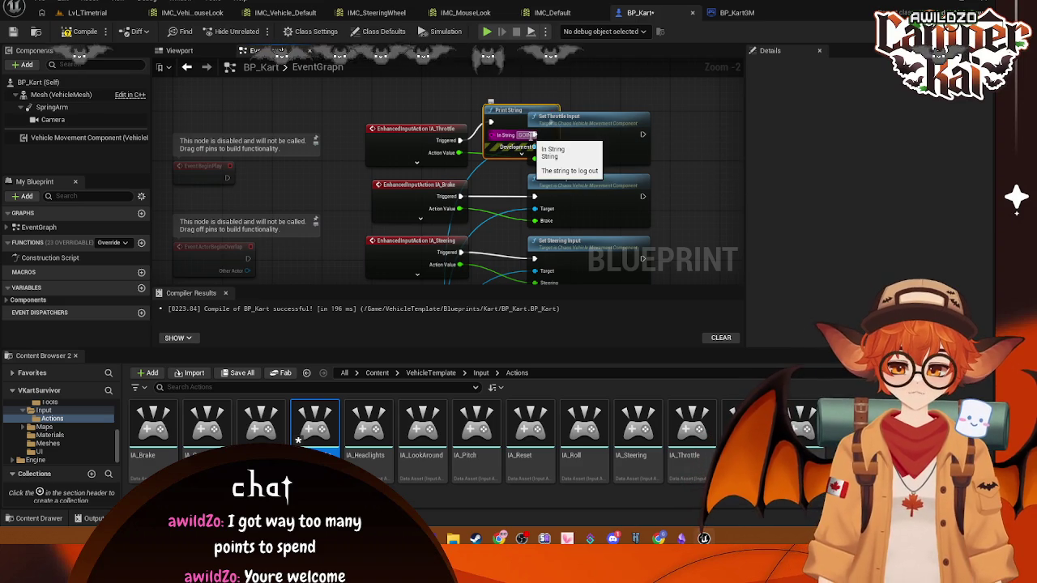
{"action": "left_click_drag", "start_coordinate": [575, 117], "coordinate": [642, 118]}
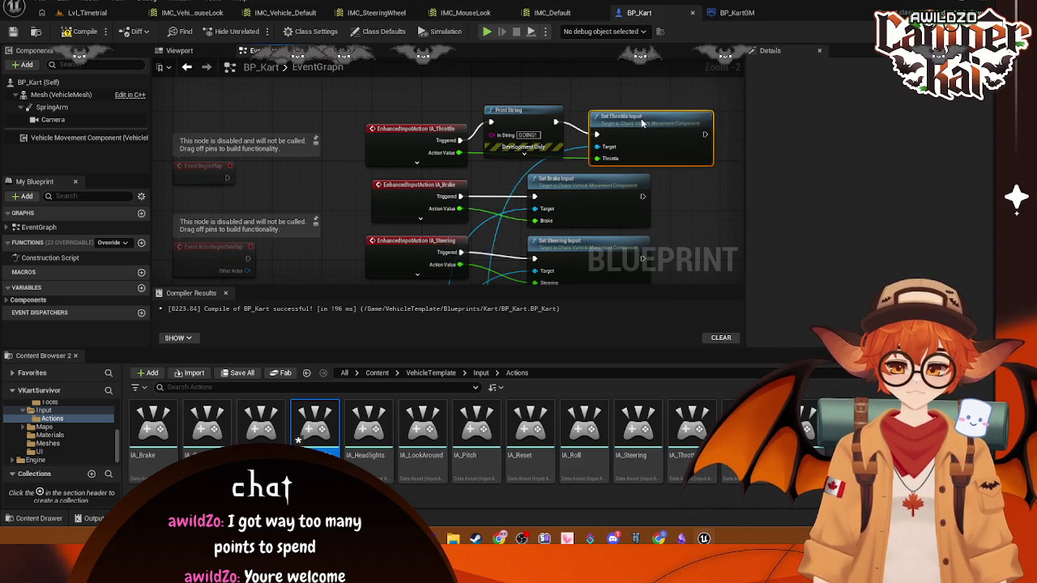
{"action": "left_click", "coordinate": [89, 13]}
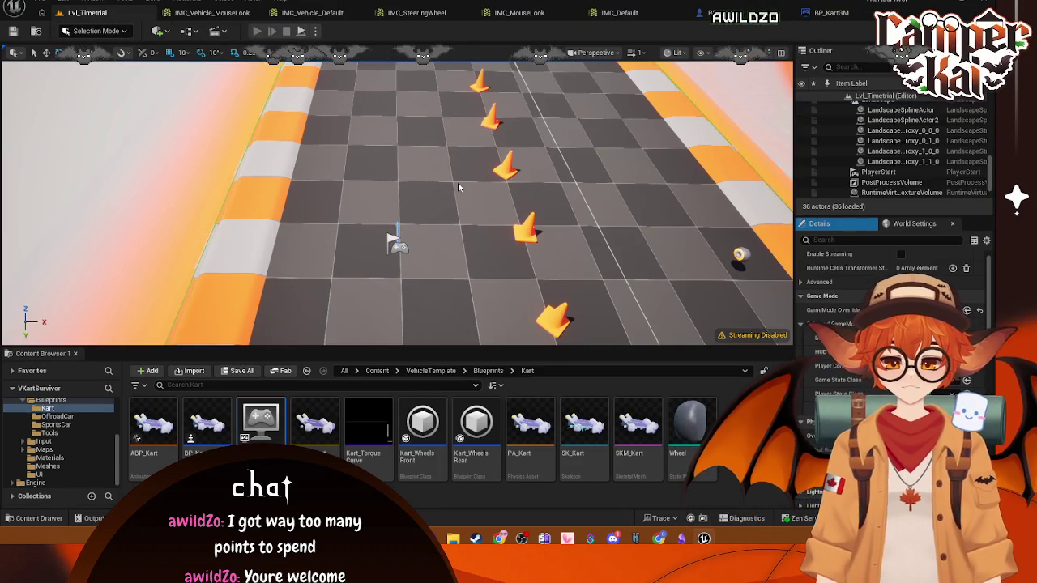
- Play Lvl_Timetrial briefly to check the GOING! message, then stop the run
{"action": "key", "text": "alt+p"}
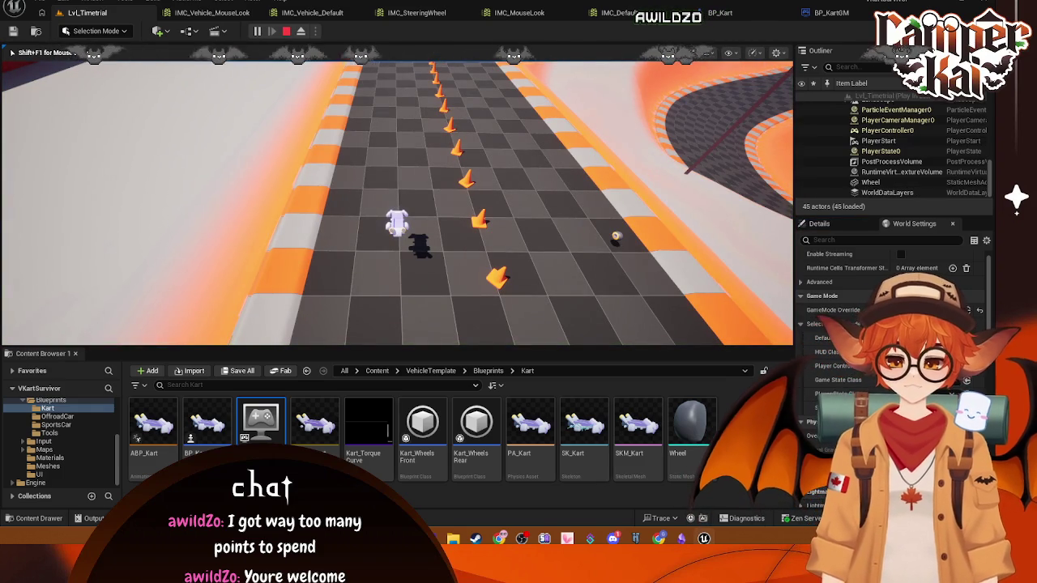
{"action": "key", "text": "Escape"}
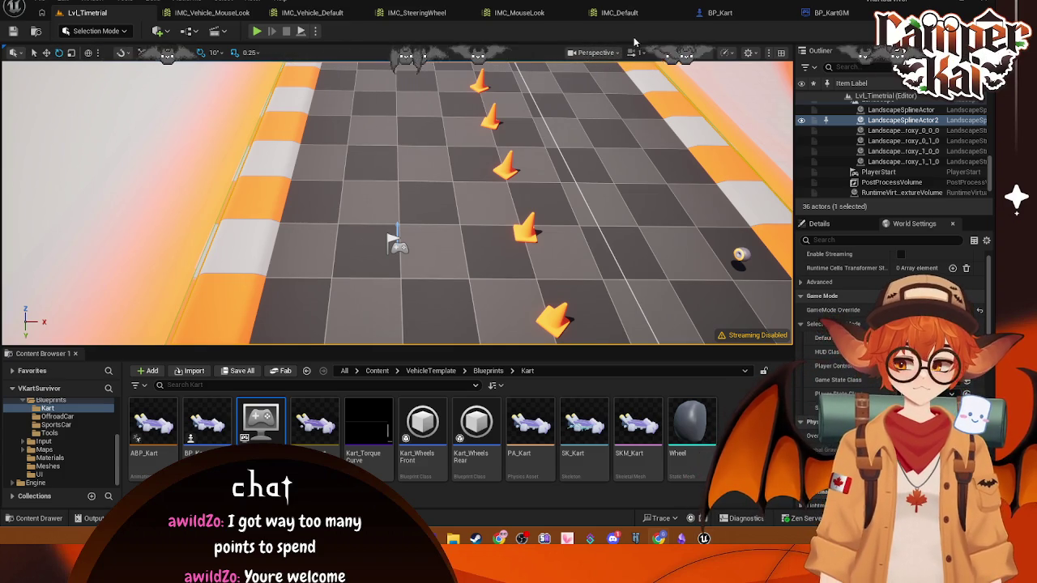
- Switch from BP_KartGM to BP_Kart and show the kart's class default settings
{"action": "left_click", "coordinate": [812, 15]}
{"action": "left_click", "coordinate": [649, 14]}
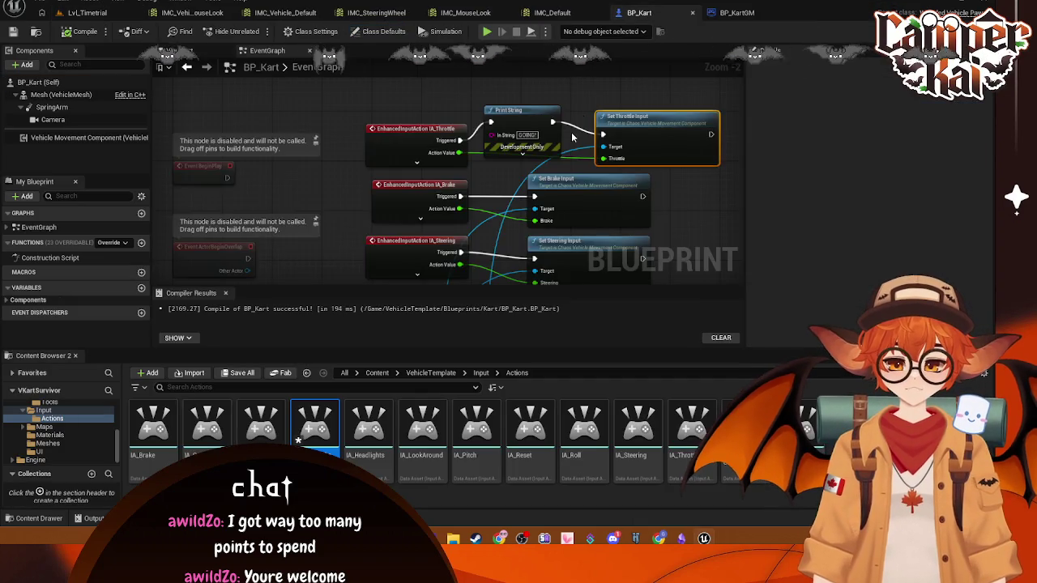
{"action": "scroll", "coordinate": [586, 124], "scroll_direction": "up", "scroll_amount": 3}
{"action": "scroll", "coordinate": [587, 124], "scroll_direction": "down", "scroll_amount": 2}
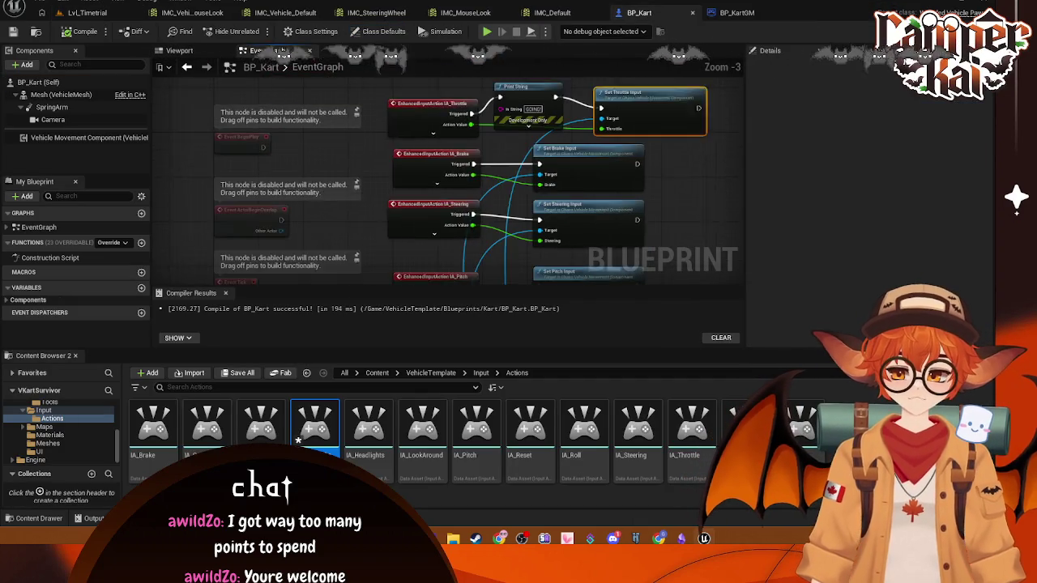
{"action": "scroll", "coordinate": [386, 202], "scroll_direction": "up", "scroll_amount": 2}
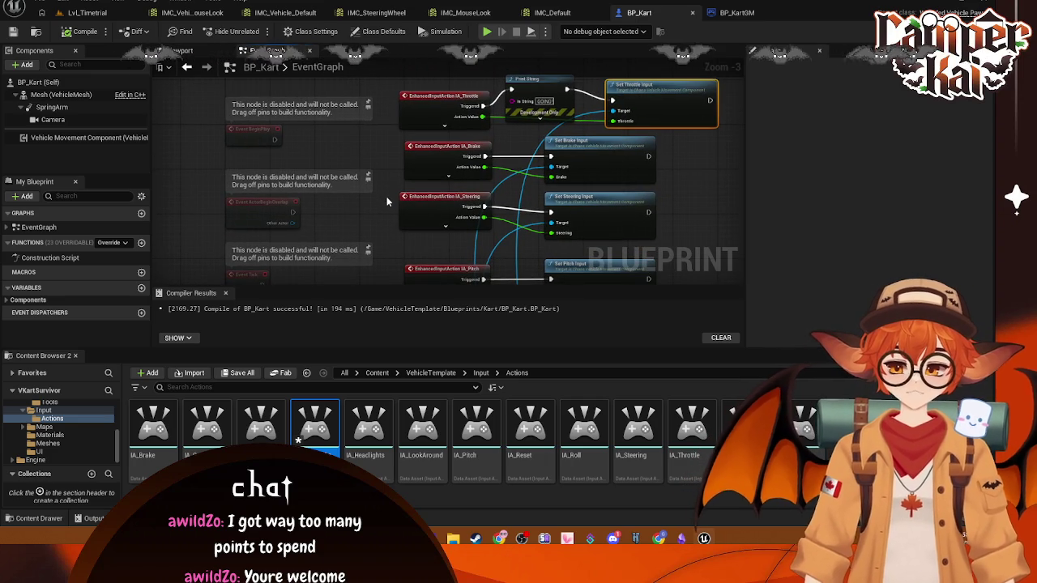
{"action": "scroll", "coordinate": [67, 422], "scroll_direction": "down", "scroll_amount": 3}
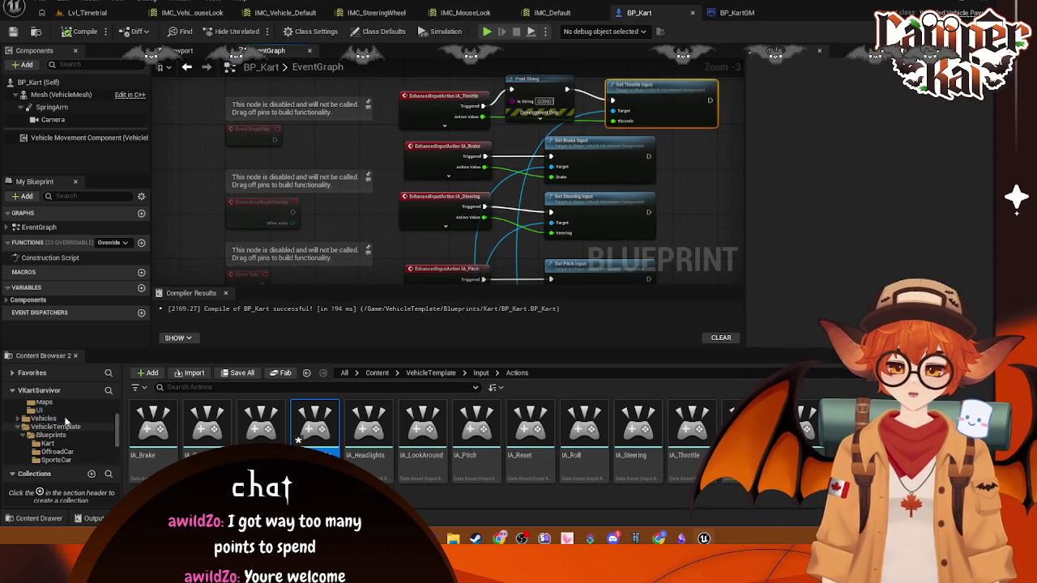
{"action": "left_click", "coordinate": [43, 83]}
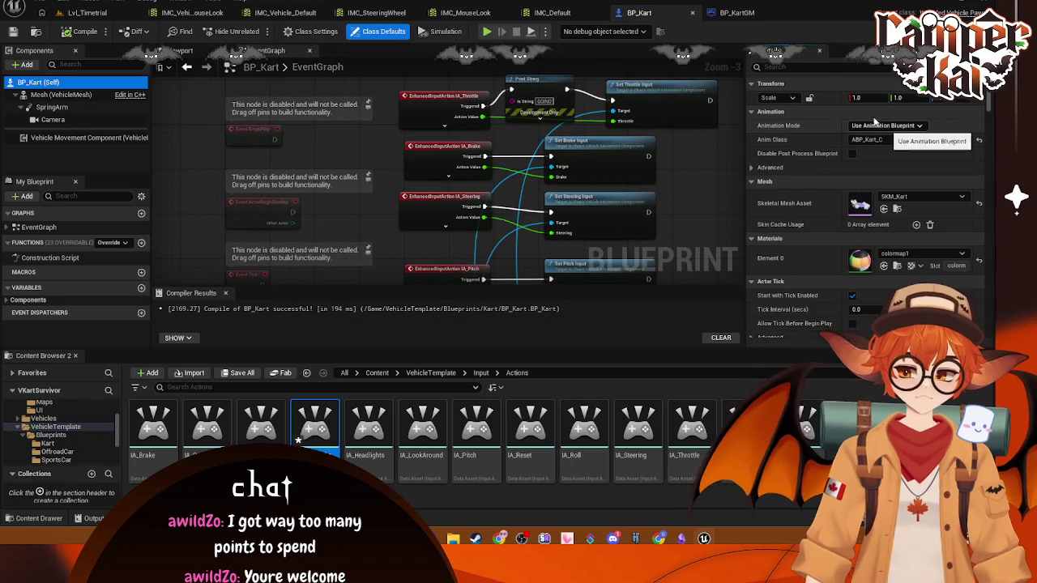
- Filter the Vehicle Movement Component's properties by 'l' and 'con', then clear the filter
{"action": "left_click", "coordinate": [798, 69]}
{"action": "type", "text": "contro"}
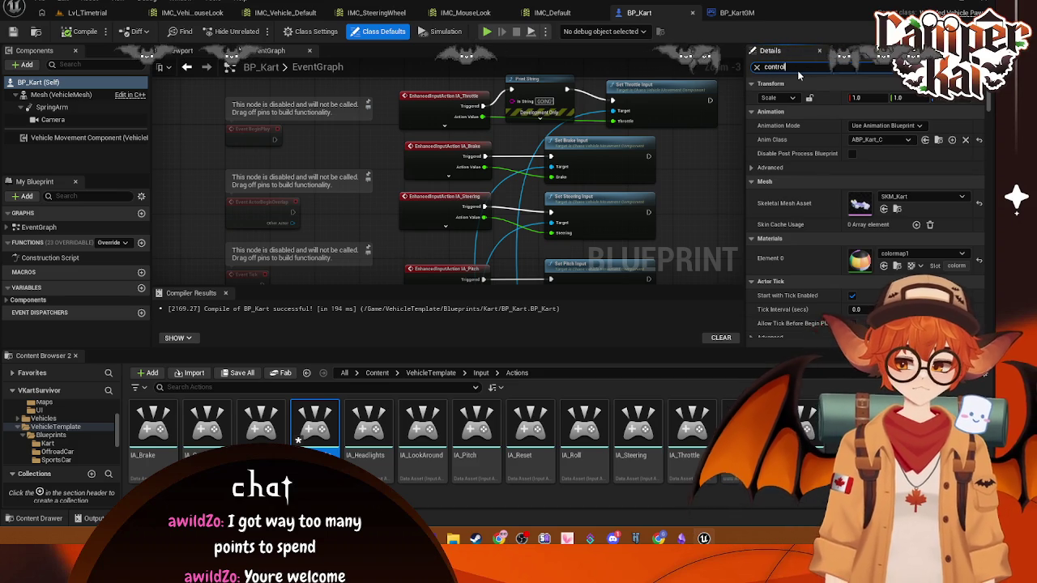
{"action": "type", "text": "l"}
{"action": "scroll", "coordinate": [859, 195], "scroll_direction": "down", "scroll_amount": 3}
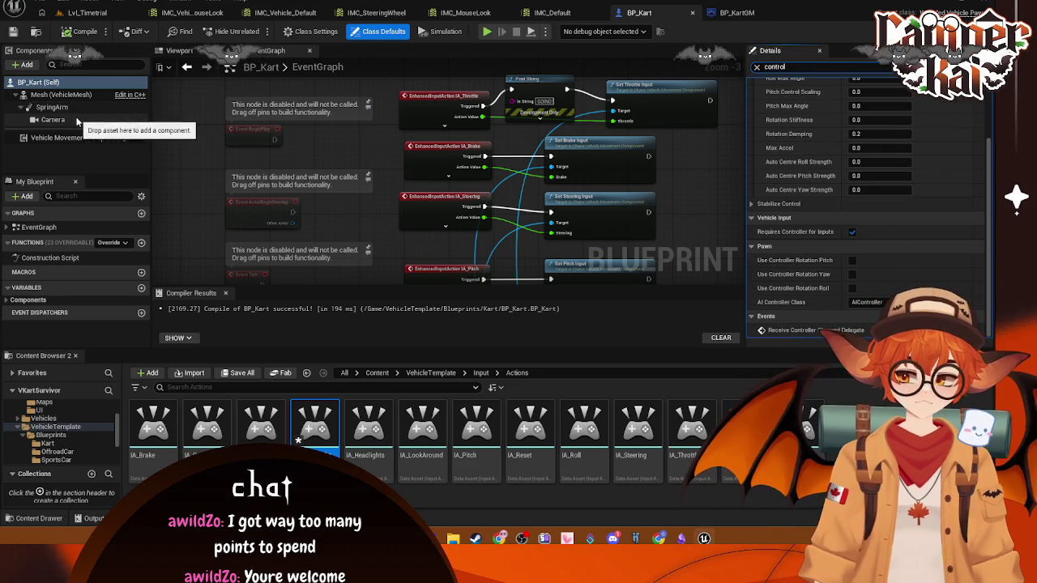
{"action": "left_click", "coordinate": [57, 138]}
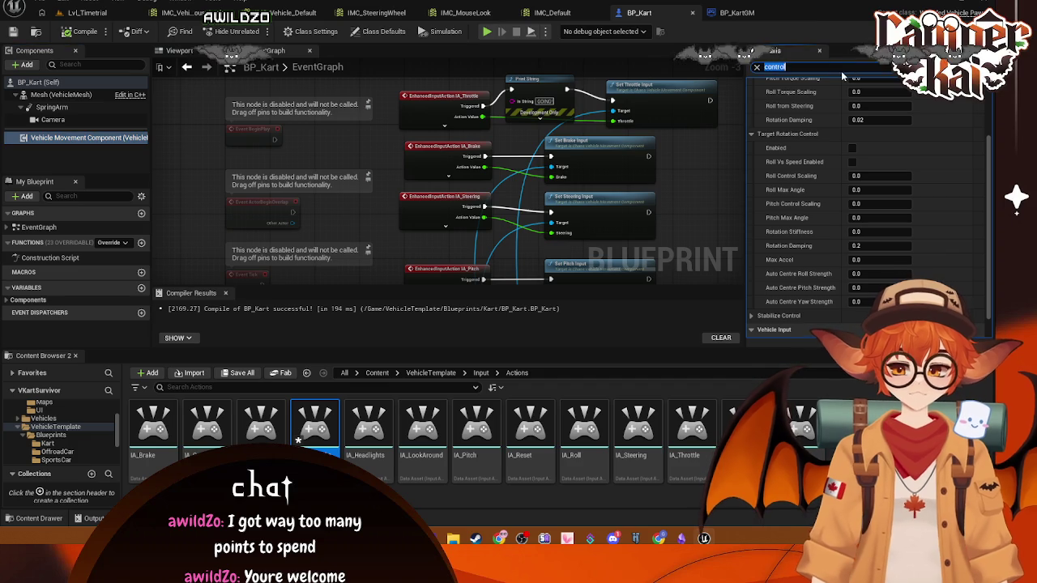
{"action": "type", "text": "con"}
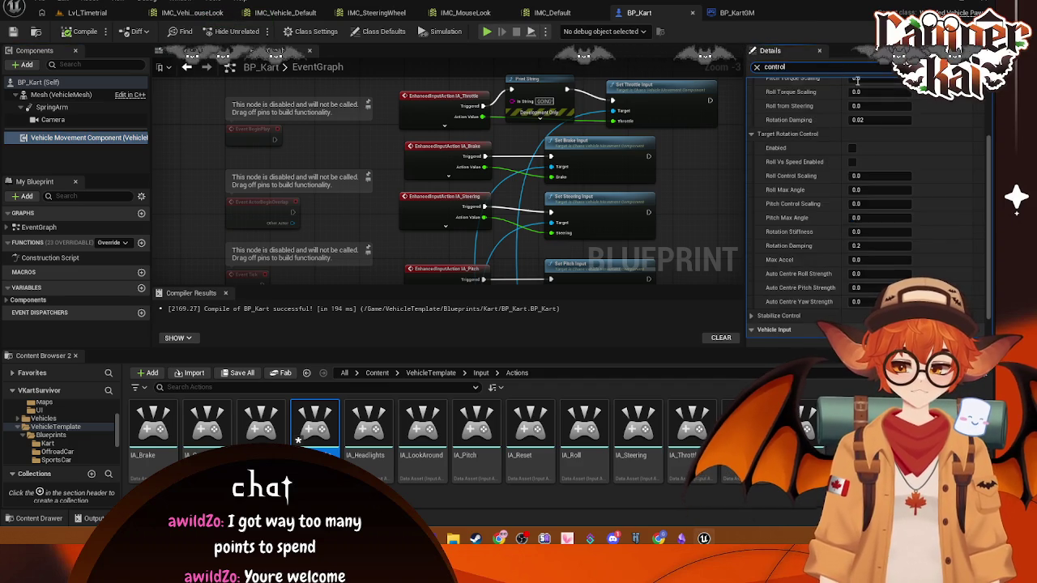
{"action": "left_click", "coordinate": [757, 67]}
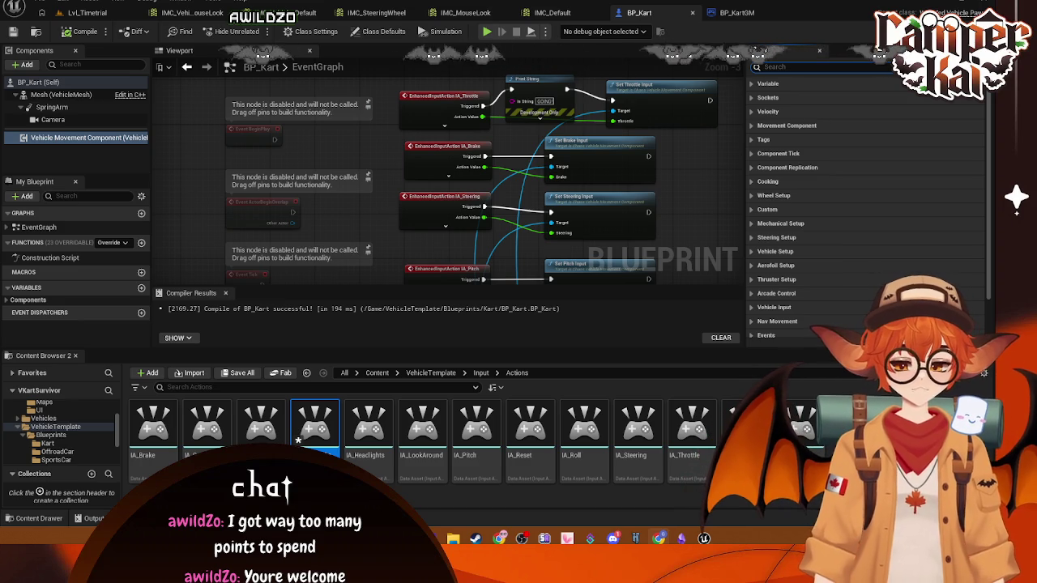
- Recheck the Vehicle Movement Component and class defaults, then return to Lvl_Timetrial
{"action": "left_click", "coordinate": [81, 139]}
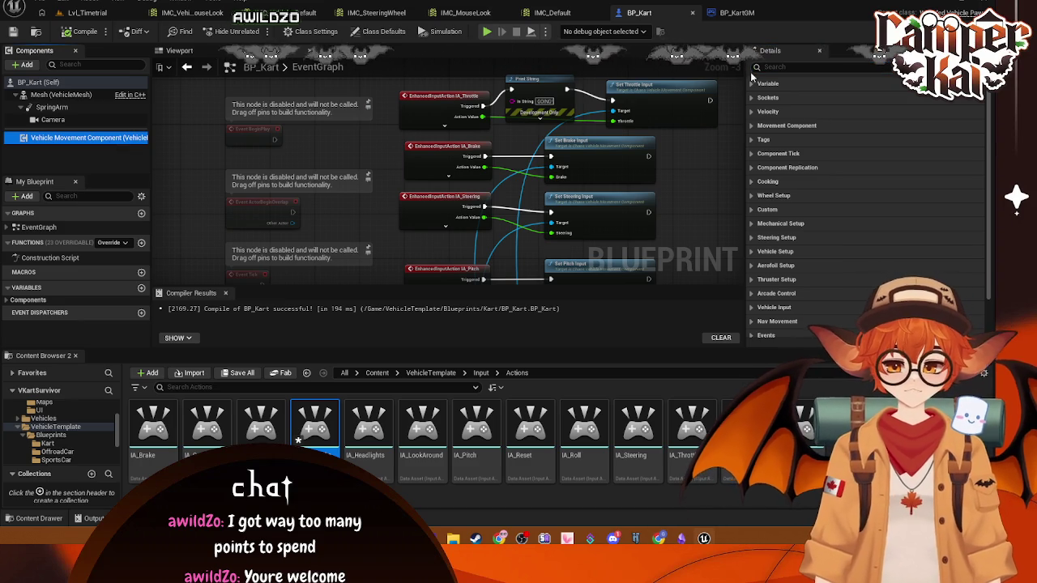
{"action": "scroll", "coordinate": [792, 180], "scroll_direction": "down", "scroll_amount": 2}
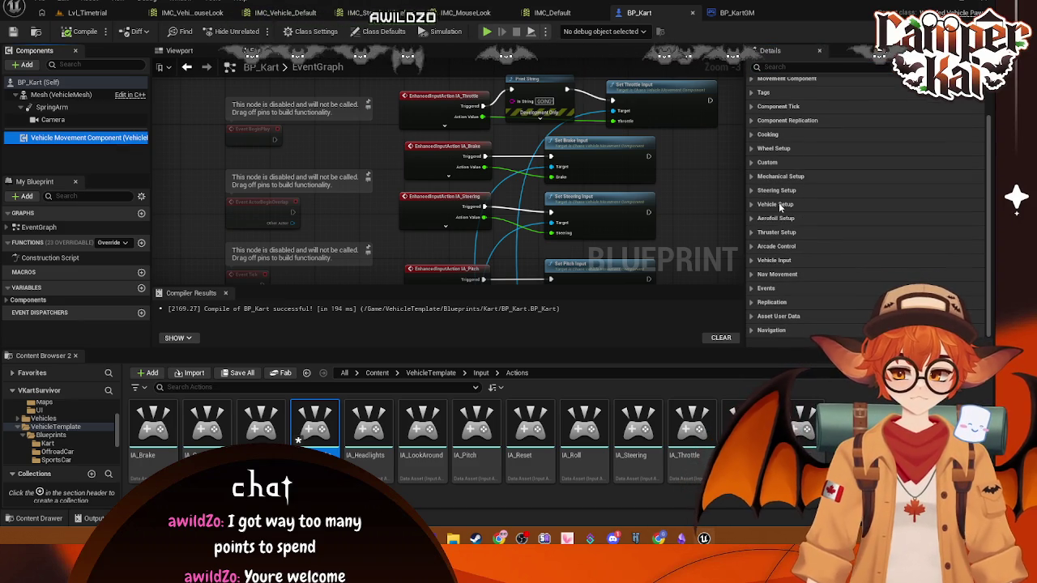
{"action": "left_click", "coordinate": [63, 95]}
{"action": "left_click", "coordinate": [45, 82]}
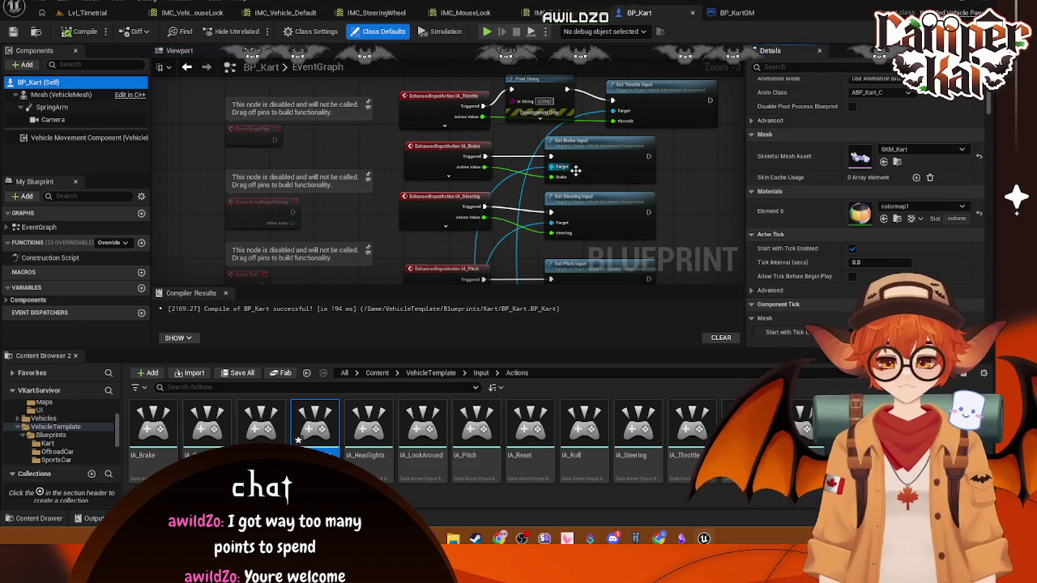
{"action": "left_click", "coordinate": [122, 14]}
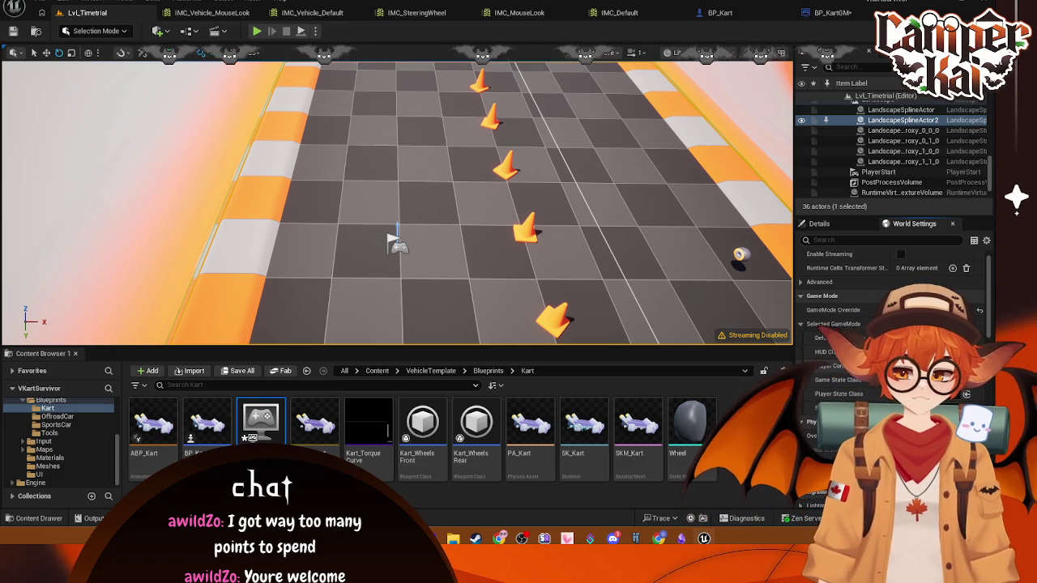
- Find BP_TimeTrial PlayerController with a 'player c' search, assign it as Player Controller Class, and play
{"action": "scroll", "coordinate": [48, 438], "scroll_direction": "up", "scroll_amount": 5}
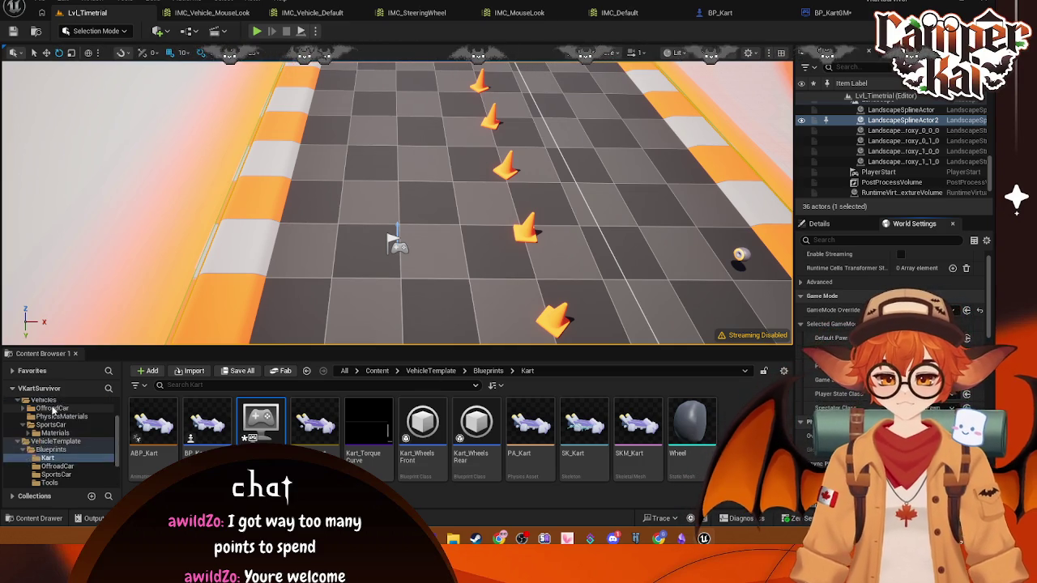
{"action": "left_click", "coordinate": [37, 412]}
{"action": "left_click", "coordinate": [210, 385]}
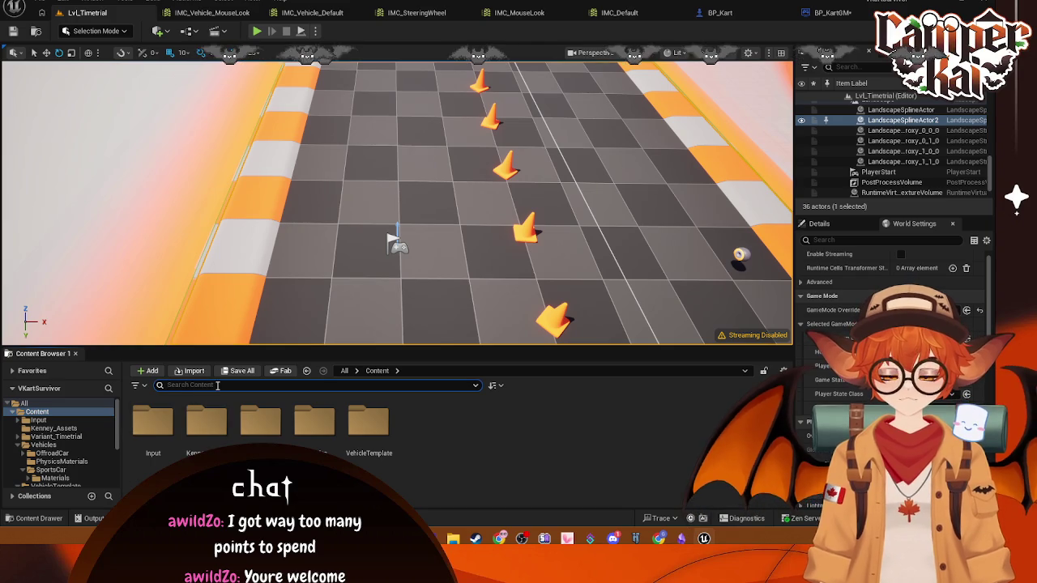
{"action": "type", "text": "player cio"}
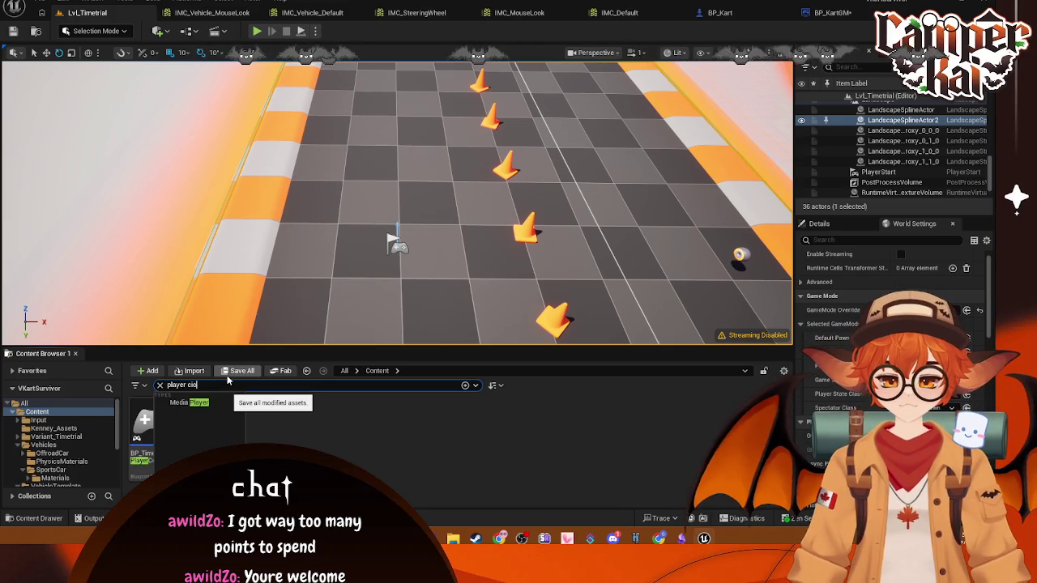
{"action": "key", "text": "BackSpace"}
{"action": "key", "text": "BackSpace"}
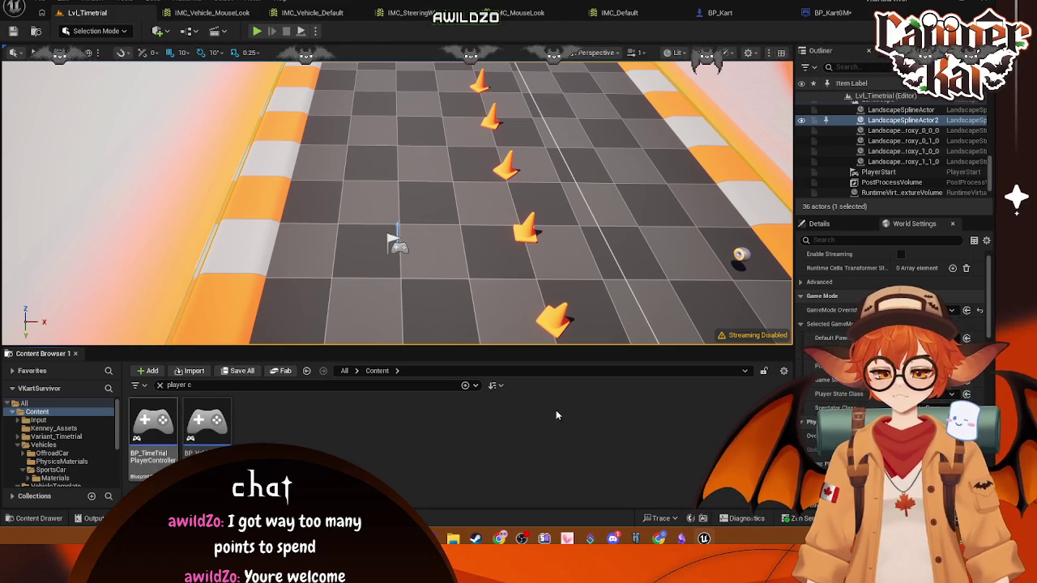
{"action": "mouse_move", "coordinate": [153, 423]}
{"action": "left_mouse_down"}
{"action": "mouse_move", "coordinate": [859, 377]}
{"action": "mouse_move", "coordinate": [859, 366]}
{"action": "left_mouse_up"}
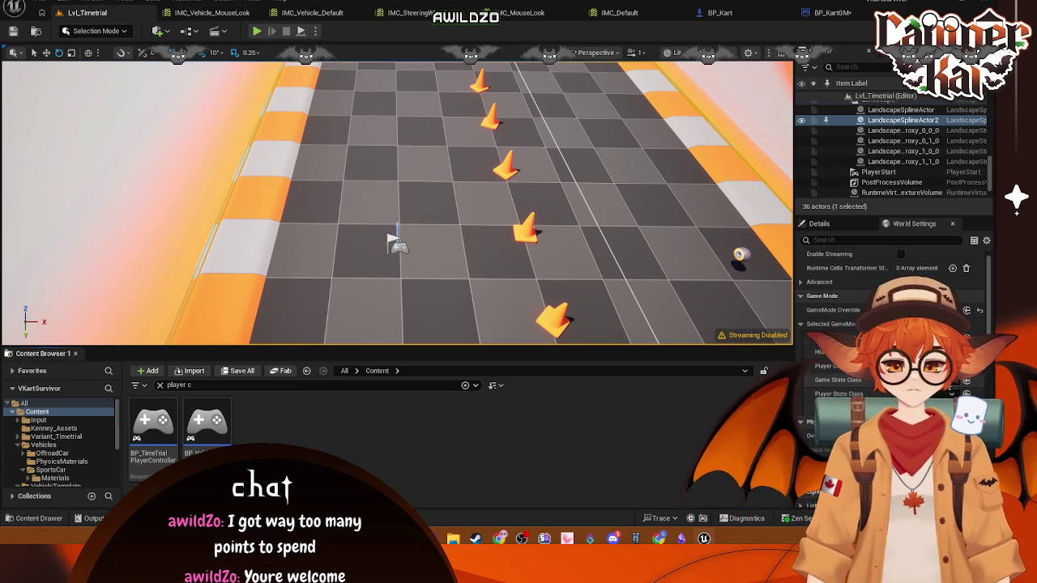
{"action": "left_click", "coordinate": [257, 31]}
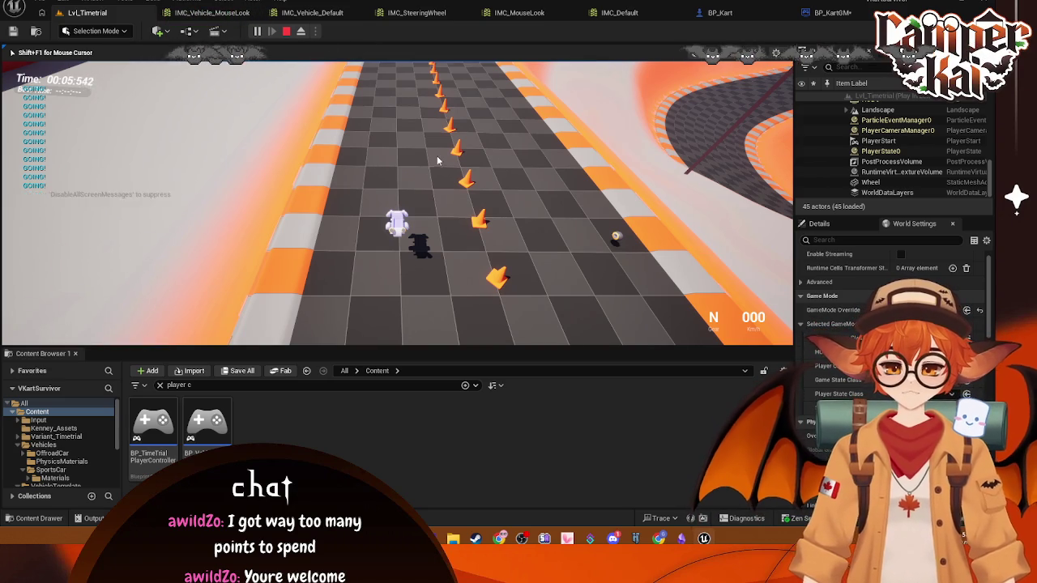
- Stop the test run and bring up the BP_KartGM blueprint
{"action": "key", "text": "Escape"}
{"action": "left_click", "coordinate": [821, 13]}
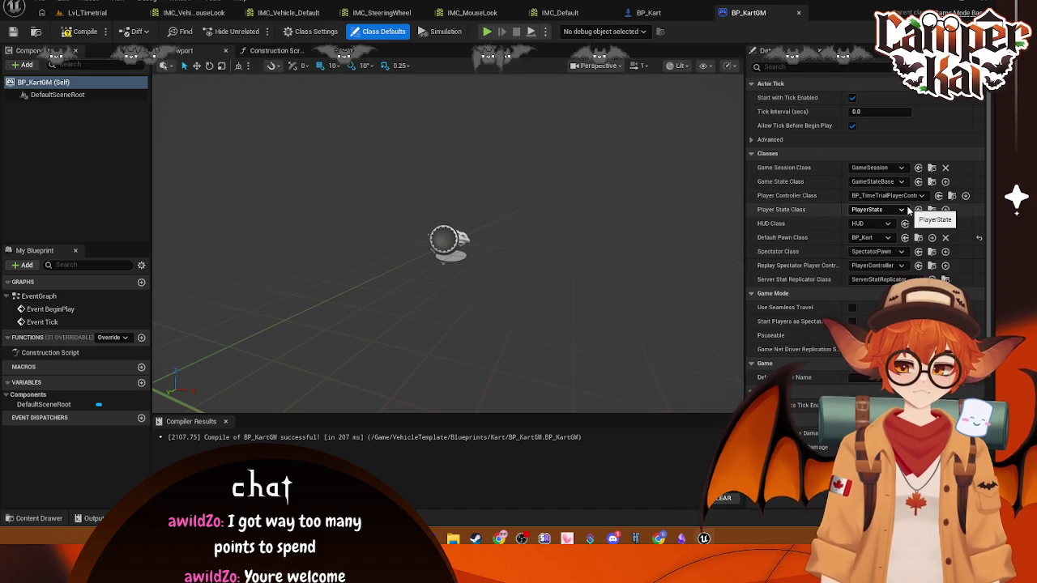
- Show the kart in BP_Kart's viewport and filter its mesh details for 'physic'
{"action": "left_click", "coordinate": [649, 13]}
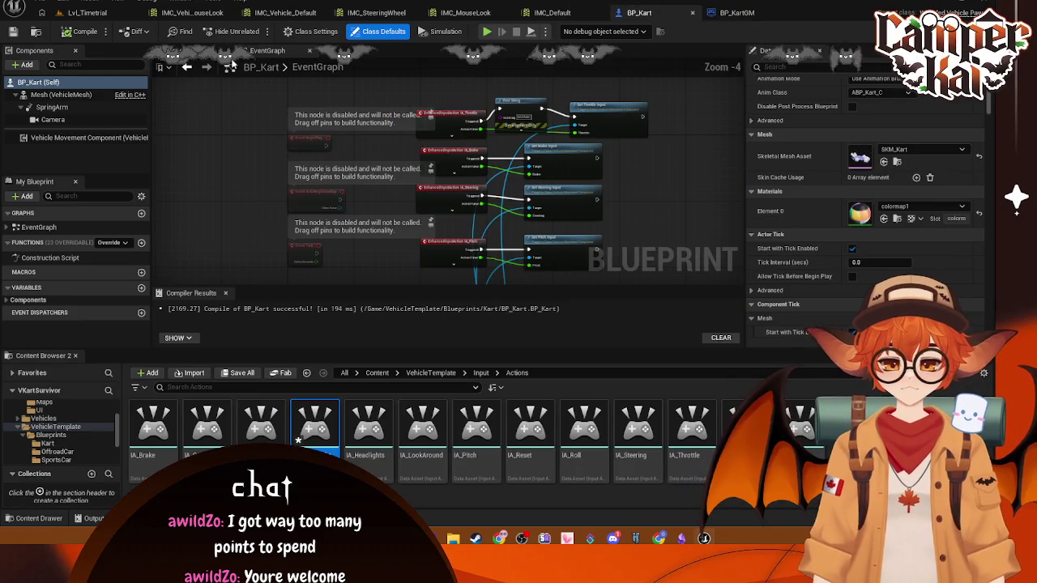
{"action": "left_click", "coordinate": [195, 50]}
{"action": "left_click_drag", "start_coordinate": [334, 171], "coordinate": [425, 239]}
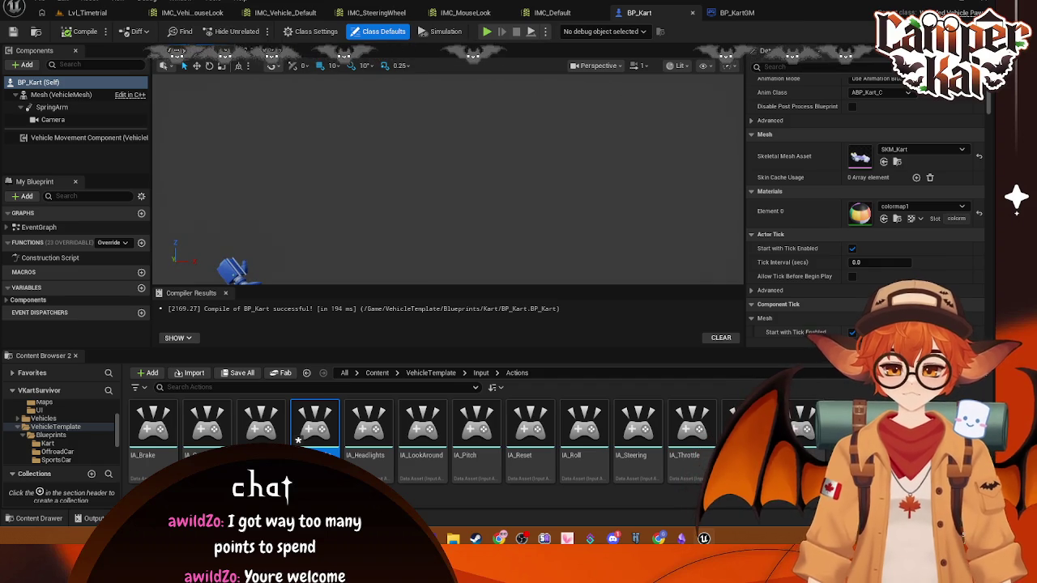
{"action": "left_click", "coordinate": [65, 94]}
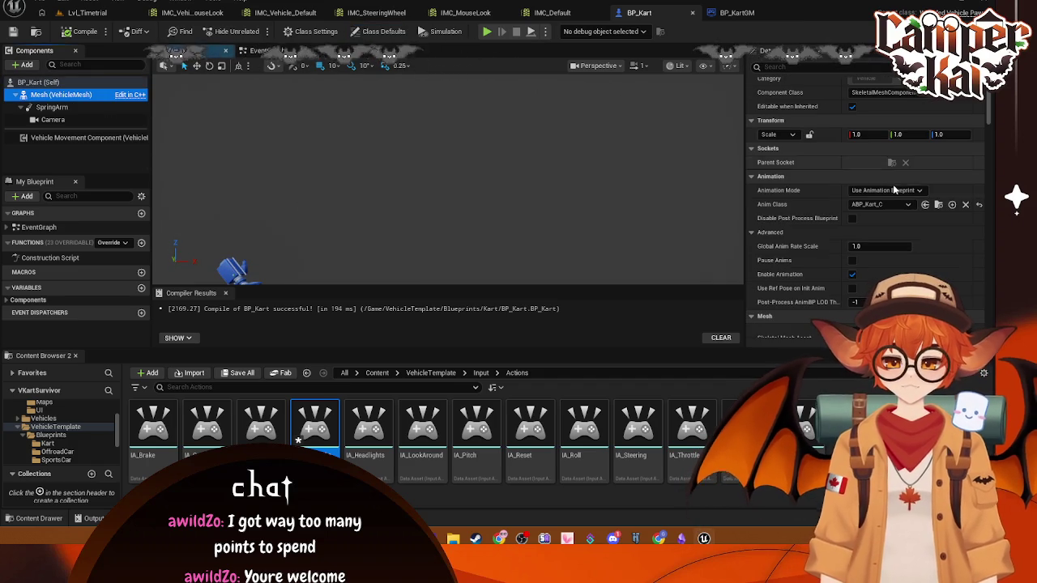
{"action": "left_click", "coordinate": [848, 68]}
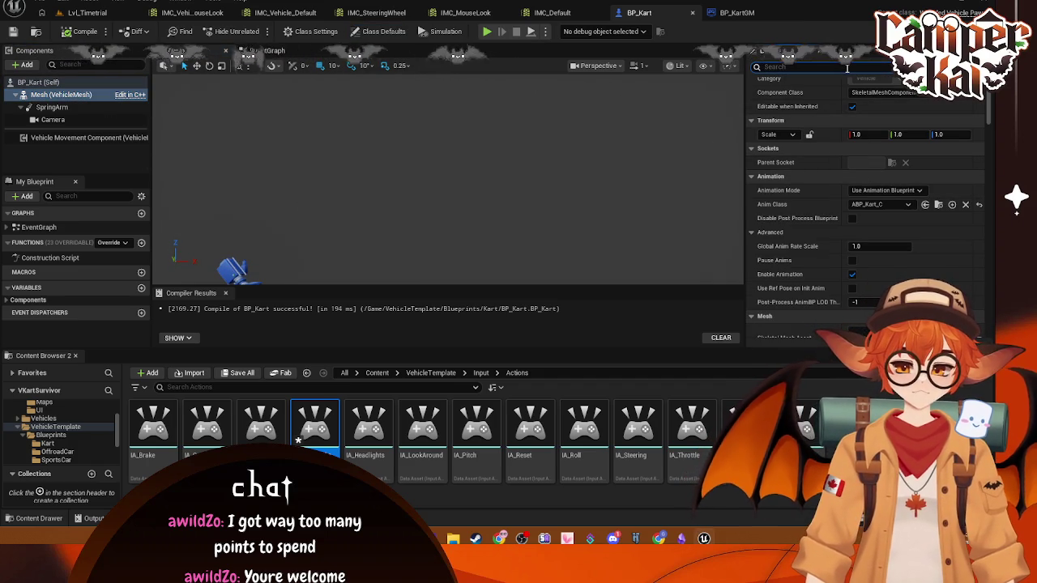
{"action": "type", "text": "physic"}
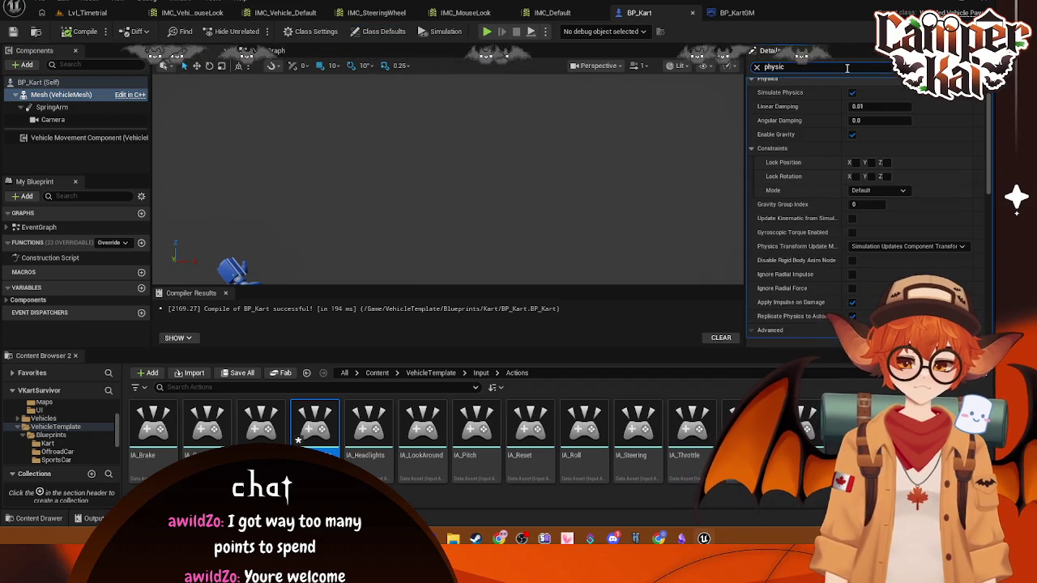
{"action": "left_click", "coordinate": [38, 82]}
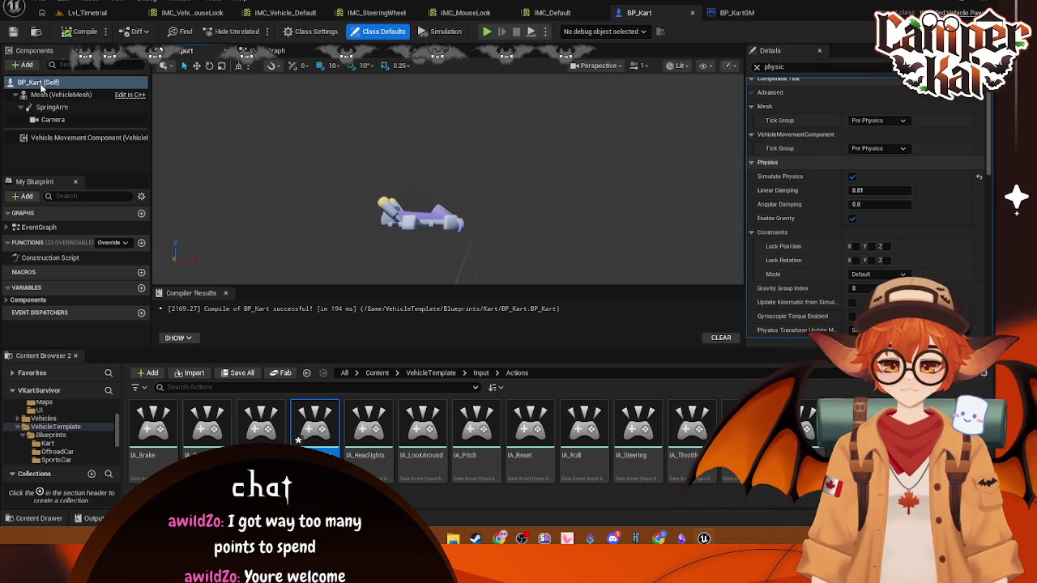
- Browse the Content Browser via Variant_Timetrial to the VehicleTemplate > Blueprints > Kart folder
{"action": "scroll", "coordinate": [65, 422], "scroll_direction": "up", "scroll_amount": 5}
{"action": "left_click", "coordinate": [41, 415]}
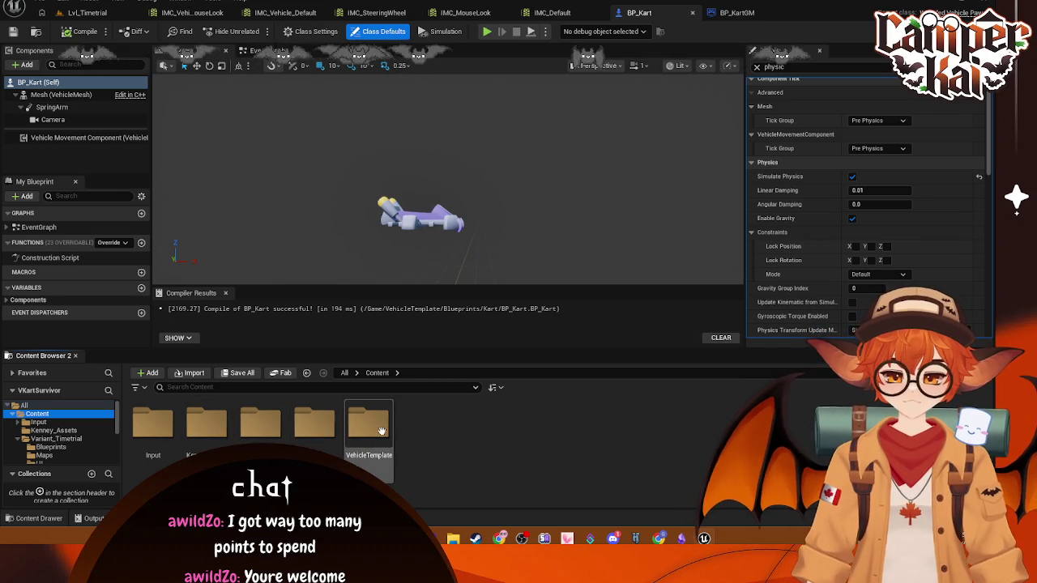
{"action": "double_click", "coordinate": [265, 435]}
{"action": "double_click", "coordinate": [265, 436]}
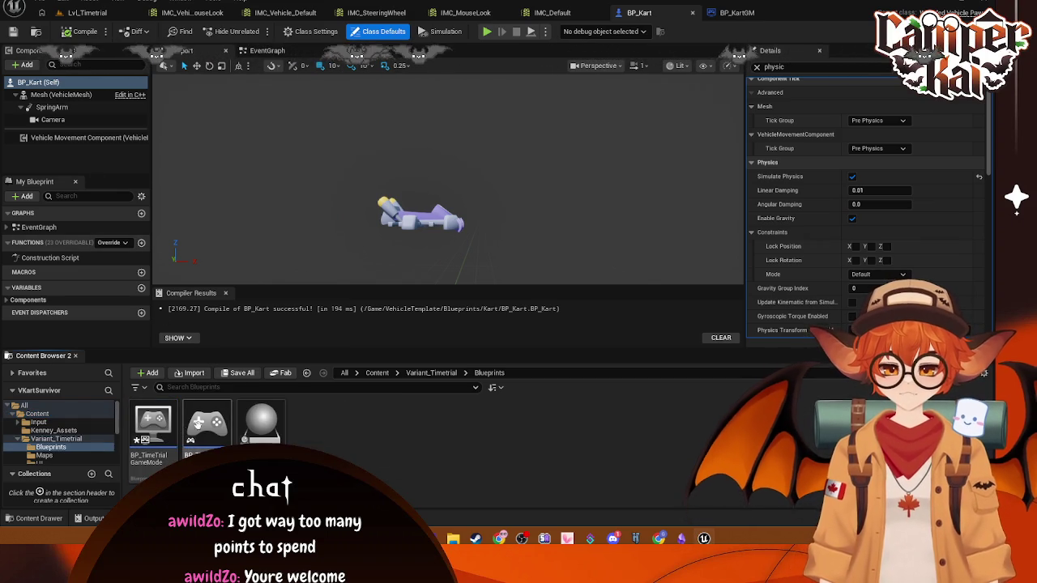
{"action": "left_click", "coordinate": [97, 438]}
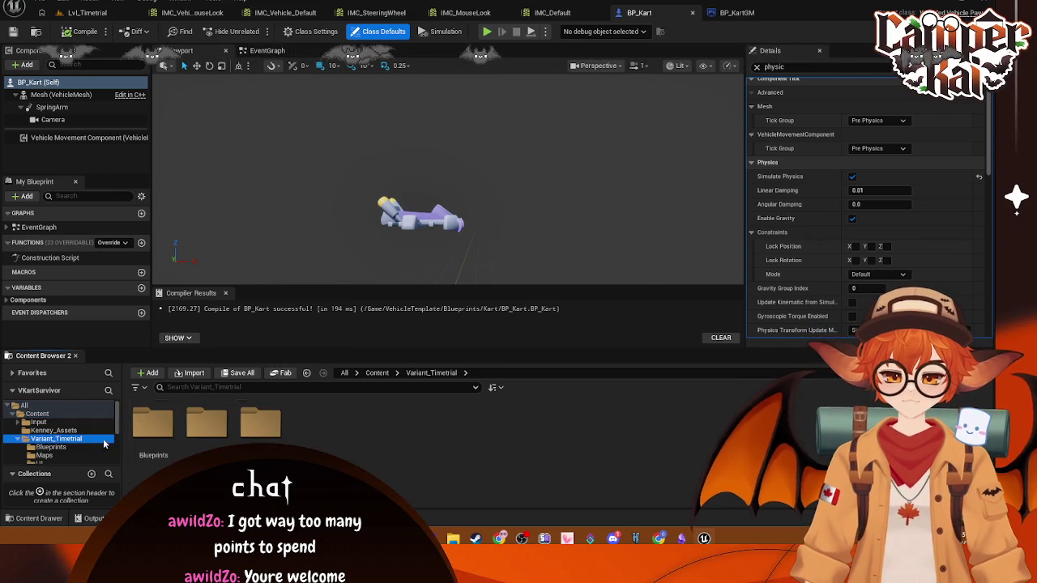
{"action": "scroll", "coordinate": [51, 429], "scroll_direction": "down", "scroll_amount": 1}
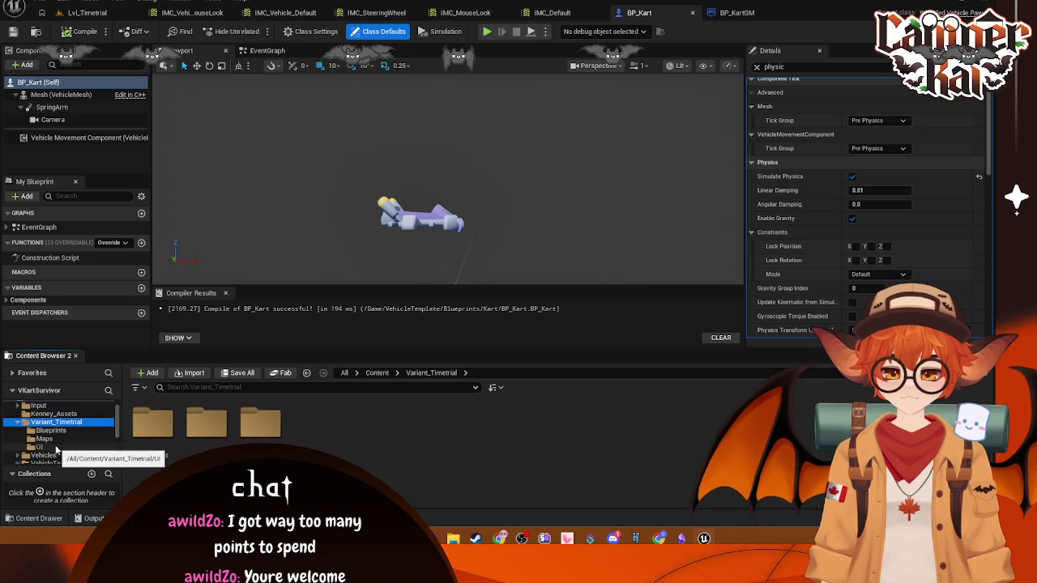
{"action": "scroll", "coordinate": [57, 420], "scroll_direction": "down", "scroll_amount": 1}
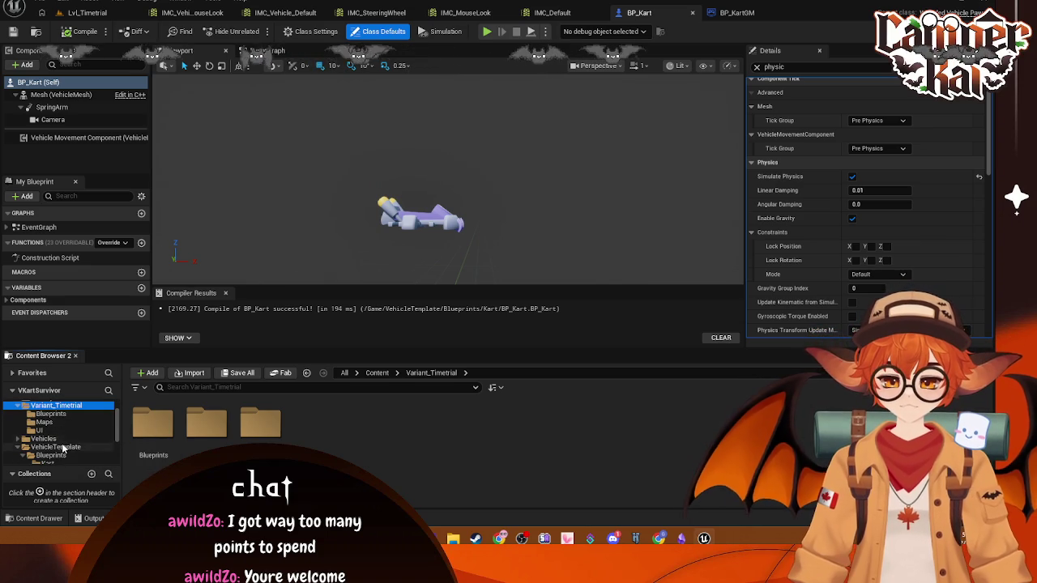
{"action": "left_click", "coordinate": [47, 460]}
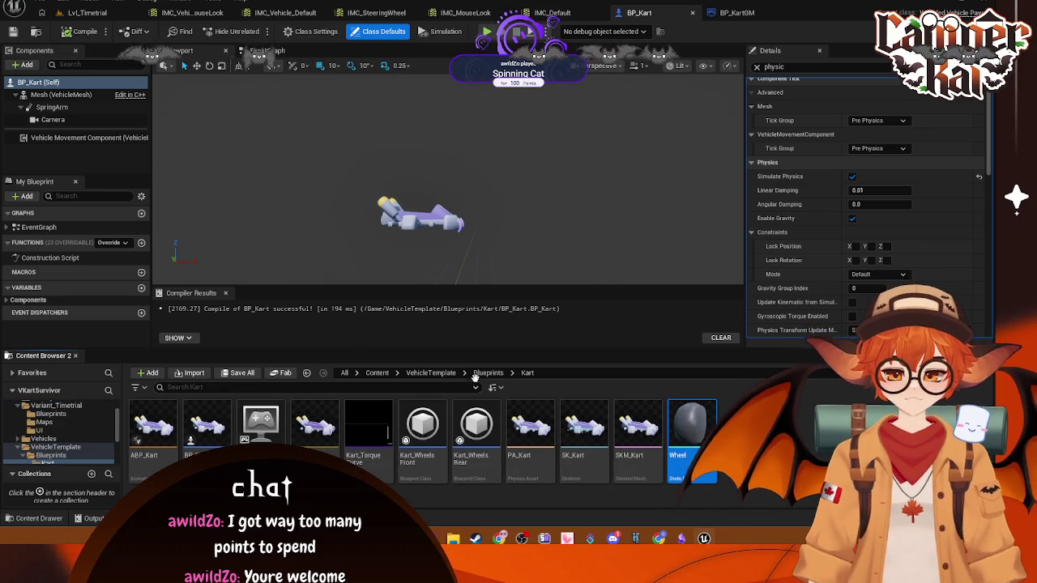
- Add four Wheel static mesh components under the kart's VehicleMesh
{"action": "left_click_drag", "start_coordinate": [691, 426], "coordinate": [58, 96]}
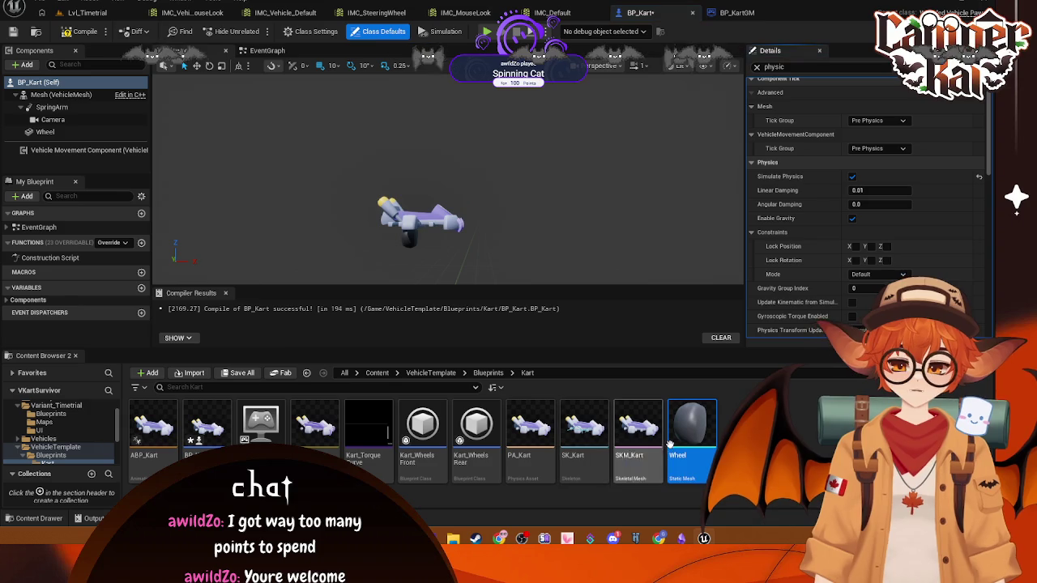
{"action": "mouse_move", "coordinate": [692, 426]}
{"action": "left_mouse_down"}
{"action": "mouse_move", "coordinate": [281, 295]}
{"action": "mouse_move", "coordinate": [59, 95]}
{"action": "left_mouse_up"}
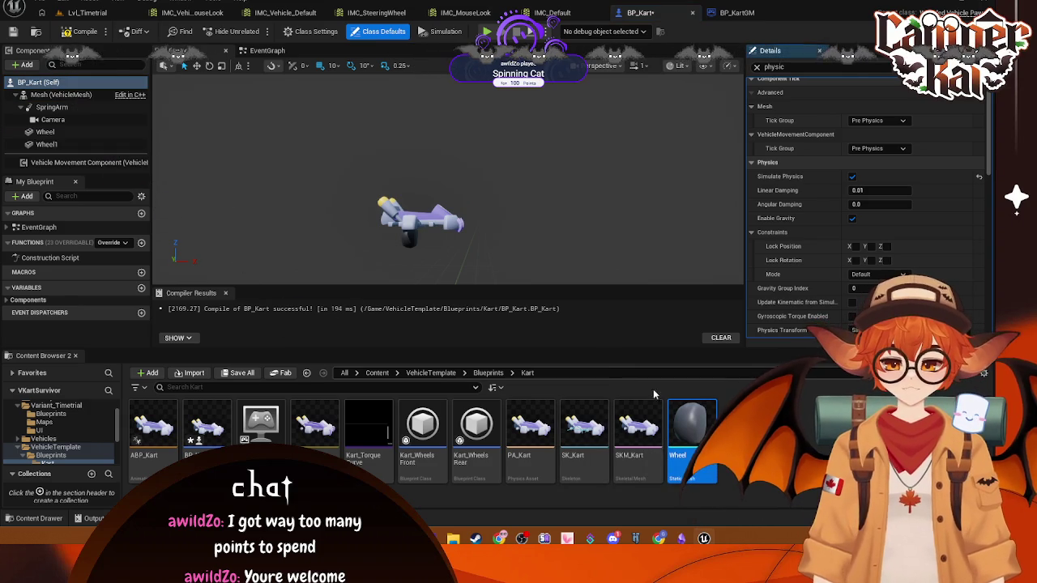
{"action": "mouse_move", "coordinate": [691, 425]}
{"action": "left_mouse_down"}
{"action": "mouse_move", "coordinate": [154, 122]}
{"action": "mouse_move", "coordinate": [58, 96]}
{"action": "left_mouse_up"}
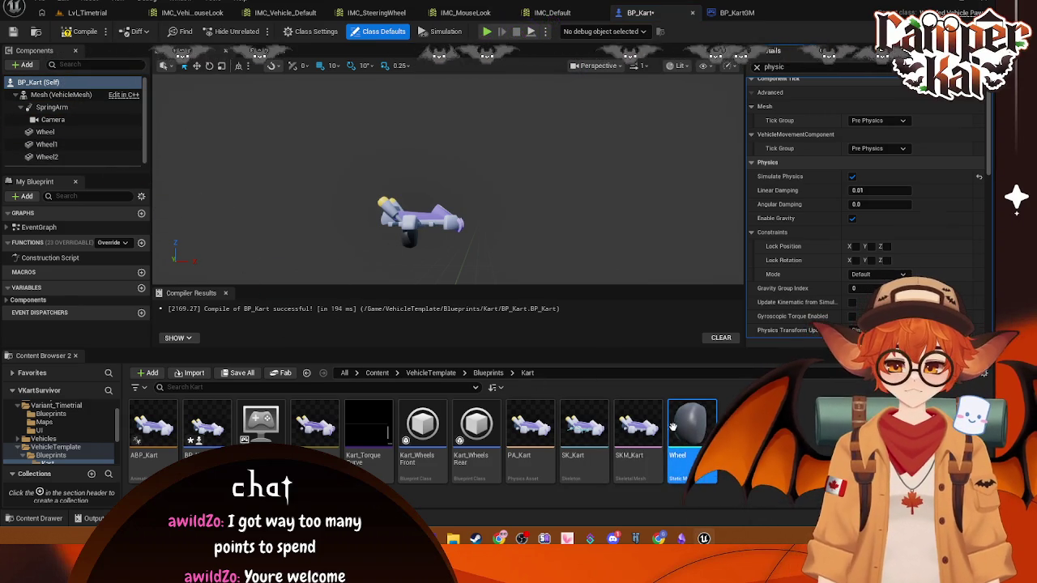
{"action": "mouse_move", "coordinate": [691, 425]}
{"action": "left_mouse_down"}
{"action": "mouse_move", "coordinate": [82, 86]}
{"action": "mouse_move", "coordinate": [64, 141]}
{"action": "left_mouse_up"}
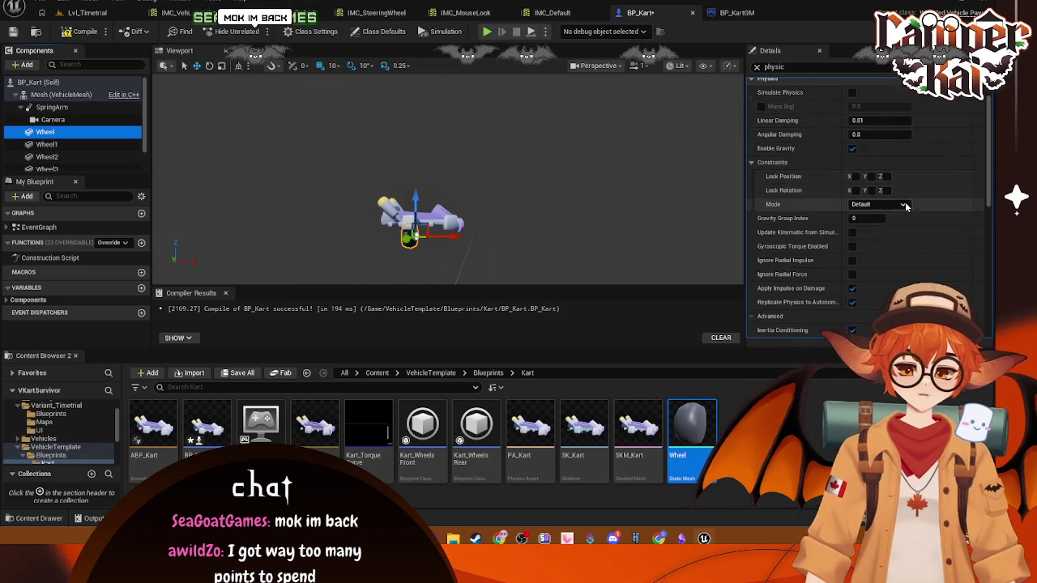
- Clear the physics filter and attach the wheels to the Phys_Wheel_FL and Phys_Wheel_BL sockets
{"action": "scroll", "coordinate": [905, 202], "scroll_direction": "up", "scroll_amount": 2}
{"action": "triple_click", "coordinate": [810, 65]}
{"action": "key", "text": "BackSpace"}
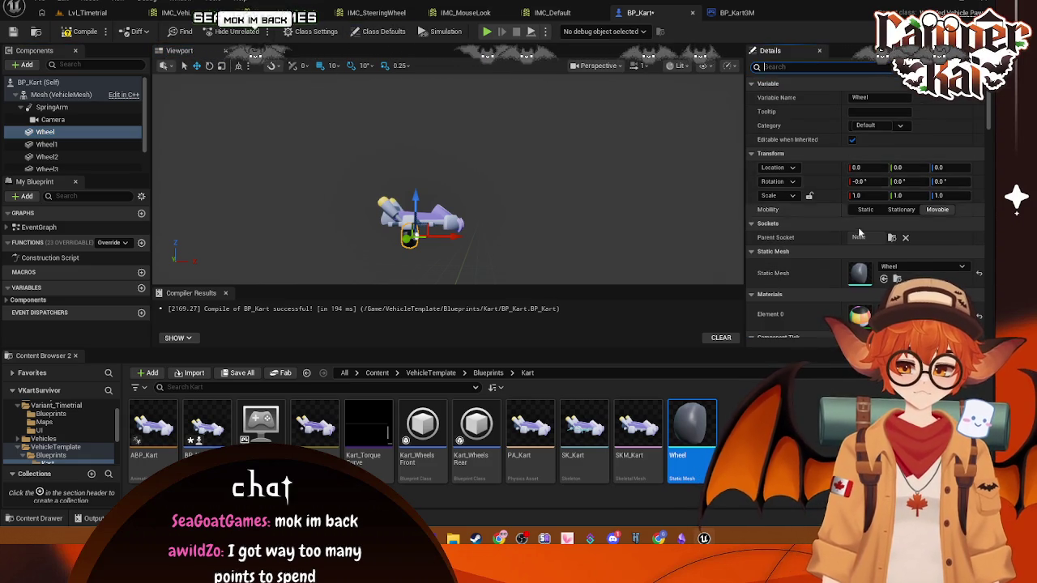
{"action": "left_click", "coordinate": [893, 237]}
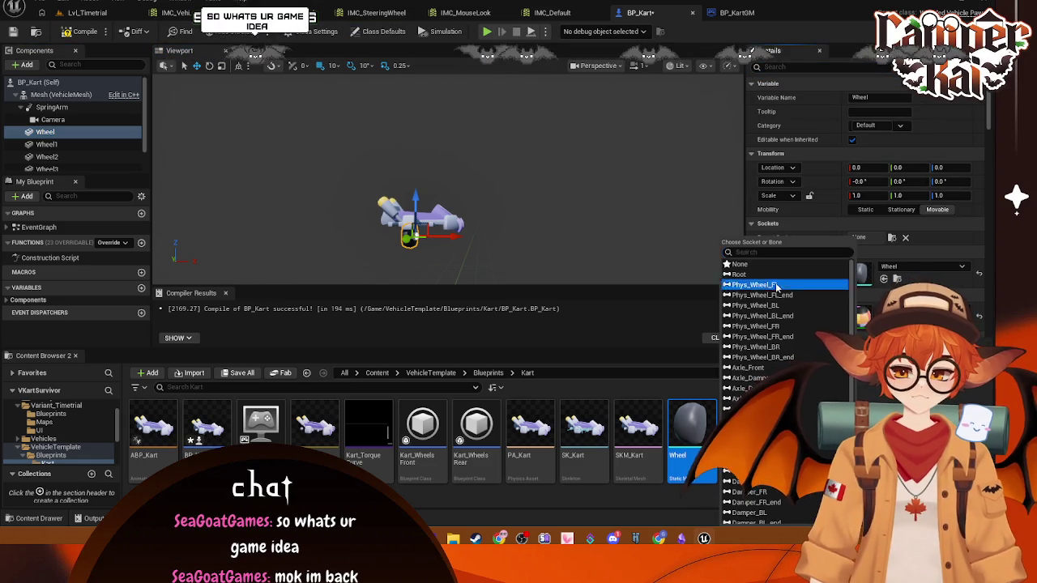
{"action": "left_click", "coordinate": [775, 285]}
{"action": "left_click", "coordinate": [78, 145]}
{"action": "left_click", "coordinate": [890, 237]}
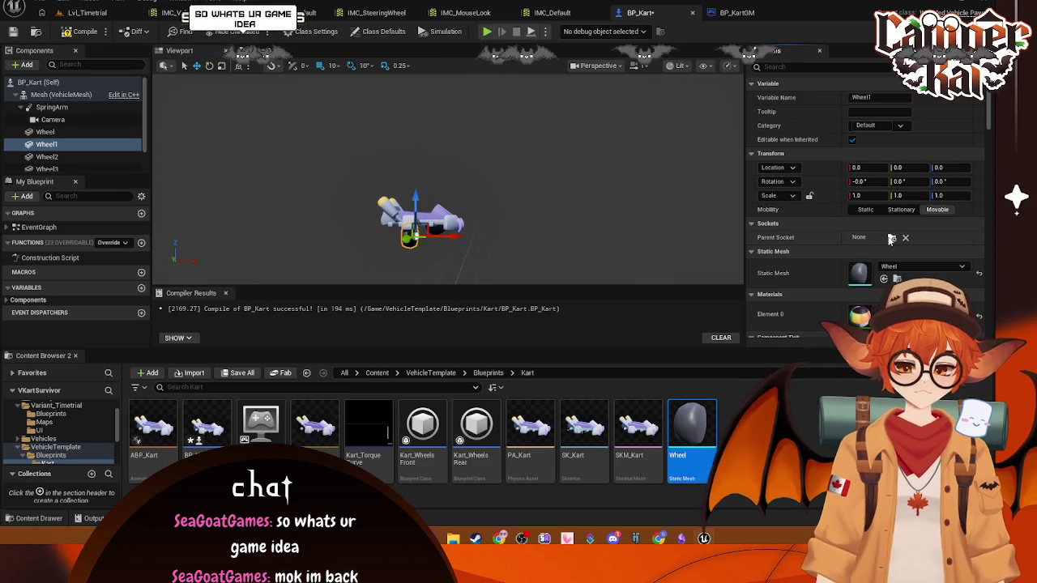
{"action": "left_click", "coordinate": [786, 304]}
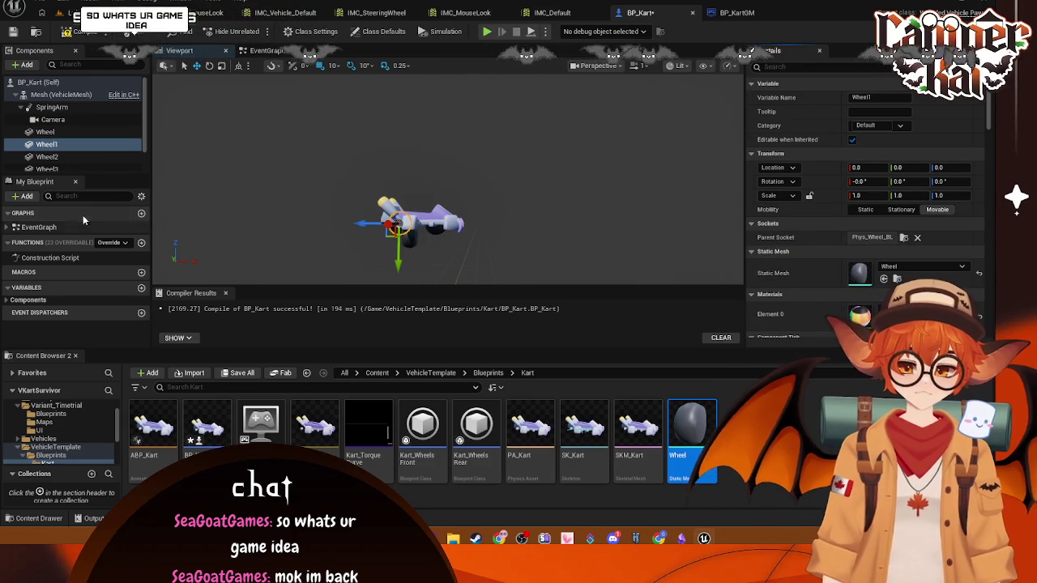
- Attach Wheel2 to Phys_Wheel_BR and Wheel3 to Phys_Wheel_FR, then inspect the kart
{"action": "left_click", "coordinate": [46, 157]}
{"action": "left_click", "coordinate": [891, 238]}
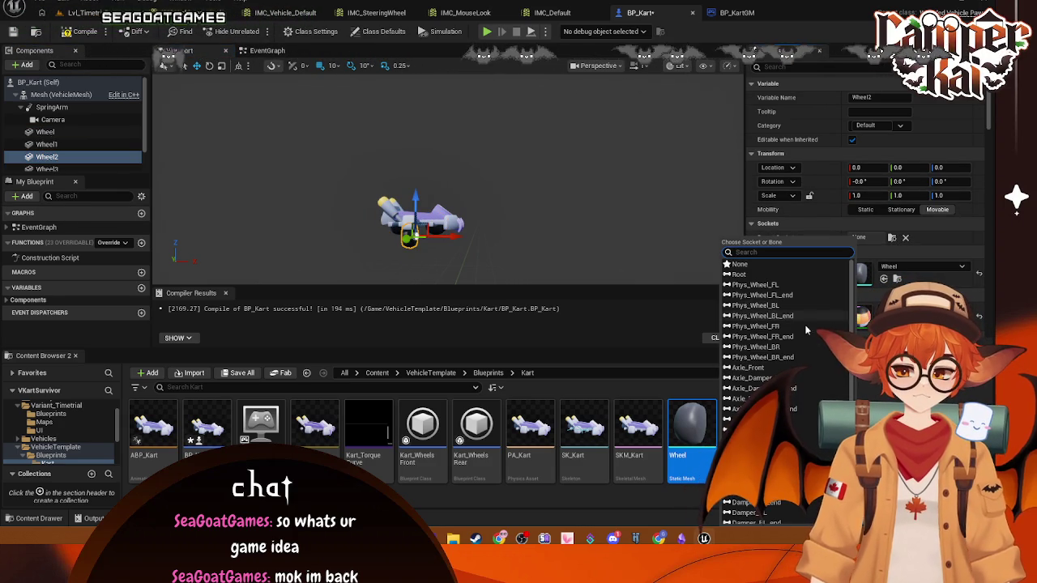
{"action": "left_click", "coordinate": [758, 347]}
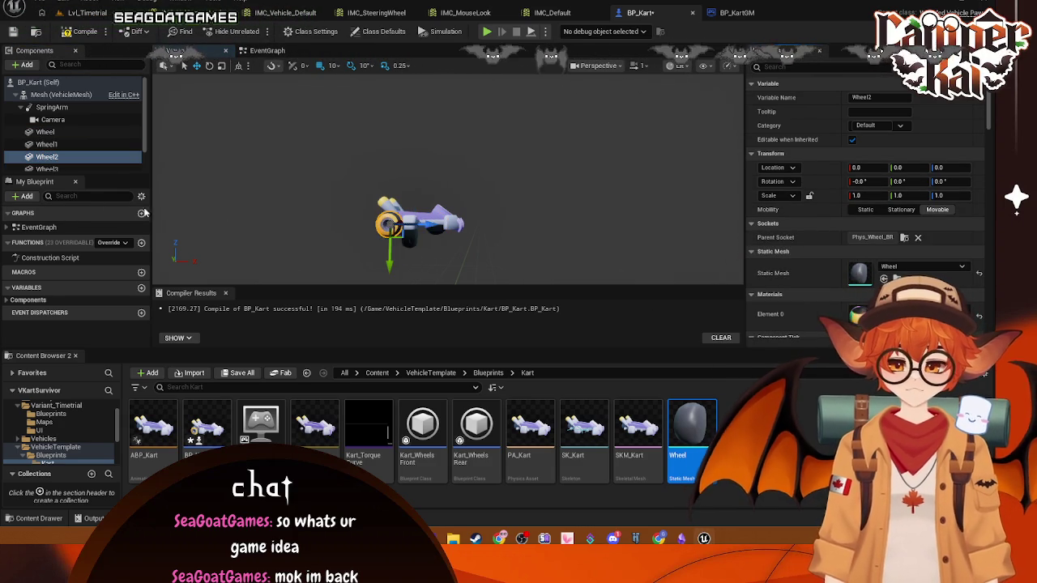
{"action": "left_click", "coordinate": [46, 169]}
{"action": "left_click", "coordinate": [891, 238]}
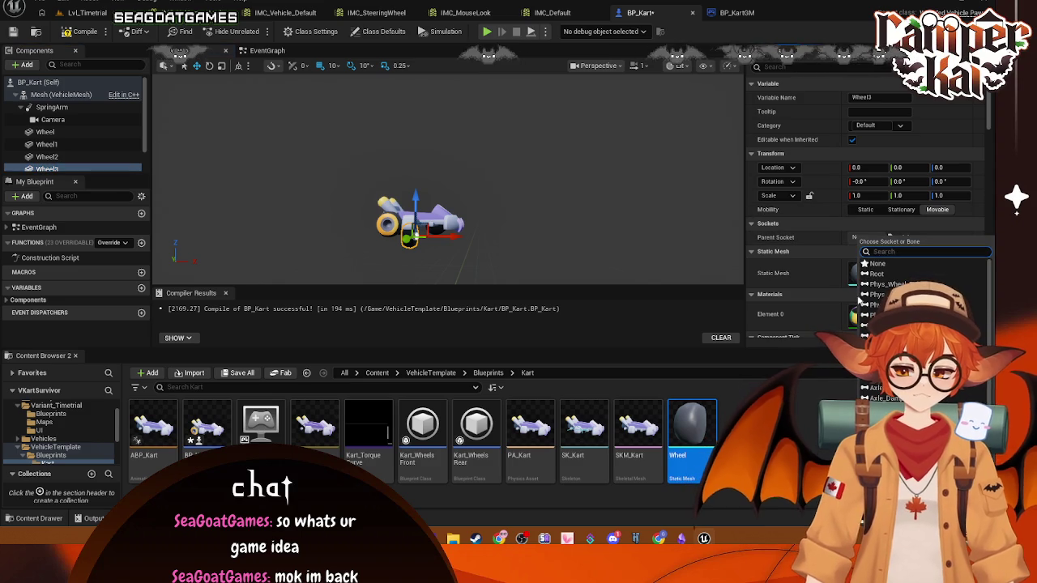
{"action": "left_click", "coordinate": [831, 312]}
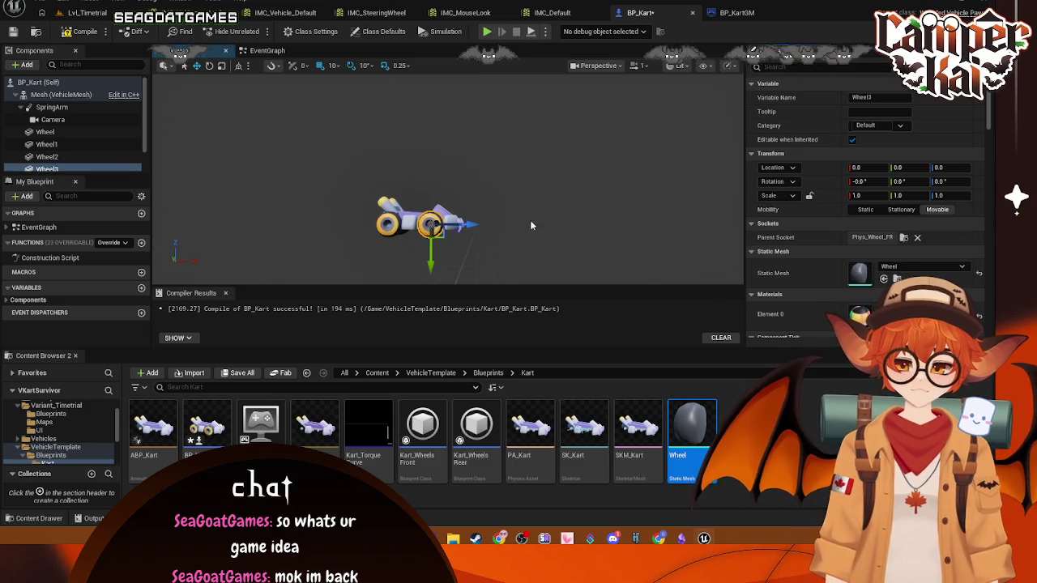
{"action": "mouse_move", "coordinate": [530, 220]}
{"action": "left_mouse_down"}
{"action": "mouse_move", "coordinate": [535, 195]}
{"action": "mouse_move", "coordinate": [347, 107]}
{"action": "left_mouse_up"}
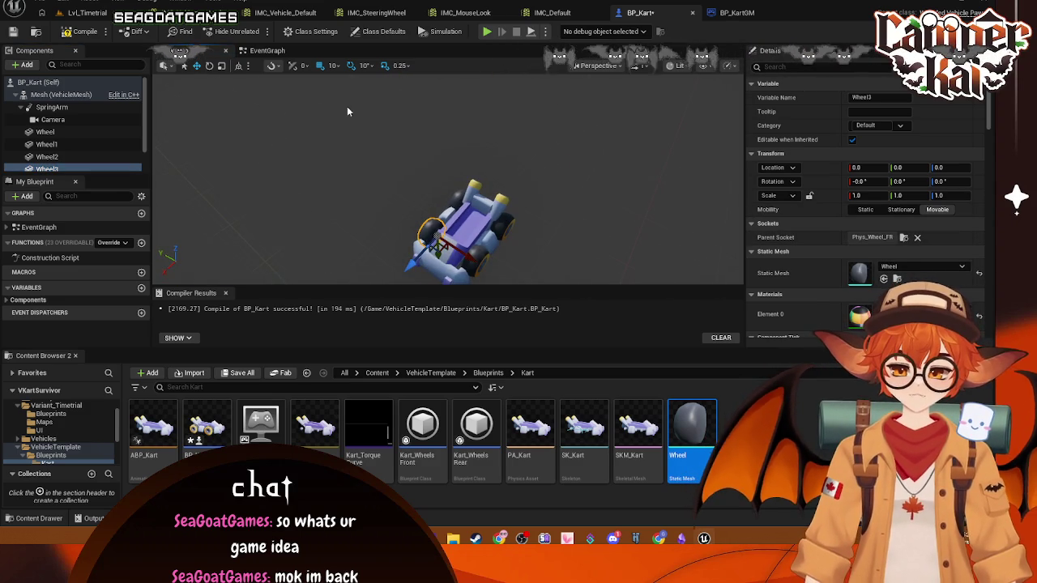
- Playtest the wheeled kart twice on Lvl_Timetrial, stopping each run with Esc
{"action": "left_click", "coordinate": [727, 13]}
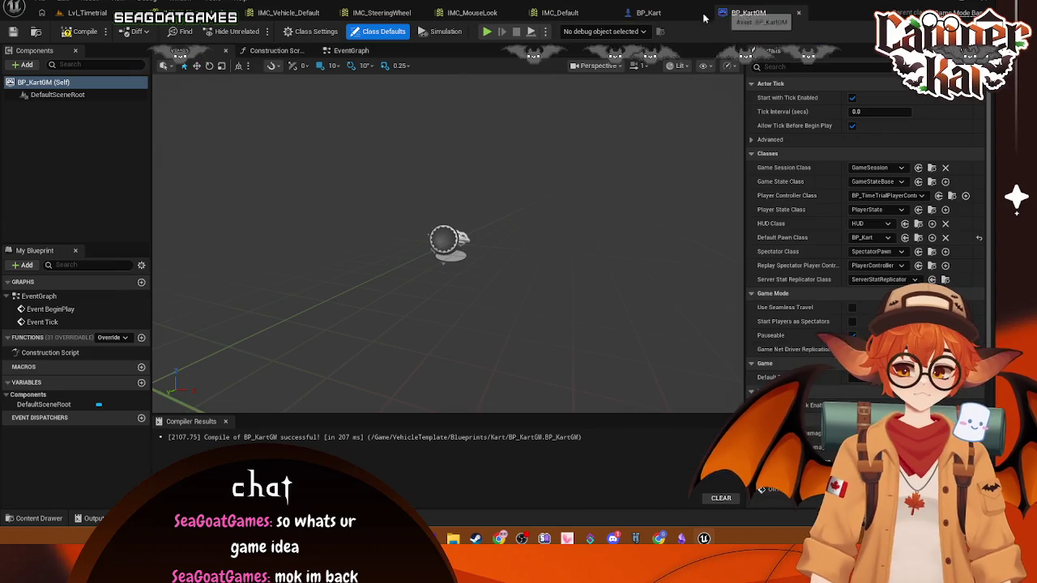
{"action": "left_click", "coordinate": [103, 13]}
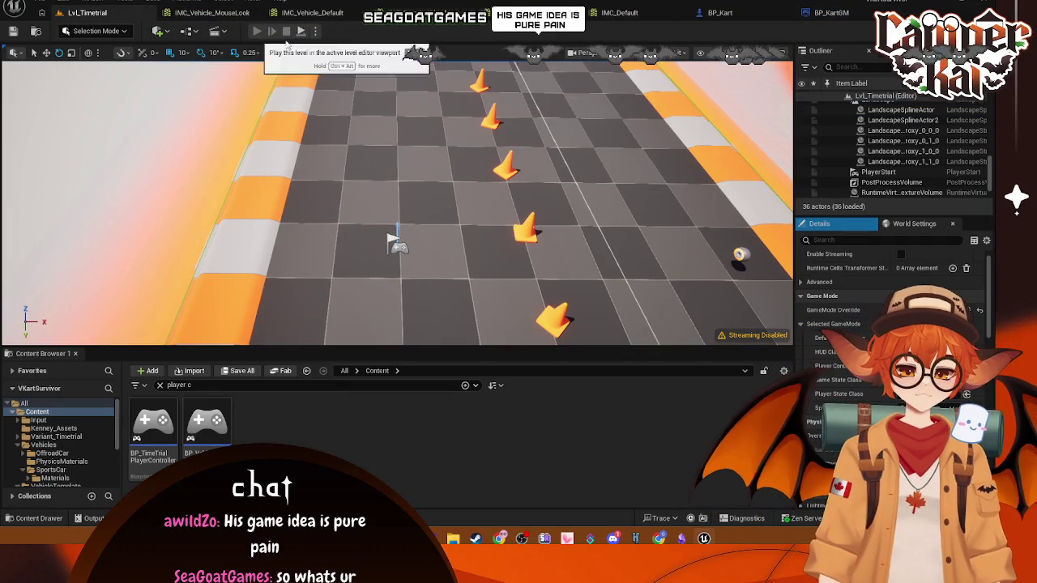
{"action": "left_click", "coordinate": [257, 32]}
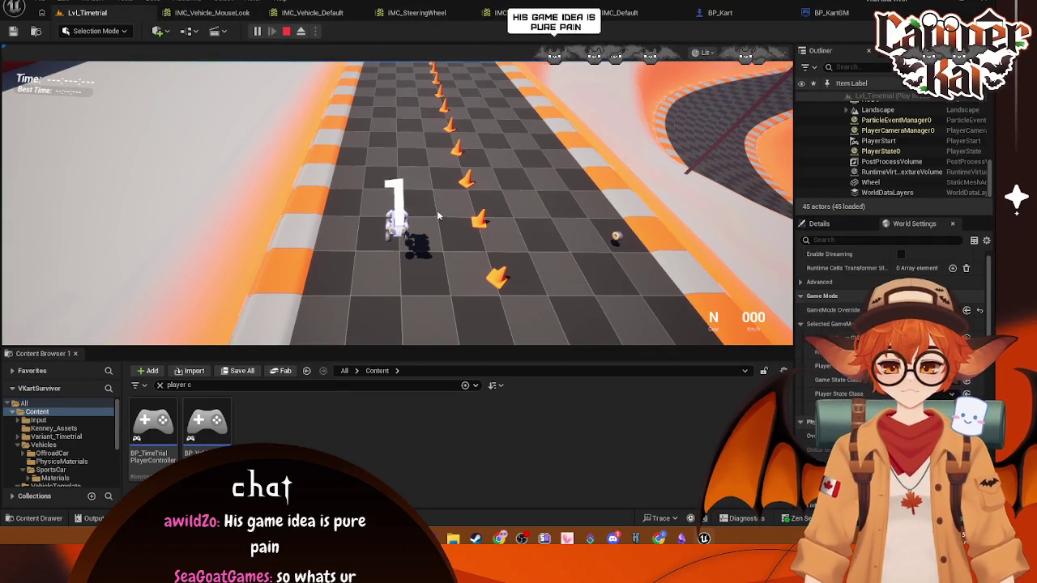
{"action": "left_click", "coordinate": [431, 117]}
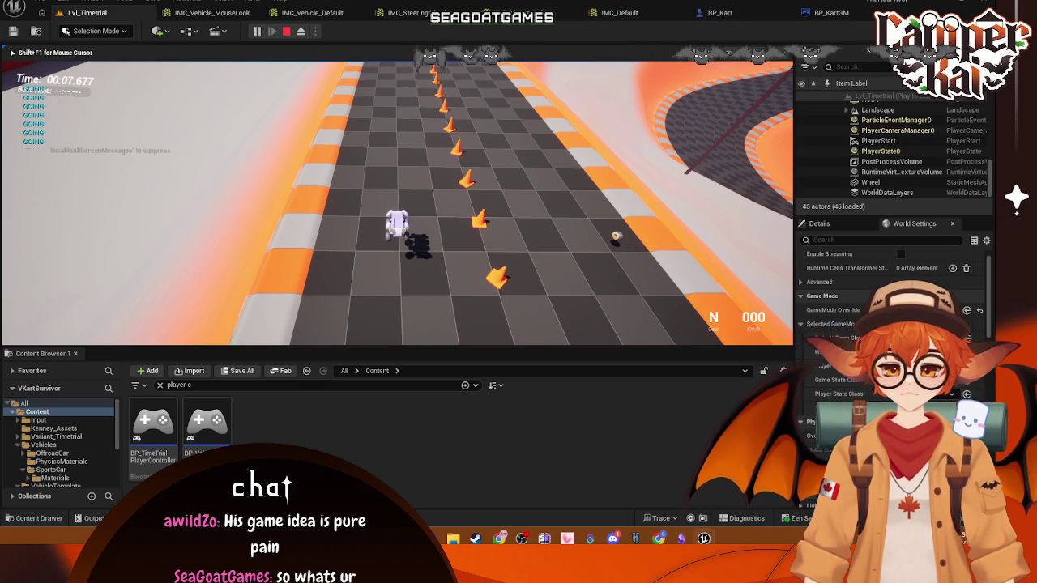
{"action": "key", "text": "Escape"}
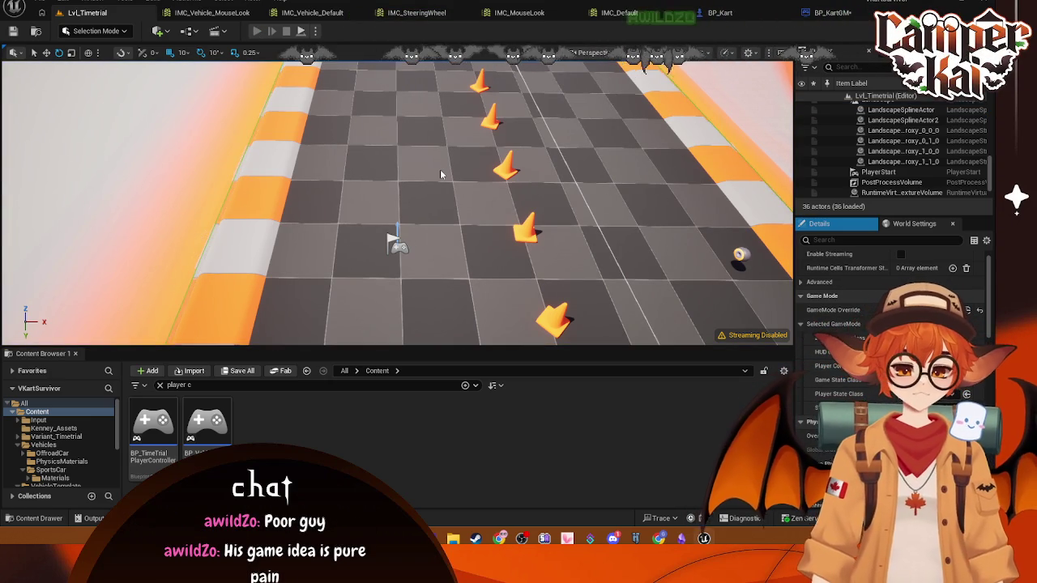
{"action": "key", "text": "alt+p"}
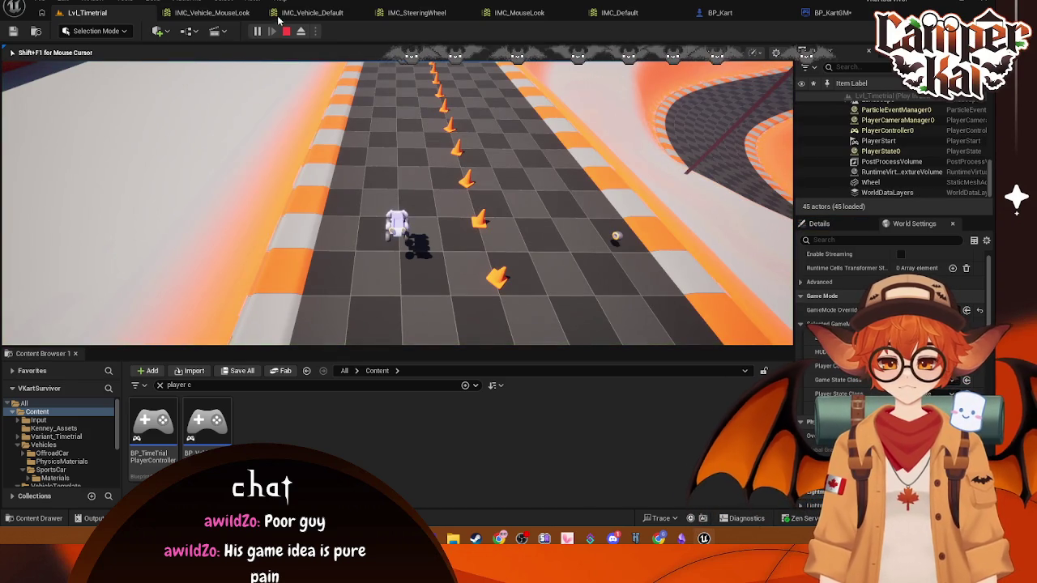
{"action": "key", "text": "Escape"}
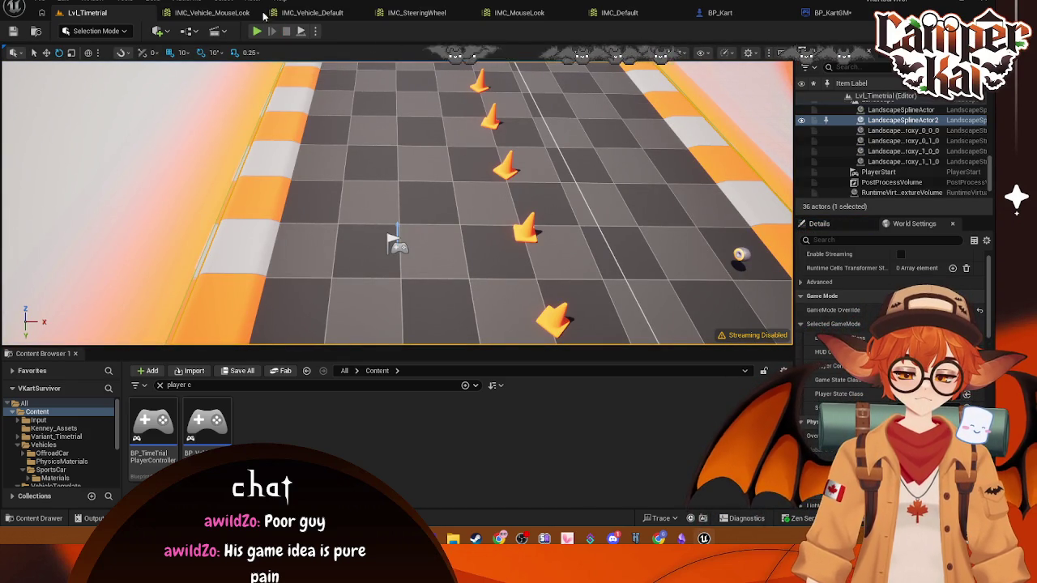
- Switch to BP_Kart and select its Vehicle Movement Component
{"action": "left_click", "coordinate": [826, 12]}
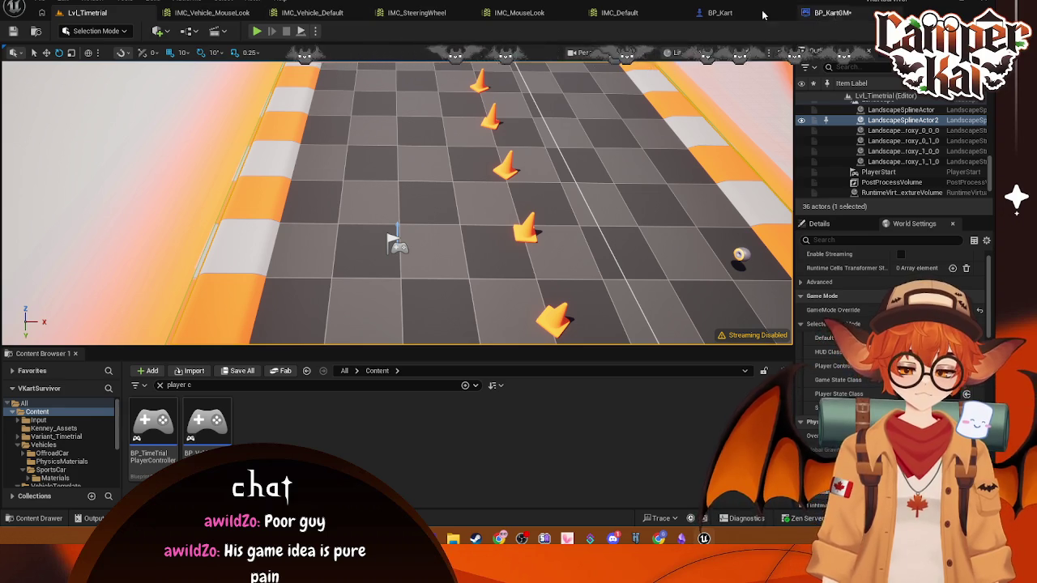
{"action": "left_click", "coordinate": [648, 12]}
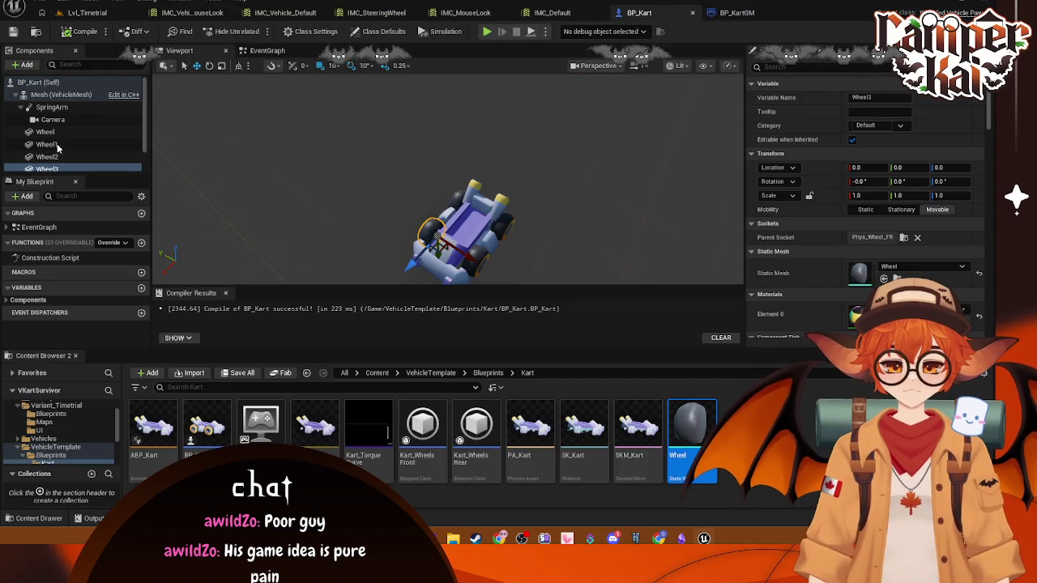
{"action": "left_click", "coordinate": [39, 94]}
{"action": "left_click", "coordinate": [39, 82]}
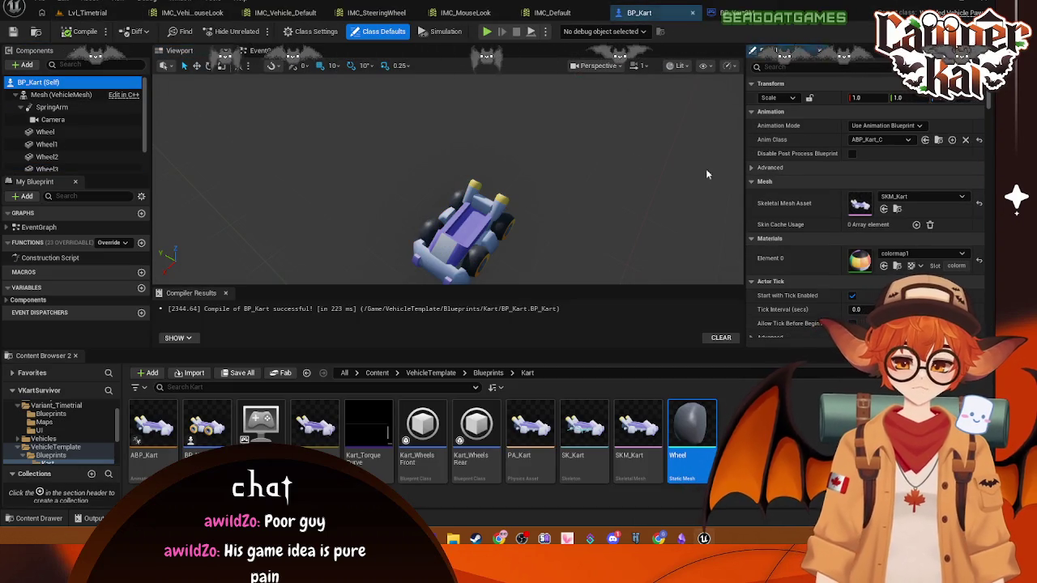
{"action": "left_click", "coordinate": [49, 95]}
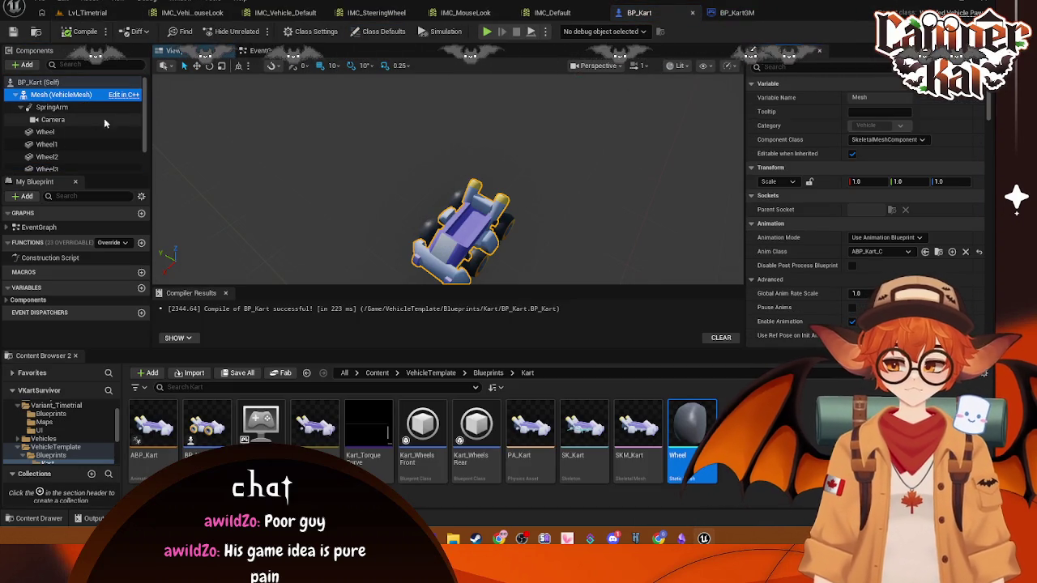
{"action": "scroll", "coordinate": [73, 129], "scroll_direction": "down", "scroll_amount": 1}
{"action": "left_click", "coordinate": [81, 164]}
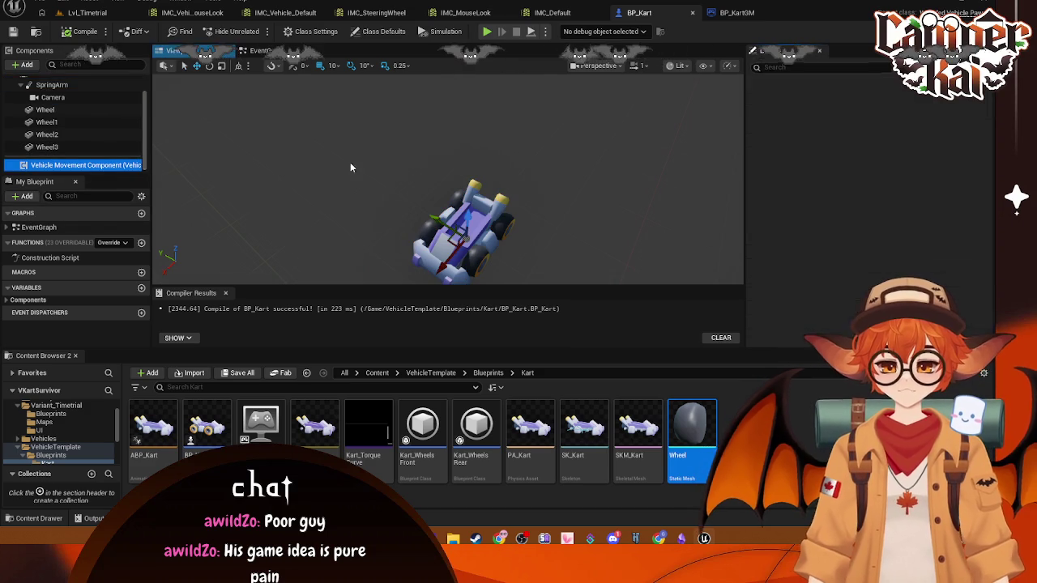
{"action": "scroll", "coordinate": [888, 183], "scroll_direction": "down", "scroll_amount": 3}
- Filter the Details for 'wheel' and check the Wheel and VehicleMesh components
{"action": "left_click", "coordinate": [782, 67]}
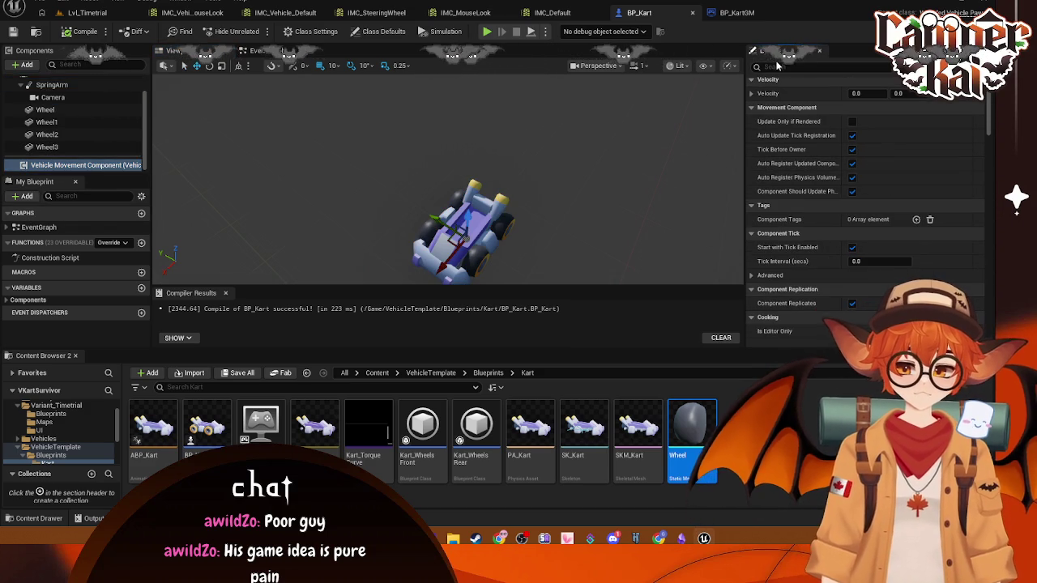
{"action": "type", "text": "wheel"}
{"action": "scroll", "coordinate": [894, 130], "scroll_direction": "down", "scroll_amount": 3}
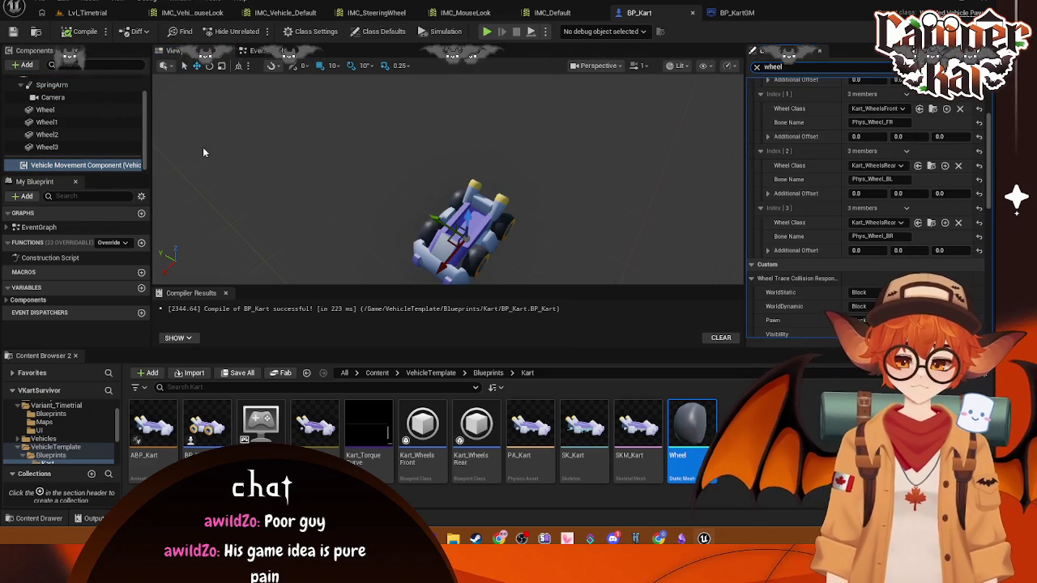
{"action": "left_click", "coordinate": [48, 110]}
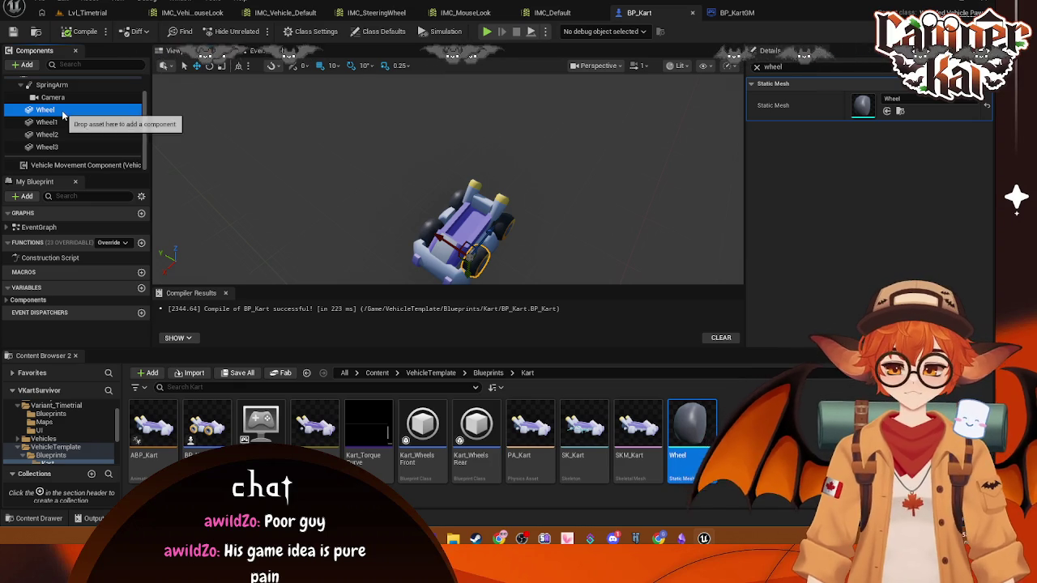
{"action": "scroll", "coordinate": [59, 111], "scroll_direction": "up", "scroll_amount": 1}
{"action": "left_click", "coordinate": [52, 108]}
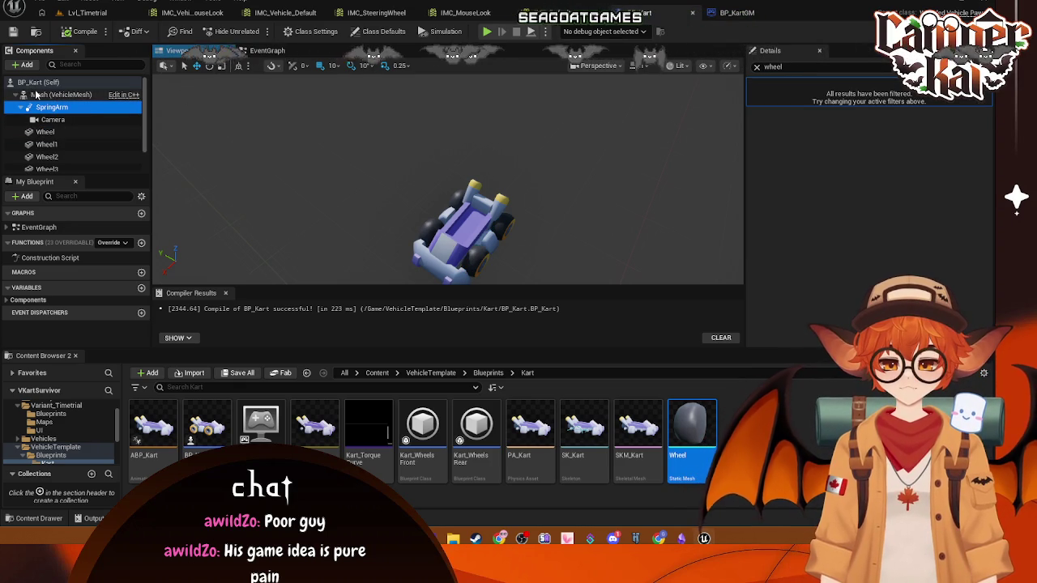
{"action": "key", "text": "Up"}
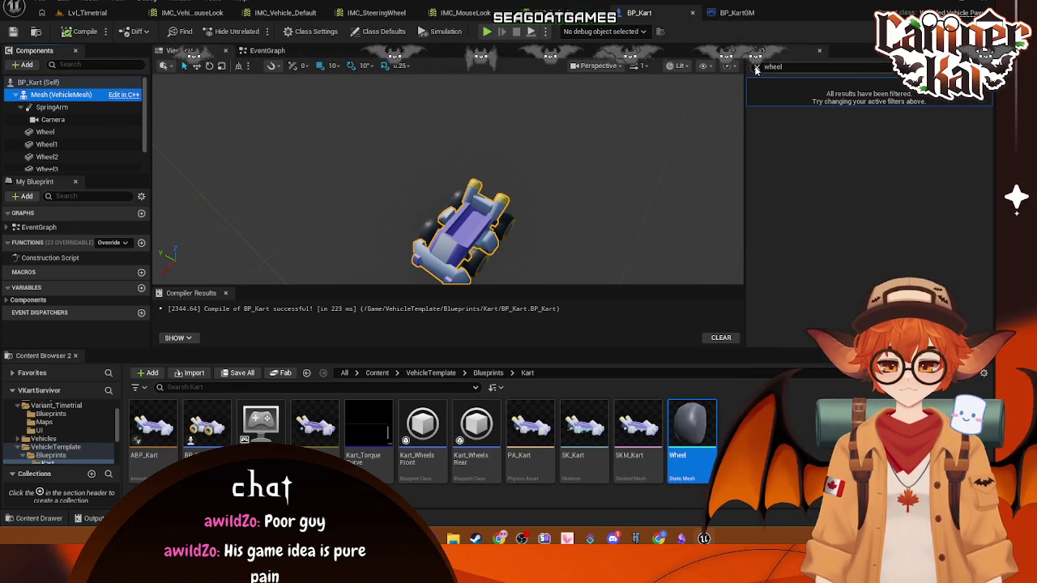
- Search the Vehicle Movement Component's properties for 'radius'
{"action": "double_click", "coordinate": [770, 67]}
{"action": "type", "text": "radius"}
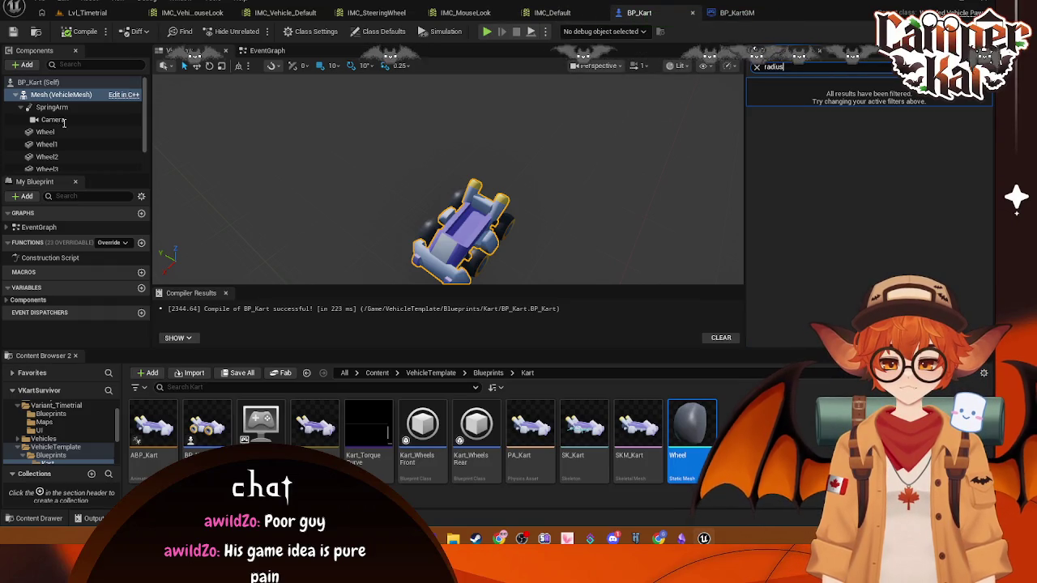
{"action": "scroll", "coordinate": [63, 133], "scroll_direction": "down", "scroll_amount": 1}
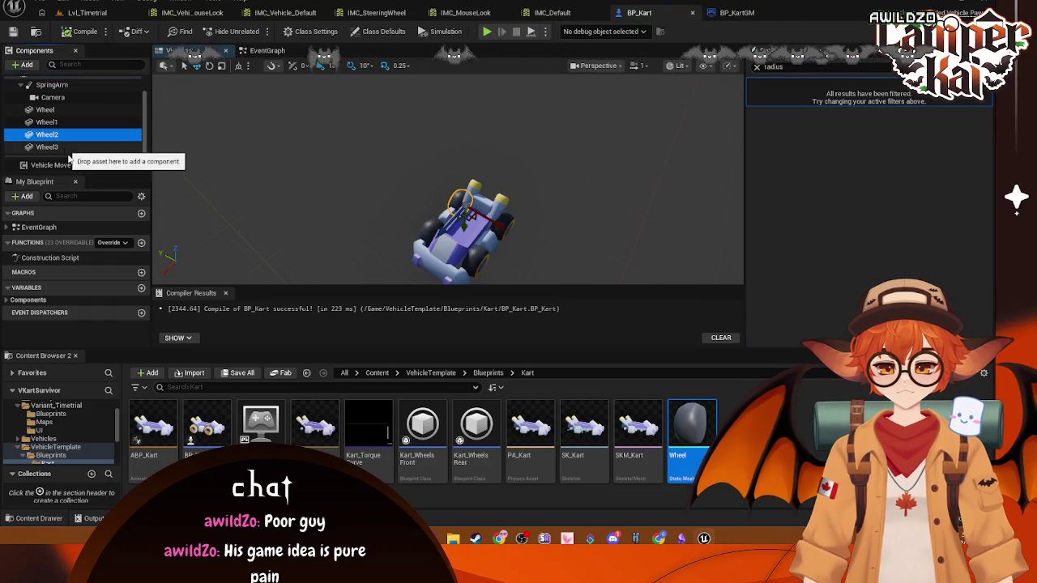
{"action": "left_click", "coordinate": [73, 166]}
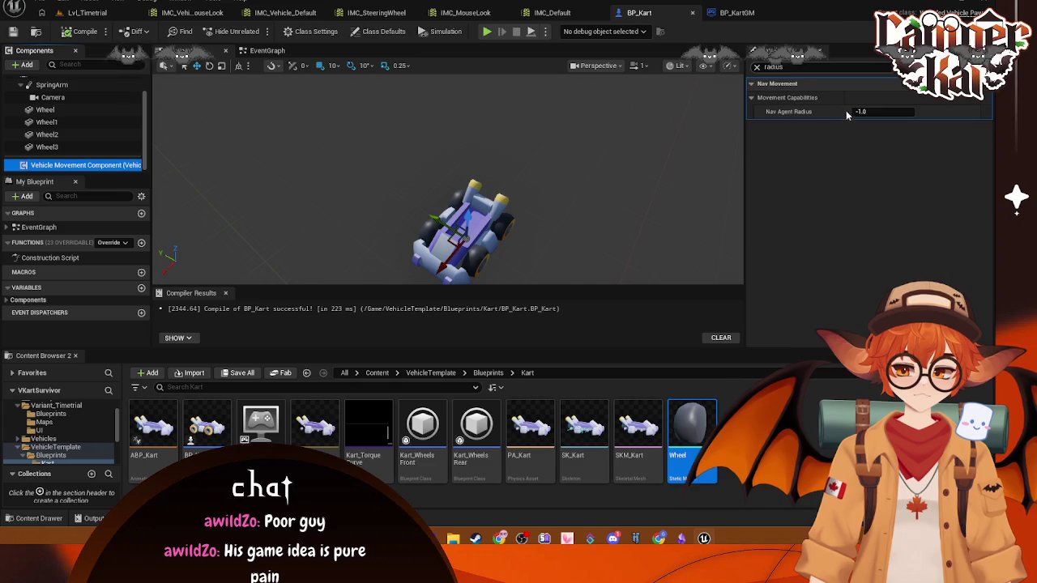
- Clear the search and expand the Variable, Sockets and Movement Component sections
{"action": "left_click", "coordinate": [756, 67]}
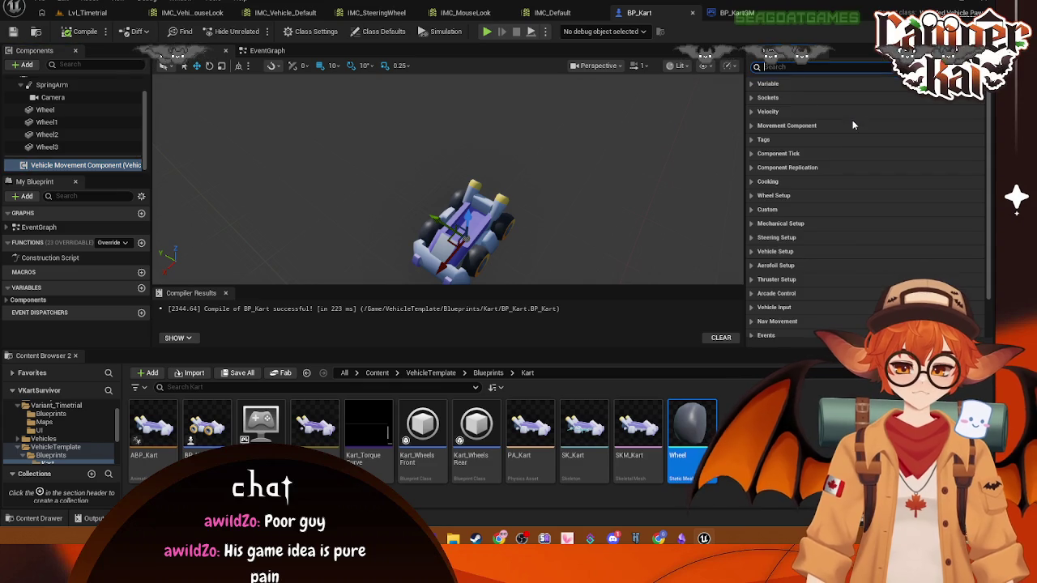
{"action": "left_click", "coordinate": [768, 84]}
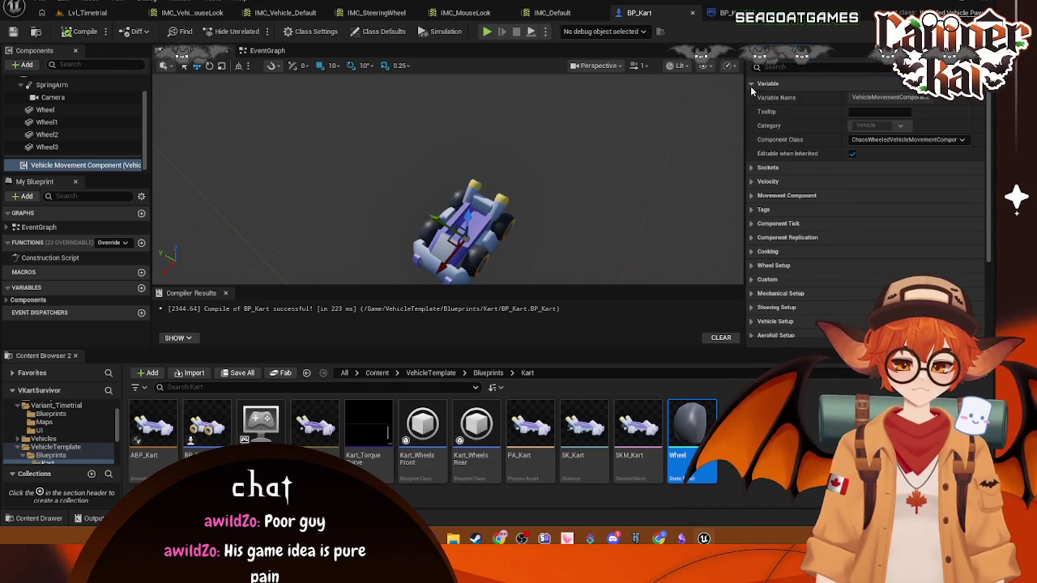
{"action": "left_click", "coordinate": [760, 84]}
{"action": "left_click", "coordinate": [754, 86]}
{"action": "left_click", "coordinate": [752, 84]}
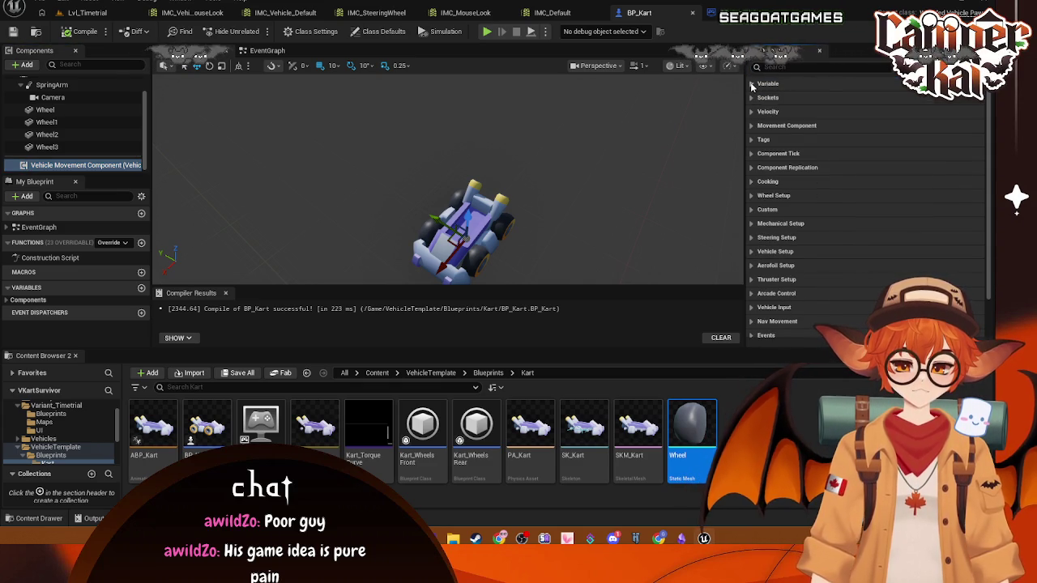
{"action": "left_click", "coordinate": [752, 85]}
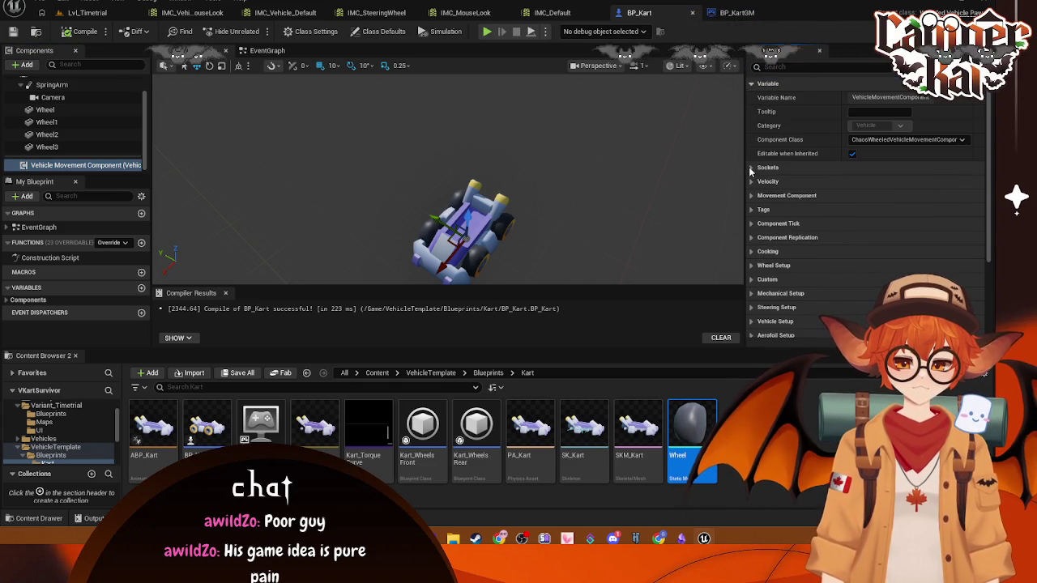
{"action": "left_click", "coordinate": [753, 84]}
{"action": "left_click", "coordinate": [753, 85]}
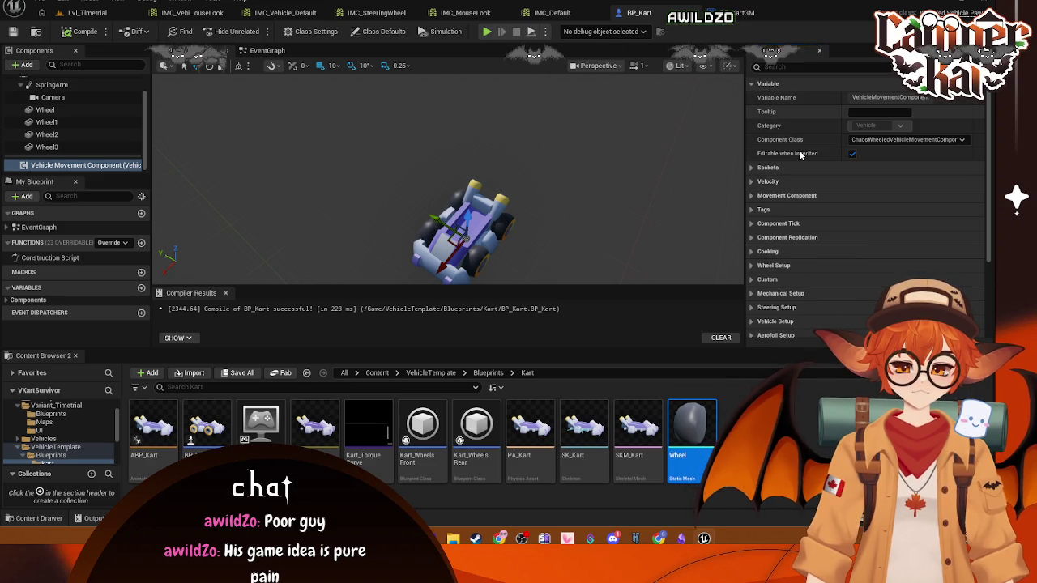
{"action": "left_click", "coordinate": [762, 168]}
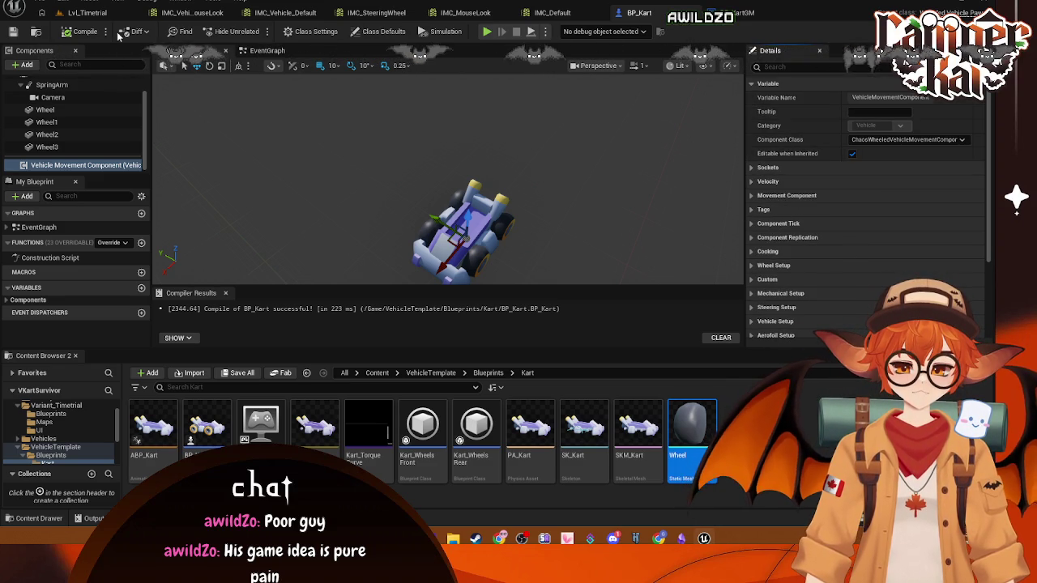
{"action": "left_click", "coordinate": [782, 195]}
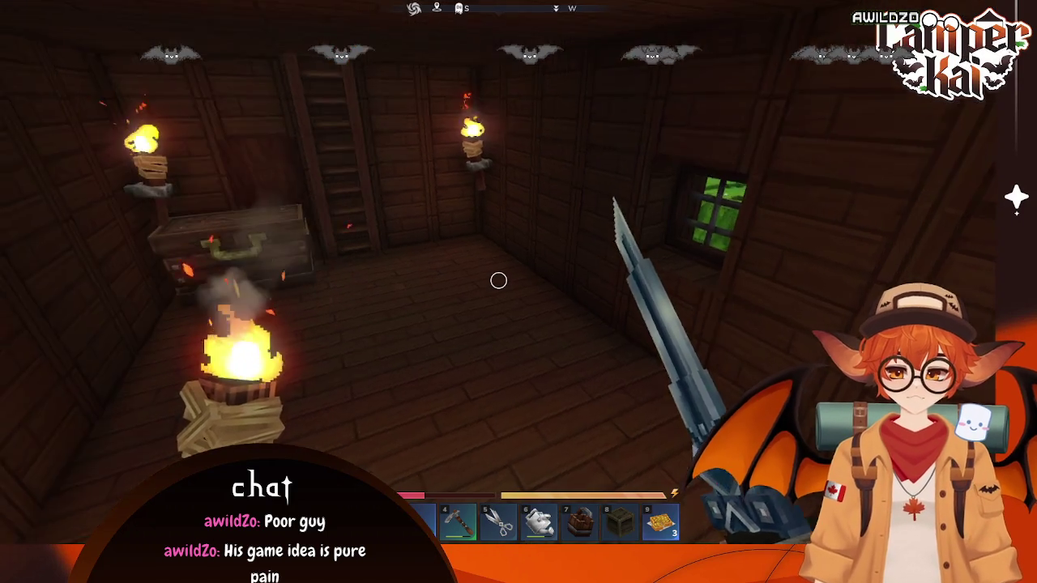
- Climb out through the hatch, harvest the pumpkin, corn and wheat, then pause the game
{"action": "key", "text": "w"}
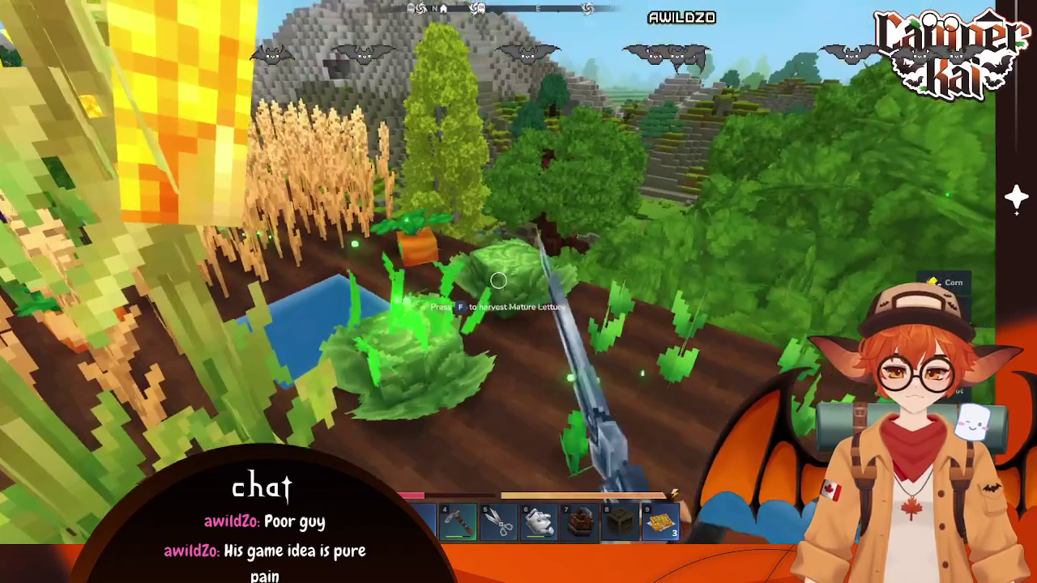
{"action": "key", "text": "f"}
{"action": "key", "text": "f"}
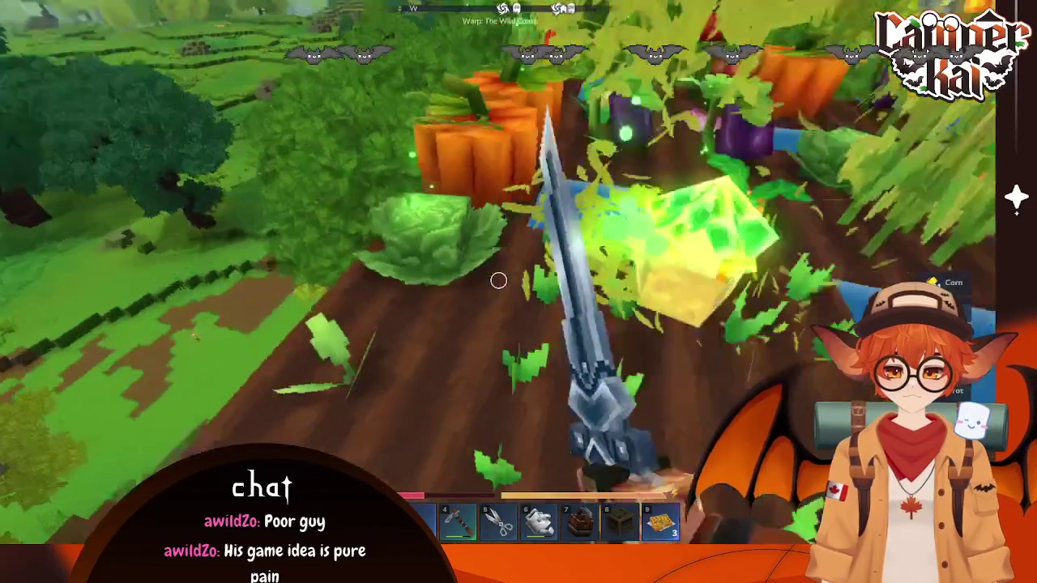
{"action": "key", "text": "f"}
{"action": "key", "text": "f"}
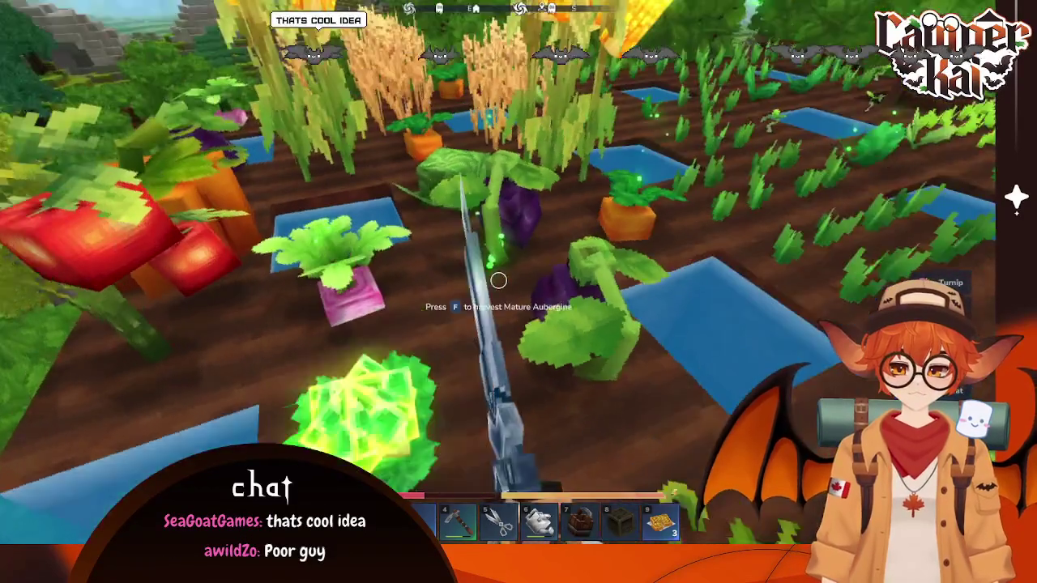
{"action": "key", "text": "f"}
{"action": "key", "text": "f"}
{"action": "key", "text": "f"}
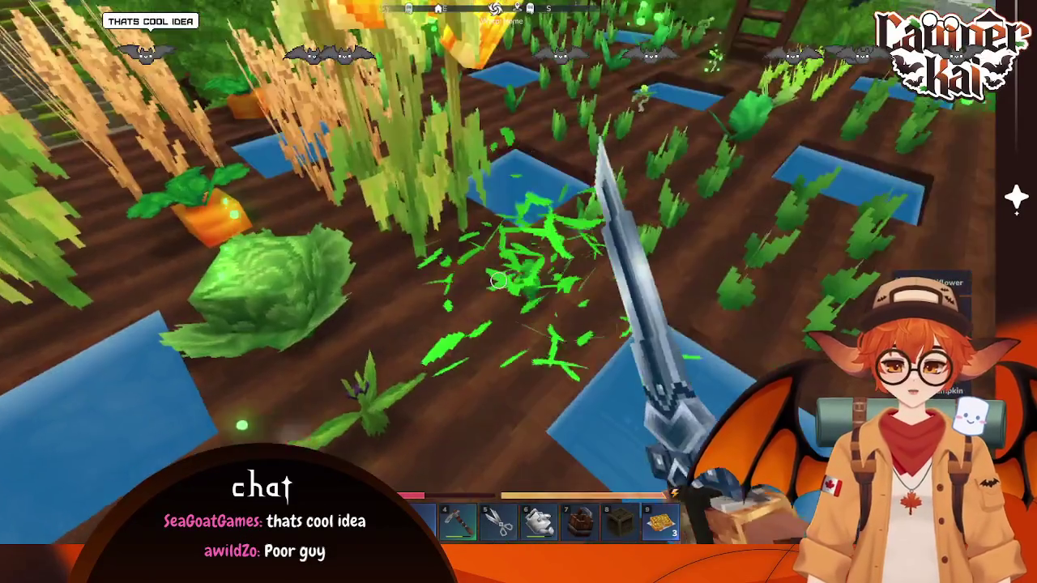
{"action": "key", "text": "f"}
{"action": "key", "text": "f"}
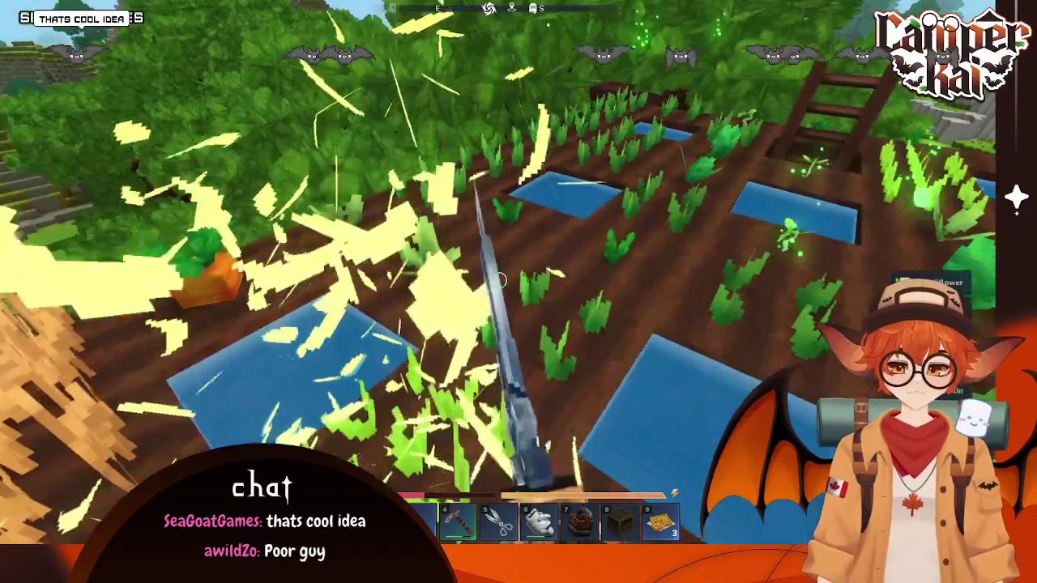
{"action": "key", "text": "f"}
{"action": "key", "text": "f"}
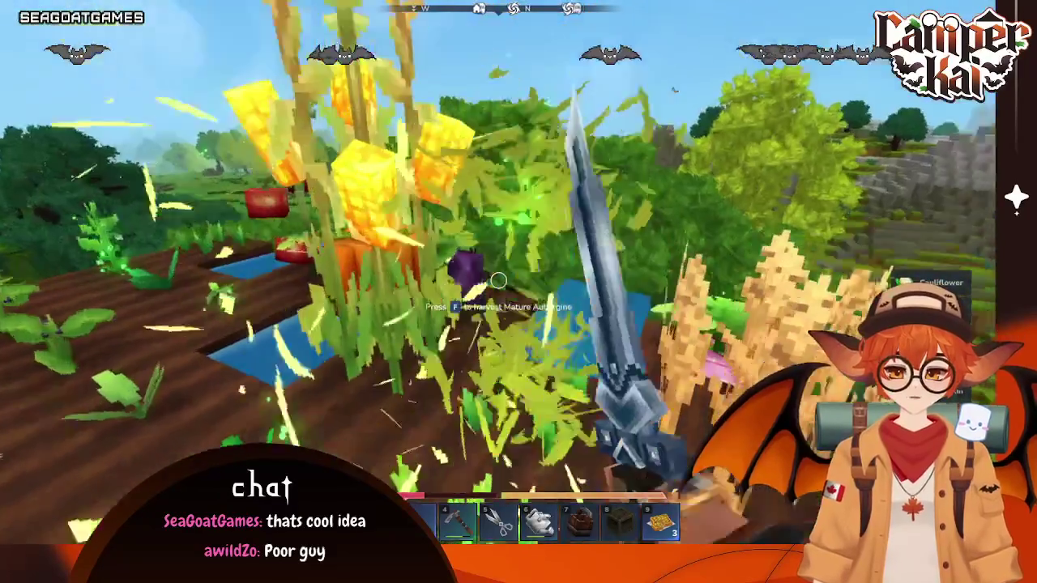
{"action": "key", "text": "f"}
{"action": "key", "text": "f"}
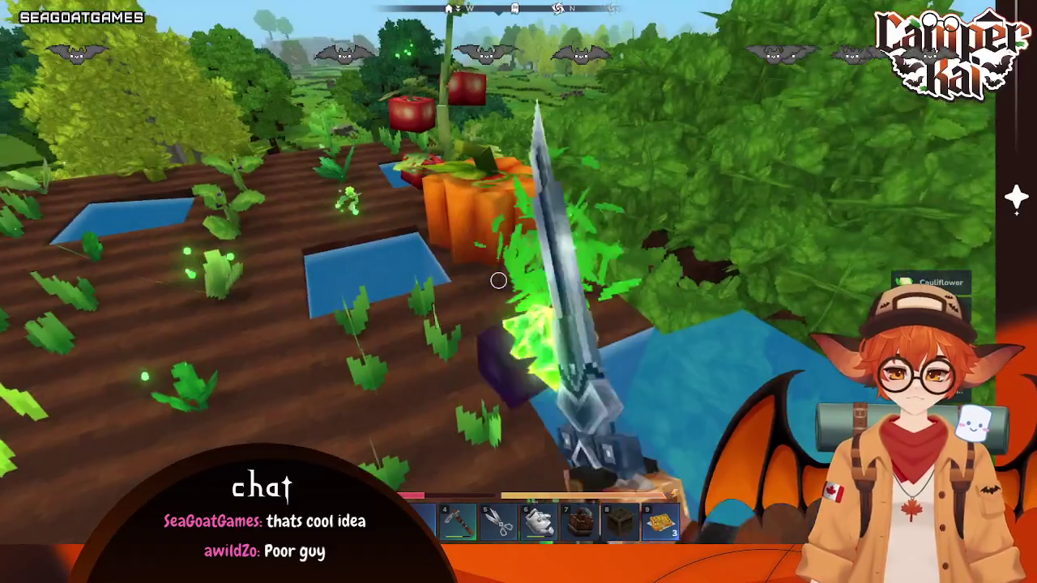
{"action": "key", "text": "f"}
{"action": "key", "text": "f"}
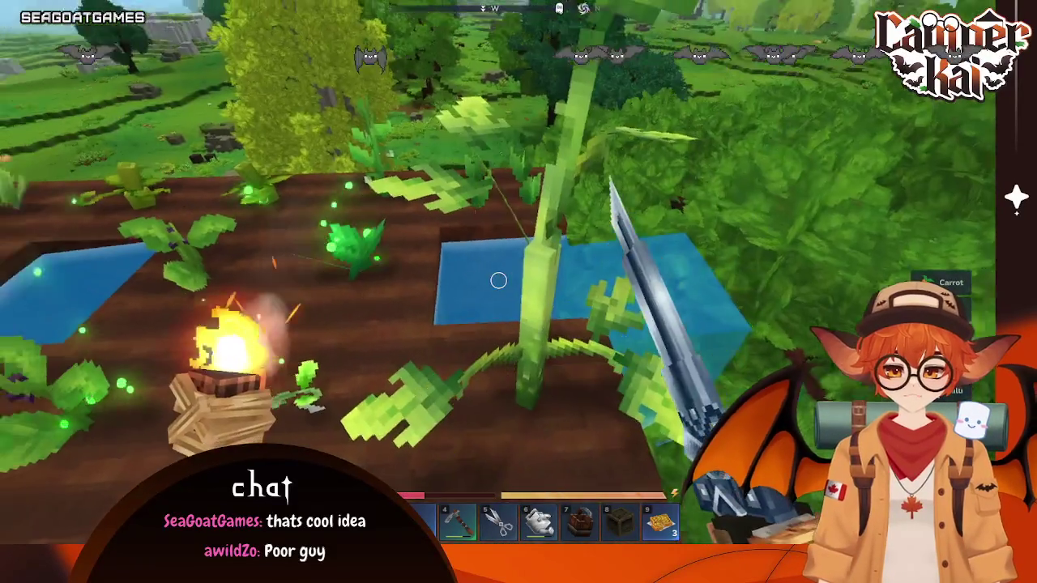
{"action": "key", "text": "Escape"}
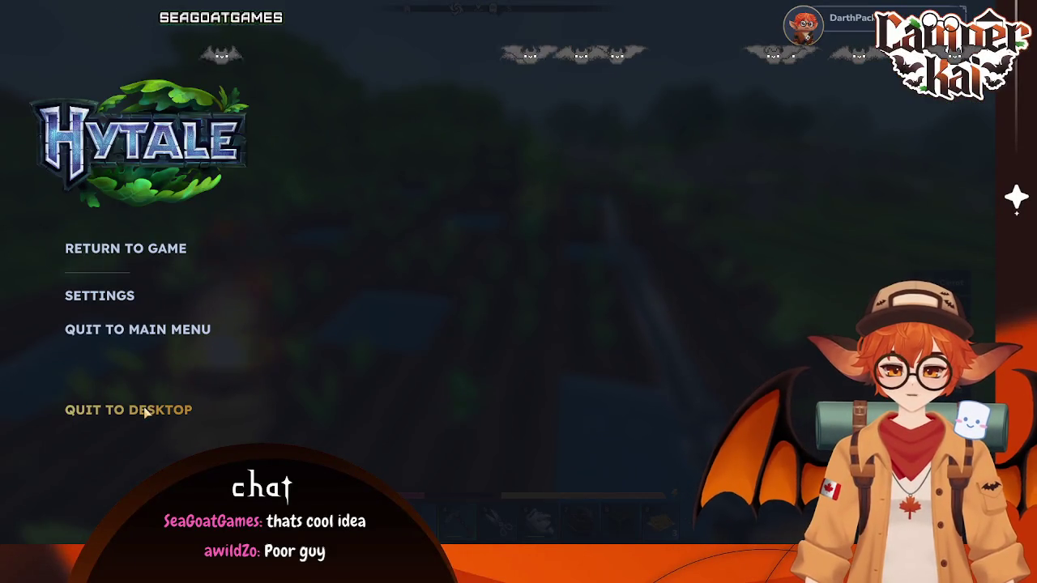
{"action": "left_click", "coordinate": [128, 410]}
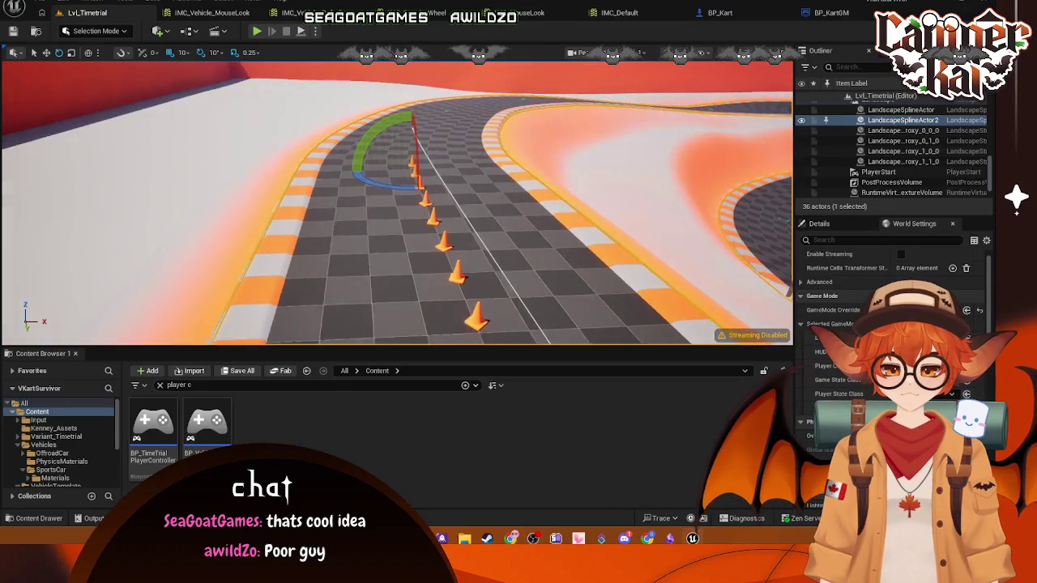
{"action": "left_click", "coordinate": [154, 454]}
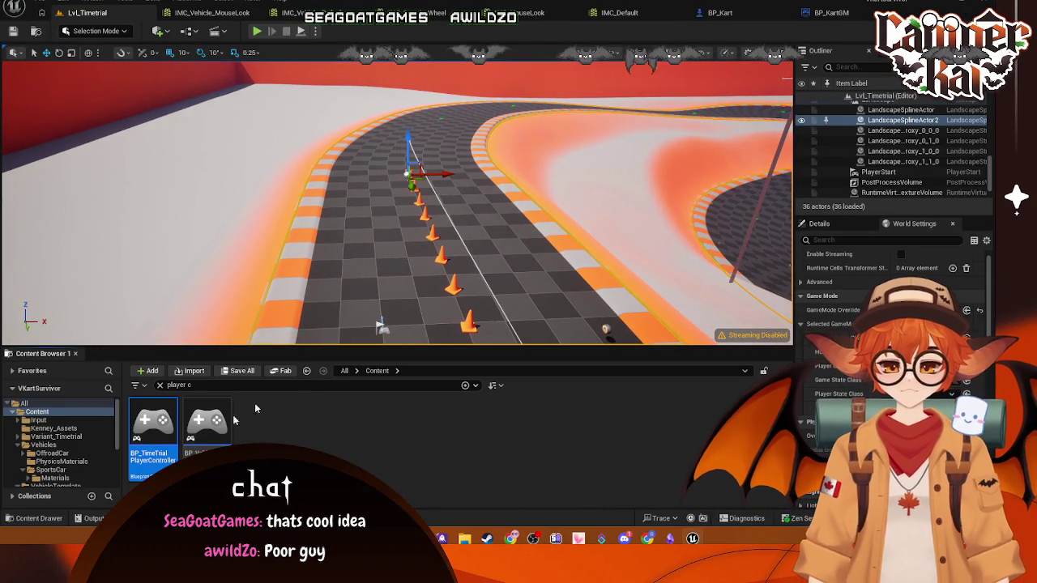
{"action": "double_click", "coordinate": [154, 429]}
{"action": "scroll", "coordinate": [391, 241], "scroll_direction": "down", "scroll_amount": 2}
{"action": "scroll", "coordinate": [391, 240], "scroll_direction": "up", "scroll_amount": 2}
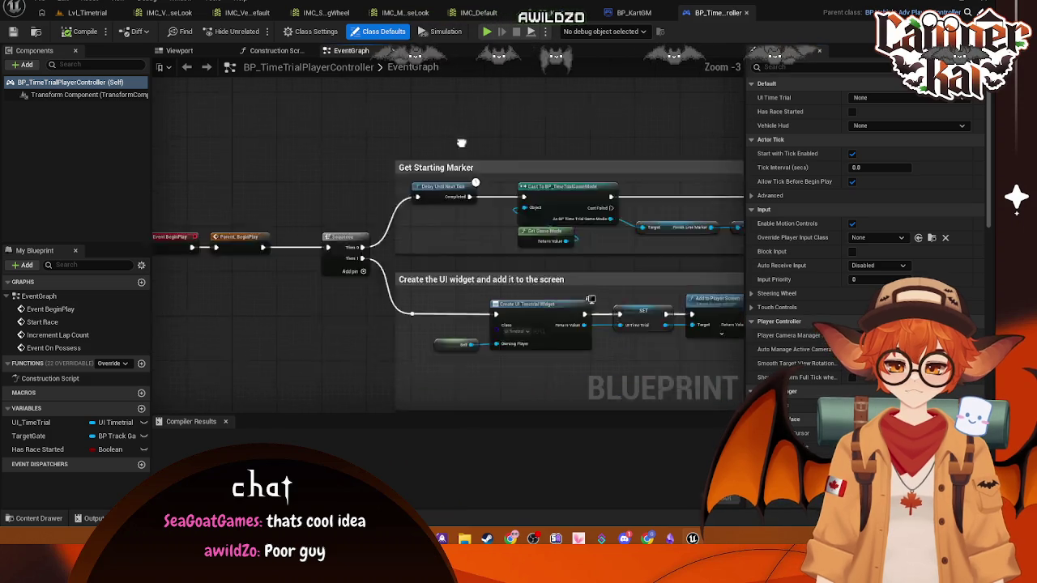
{"action": "mouse_move", "coordinate": [462, 143]}
{"action": "left_mouse_down"}
{"action": "mouse_move", "coordinate": [459, 166]}
{"action": "mouse_move", "coordinate": [305, 243]}
{"action": "left_mouse_up"}
{"action": "scroll", "coordinate": [459, 154], "scroll_direction": "down", "scroll_amount": 1}
{"action": "scroll", "coordinate": [306, 242], "scroll_direction": "down", "scroll_amount": 1}
{"action": "scroll", "coordinate": [403, 255], "scroll_direction": "up", "scroll_amount": 1}
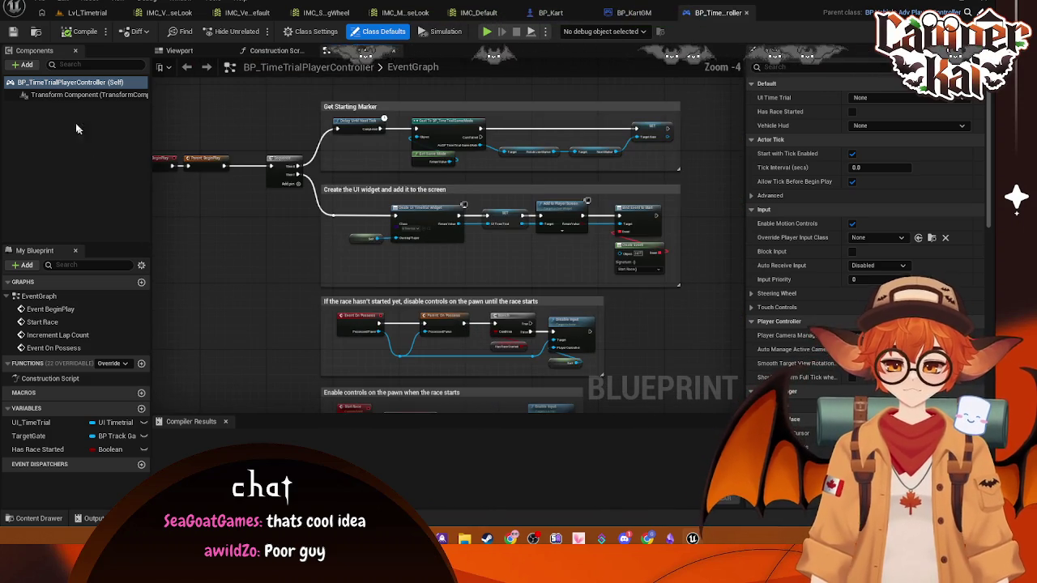
{"action": "left_click", "coordinate": [74, 95]}
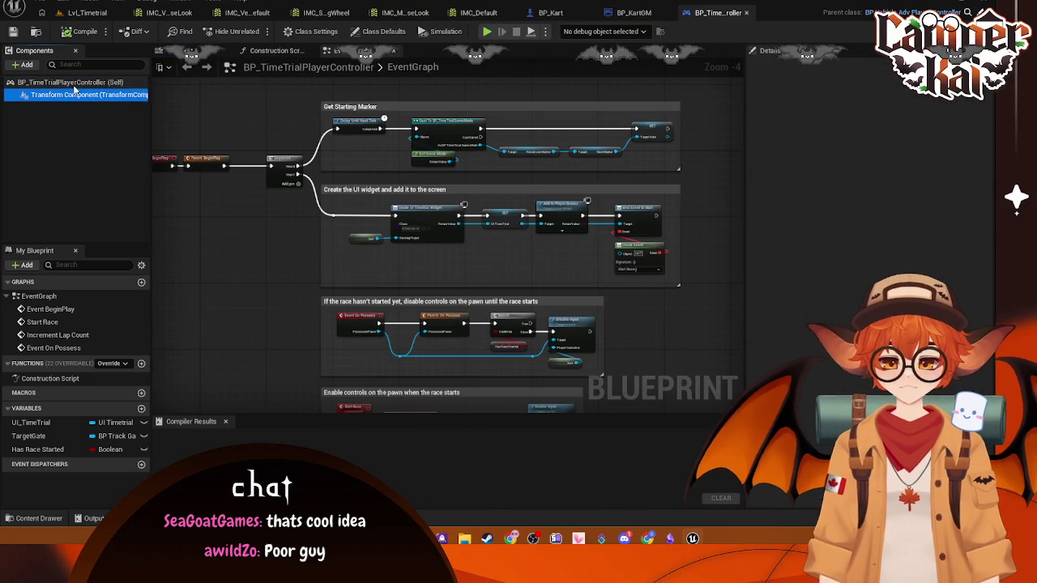
{"action": "left_click", "coordinate": [73, 84]}
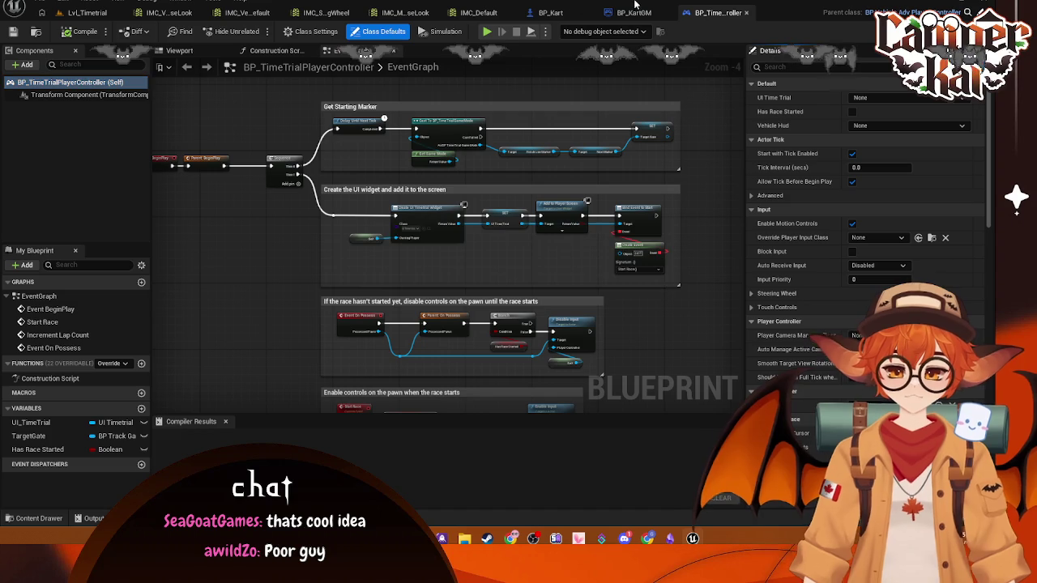
{"action": "left_click", "coordinate": [83, 16]}
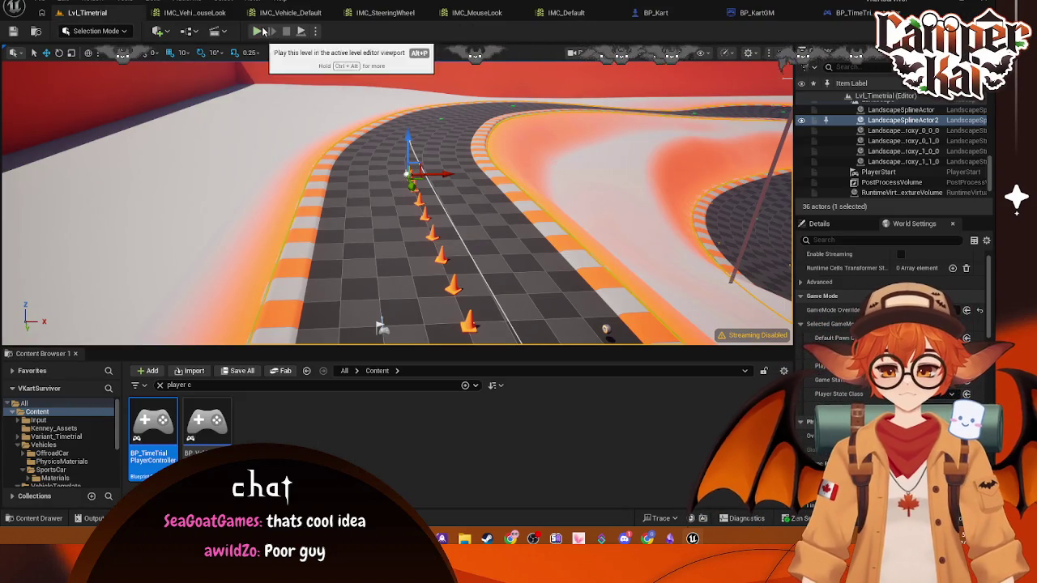
- Drag the Kenney character mesh from Content/Kenney_Assets into BP_Kart's components and check its seating
{"action": "left_click", "coordinate": [684, 14]}
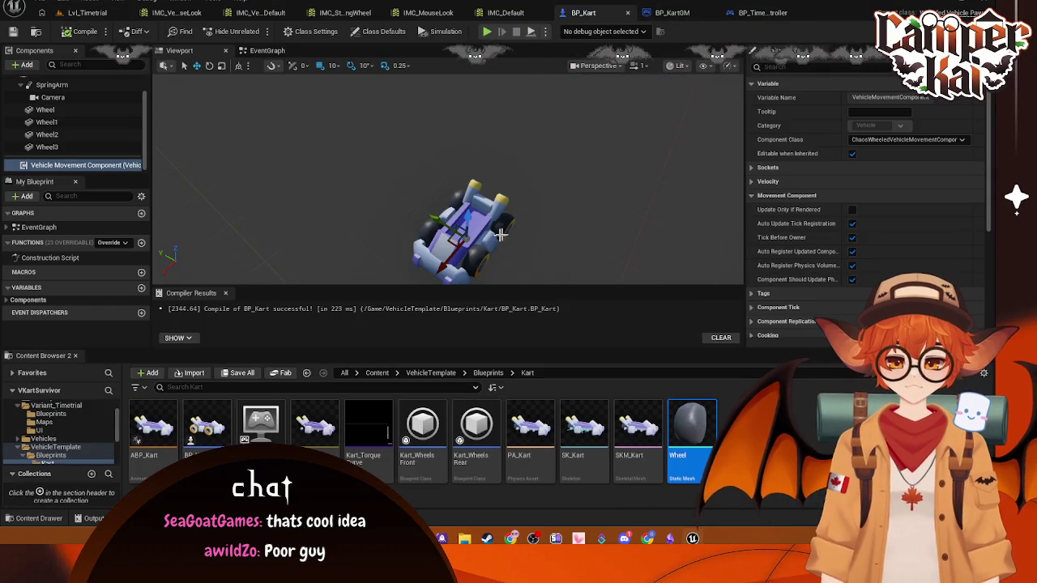
{"action": "scroll", "coordinate": [56, 415], "scroll_direction": "up", "scroll_amount": 2}
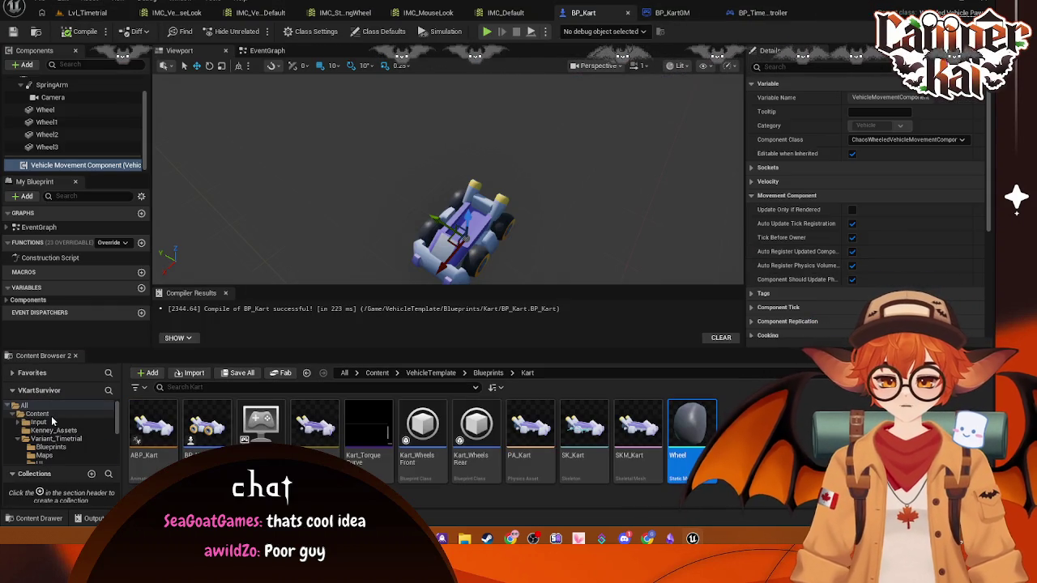
{"action": "left_click", "coordinate": [37, 415]}
{"action": "double_click", "coordinate": [199, 442]}
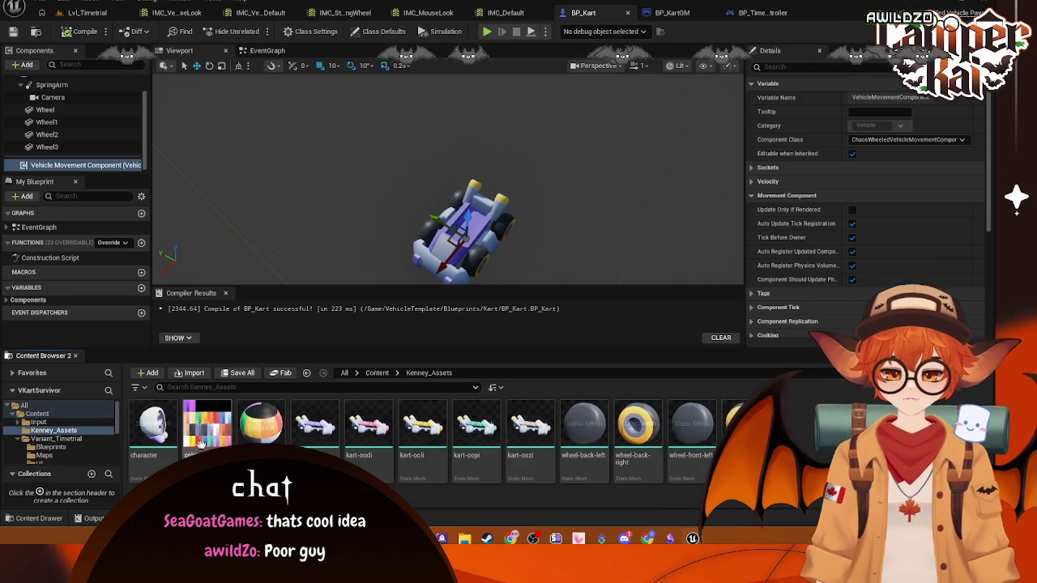
{"action": "mouse_move", "coordinate": [153, 425]}
{"action": "left_mouse_down"}
{"action": "mouse_move", "coordinate": [61, 85]}
{"action": "mouse_move", "coordinate": [209, 106]}
{"action": "mouse_move", "coordinate": [437, 198]}
{"action": "mouse_move", "coordinate": [478, 230]}
{"action": "mouse_move", "coordinate": [381, 218]}
{"action": "mouse_move", "coordinate": [348, 170]}
{"action": "left_mouse_up"}
{"action": "scroll", "coordinate": [50, 94], "scroll_direction": "up", "scroll_amount": 2}
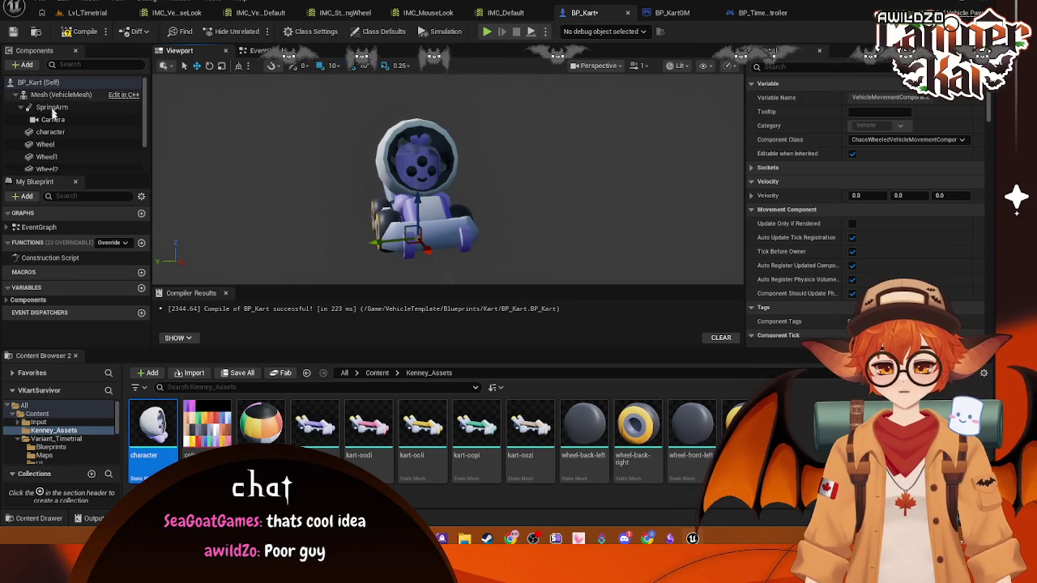
{"action": "scroll", "coordinate": [50, 95], "scroll_direction": "down", "scroll_amount": 2}
{"action": "left_click", "coordinate": [56, 97]}
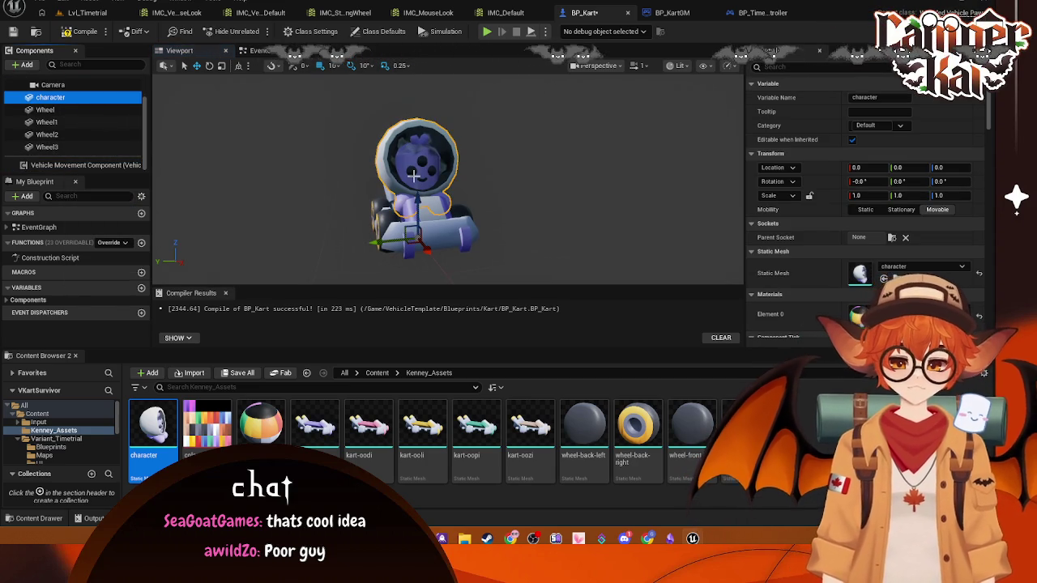
{"action": "mouse_move", "coordinate": [414, 174]}
{"action": "left_mouse_down"}
{"action": "mouse_move", "coordinate": [410, 146]}
{"action": "mouse_move", "coordinate": [405, 187]}
{"action": "mouse_move", "coordinate": [405, 154]}
{"action": "mouse_move", "coordinate": [421, 195]}
{"action": "mouse_move", "coordinate": [409, 170]}
{"action": "mouse_move", "coordinate": [422, 146]}
{"action": "mouse_move", "coordinate": [389, 186]}
{"action": "mouse_move", "coordinate": [405, 166]}
{"action": "mouse_move", "coordinate": [486, 175]}
{"action": "left_mouse_up"}
- Review the Spawn Rate, Abilities Fire From Kart, Health Pool and Auto Acceleration cards on the VKart canvas
{"action": "left_click", "coordinate": [671, 540]}
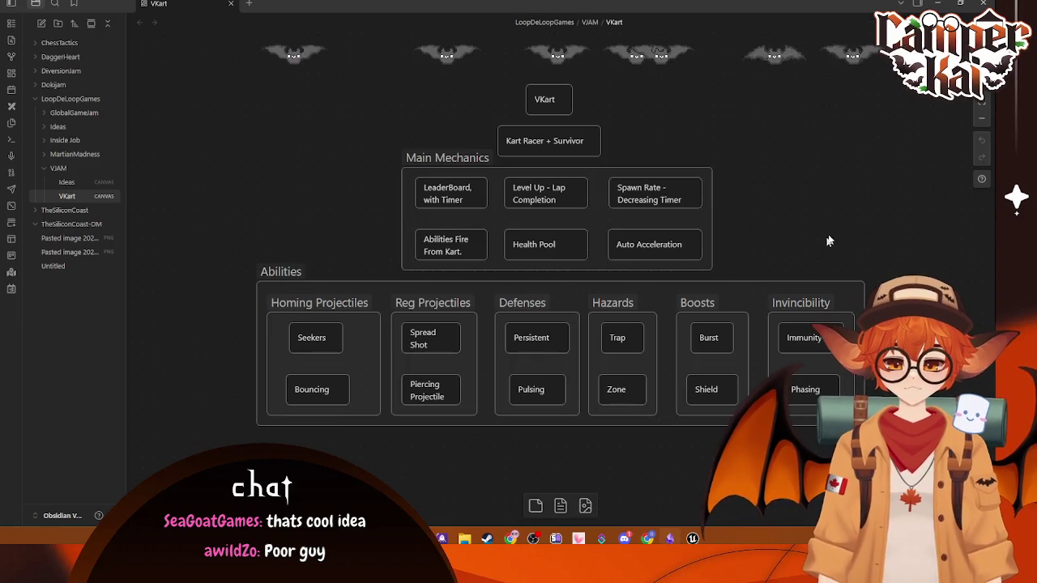
{"action": "scroll", "coordinate": [828, 240], "scroll_direction": "down", "scroll_amount": 1}
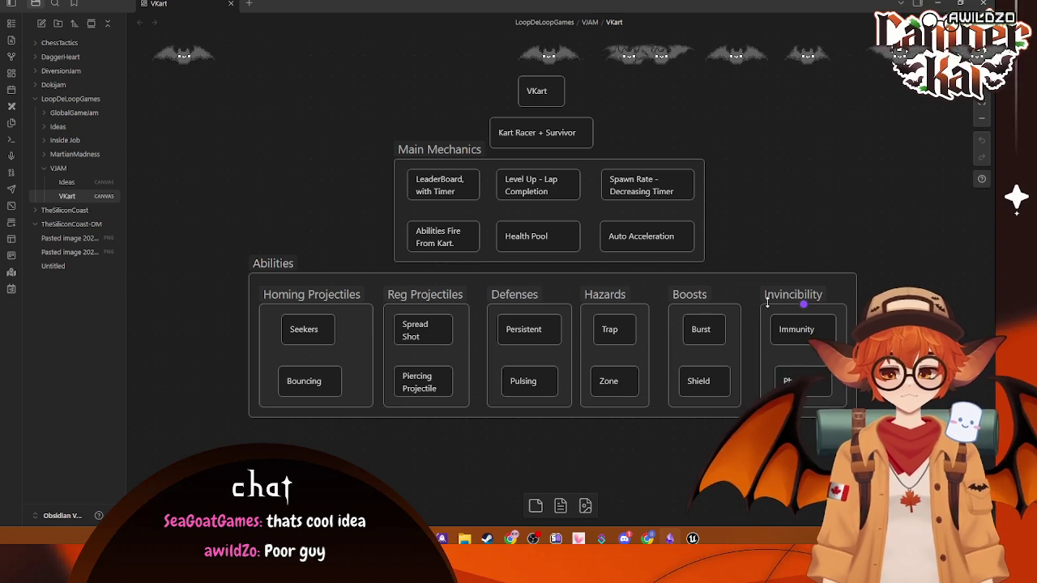
{"action": "scroll", "coordinate": [825, 182], "scroll_direction": "down", "scroll_amount": 3}
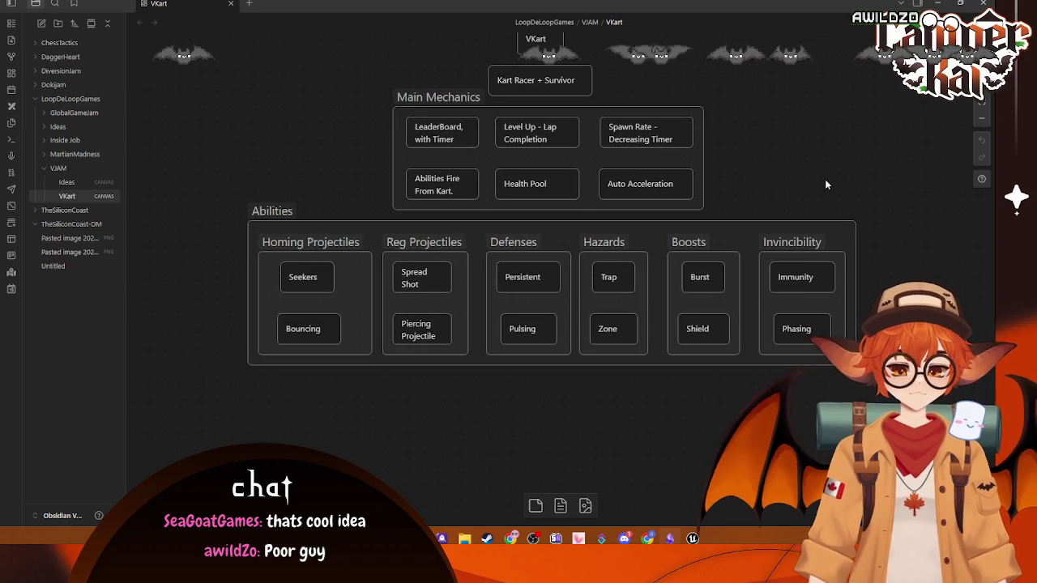
{"action": "scroll", "coordinate": [824, 184], "scroll_direction": "up", "scroll_amount": 1}
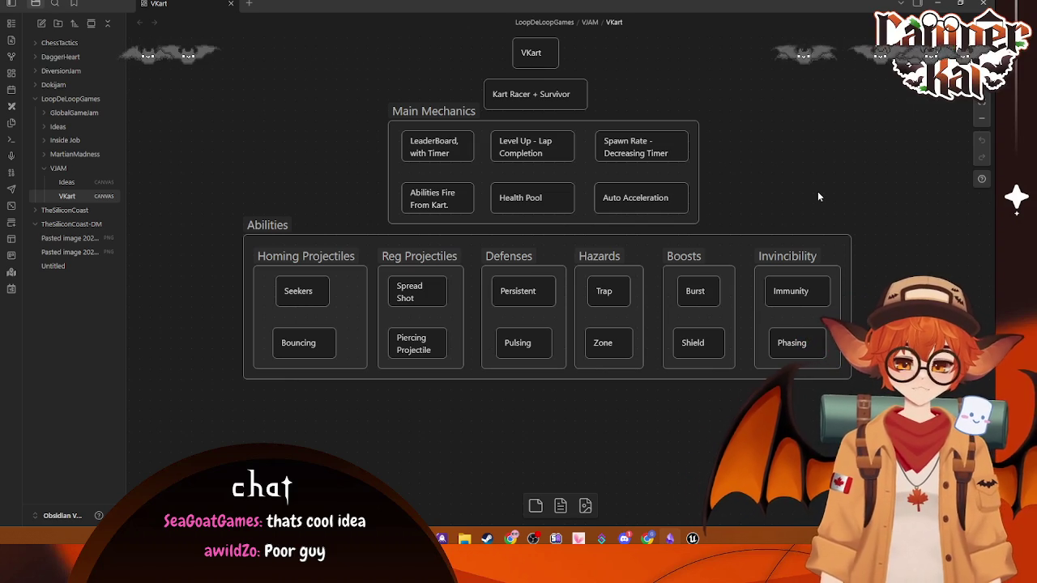
{"action": "left_click_drag", "start_coordinate": [817, 197], "coordinate": [821, 215]}
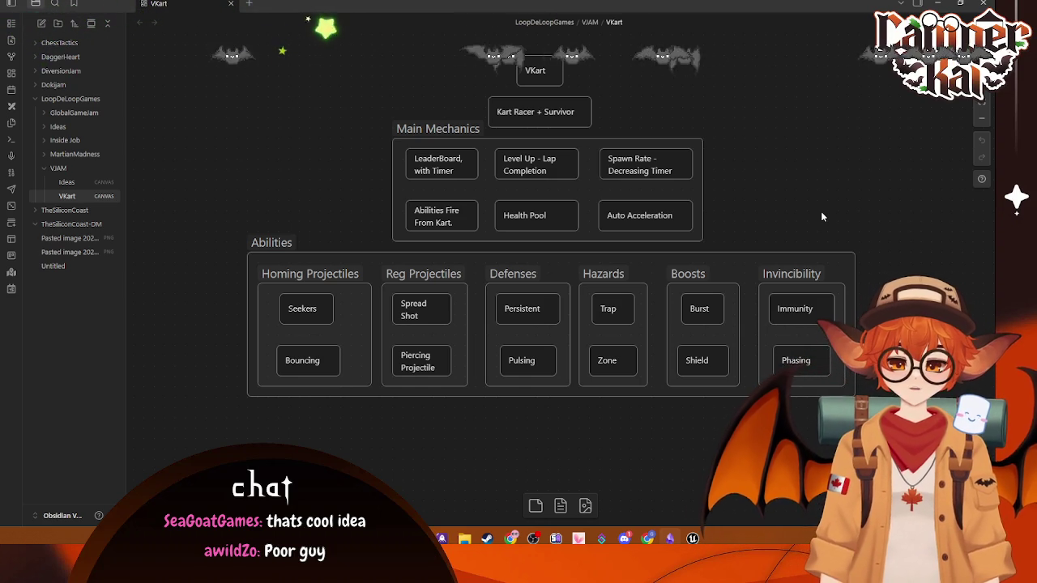
{"action": "left_click", "coordinate": [661, 171]}
{"action": "left_click", "coordinate": [440, 224]}
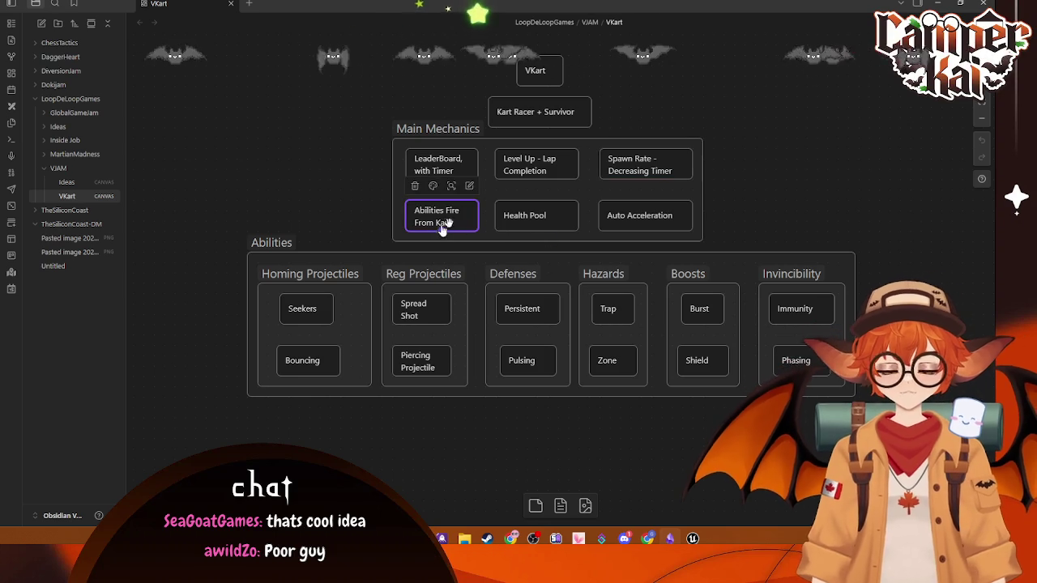
{"action": "left_click", "coordinate": [560, 213]}
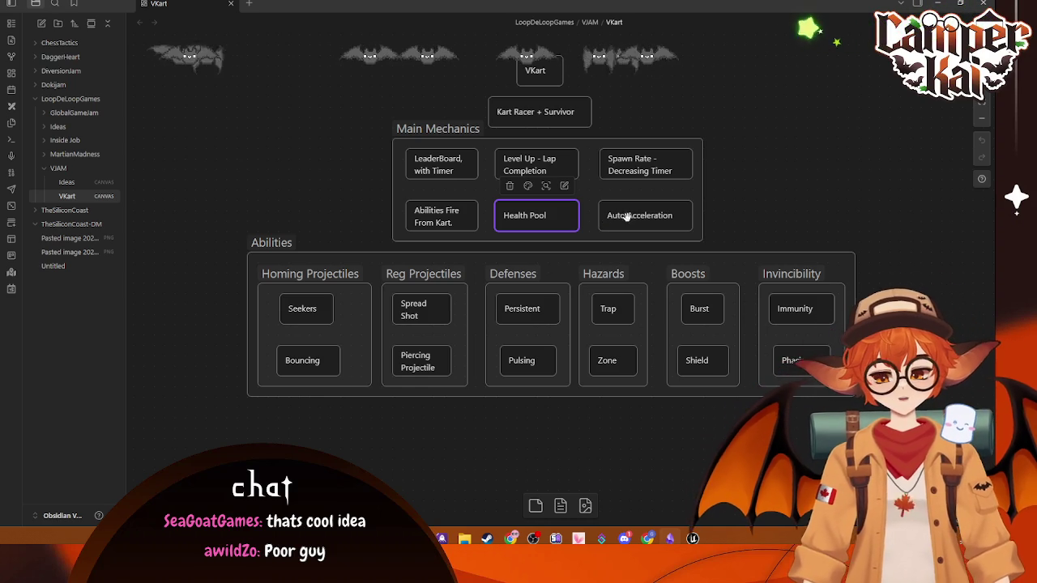
{"action": "left_click", "coordinate": [627, 217]}
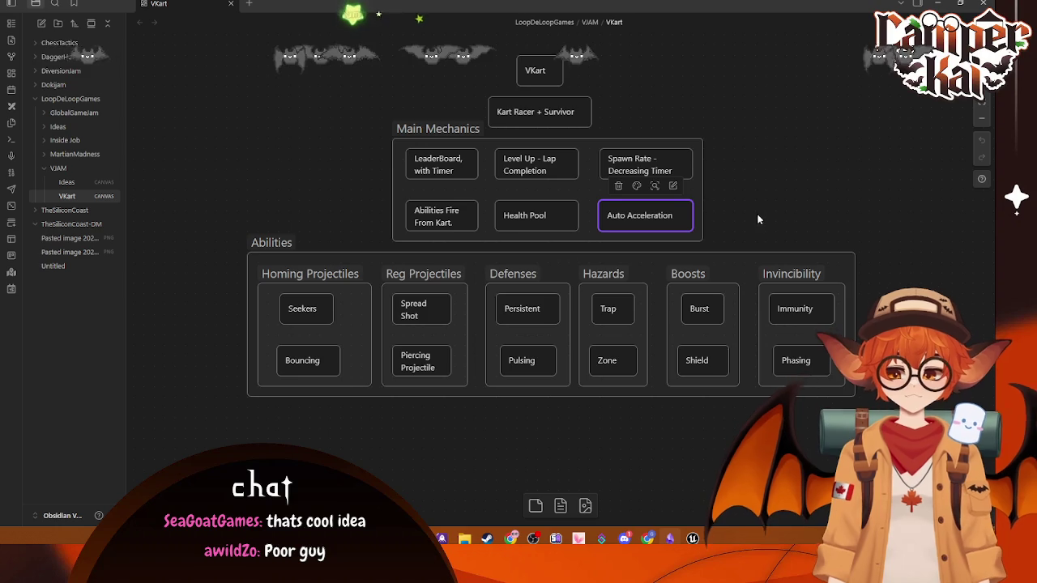
{"action": "scroll", "coordinate": [759, 219], "scroll_direction": "up", "scroll_amount": 1}
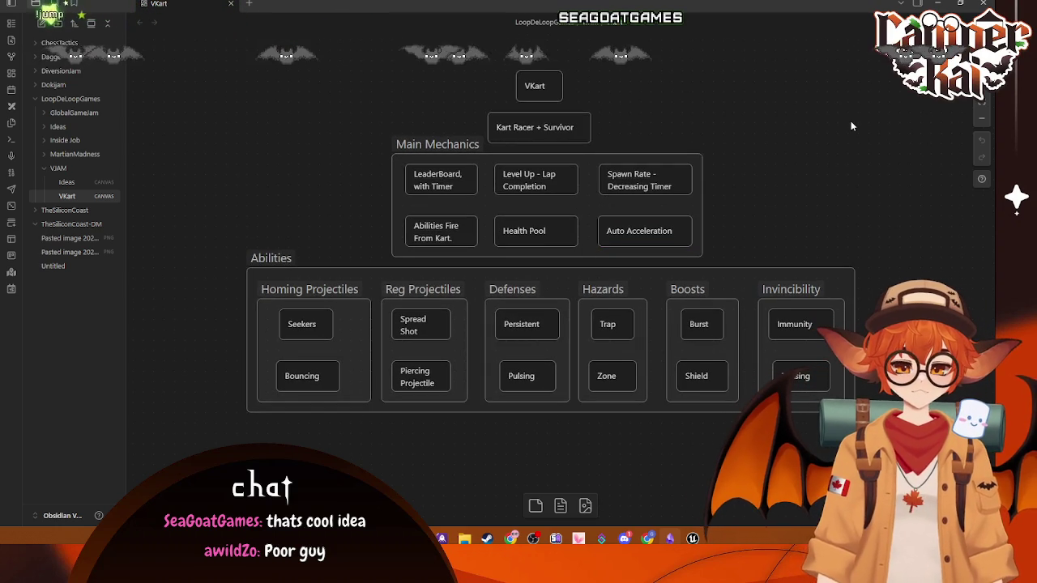
- Undo an accidental sideways move of the character in BP_Kart, then return to Lvl_Timetrial
{"action": "key", "text": "alt+Tab"}
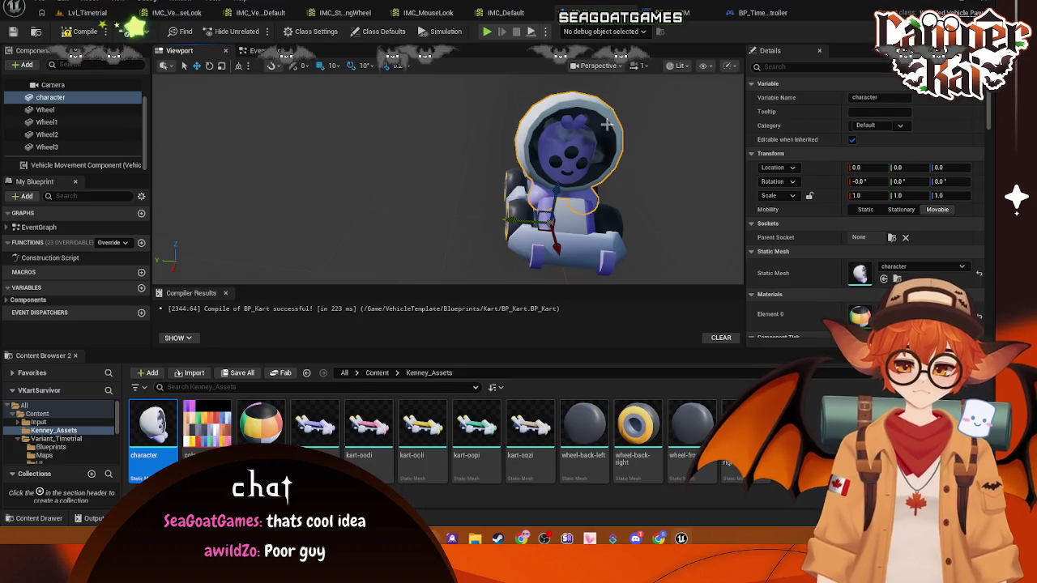
{"action": "left_click_drag", "start_coordinate": [510, 219], "coordinate": [419, 211]}
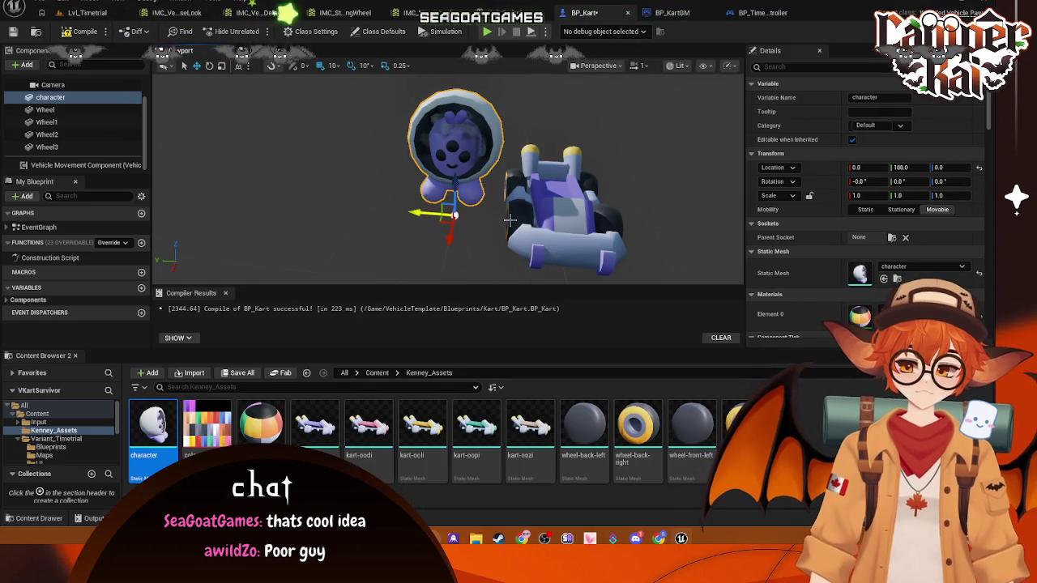
{"action": "key", "text": "ctrl+z"}
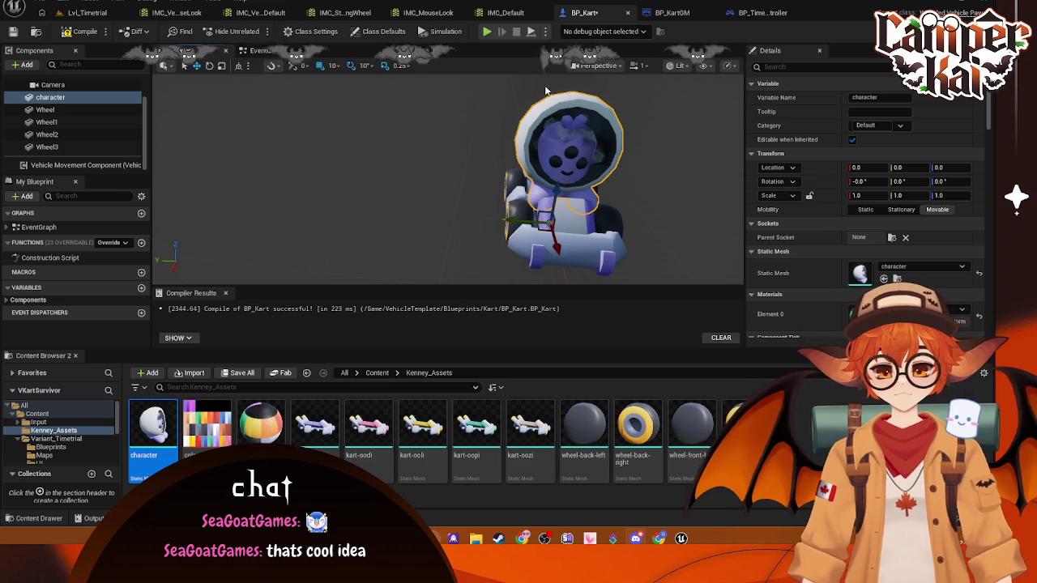
{"action": "scroll", "coordinate": [250, 145], "scroll_direction": "up", "scroll_amount": 1}
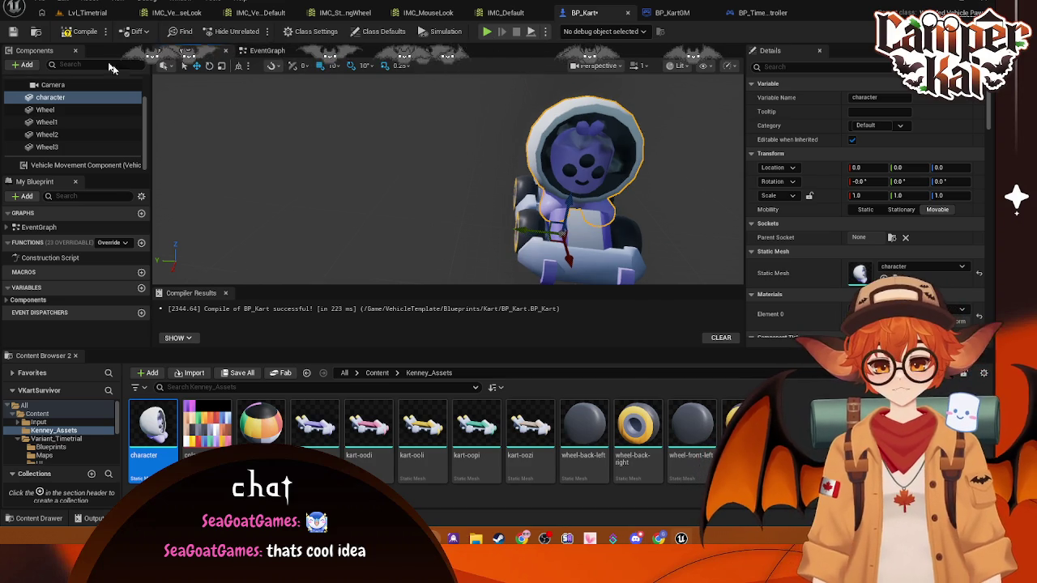
{"action": "left_click", "coordinate": [91, 13]}
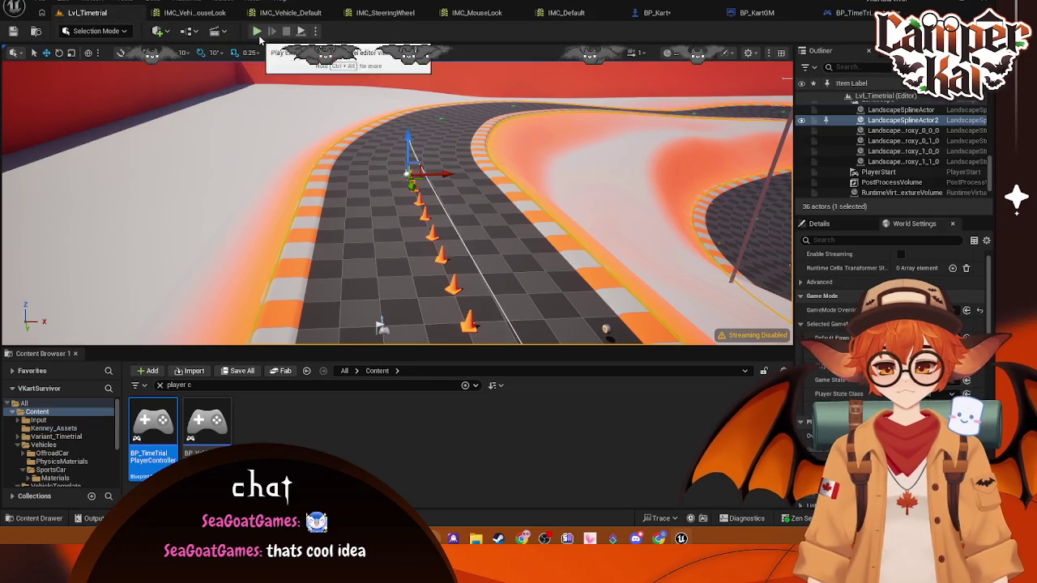
- Playtest the time-trial level twice with the seated character, stopping each run with Esc
{"action": "left_click", "coordinate": [256, 32]}
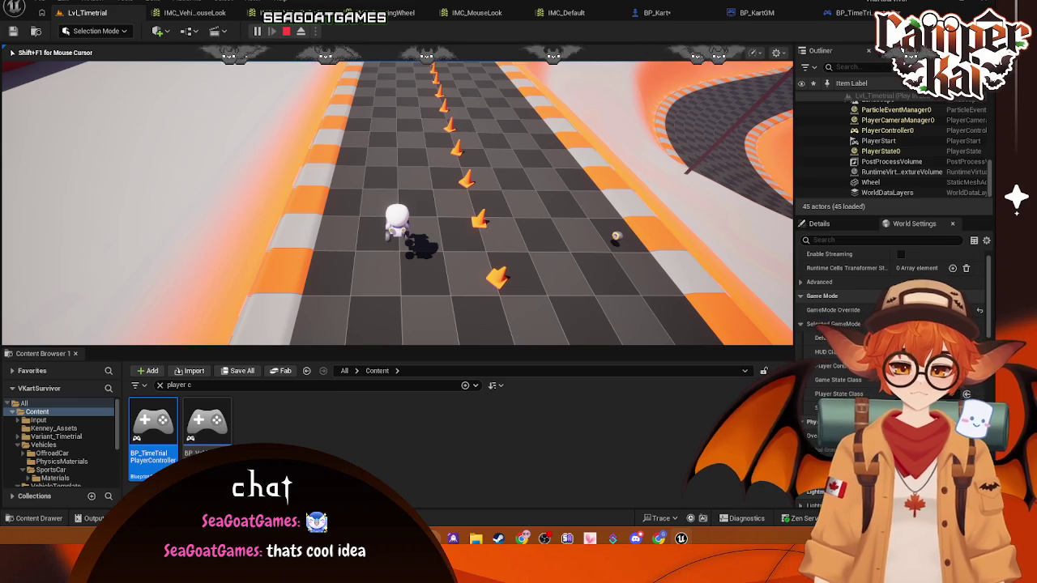
{"action": "key", "text": "Escape"}
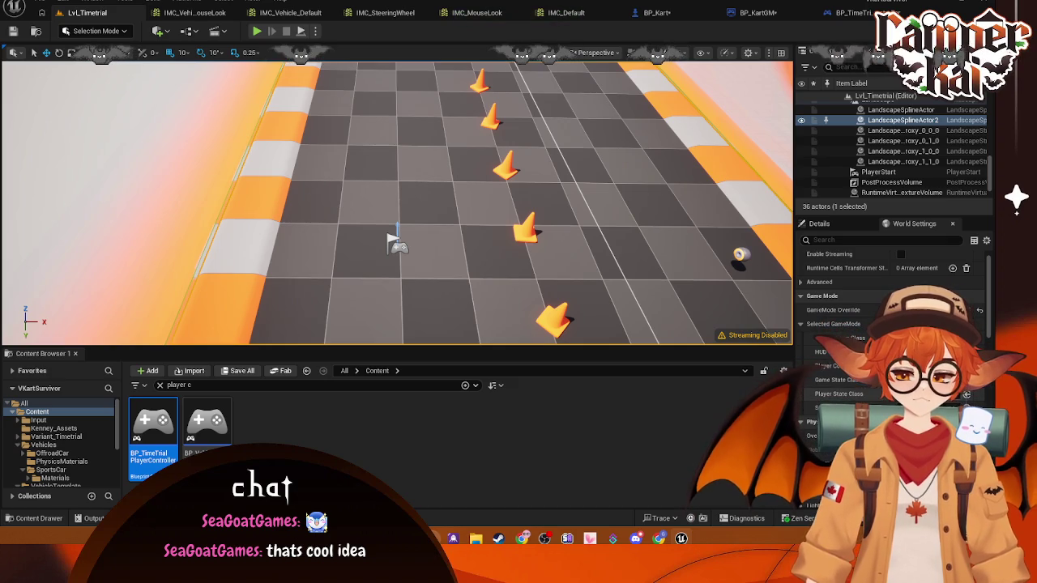
{"action": "left_click", "coordinate": [258, 31]}
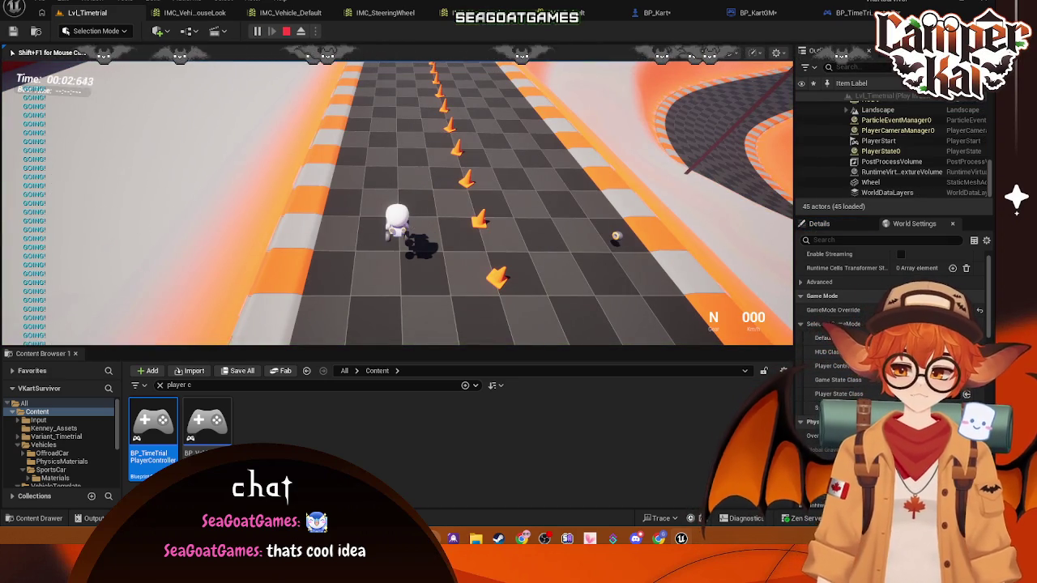
{"action": "key", "text": "Escape"}
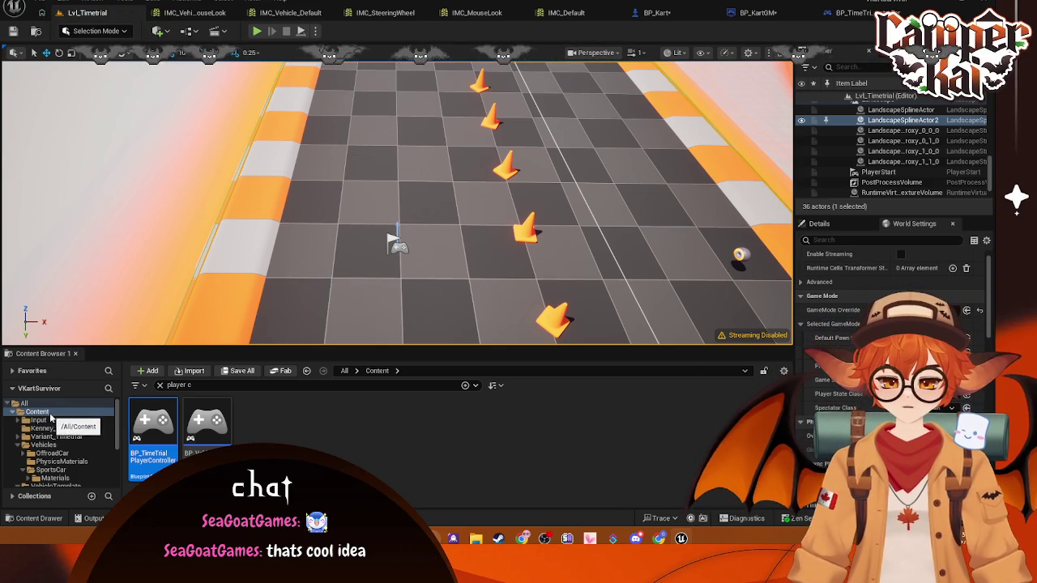
- Open BP_TimeTrialGameMode from Variant_Timetrial/Blueprints and select the Get Starting Marker group
{"action": "left_click", "coordinate": [160, 385]}
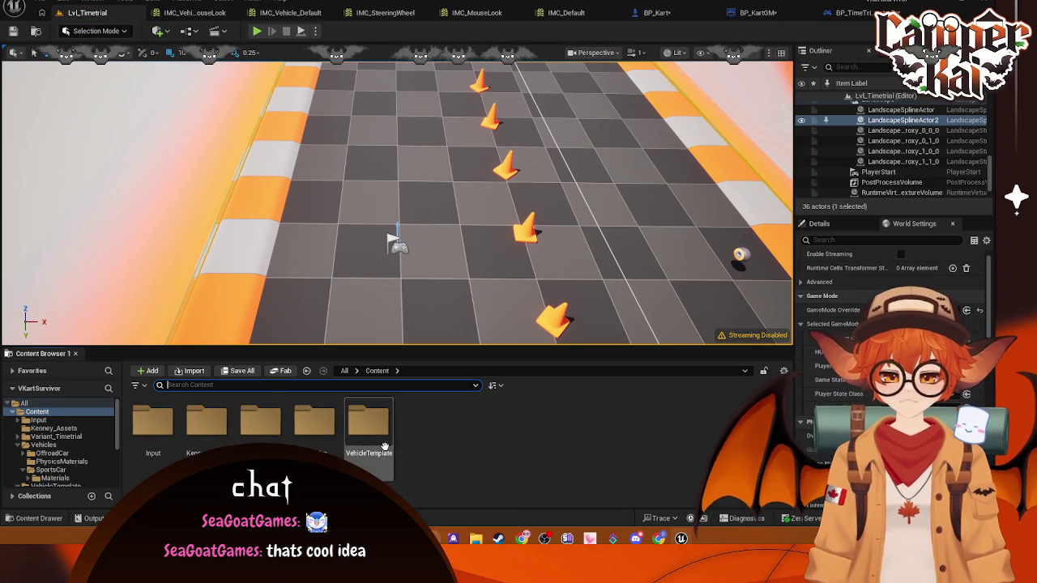
{"action": "double_click", "coordinate": [260, 421]}
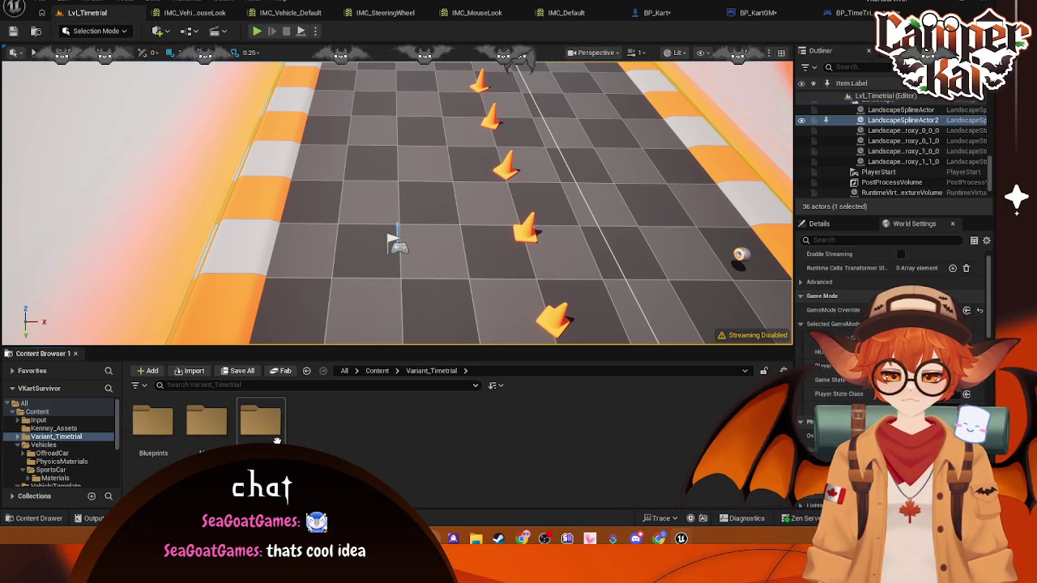
{"action": "double_click", "coordinate": [172, 434]}
{"action": "left_click", "coordinate": [153, 423]}
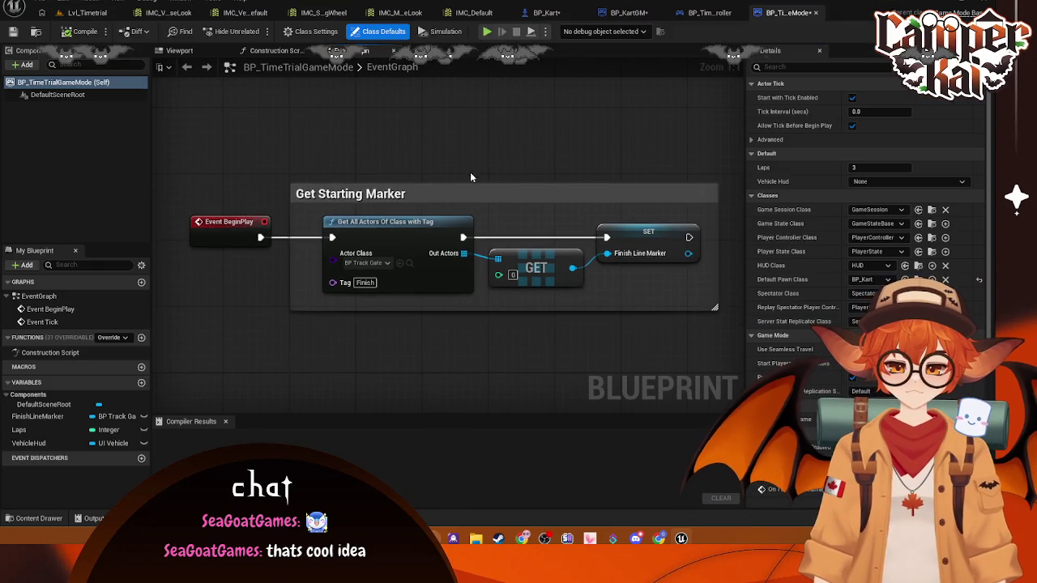
{"action": "scroll", "coordinate": [486, 182], "scroll_direction": "down", "scroll_amount": 1}
{"action": "scroll", "coordinate": [535, 194], "scroll_direction": "up", "scroll_amount": 1}
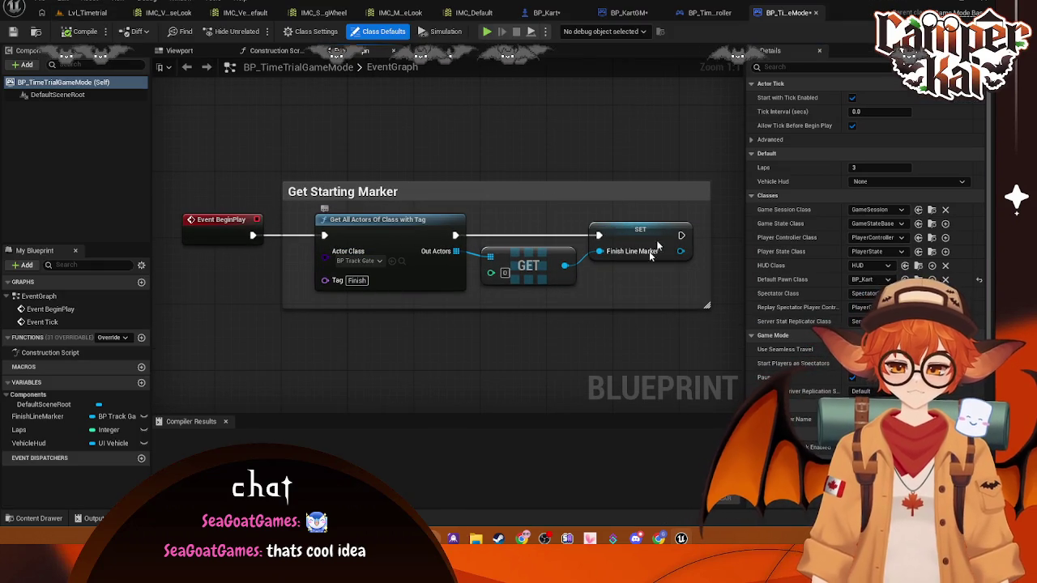
{"action": "scroll", "coordinate": [613, 178], "scroll_direction": "down", "scroll_amount": 1}
{"action": "left_click_drag", "start_coordinate": [724, 146], "coordinate": [228, 342]}
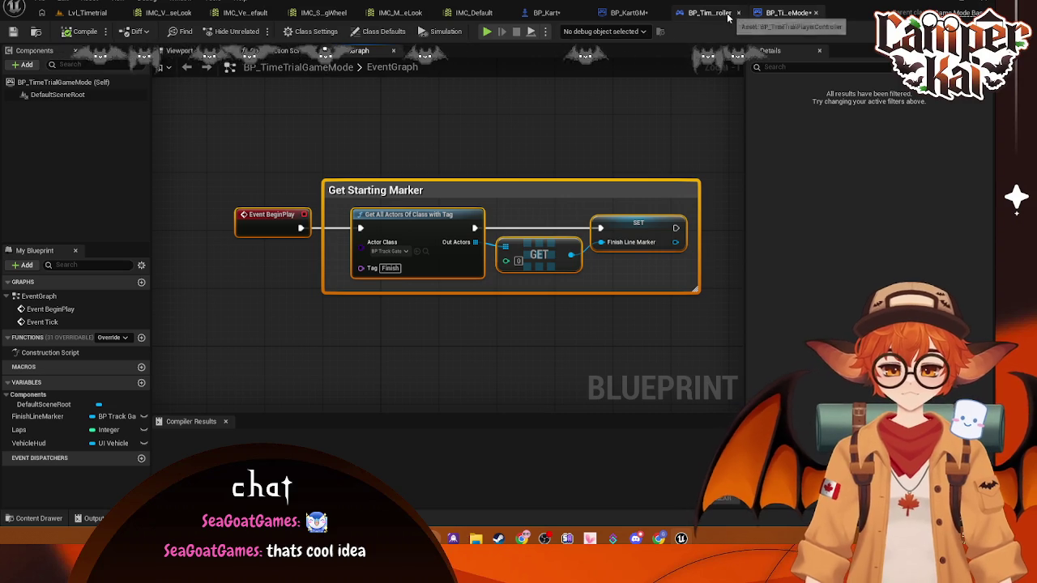
- Paste the Get Starting Marker nodes into BP_KartGM's Event Graph, clear of Event Tick
{"action": "left_click", "coordinate": [629, 12]}
{"action": "left_click", "coordinate": [349, 51]}
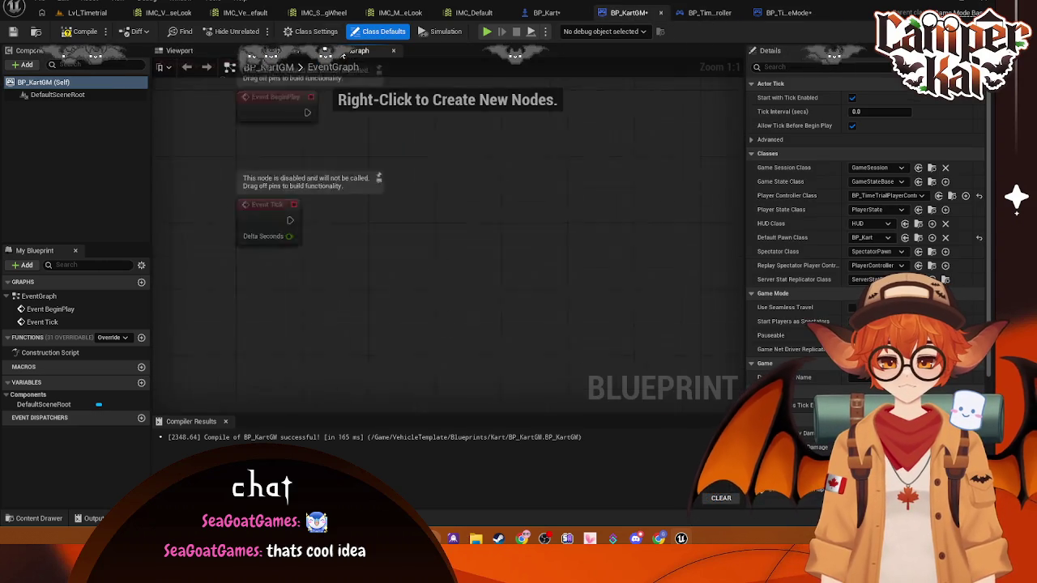
{"action": "key", "text": "ctrl+v"}
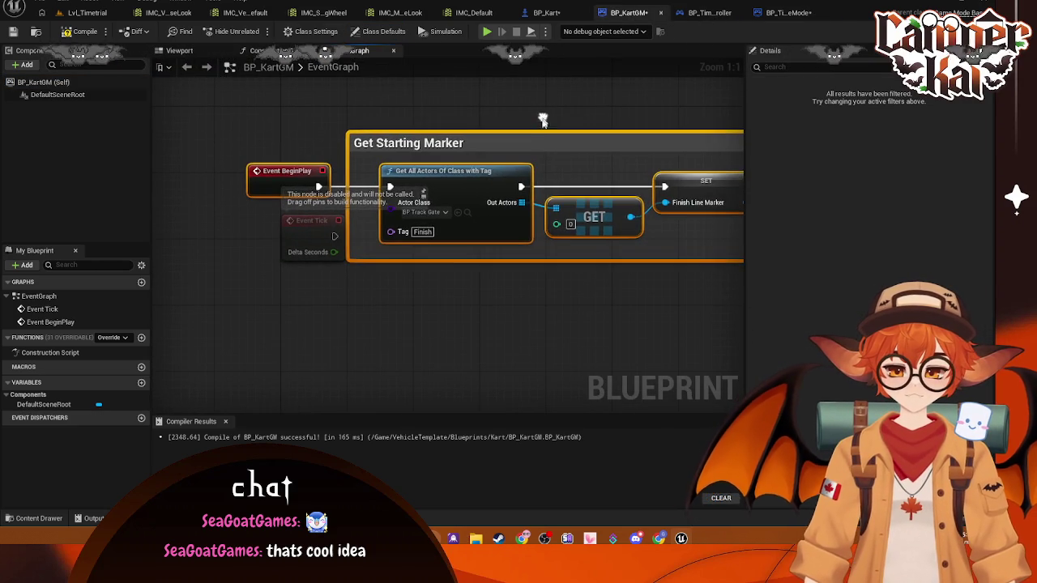
{"action": "left_click_drag", "start_coordinate": [543, 120], "coordinate": [578, 79]}
{"action": "mouse_move", "coordinate": [537, 237]}
{"action": "left_mouse_down"}
{"action": "mouse_move", "coordinate": [364, 303]}
{"action": "mouse_move", "coordinate": [429, 310]}
{"action": "left_mouse_up"}
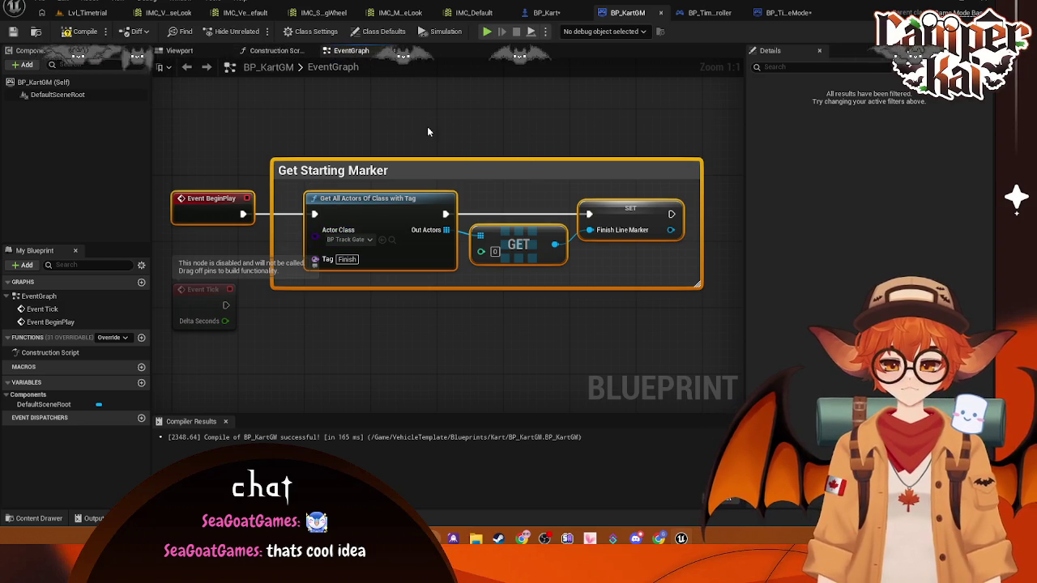
{"action": "left_click", "coordinate": [782, 13]}
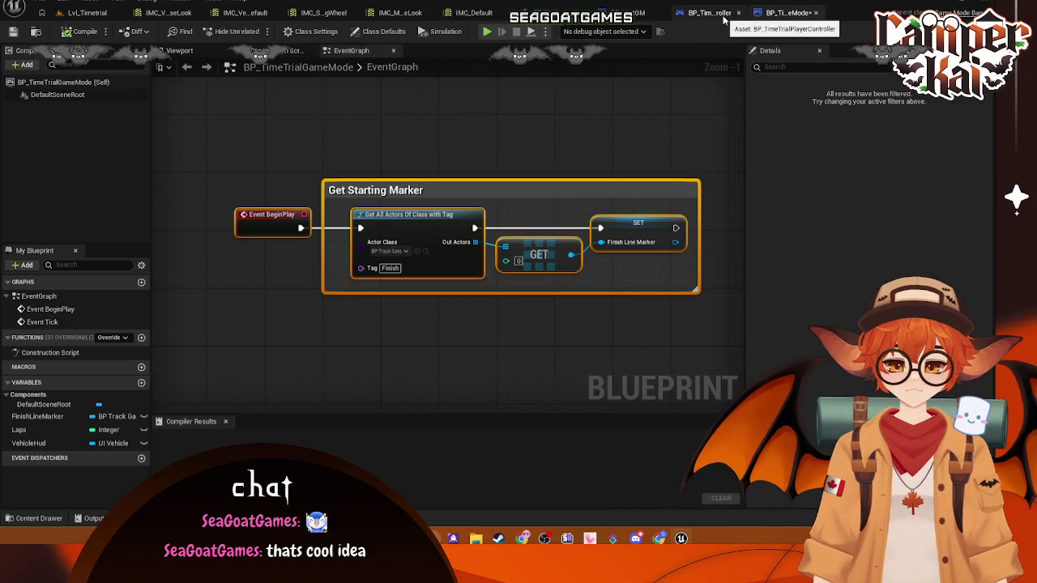
- Tick Has Race Started on the Start Race SET node in BP_TimeTrialPlayerController
{"action": "left_click", "coordinate": [723, 14]}
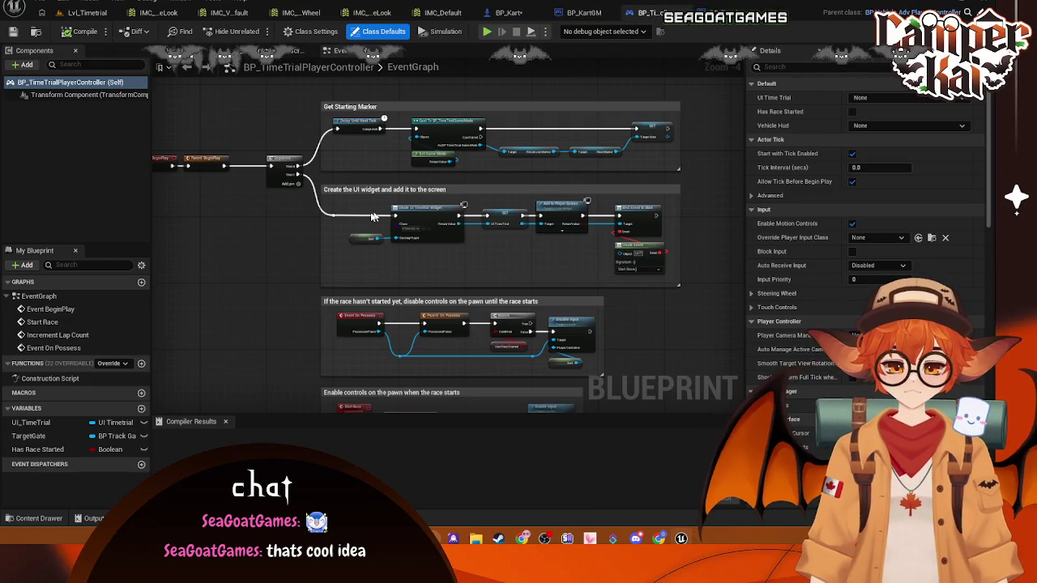
{"action": "left_click_drag", "start_coordinate": [283, 225], "coordinate": [324, 253]}
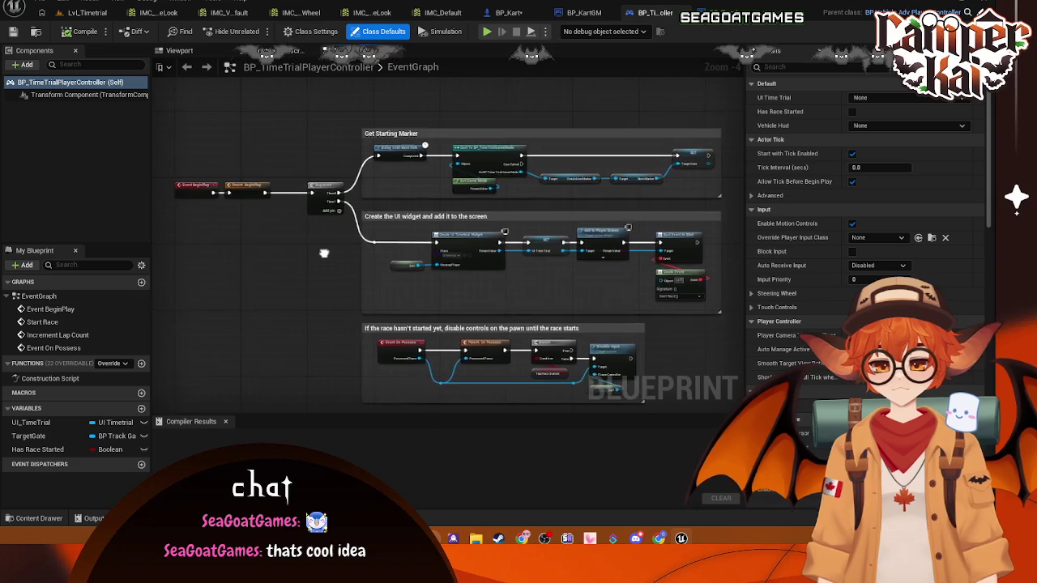
{"action": "scroll", "coordinate": [324, 253], "scroll_direction": "up", "scroll_amount": 2}
{"action": "mouse_move", "coordinate": [448, 163]}
{"action": "left_mouse_down"}
{"action": "mouse_move", "coordinate": [437, 179]}
{"action": "mouse_move", "coordinate": [397, 178]}
{"action": "left_mouse_up"}
{"action": "mouse_move", "coordinate": [629, 364]}
{"action": "left_mouse_down"}
{"action": "mouse_move", "coordinate": [630, 272]}
{"action": "mouse_move", "coordinate": [545, 180]}
{"action": "mouse_move", "coordinate": [514, 101]}
{"action": "left_mouse_up"}
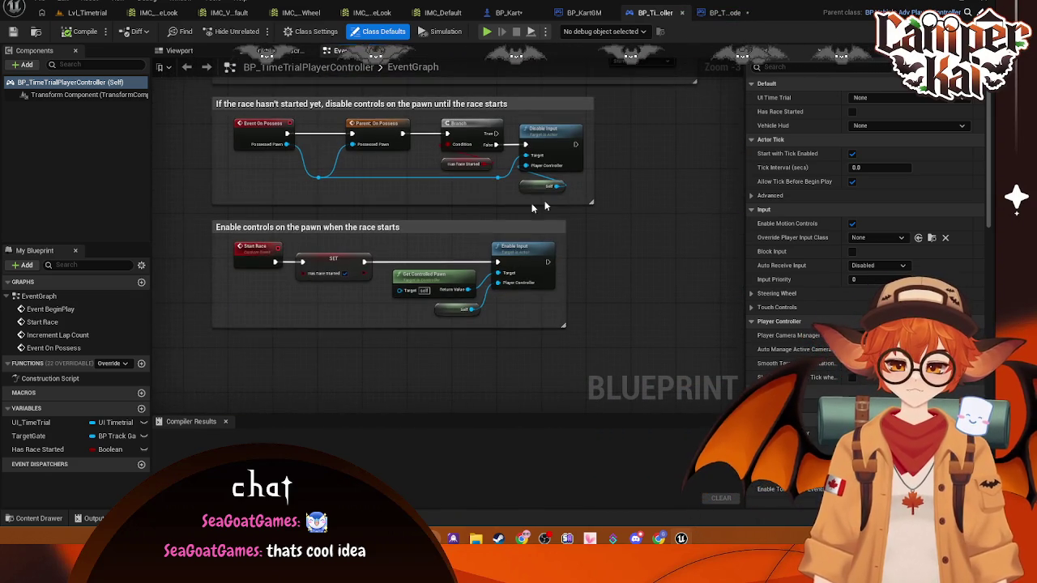
{"action": "left_click", "coordinate": [345, 273]}
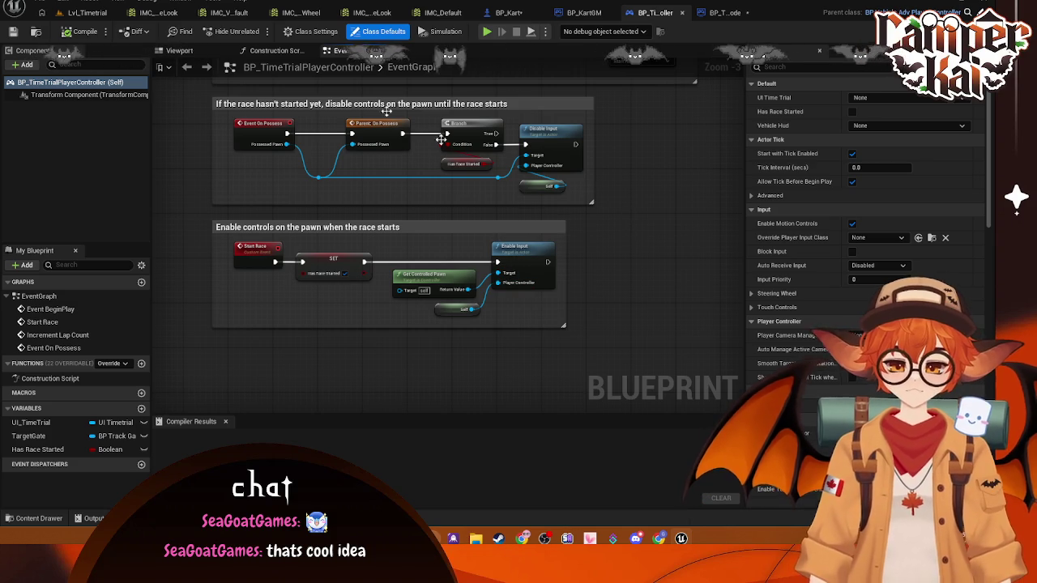
{"action": "left_click", "coordinate": [509, 12]}
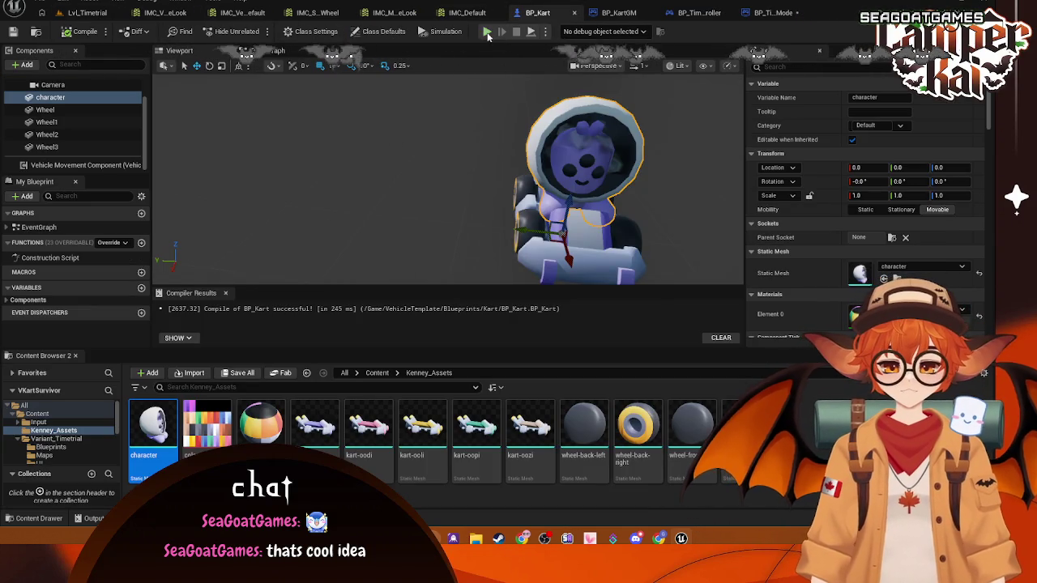
- Play-test the race despite the blueprint compile errors, then stop and glance at the BP_KartGM graph
{"action": "left_click", "coordinate": [487, 32]}
{"action": "left_click", "coordinate": [578, 286]}
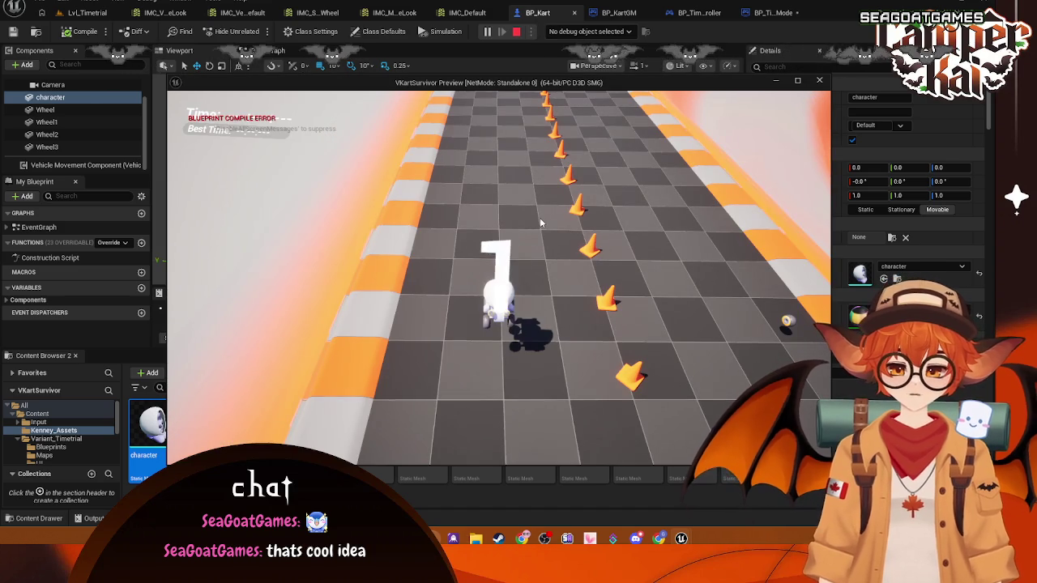
{"action": "left_click", "coordinate": [517, 33]}
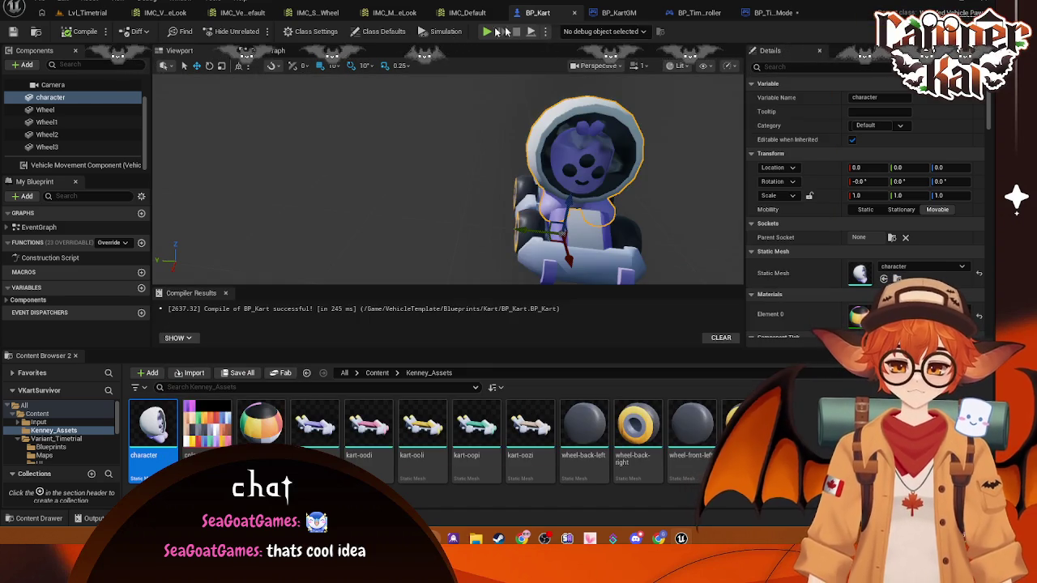
{"action": "left_click", "coordinate": [619, 12]}
{"action": "left_click", "coordinate": [539, 12]}
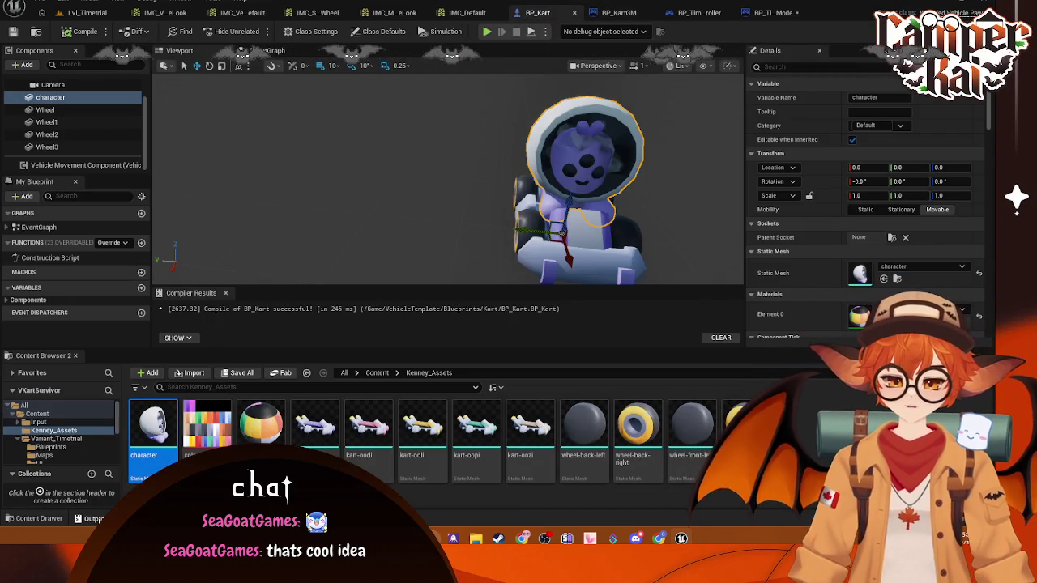
- Check the Output Log, then run a second play test, trying to drive forward with W
{"action": "key", "text": "grave"}
{"action": "key", "text": "grave"}
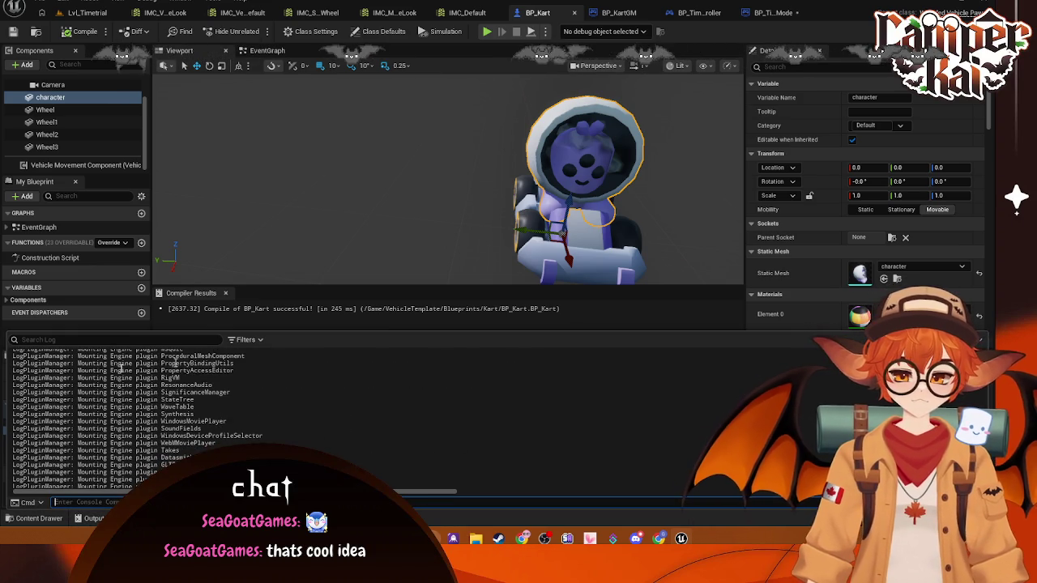
{"action": "left_click", "coordinate": [75, 517]}
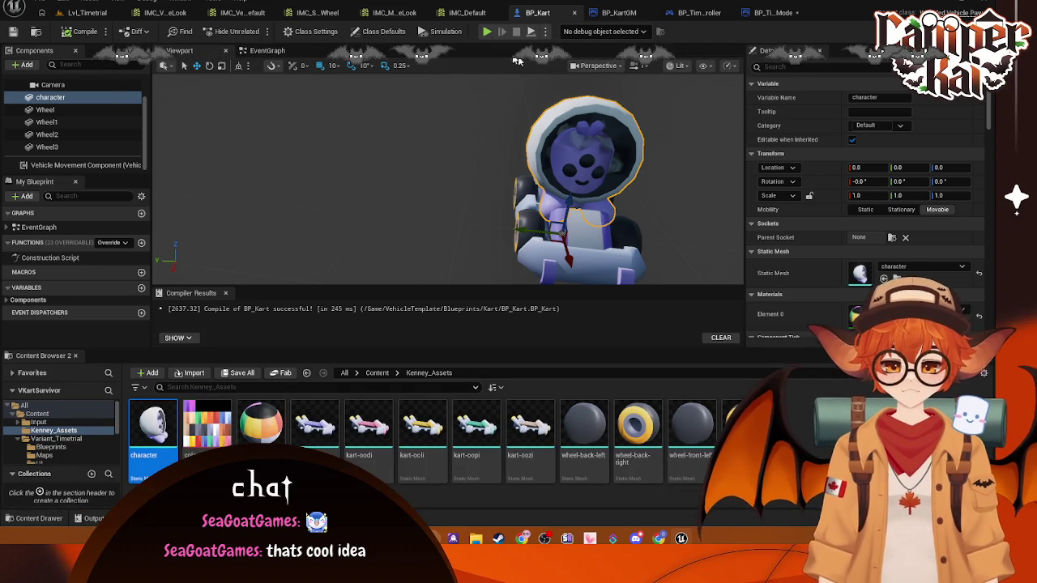
{"action": "left_click", "coordinate": [487, 31]}
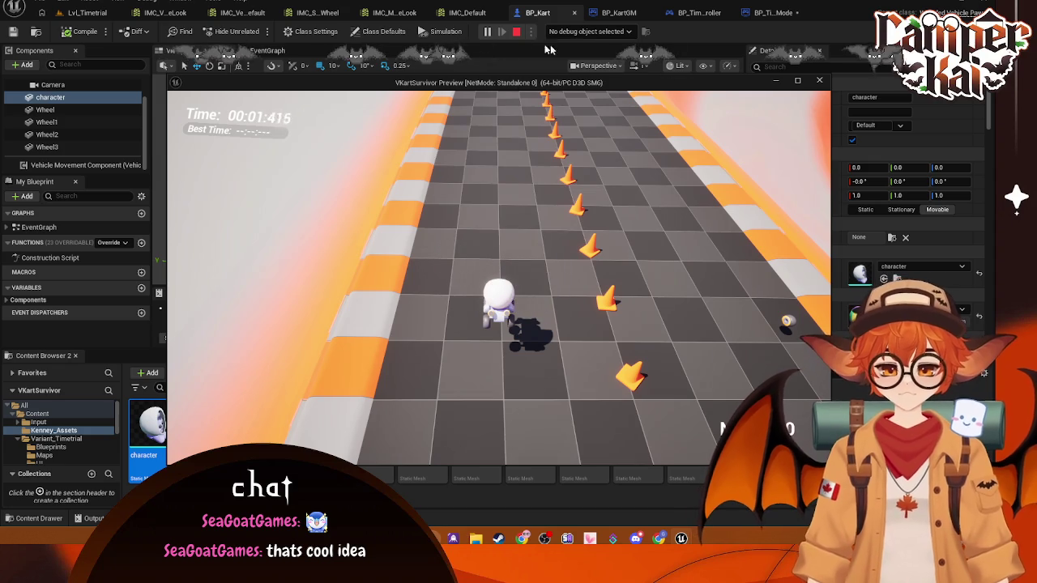
{"action": "key", "text": "w"}
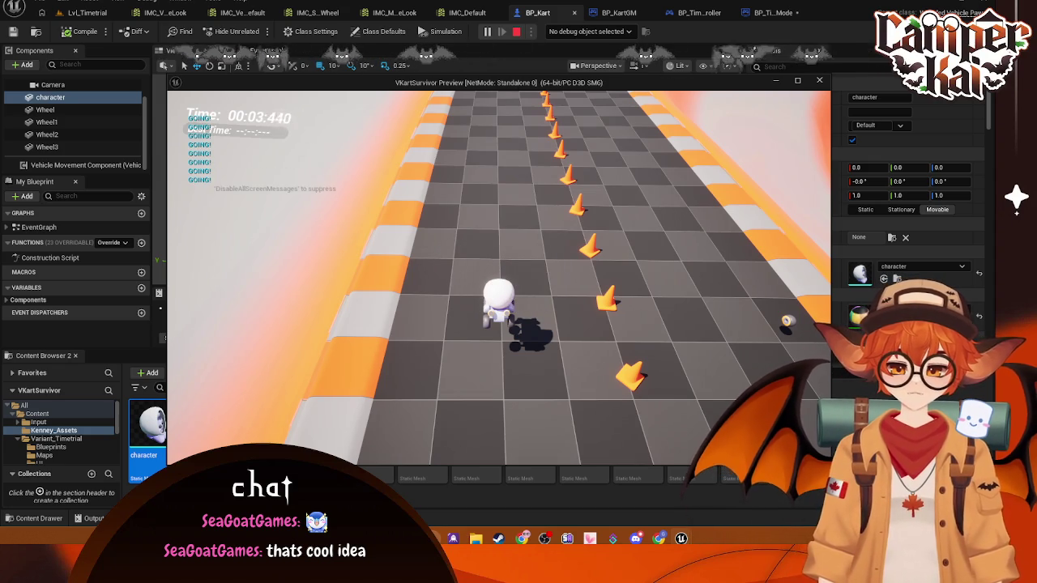
{"action": "key", "text": "Escape"}
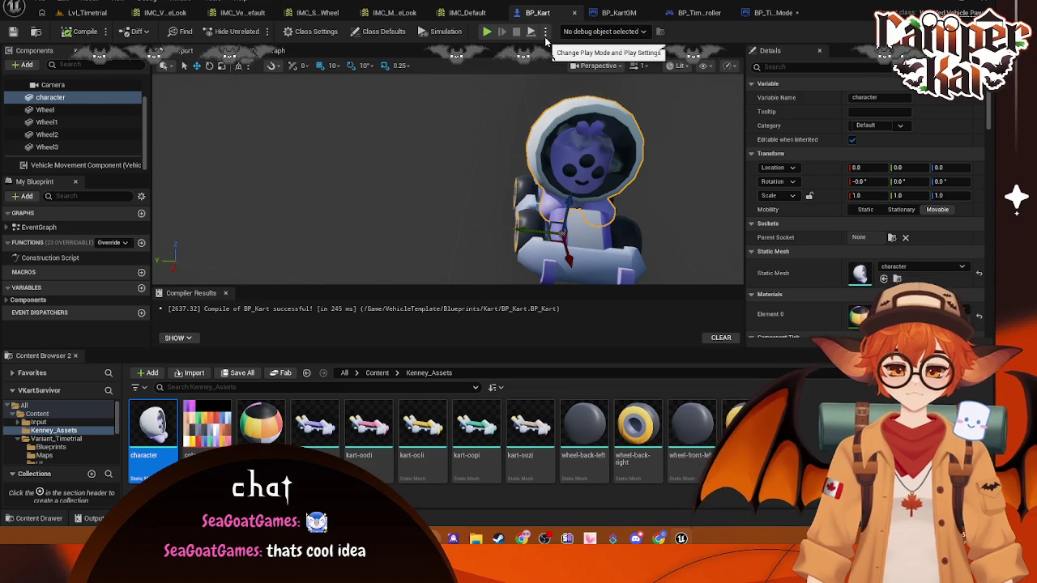
- Select BP_Kart (Self) to show its class defaults with the ABP_Kart_C animation class
{"action": "left_click", "coordinate": [545, 34]}
{"action": "left_click", "coordinate": [639, 33]}
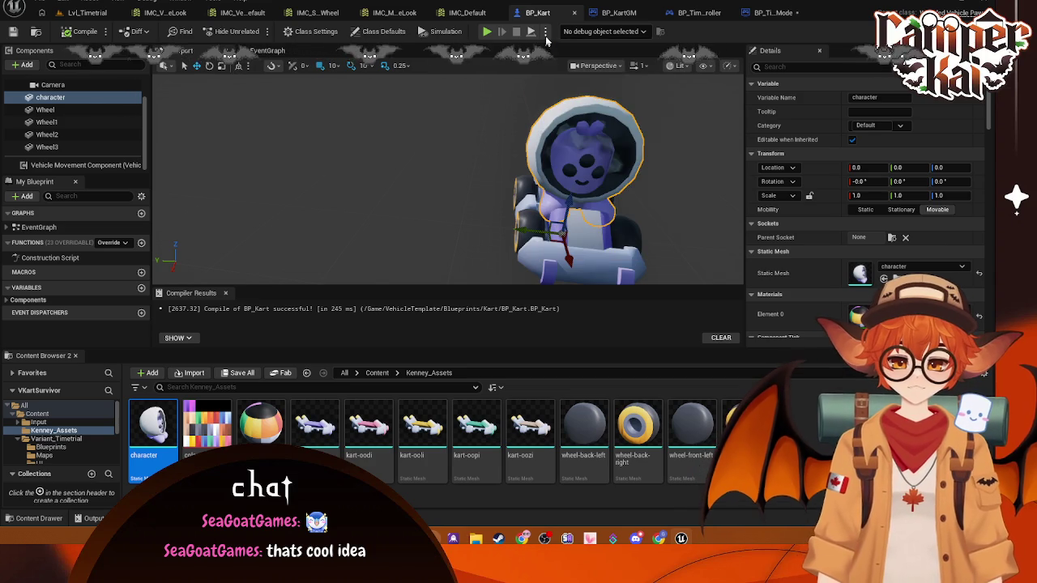
{"action": "left_click", "coordinate": [640, 32]}
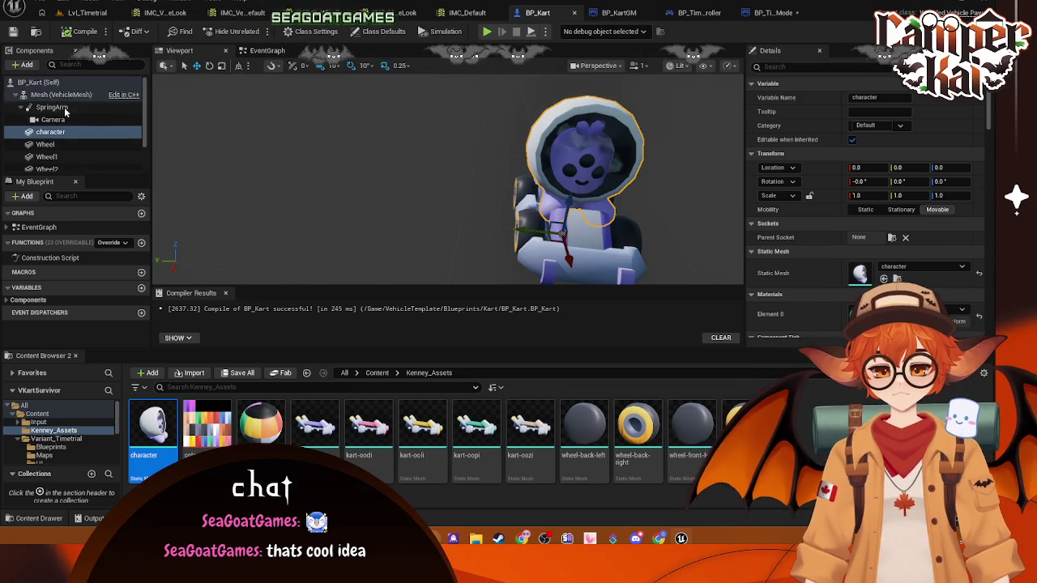
{"action": "scroll", "coordinate": [57, 100], "scroll_direction": "up", "scroll_amount": 2}
{"action": "left_click", "coordinate": [57, 95]}
{"action": "left_click", "coordinate": [38, 82]}
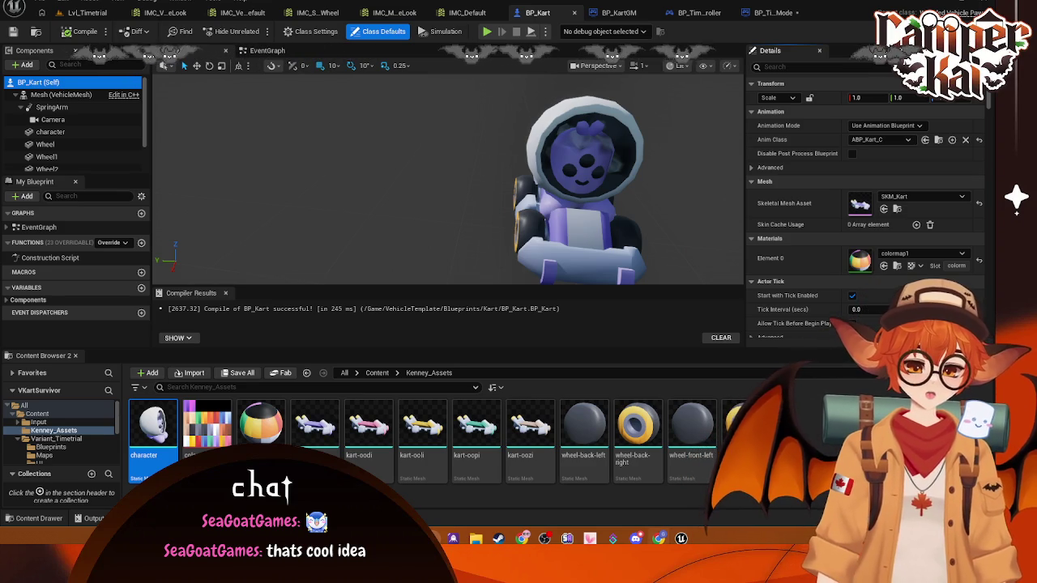
- Search Windows for 'spot' and launch the Spotify installer
{"action": "key", "text": "super"}
{"action": "type", "text": "spot"}
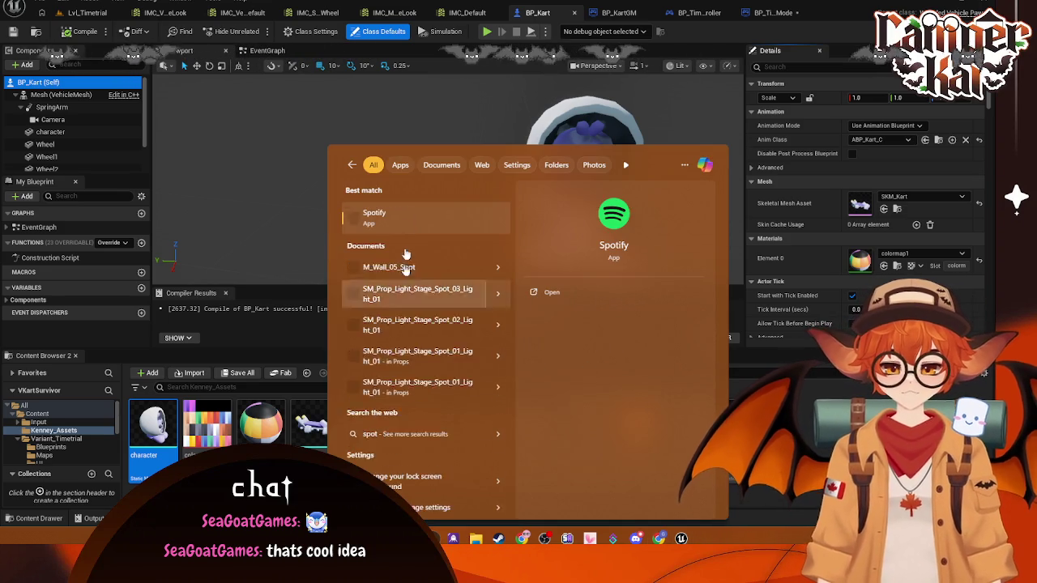
{"action": "left_click", "coordinate": [395, 215]}
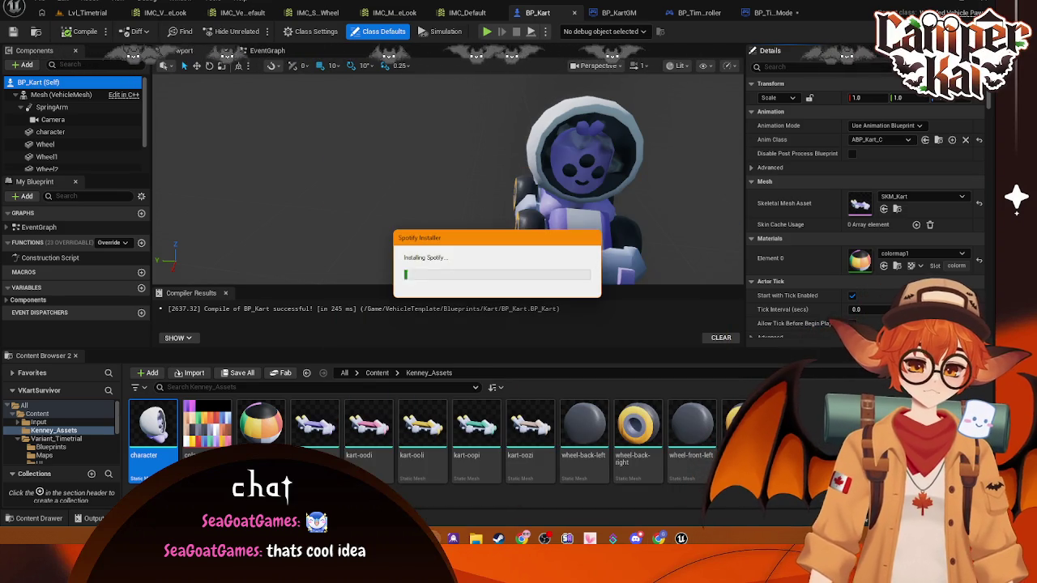
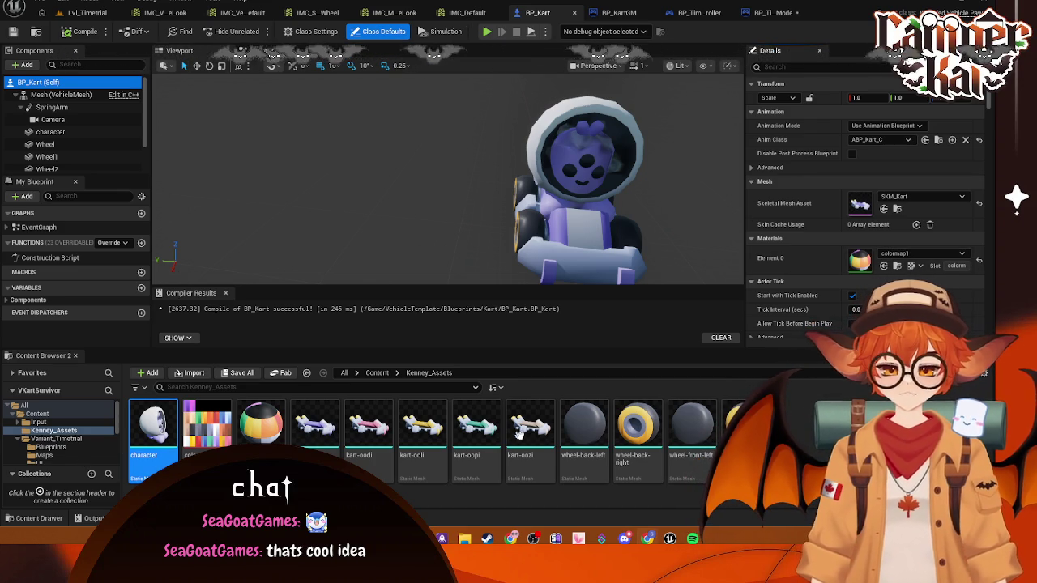
- Open the CtrlRig_Kart control rig from the Kart Blueprints folder
{"action": "scroll", "coordinate": [59, 441], "scroll_direction": "down", "scroll_amount": 2}
{"action": "scroll", "coordinate": [59, 442], "scroll_direction": "down", "scroll_amount": 3}
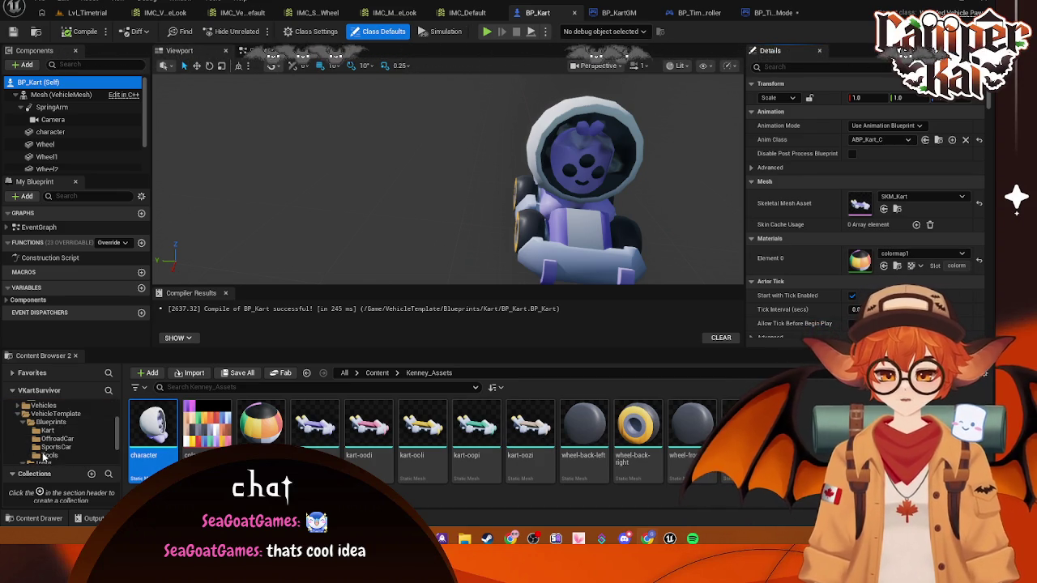
{"action": "left_click", "coordinate": [81, 430]}
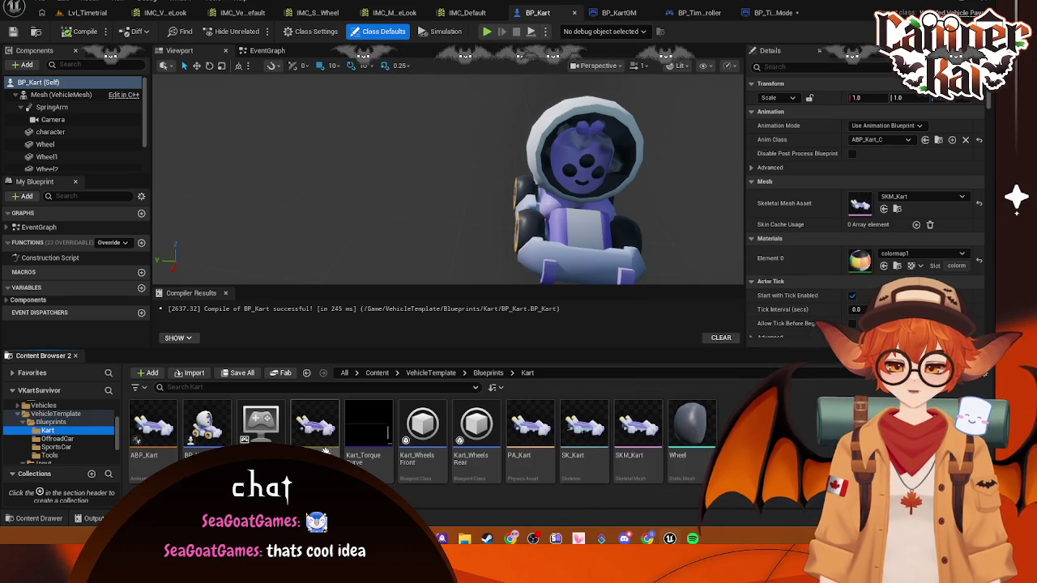
{"action": "double_click", "coordinate": [324, 445]}
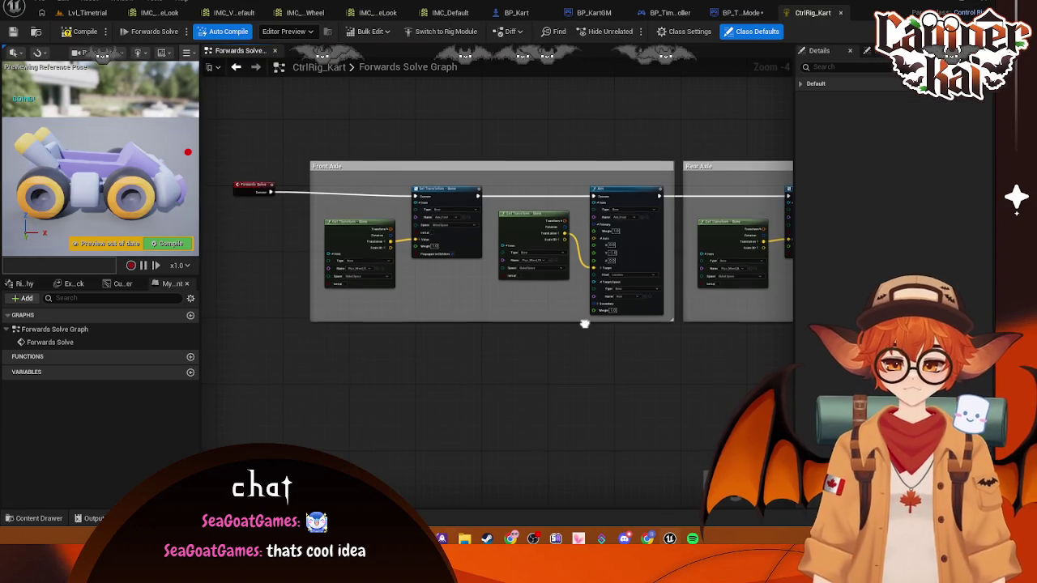
- Compile CtrlRig_Kart and go back to the Lvl_Timetrial level
{"action": "mouse_move", "coordinate": [588, 325]}
{"action": "left_mouse_down"}
{"action": "mouse_move", "coordinate": [491, 308]}
{"action": "mouse_move", "coordinate": [419, 322]}
{"action": "mouse_move", "coordinate": [474, 319]}
{"action": "left_mouse_up"}
{"action": "scroll", "coordinate": [510, 319], "scroll_direction": "up", "scroll_amount": 1}
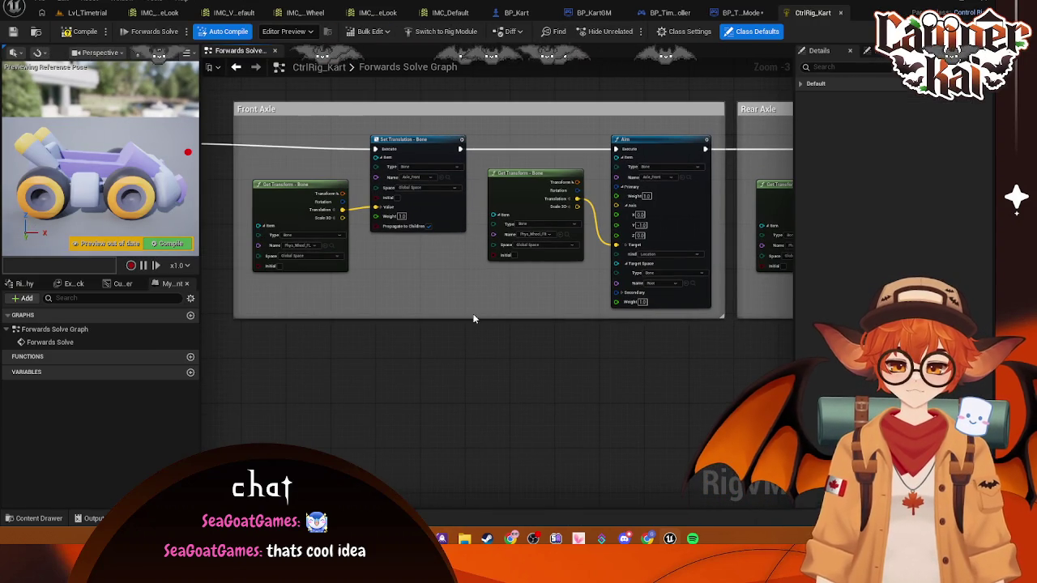
{"action": "left_click", "coordinate": [72, 32]}
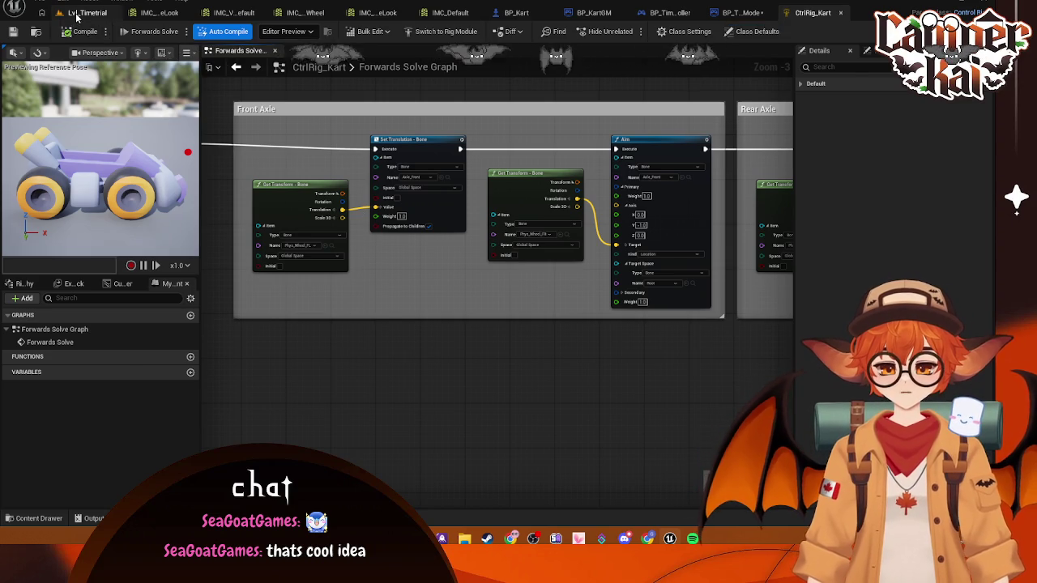
{"action": "left_click", "coordinate": [87, 12]}
{"action": "scroll", "coordinate": [31, 478], "scroll_direction": "down", "scroll_amount": 2}
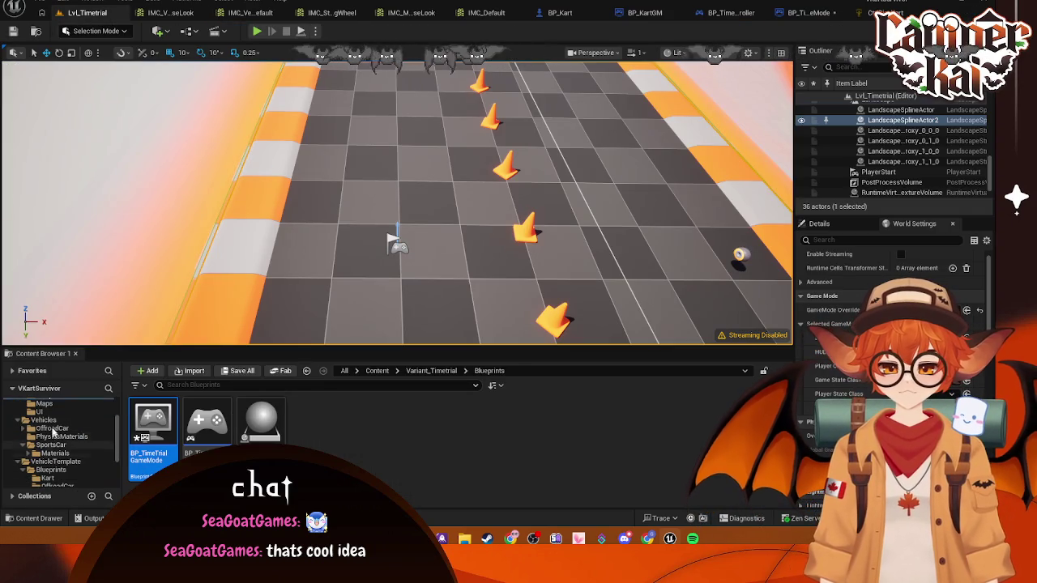
- View ABP_Kart's dependencies in the Reference Viewer, then close it
{"action": "scroll", "coordinate": [69, 448], "scroll_direction": "down", "scroll_amount": 1}
{"action": "left_click", "coordinate": [47, 461]}
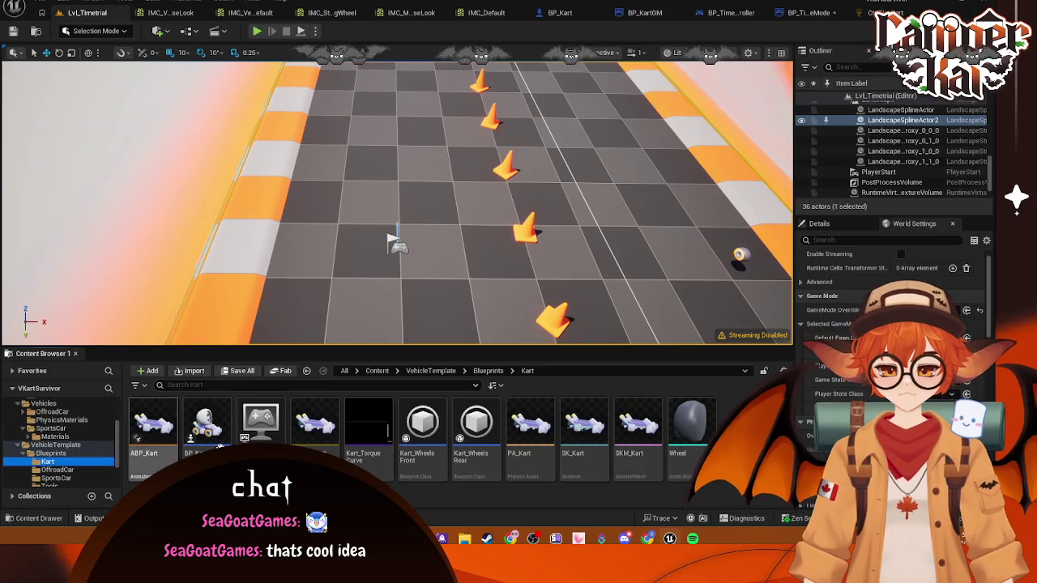
{"action": "right_click", "coordinate": [155, 426]}
{"action": "left_click", "coordinate": [215, 357]}
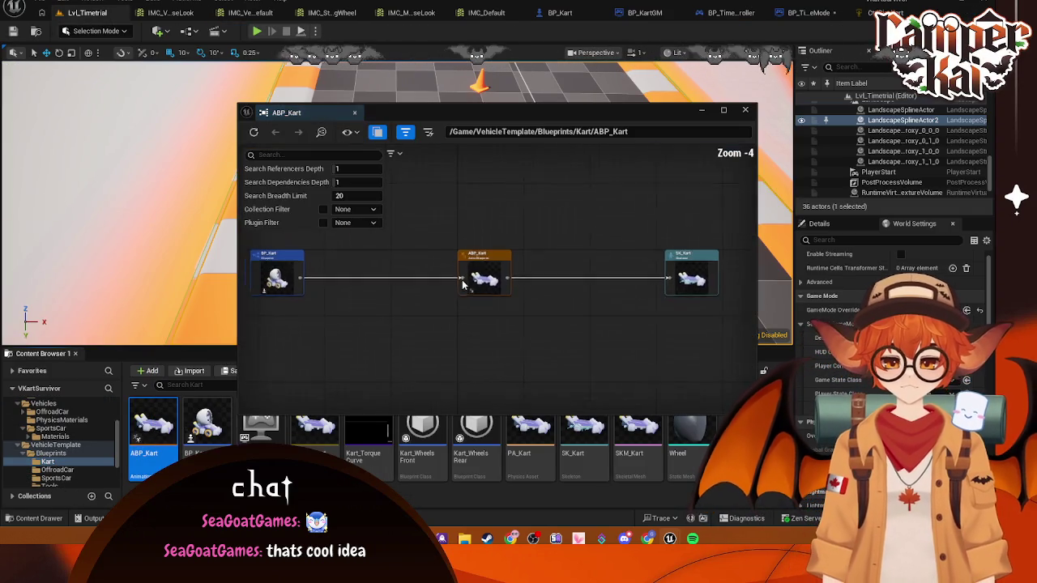
{"action": "left_click", "coordinate": [746, 110]}
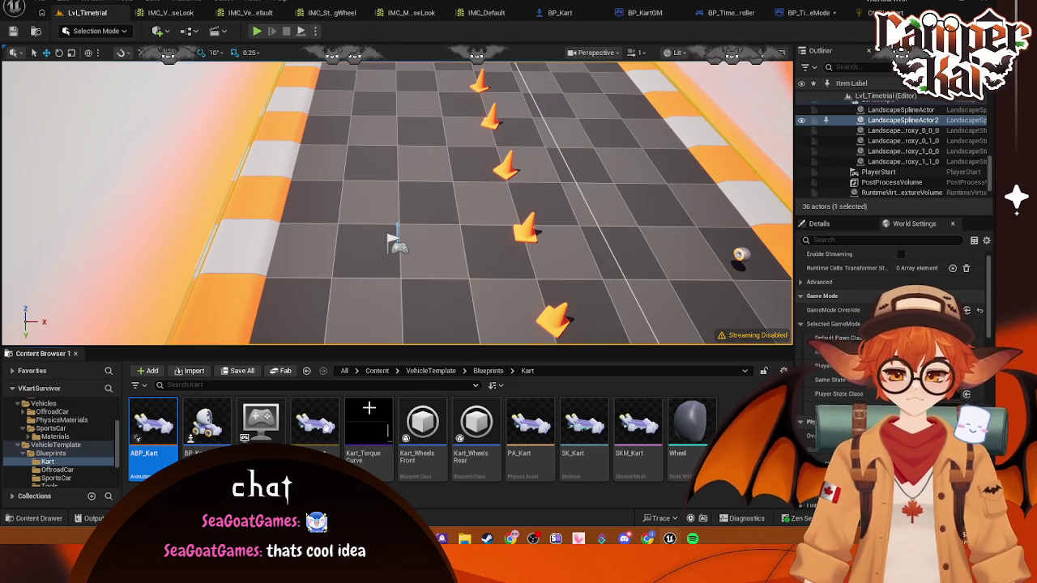
- Review BP_Kart's references, including SKM_Kart, wheels and input actions, then open BP_Kart for editing
{"action": "right_click", "coordinate": [210, 429]}
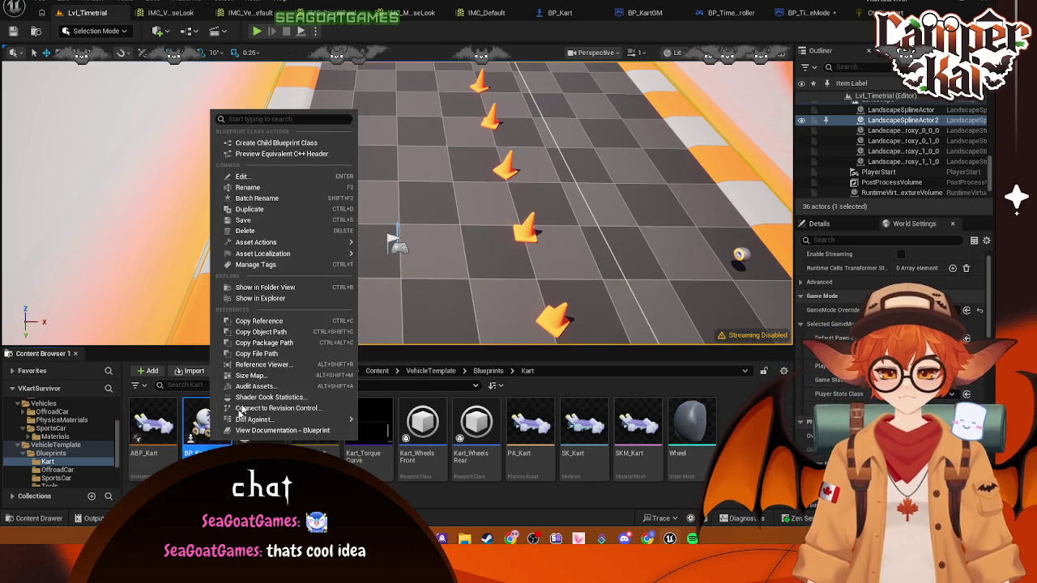
{"action": "left_click", "coordinate": [261, 364]}
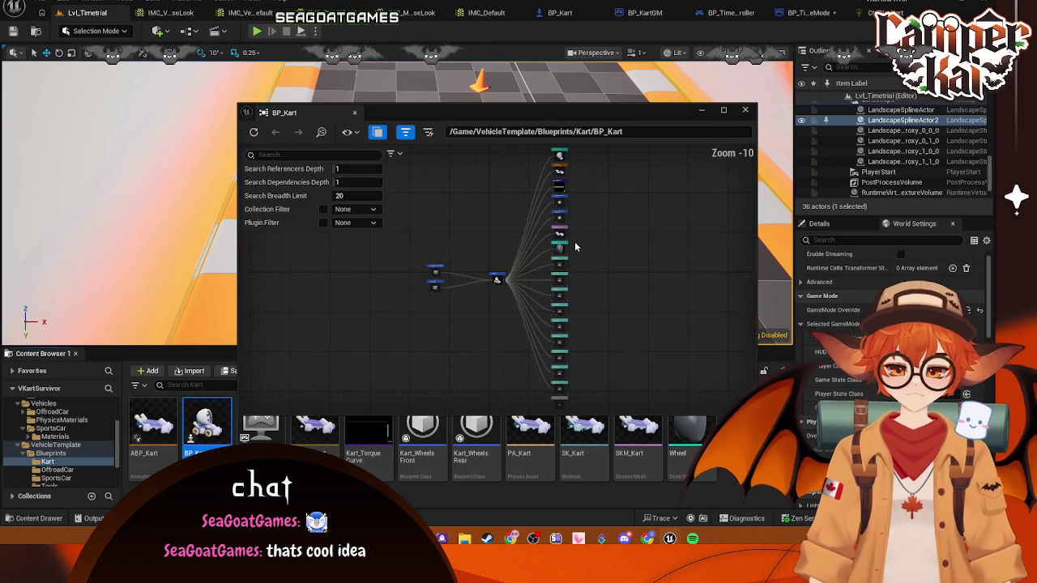
{"action": "scroll", "coordinate": [574, 239], "scroll_direction": "up", "scroll_amount": 3}
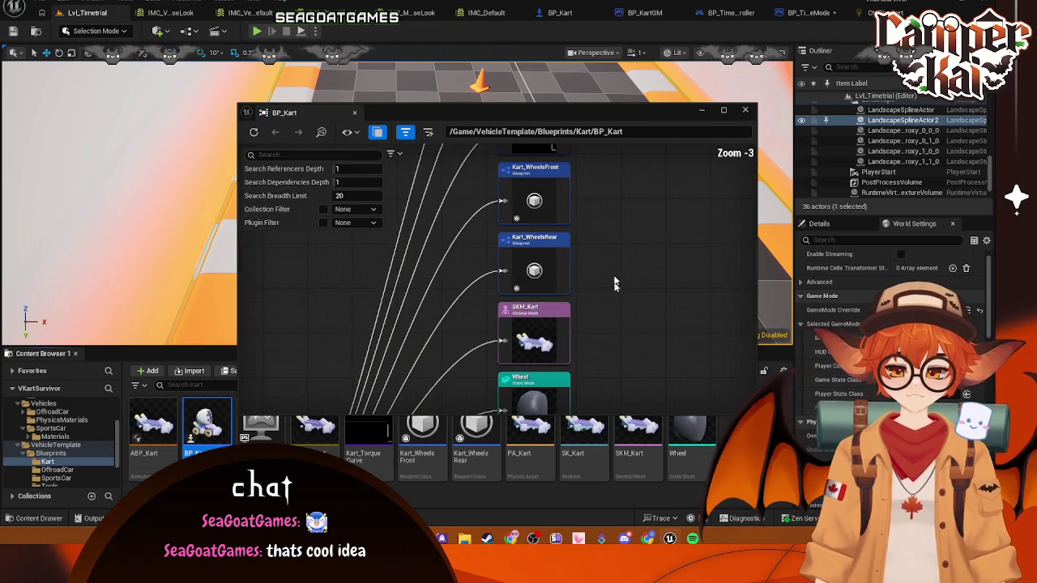
{"action": "left_click_drag", "start_coordinate": [623, 262], "coordinate": [626, 295]}
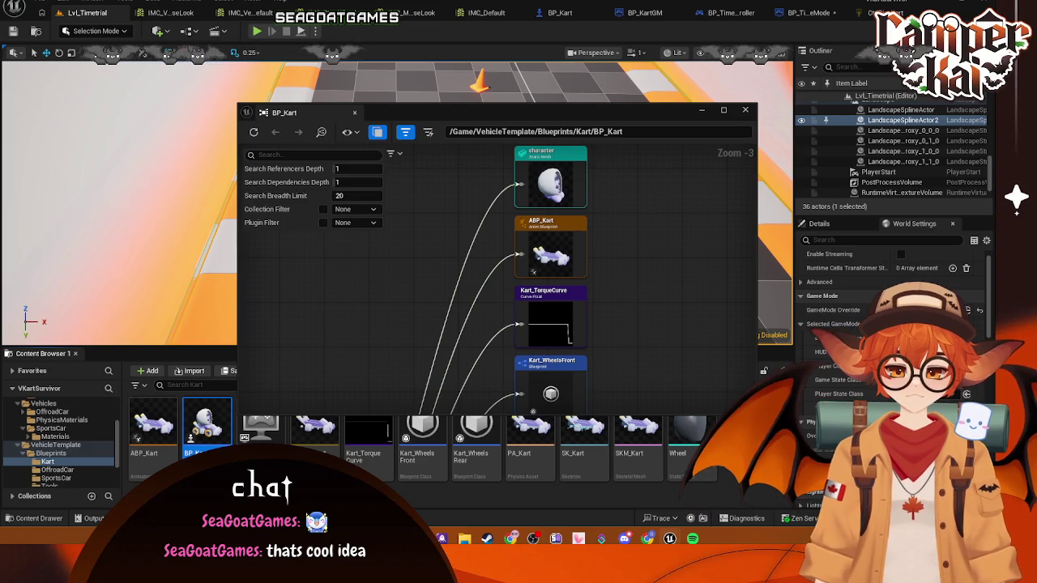
{"action": "left_click_drag", "start_coordinate": [624, 389], "coordinate": [607, 151]}
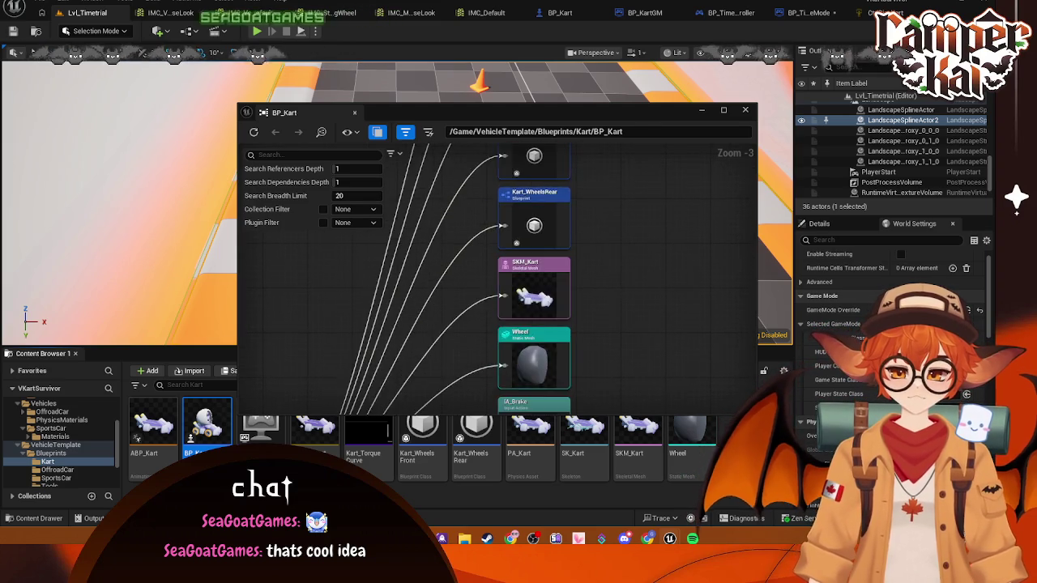
{"action": "mouse_move", "coordinate": [621, 341]}
{"action": "left_mouse_down"}
{"action": "mouse_move", "coordinate": [619, 154]}
{"action": "mouse_move", "coordinate": [618, 295]}
{"action": "mouse_move", "coordinate": [600, 274]}
{"action": "mouse_move", "coordinate": [586, 210]}
{"action": "mouse_move", "coordinate": [632, 296]}
{"action": "left_mouse_up"}
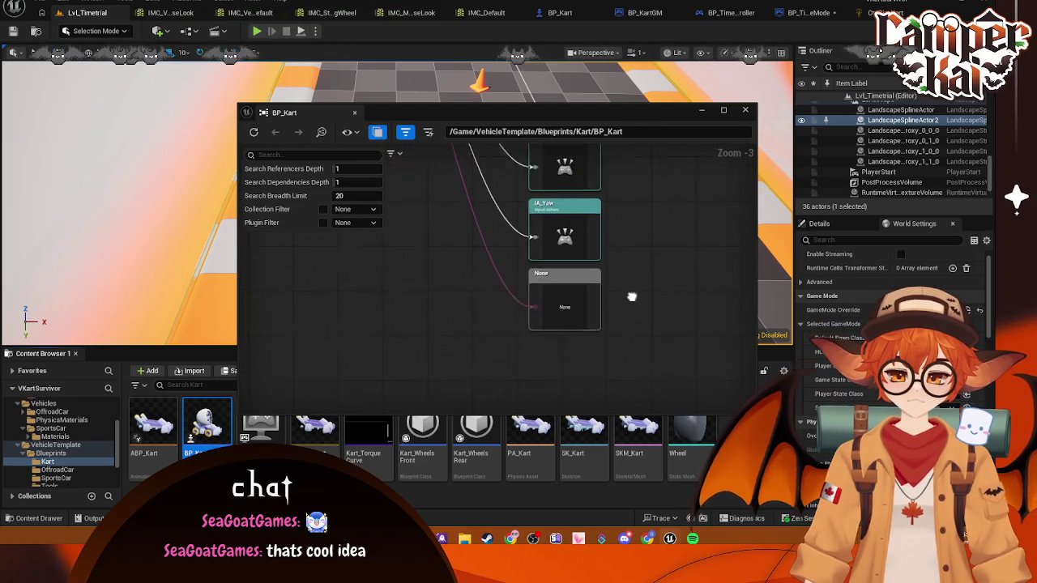
{"action": "double_click", "coordinate": [567, 304]}
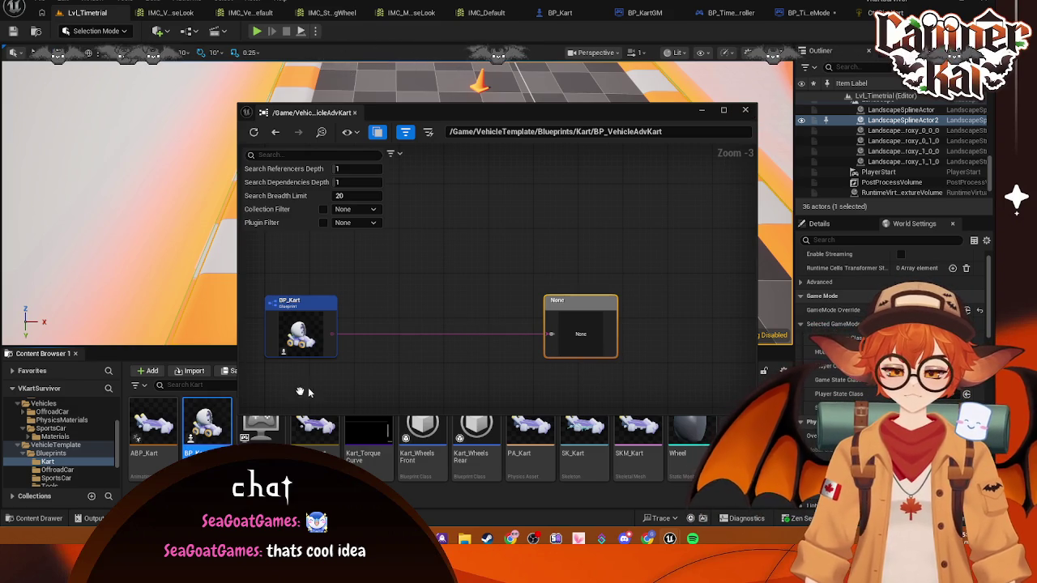
{"action": "left_click", "coordinate": [744, 112]}
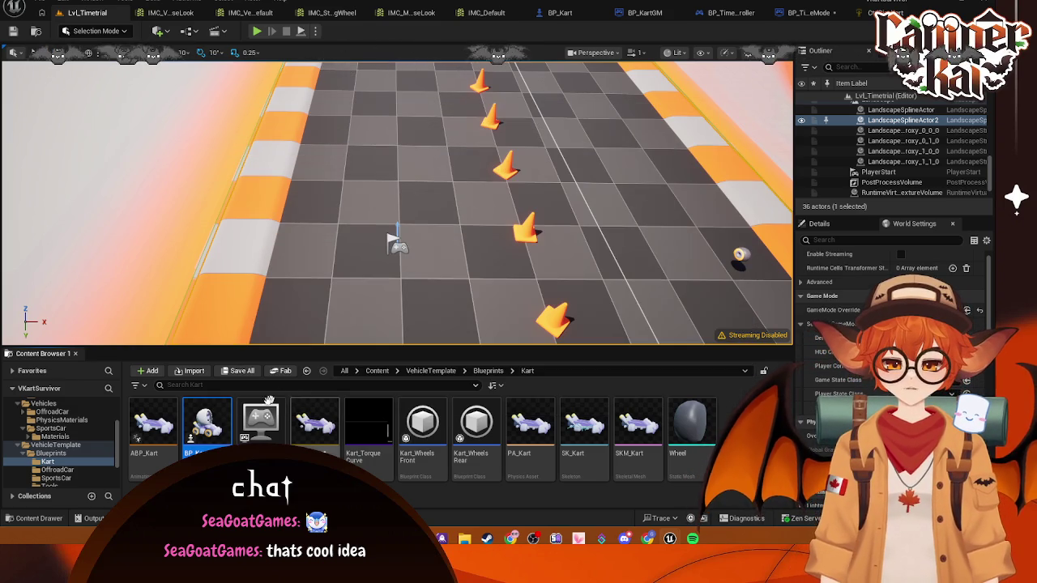
{"action": "double_click", "coordinate": [315, 426]}
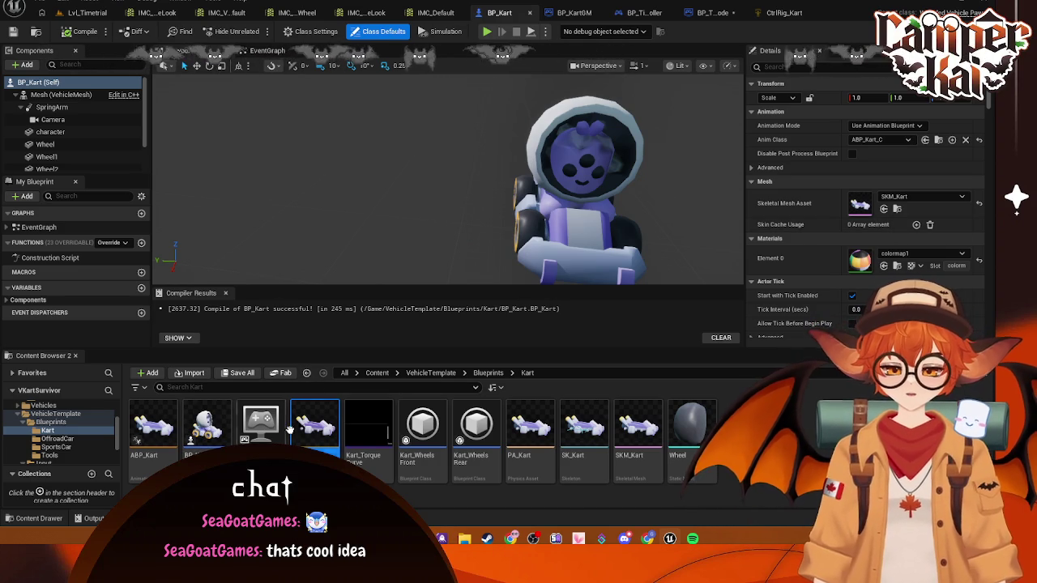
{"action": "right_click", "coordinate": [205, 445]}
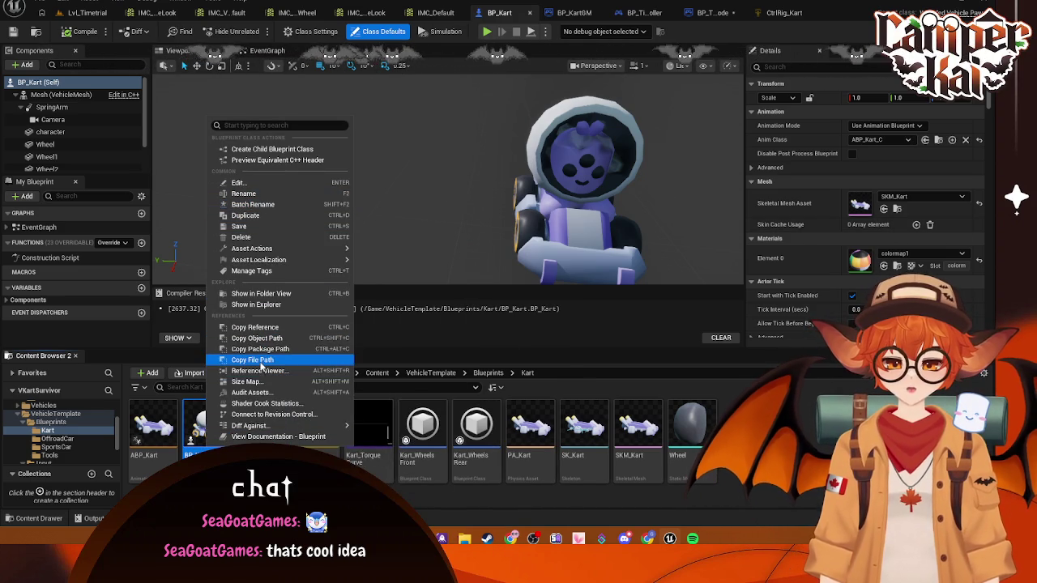
{"action": "left_click", "coordinate": [258, 372]}
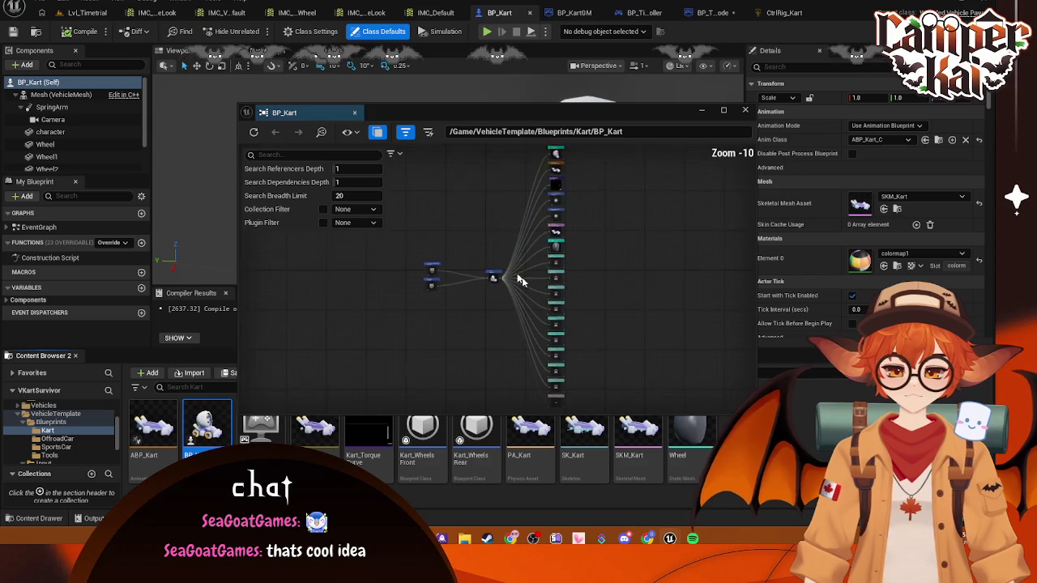
{"action": "scroll", "coordinate": [624, 207], "scroll_direction": "up", "scroll_amount": 8}
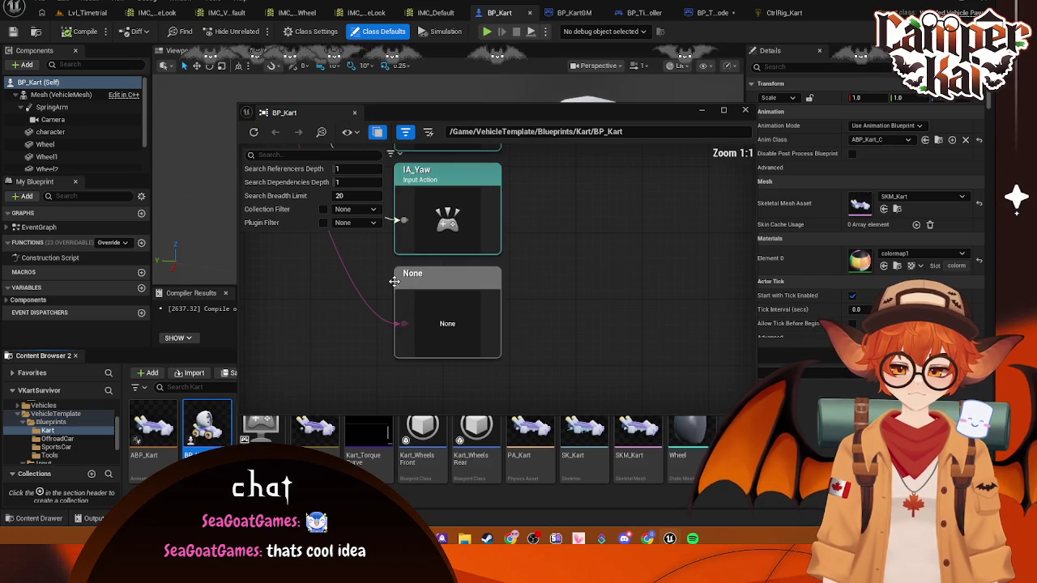
{"action": "left_click", "coordinate": [437, 308]}
{"action": "left_click", "coordinate": [56, 447]}
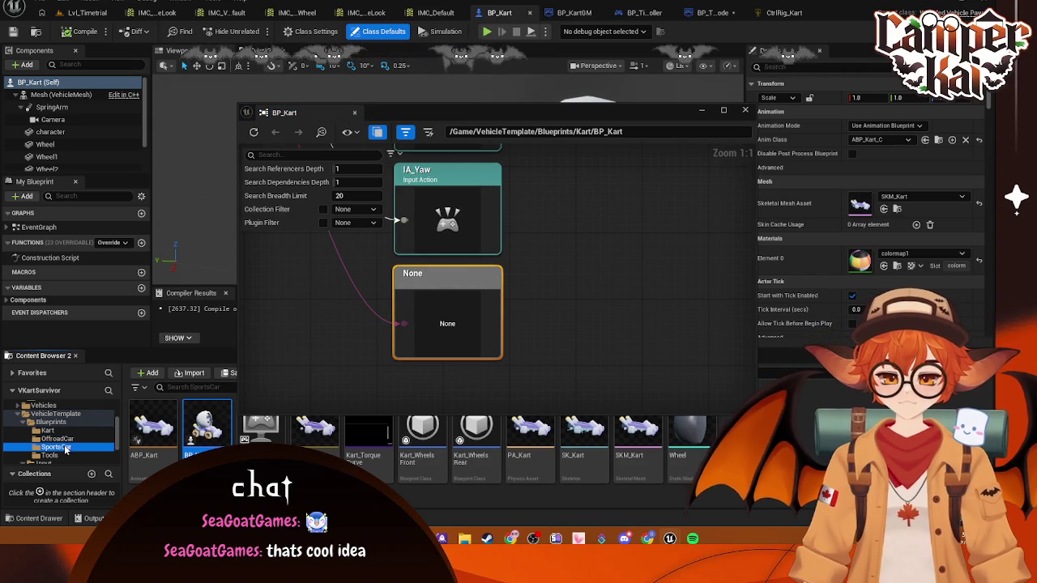
{"action": "right_click", "coordinate": [152, 429]}
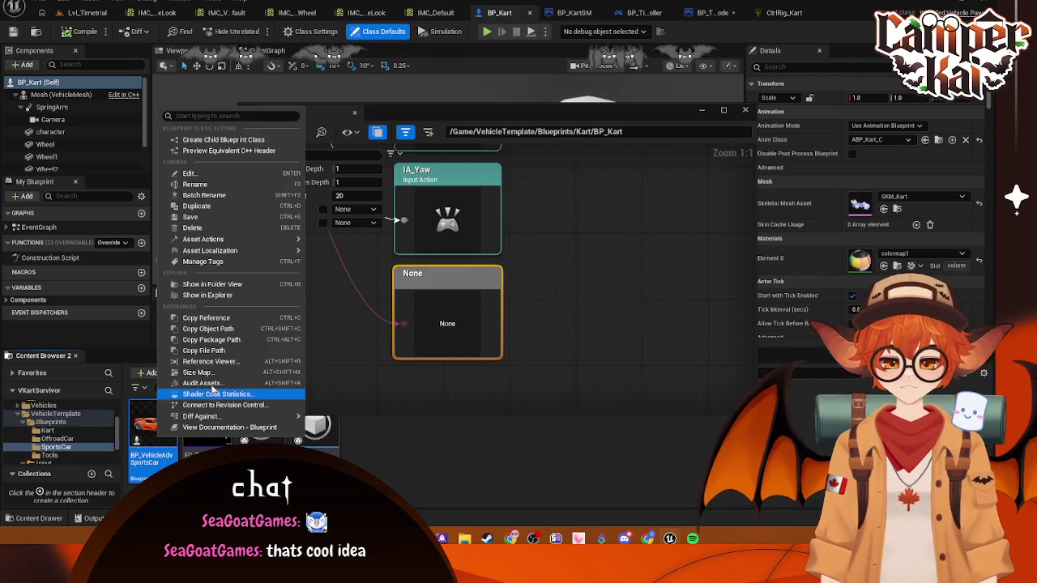
{"action": "left_click", "coordinate": [209, 361]}
{"action": "scroll", "coordinate": [337, 334], "scroll_direction": "down", "scroll_amount": 5}
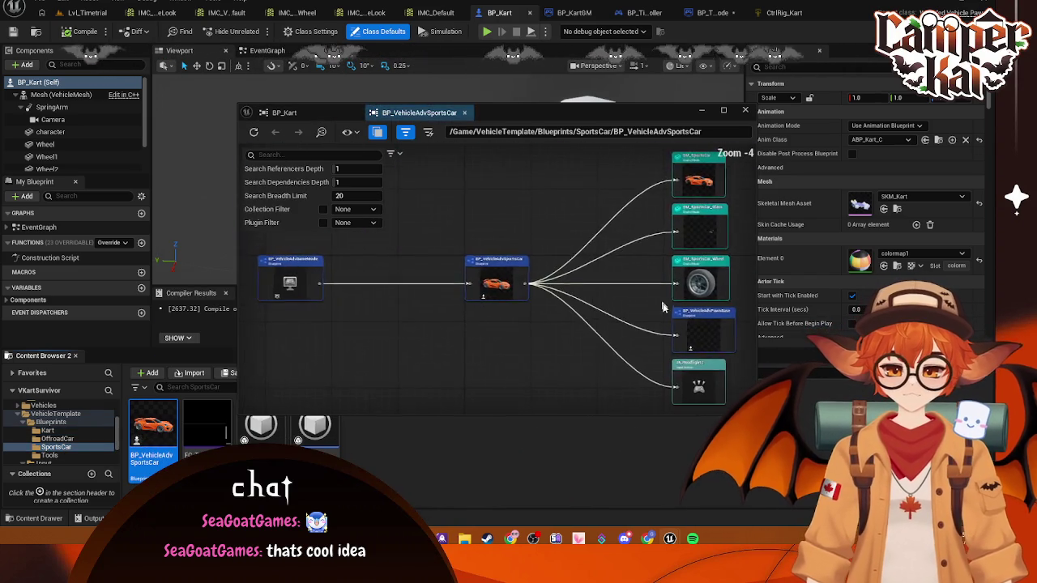
{"action": "scroll", "coordinate": [610, 295], "scroll_direction": "up", "scroll_amount": 3}
{"action": "left_click_drag", "start_coordinate": [502, 270], "coordinate": [488, 333]}
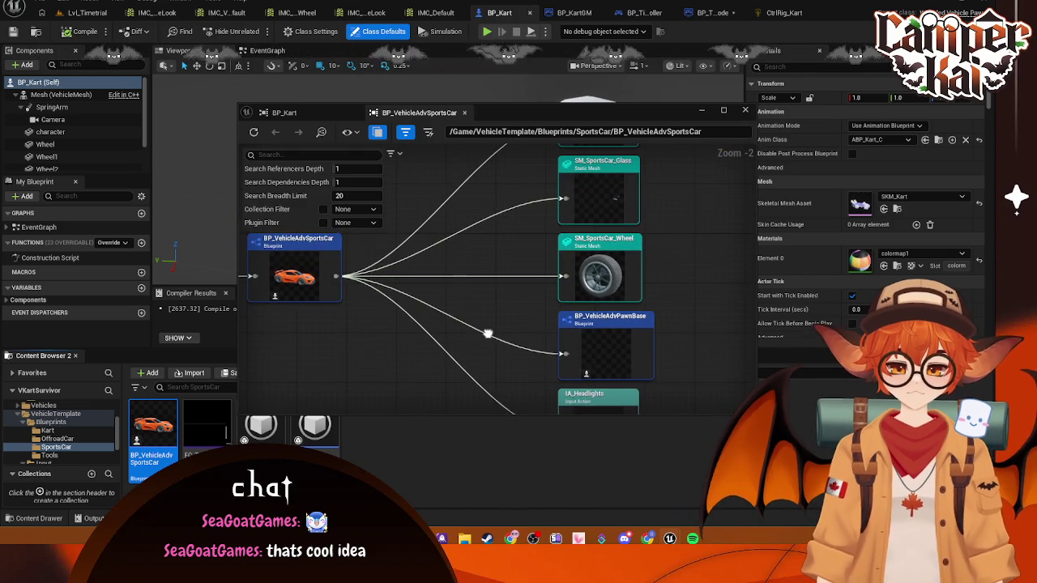
{"action": "mouse_move", "coordinate": [657, 260]}
{"action": "left_mouse_down"}
{"action": "mouse_move", "coordinate": [640, 296]}
{"action": "mouse_move", "coordinate": [660, 381]}
{"action": "mouse_move", "coordinate": [668, 272]}
{"action": "left_mouse_up"}
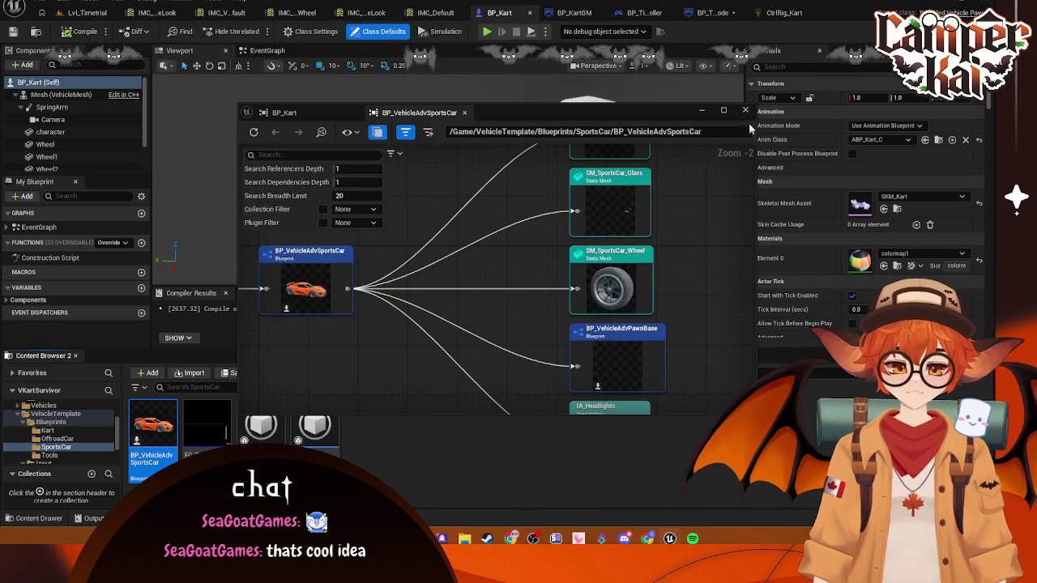
{"action": "mouse_move", "coordinate": [638, 113]}
{"action": "left_mouse_down"}
{"action": "mouse_move", "coordinate": [362, 314]}
{"action": "mouse_move", "coordinate": [815, 96]}
{"action": "left_mouse_up"}
{"action": "left_click_drag", "start_coordinate": [648, 211], "coordinate": [608, 300]}
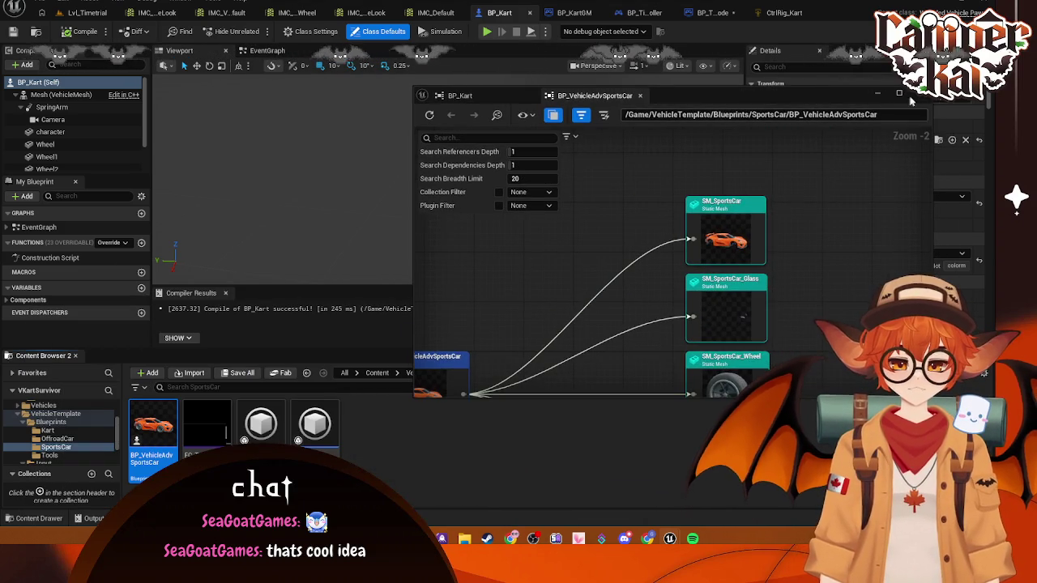
{"action": "left_click", "coordinate": [346, 298]}
{"action": "left_click", "coordinate": [47, 430]}
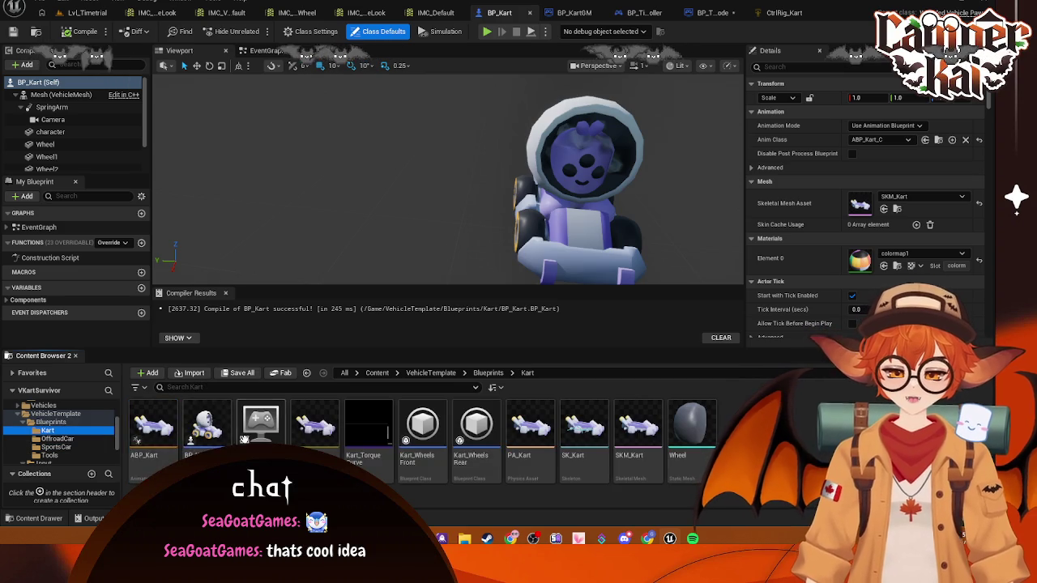
{"action": "right_click", "coordinate": [188, 440]}
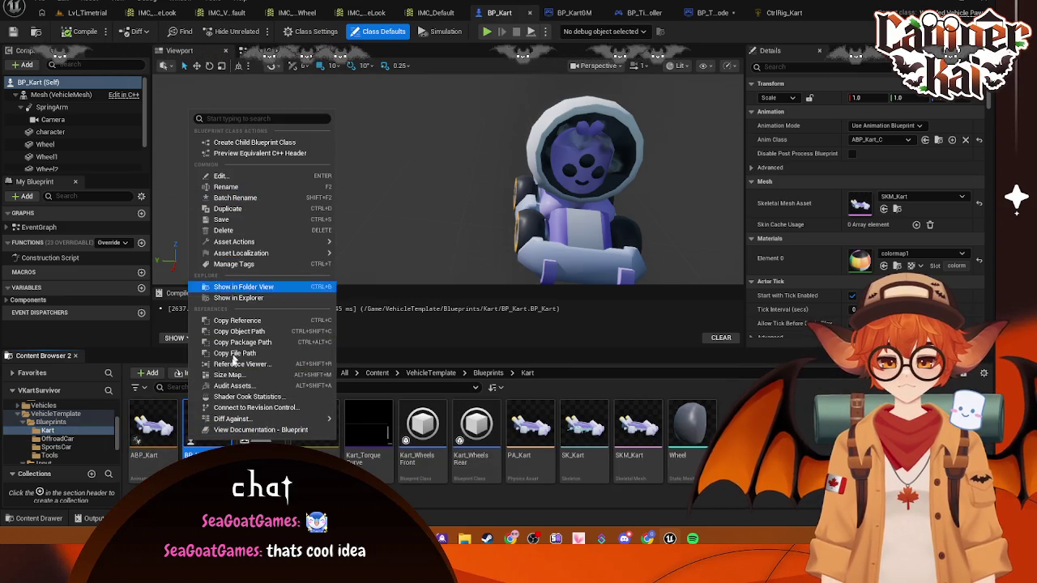
{"action": "left_click", "coordinate": [236, 363]}
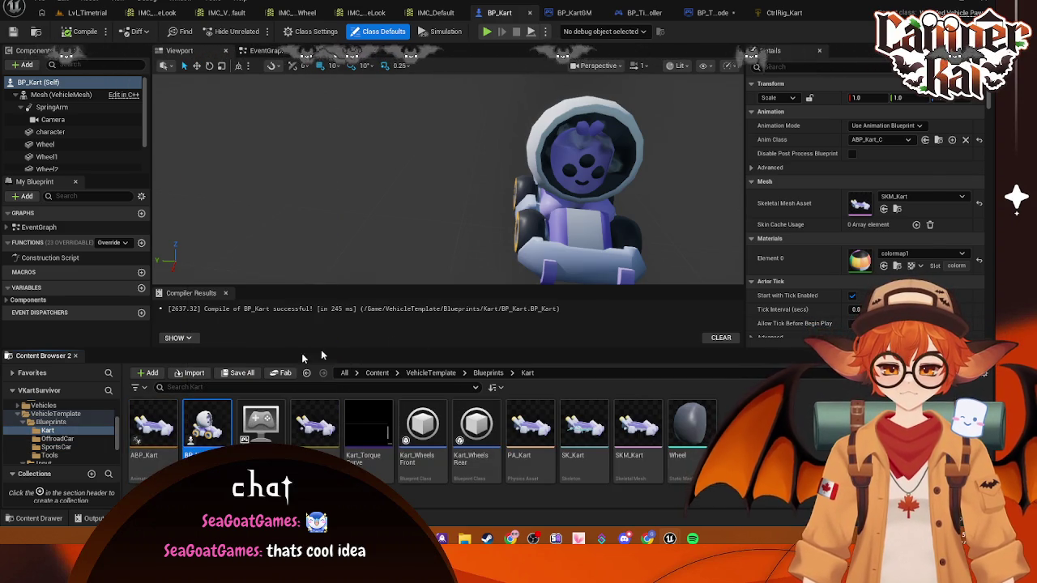
{"action": "scroll", "coordinate": [702, 291], "scroll_direction": "up", "scroll_amount": 8}
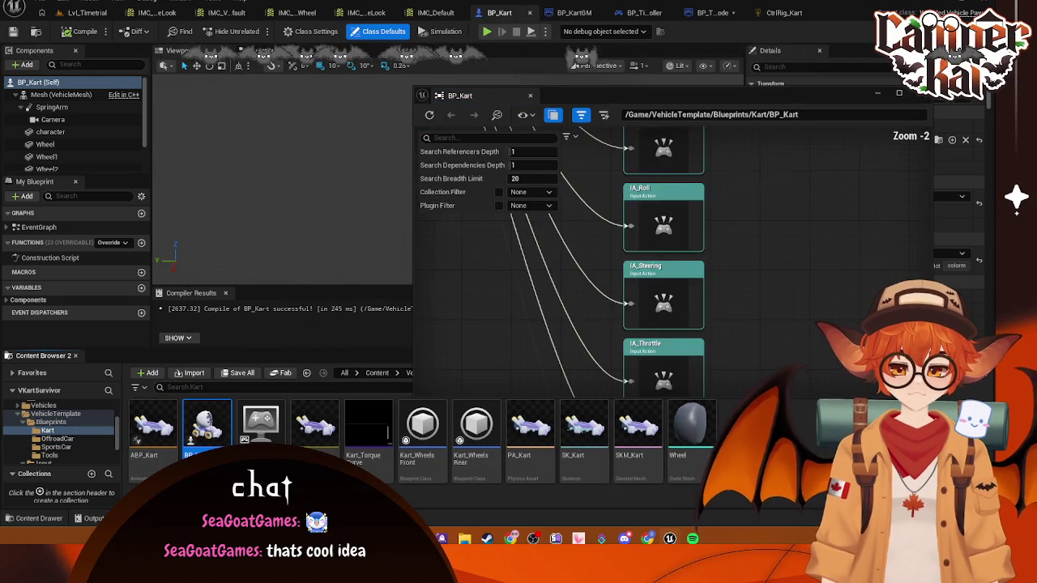
{"action": "mouse_move", "coordinate": [700, 309]}
{"action": "left_mouse_down"}
{"action": "mouse_move", "coordinate": [648, 242]}
{"action": "mouse_move", "coordinate": [697, 221]}
{"action": "mouse_move", "coordinate": [729, 162]}
{"action": "mouse_move", "coordinate": [766, 261]}
{"action": "mouse_move", "coordinate": [725, 220]}
{"action": "mouse_move", "coordinate": [699, 260]}
{"action": "mouse_move", "coordinate": [644, 215]}
{"action": "left_mouse_up"}
{"action": "double_click", "coordinate": [720, 253]}
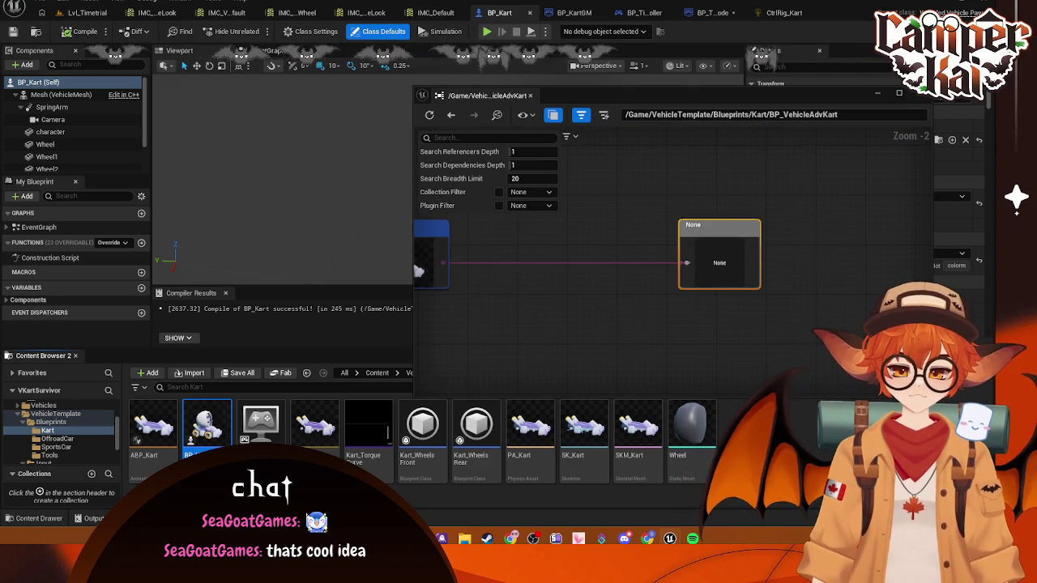
{"action": "left_click_drag", "start_coordinate": [506, 268], "coordinate": [662, 285]}
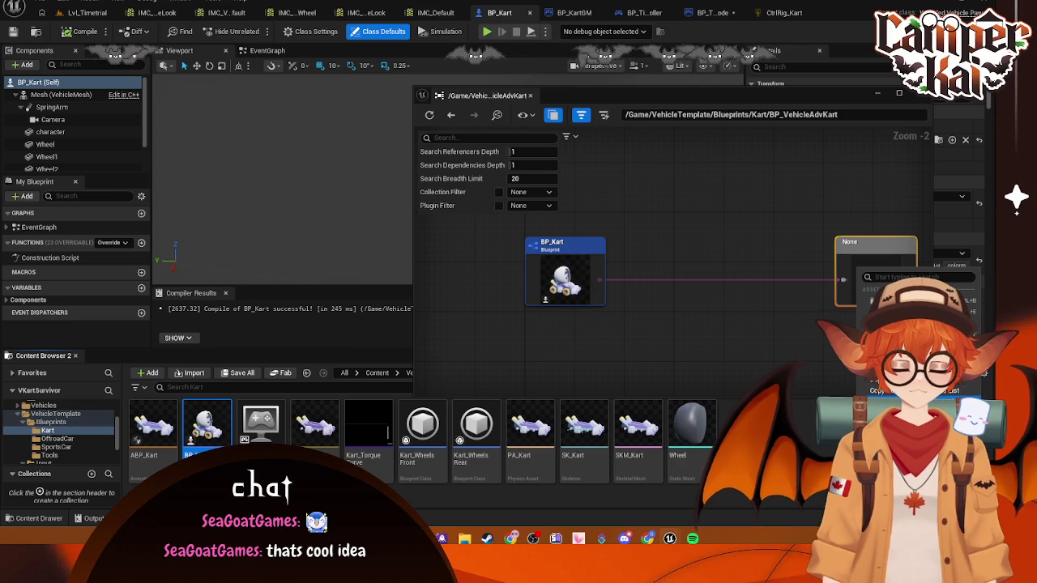
{"action": "left_click", "coordinate": [916, 398]}
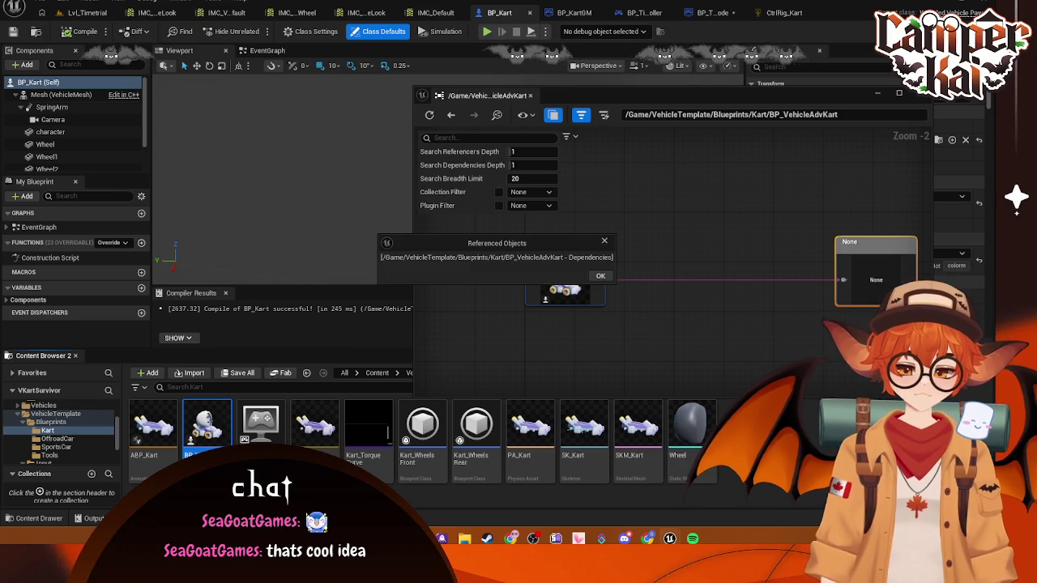
{"action": "left_click", "coordinate": [600, 275]}
{"action": "right_click", "coordinate": [874, 282]}
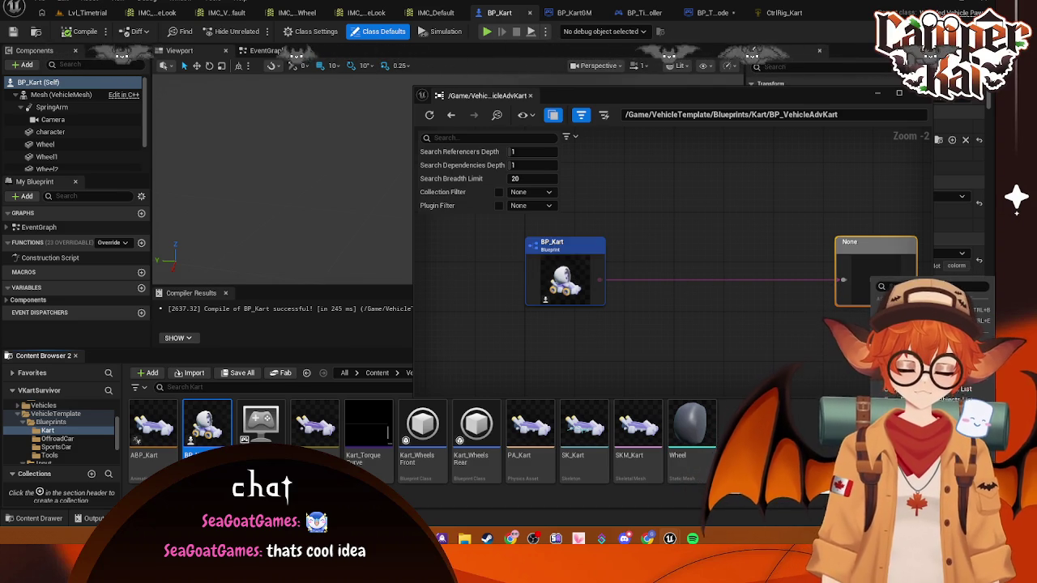
{"action": "right_click", "coordinate": [873, 250]}
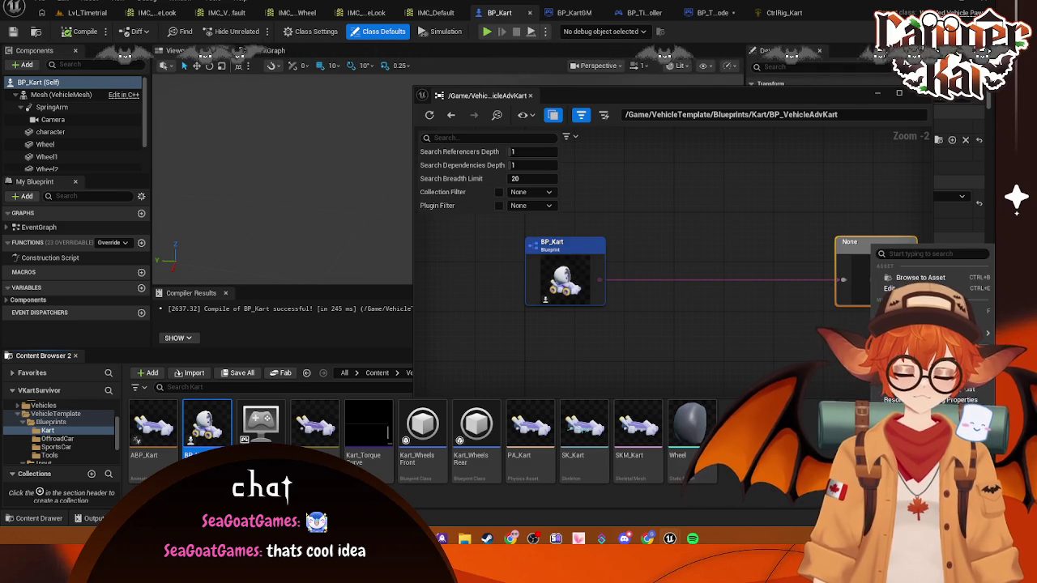
{"action": "left_click_drag", "start_coordinate": [778, 297], "coordinate": [729, 278]}
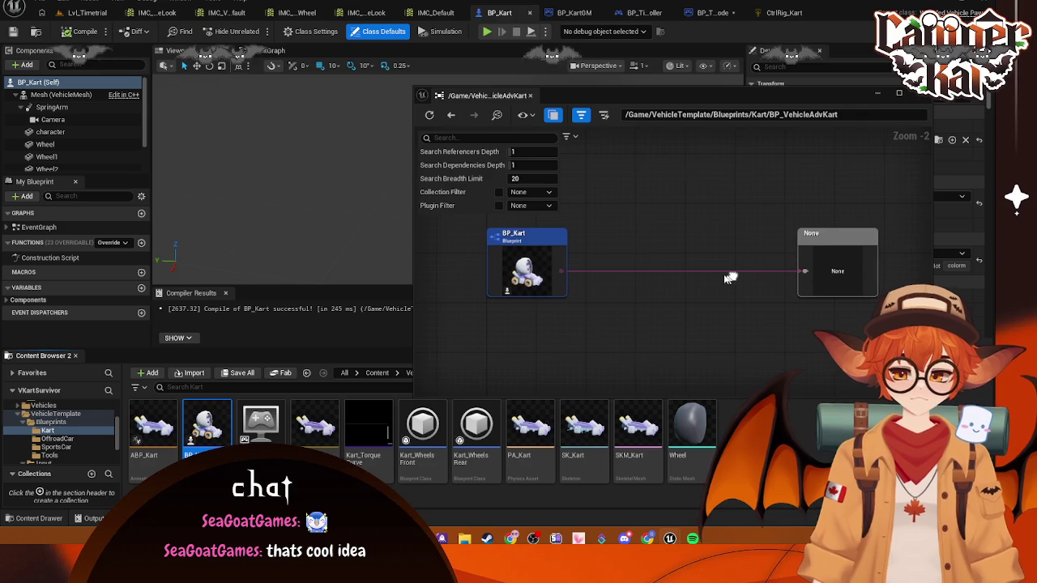
{"action": "left_click", "coordinate": [915, 94]}
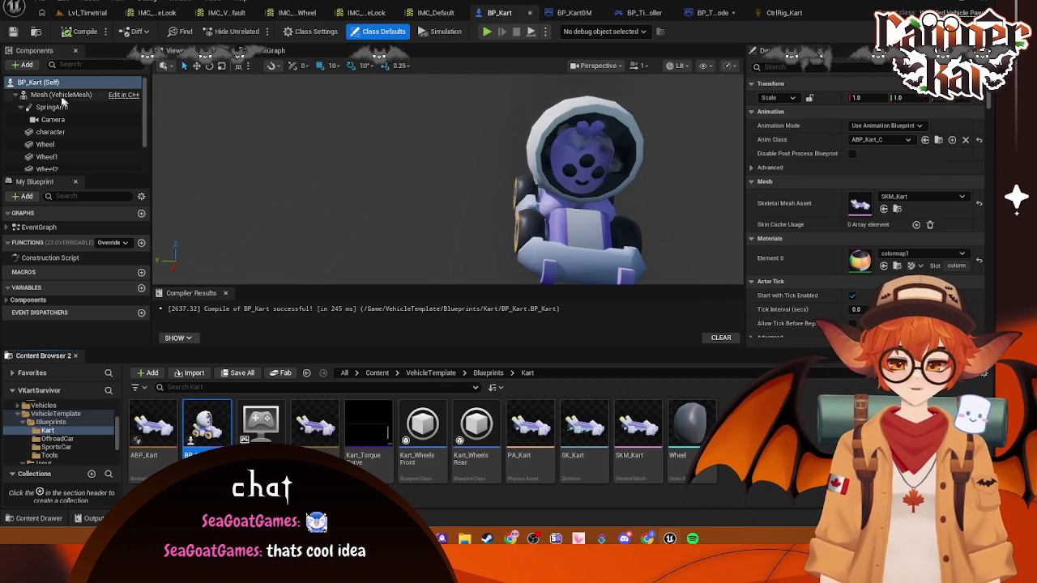
{"action": "left_click", "coordinate": [827, 66]}
{"action": "type", "text": "None"}
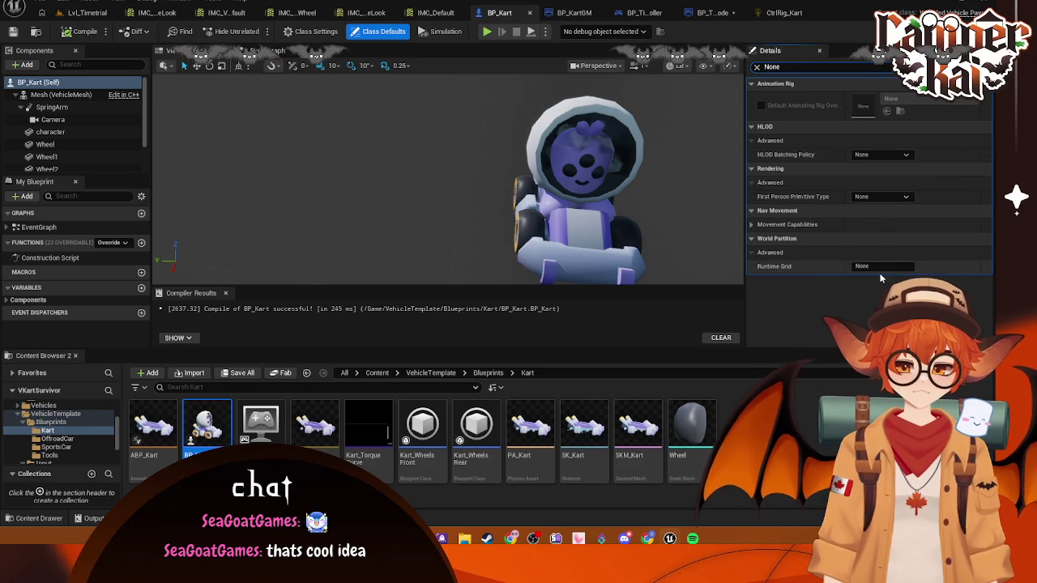
{"action": "left_click", "coordinate": [61, 94]}
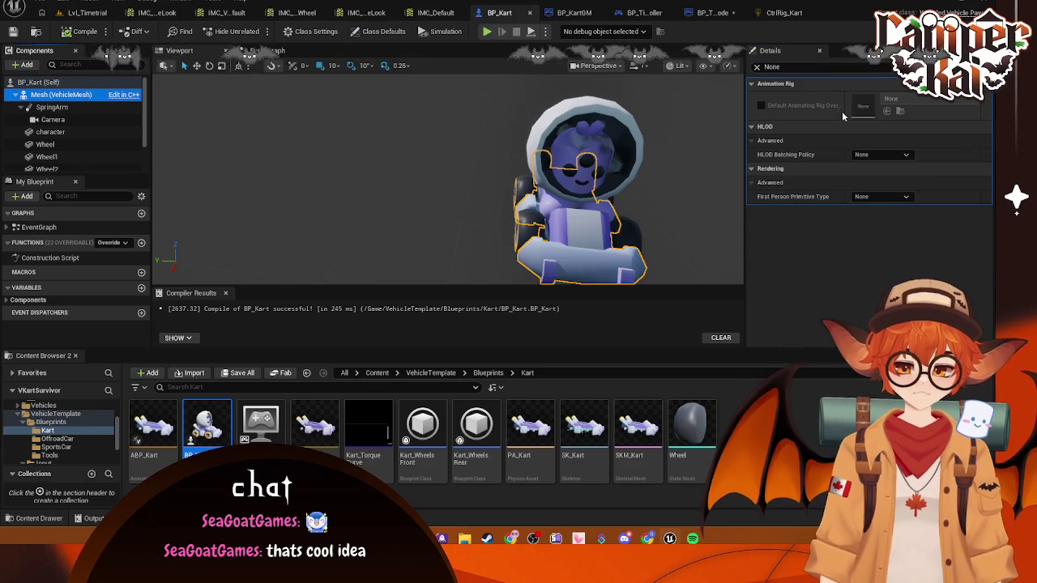
{"action": "left_click", "coordinate": [54, 107]}
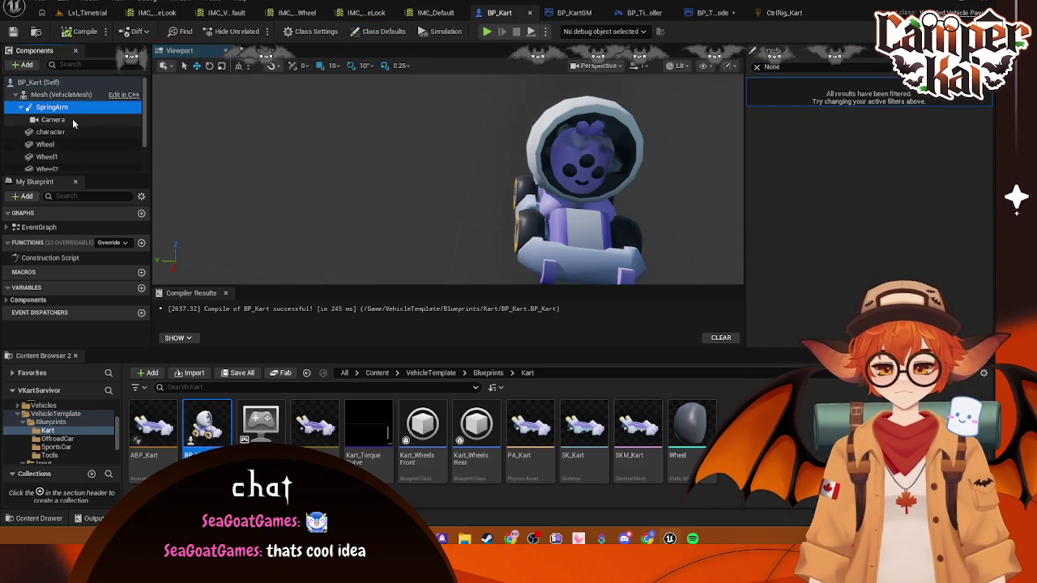
{"action": "left_click", "coordinate": [53, 120]}
{"action": "scroll", "coordinate": [49, 138], "scroll_direction": "down", "scroll_amount": 2}
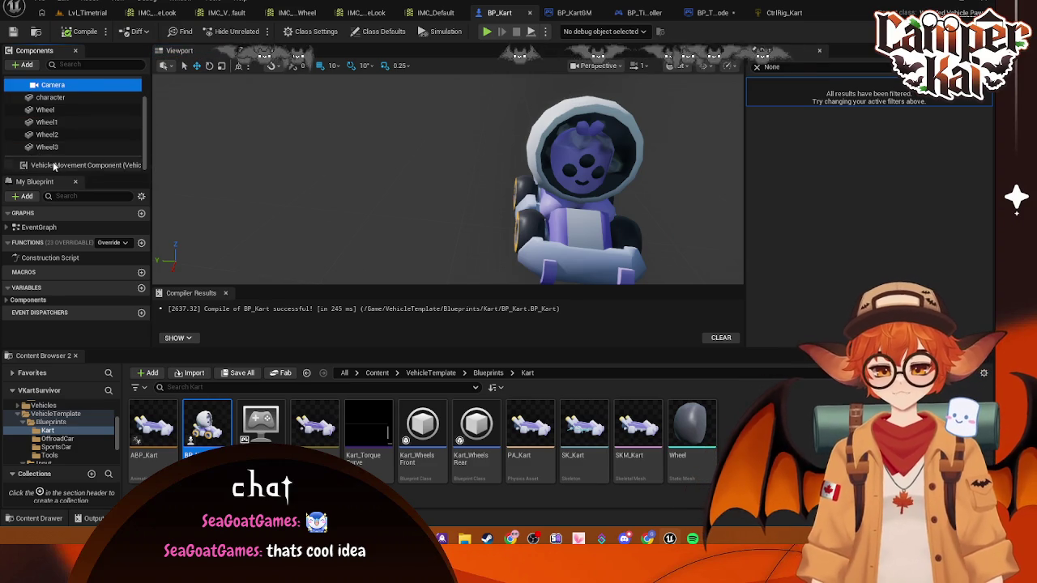
{"action": "left_click", "coordinate": [40, 164]}
{"action": "left_click", "coordinate": [750, 99]}
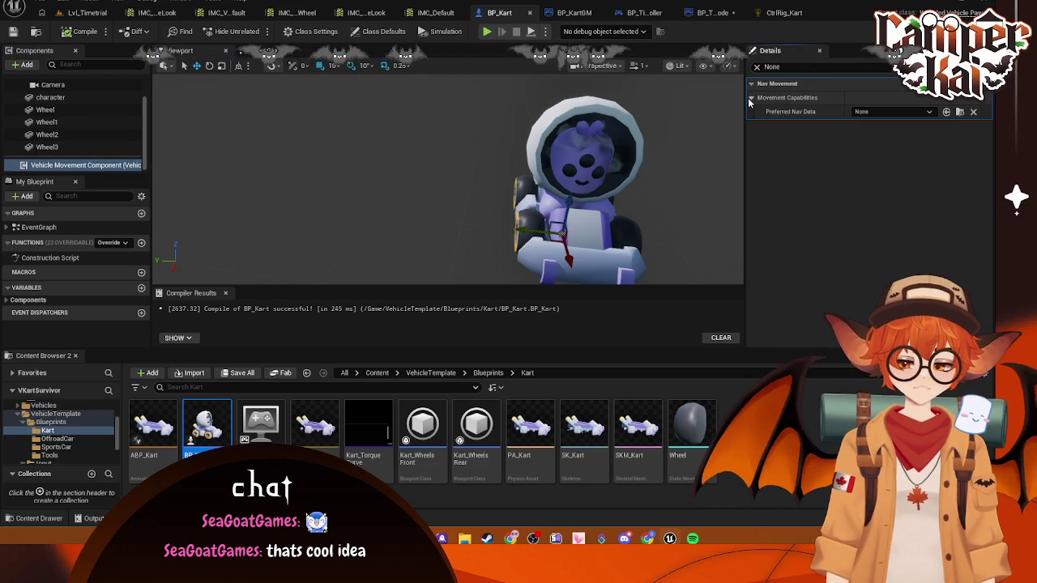
{"action": "left_click", "coordinate": [891, 112]}
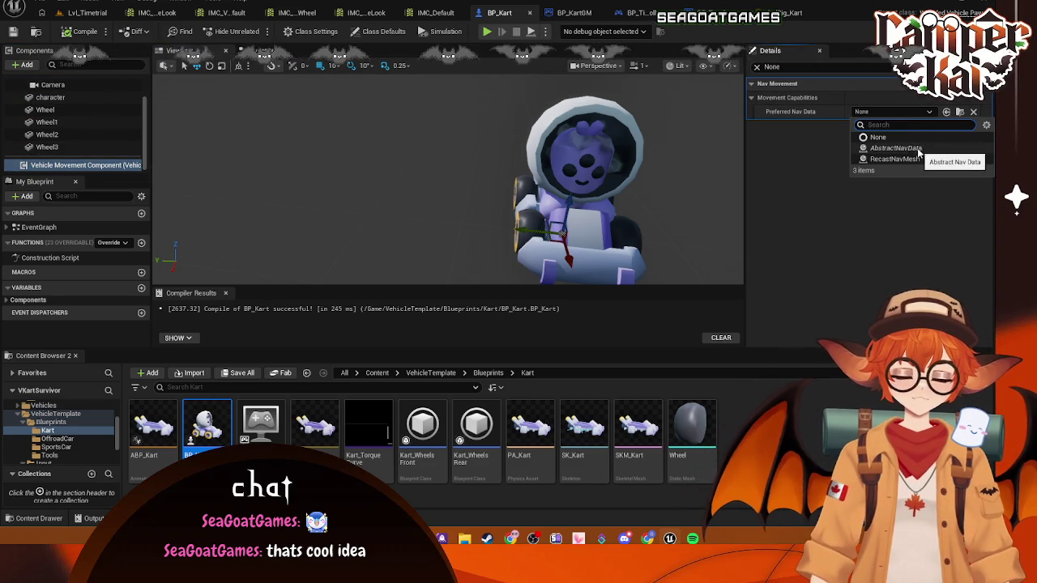
{"action": "left_click", "coordinate": [852, 201]}
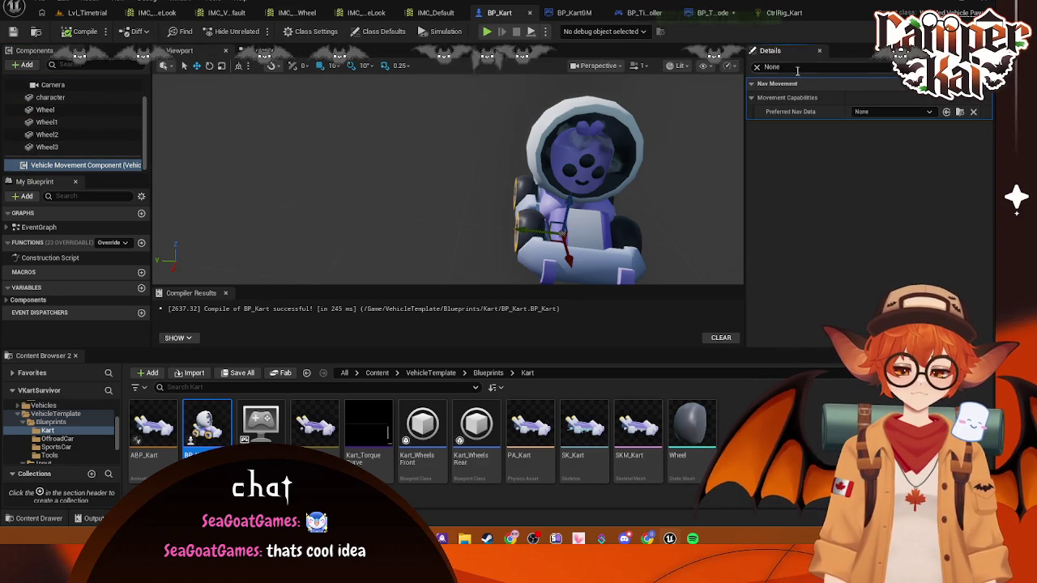
{"action": "left_click", "coordinate": [757, 67]}
{"action": "scroll", "coordinate": [14, 84], "scroll_direction": "up", "scroll_amount": 3}
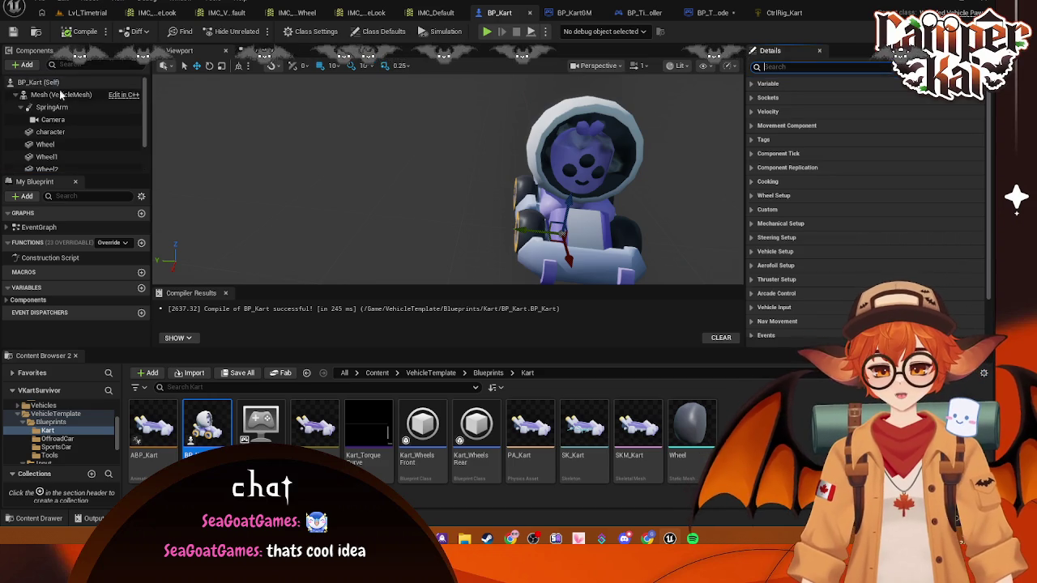
{"action": "left_click", "coordinate": [57, 95]}
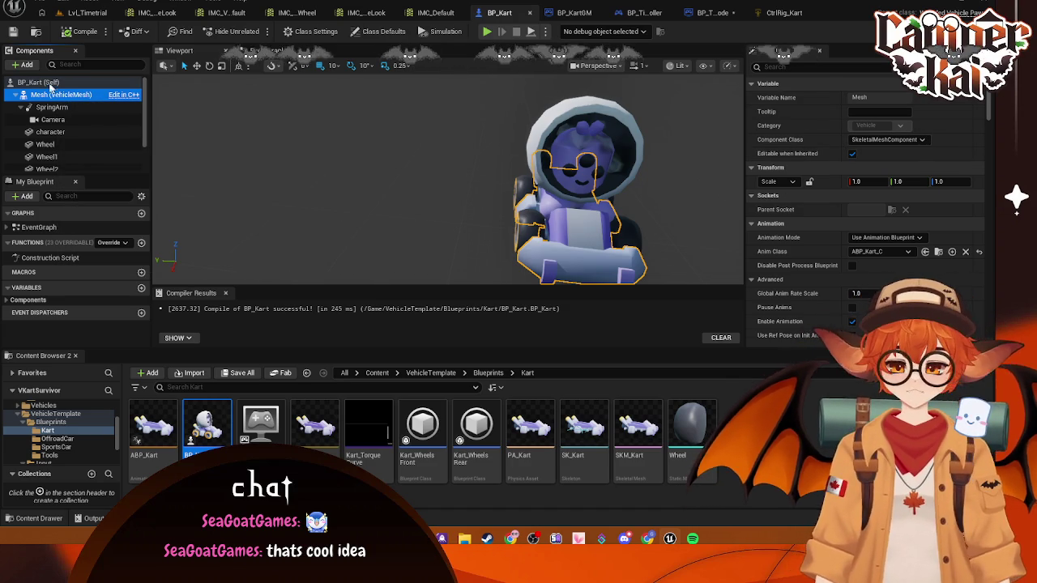
- Reselect BP_Kart's Mesh component and list the SportsCar folder, showing BP_VehicleAdvSportsCar
{"action": "double_click", "coordinate": [40, 82]}
{"action": "left_click", "coordinate": [61, 95]}
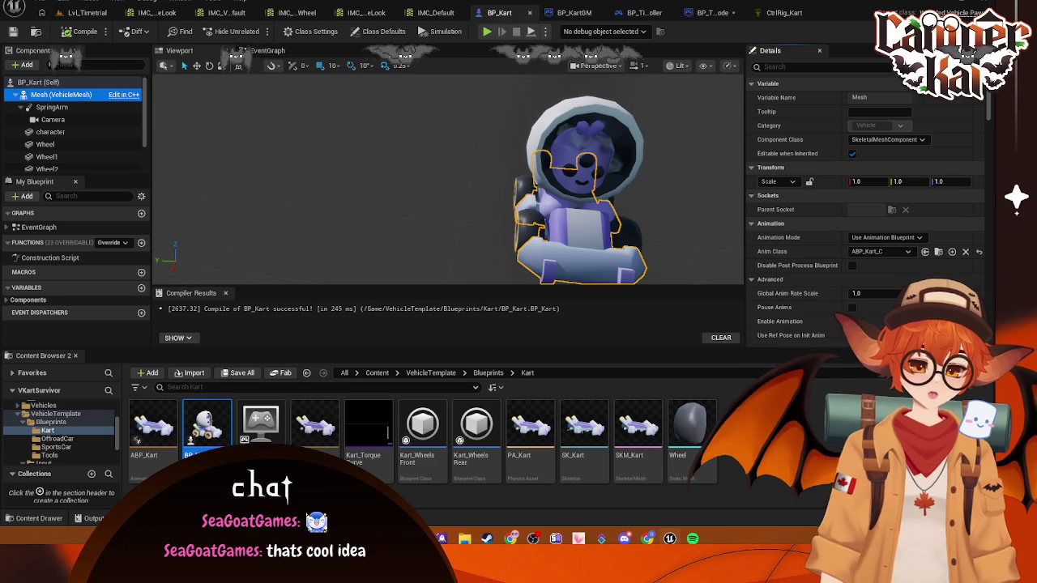
{"action": "scroll", "coordinate": [857, 184], "scroll_direction": "down", "scroll_amount": 5}
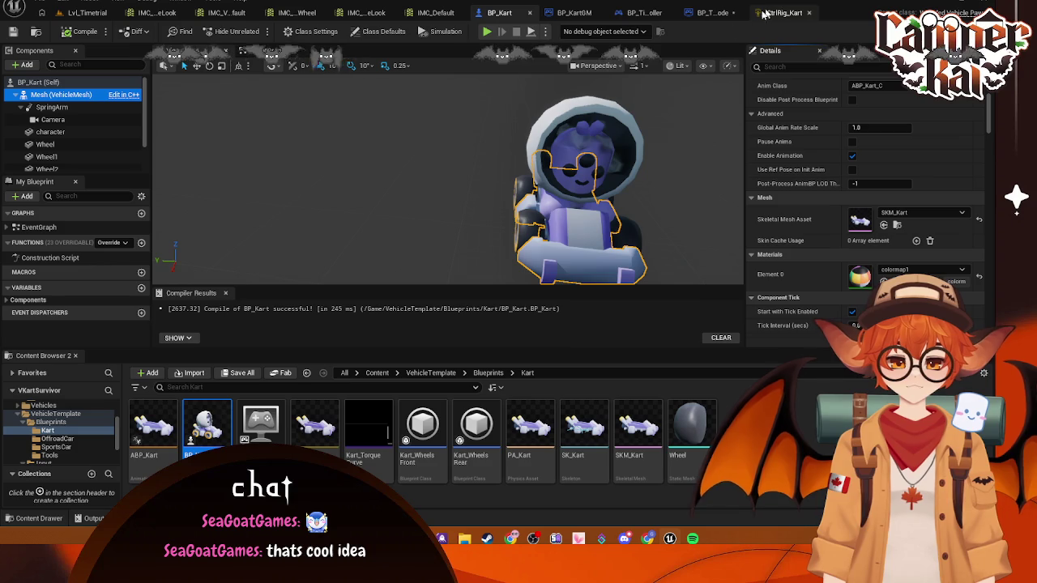
{"action": "left_click", "coordinate": [59, 447]}
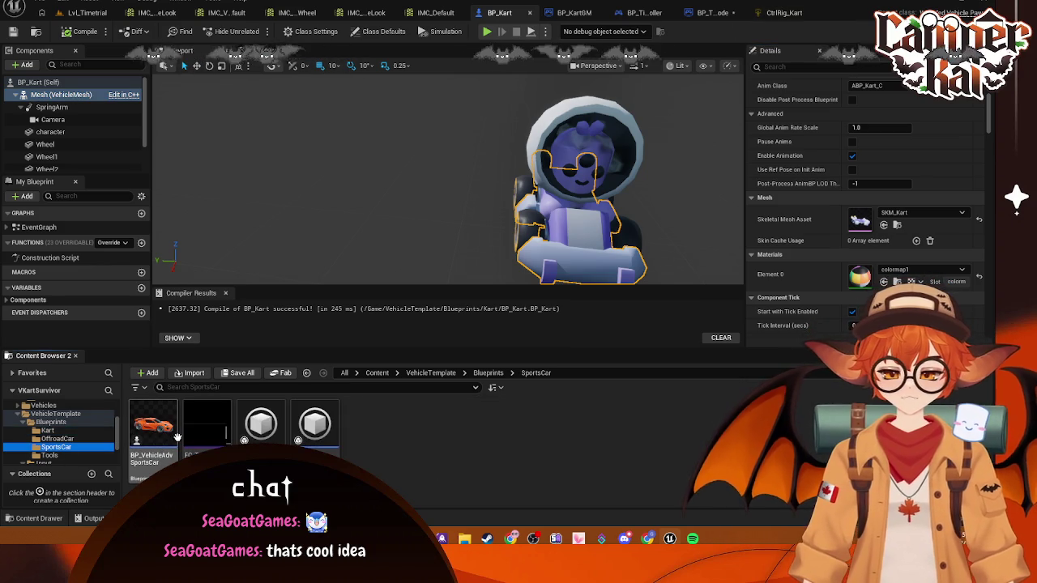
- Open BP_VehicleAdvSportsCar and filter its Details for 'in' and 'sim' properties
{"action": "double_click", "coordinate": [152, 429]}
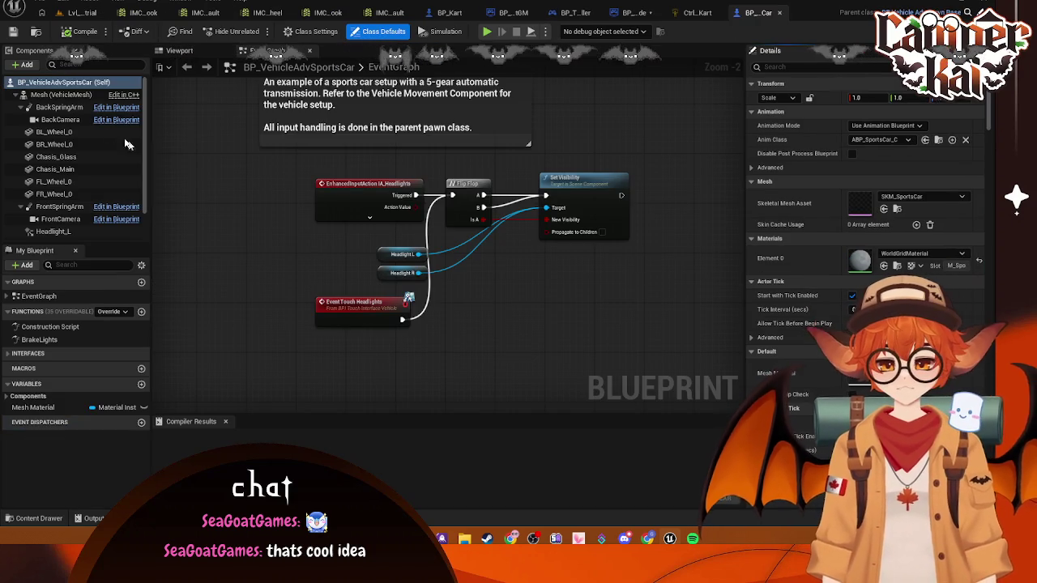
{"action": "left_click", "coordinate": [799, 68]}
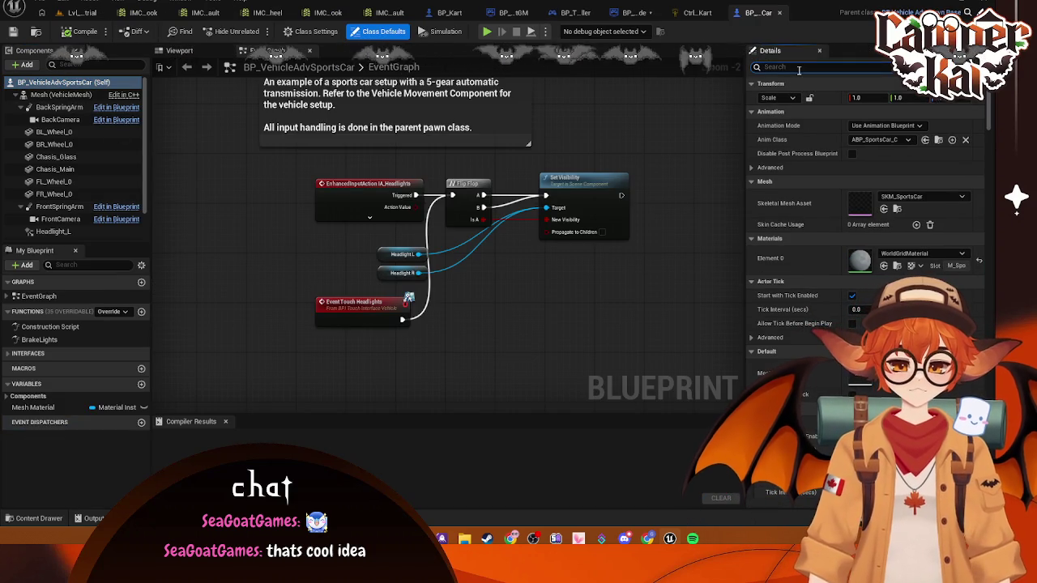
{"action": "type", "text": "meshin"}
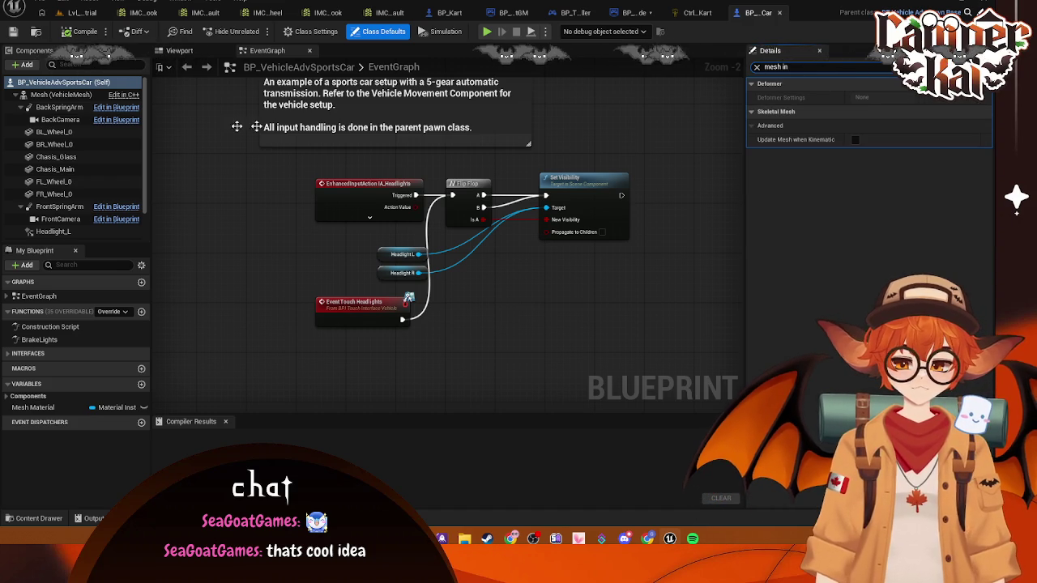
{"action": "left_click", "coordinate": [48, 84]}
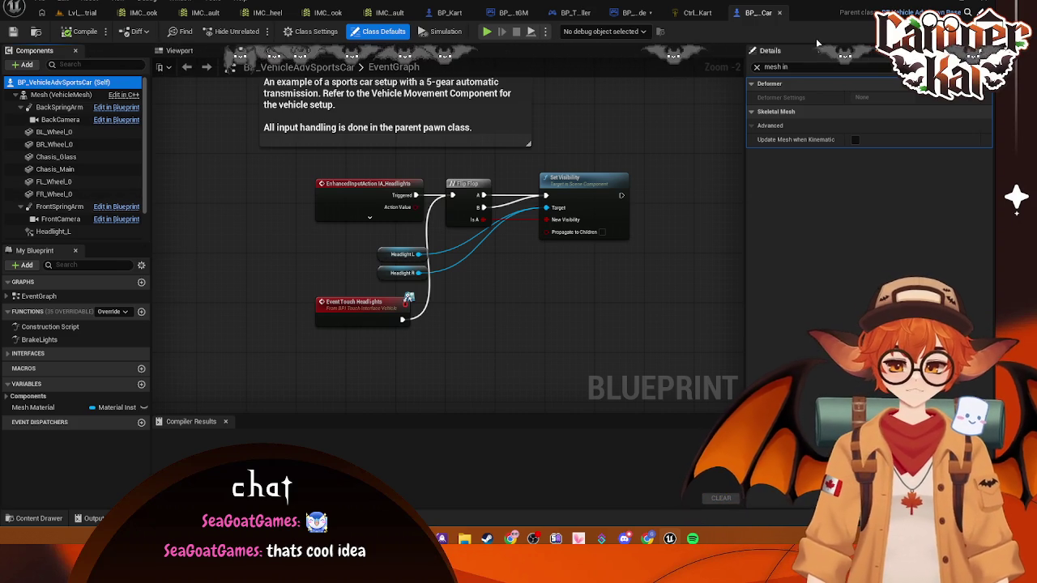
{"action": "left_click", "coordinate": [801, 66]}
{"action": "type", "text": "sim"}
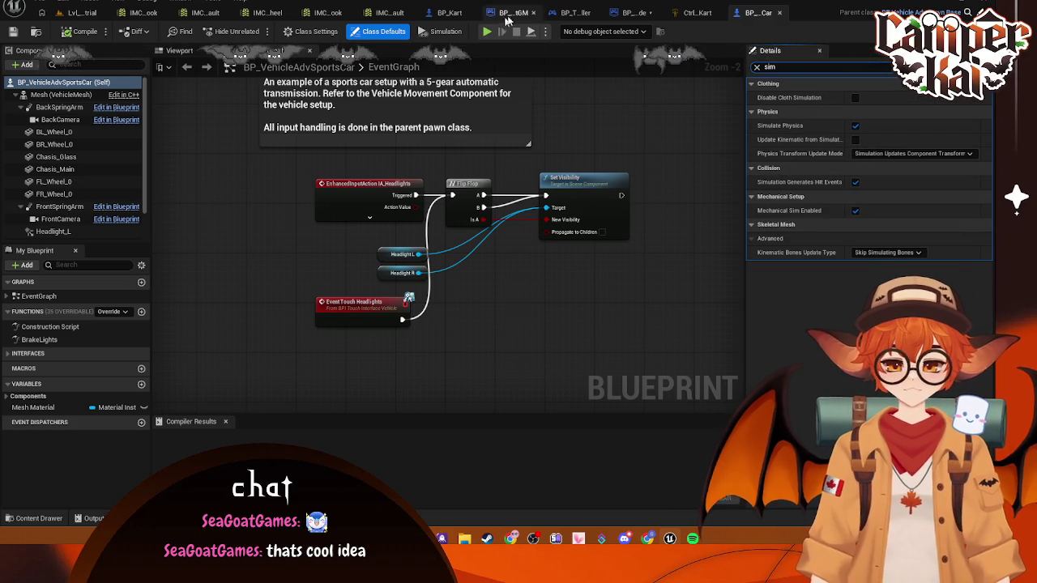
- Save all modified assets and return to the BP_Kart Blueprint
{"action": "left_click", "coordinate": [636, 15]}
{"action": "key", "text": "ctrl+s"}
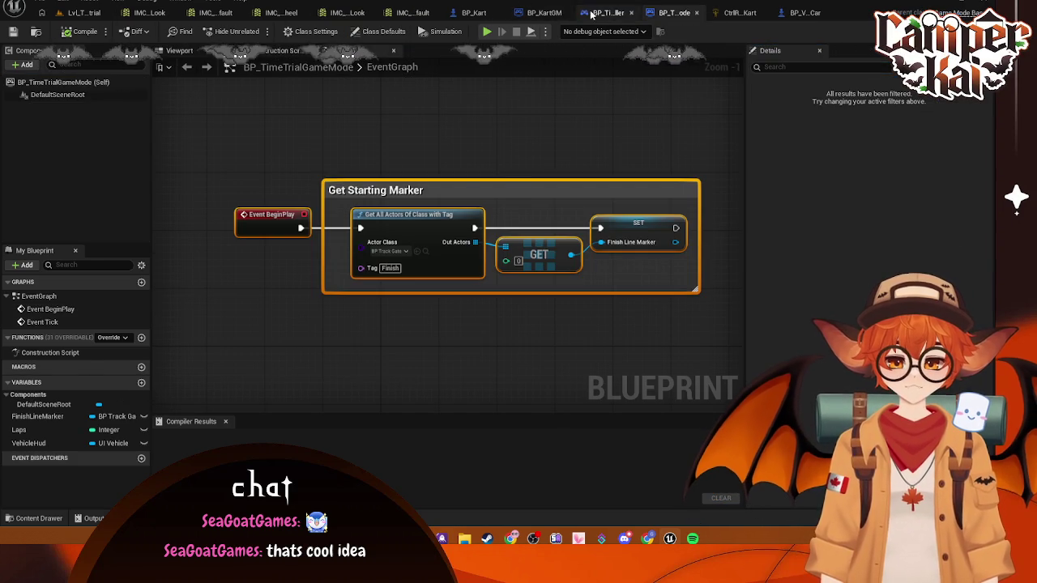
{"action": "left_click", "coordinate": [457, 13]}
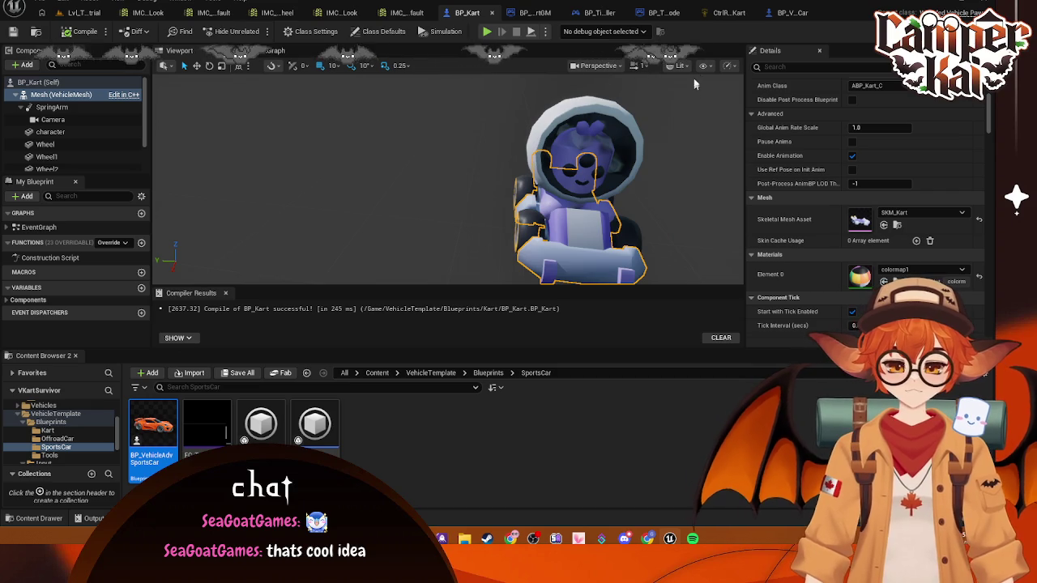
- Open the PA_Kart physics asset and run, then stop, a physics simulation
{"action": "left_click", "coordinate": [48, 430]}
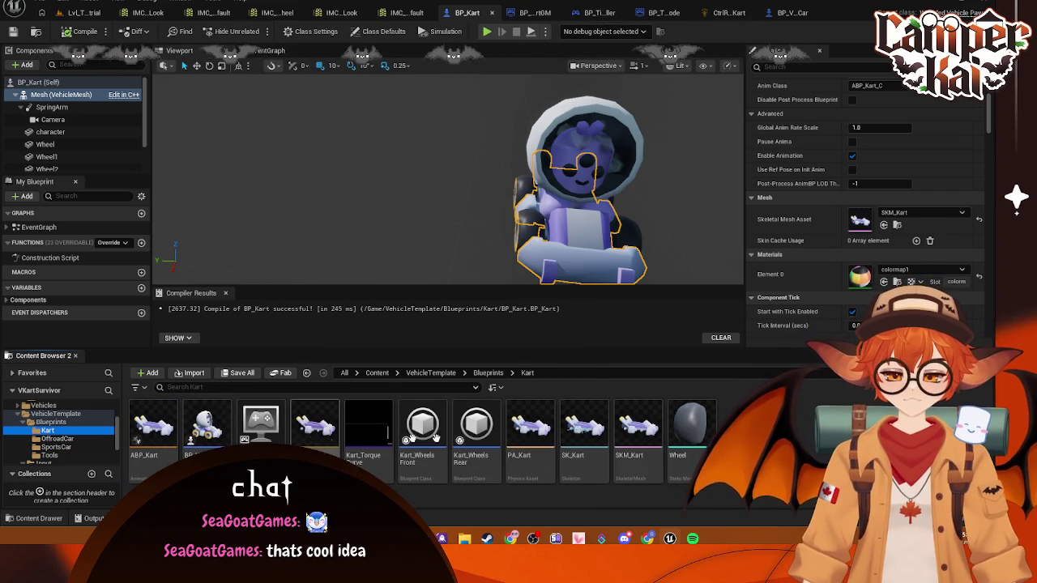
{"action": "left_click", "coordinate": [532, 427]}
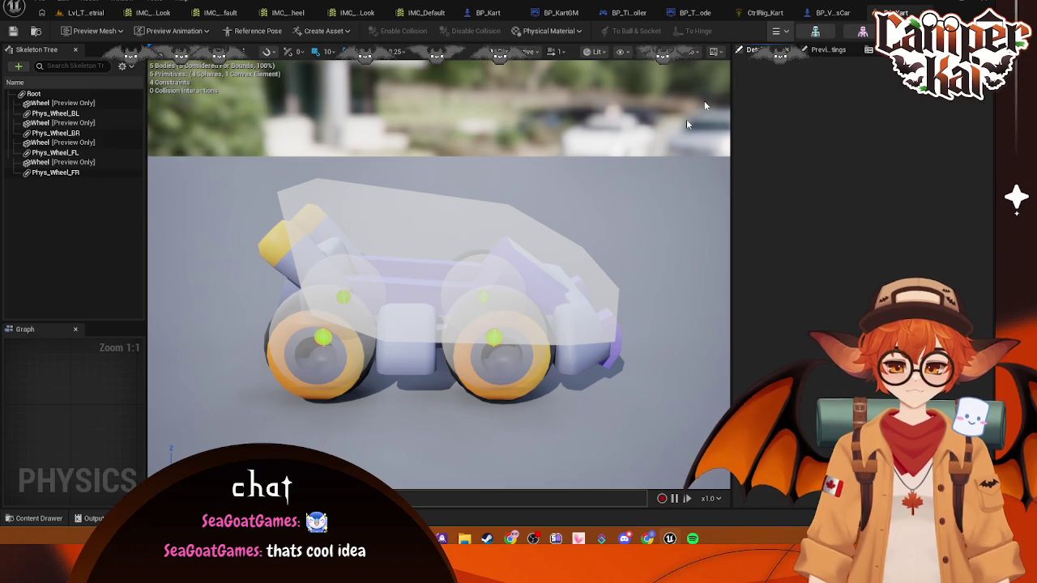
{"action": "left_click", "coordinate": [785, 34]}
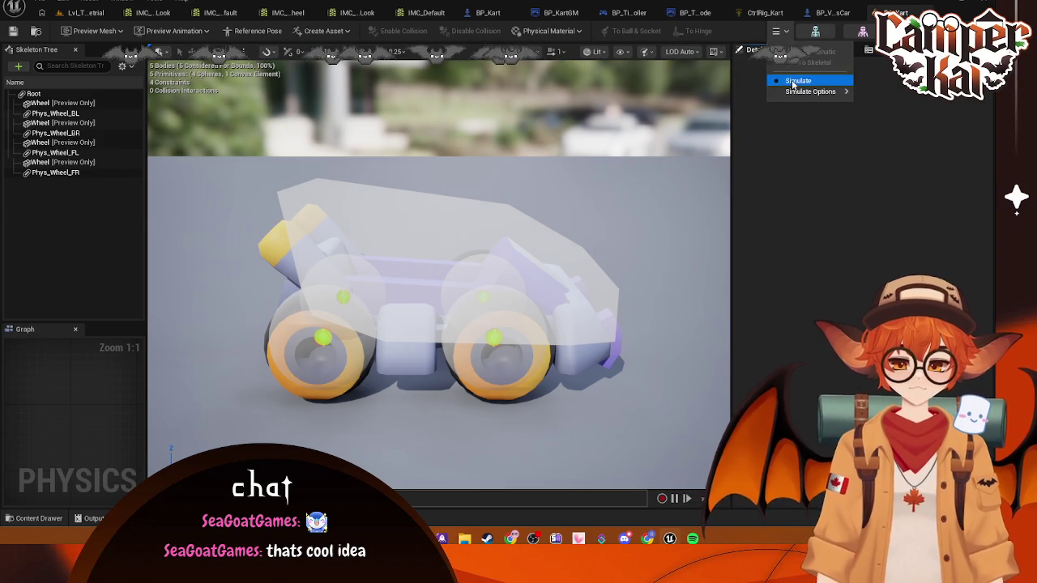
{"action": "left_click", "coordinate": [794, 82]}
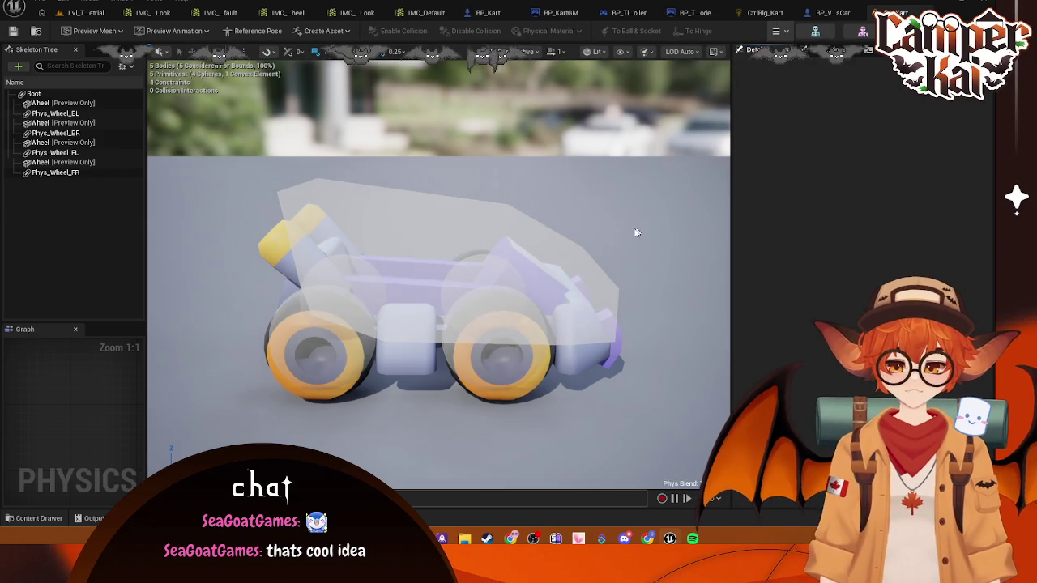
{"action": "left_click", "coordinate": [792, 30]}
{"action": "left_click", "coordinate": [791, 81]}
- Bring up the BP_VehicleAdvSportsCar Blueprint's event graph for reference
{"action": "left_click", "coordinate": [846, 14]}
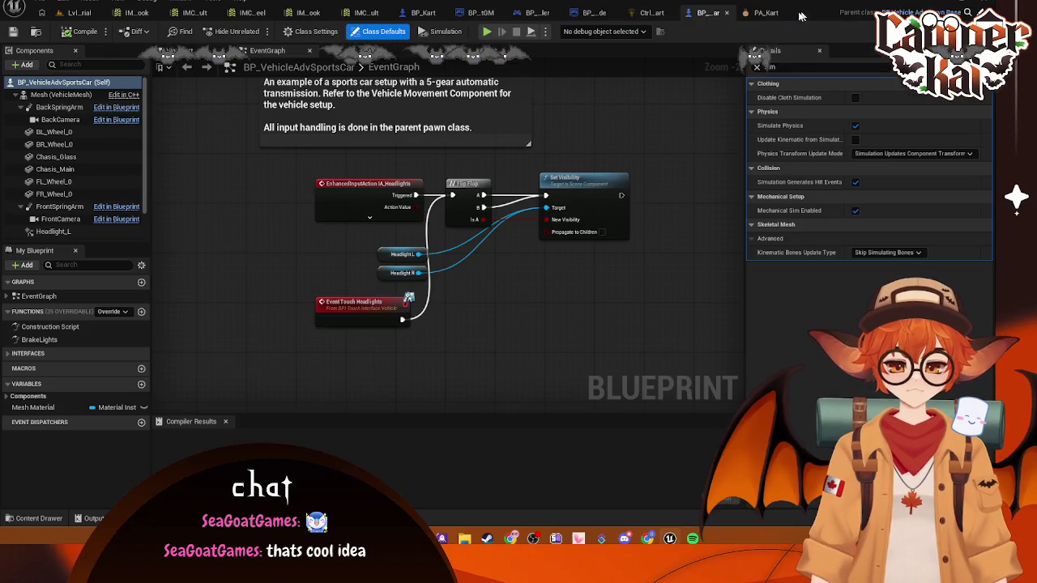
{"action": "left_click", "coordinate": [744, 13]}
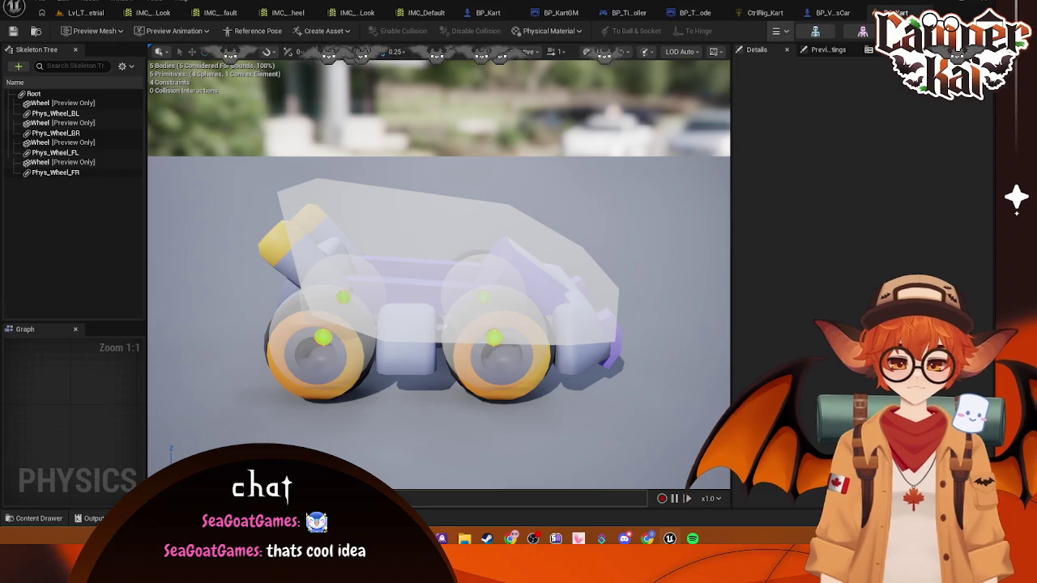
{"action": "left_click", "coordinate": [834, 13]}
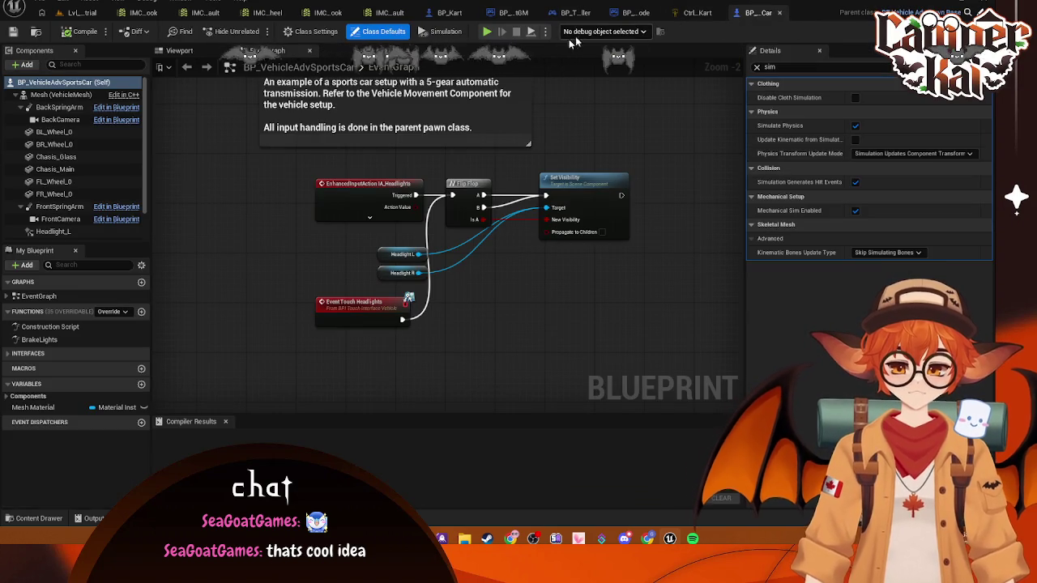
- Inspect the sports car's Mesh, BL_Wheel_0, Chasis_Glass and FR_Wheel_0 components with Details unfiltered
{"action": "left_click", "coordinate": [88, 94]}
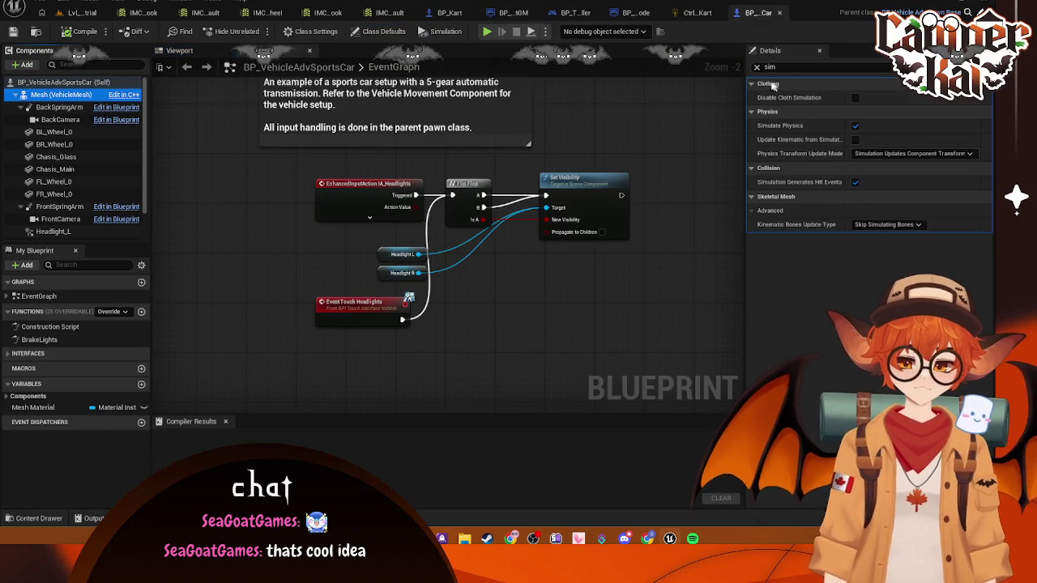
{"action": "left_click", "coordinate": [758, 67]}
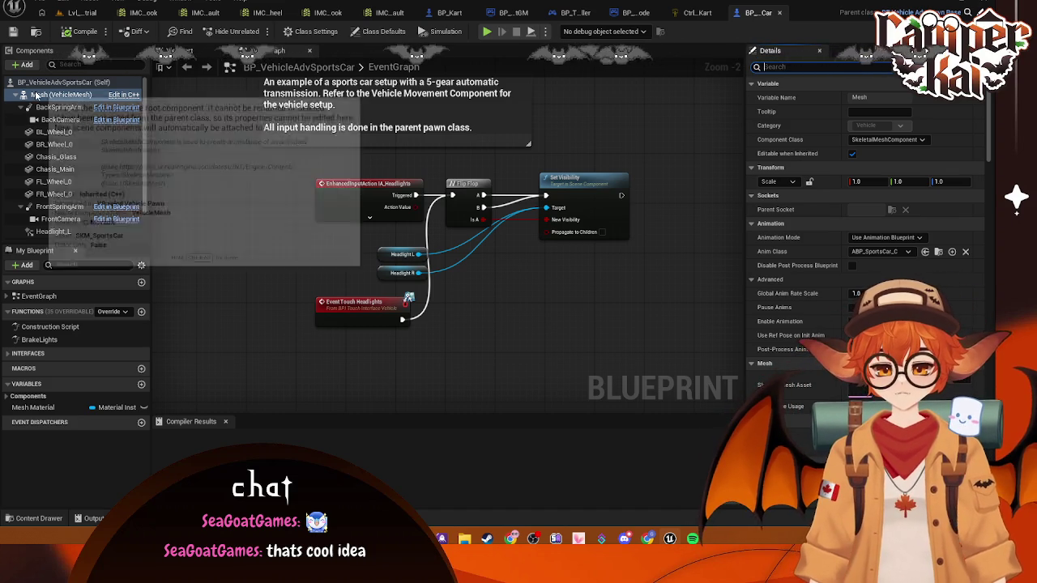
{"action": "left_click", "coordinate": [54, 132]}
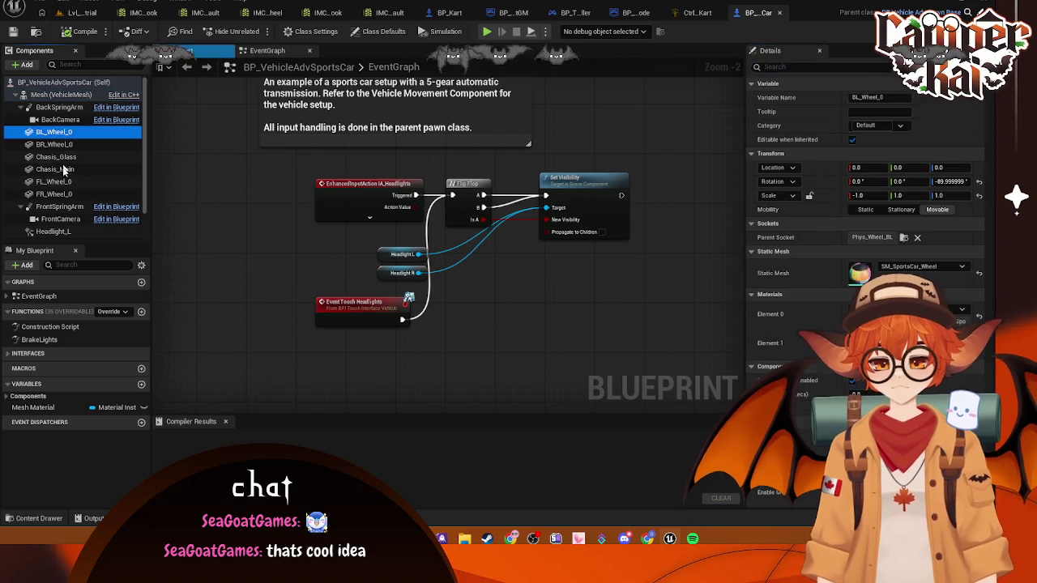
{"action": "left_click", "coordinate": [55, 169], "text": "shift"}
{"action": "left_click", "coordinate": [56, 157]}
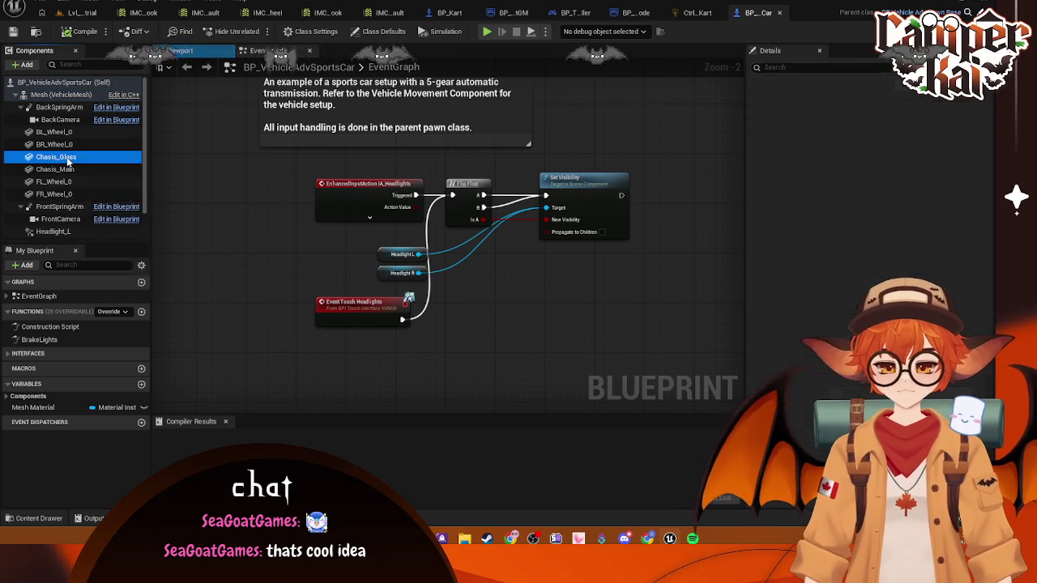
{"action": "left_click", "coordinate": [697, 13]}
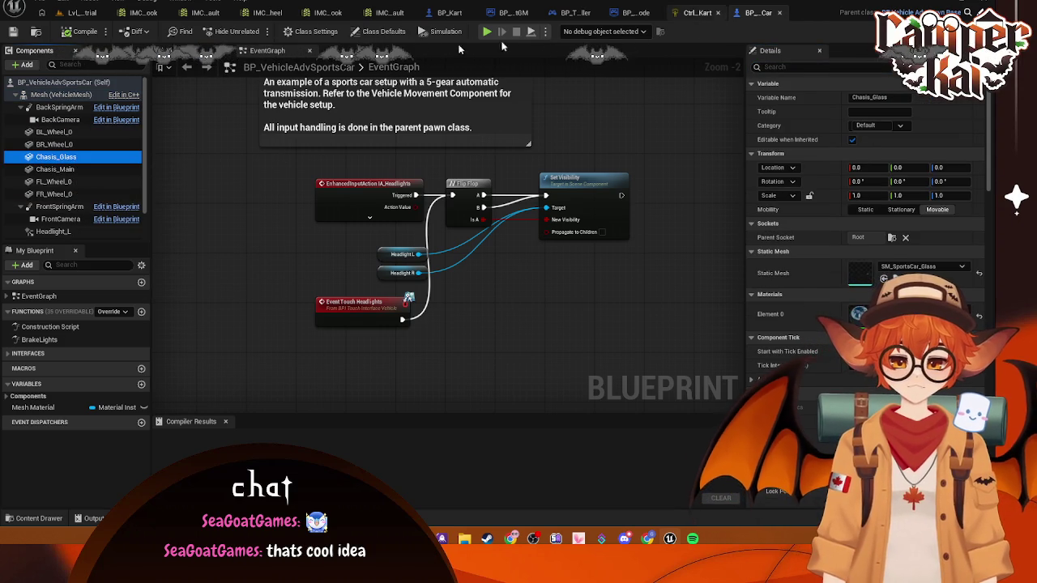
{"action": "double_click", "coordinate": [57, 156]}
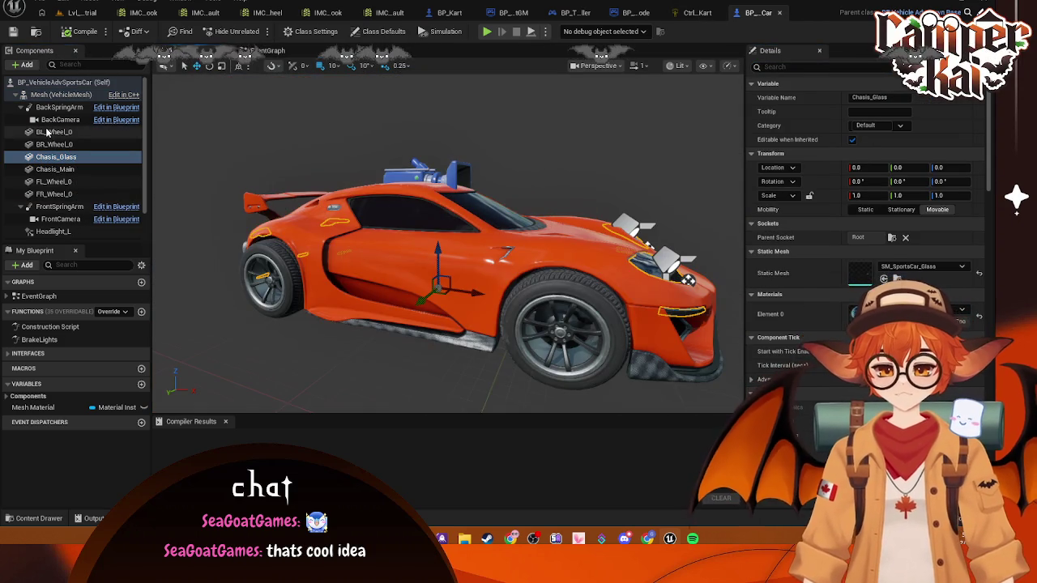
{"action": "left_click", "coordinate": [47, 132]}
{"action": "left_click", "coordinate": [54, 194]}
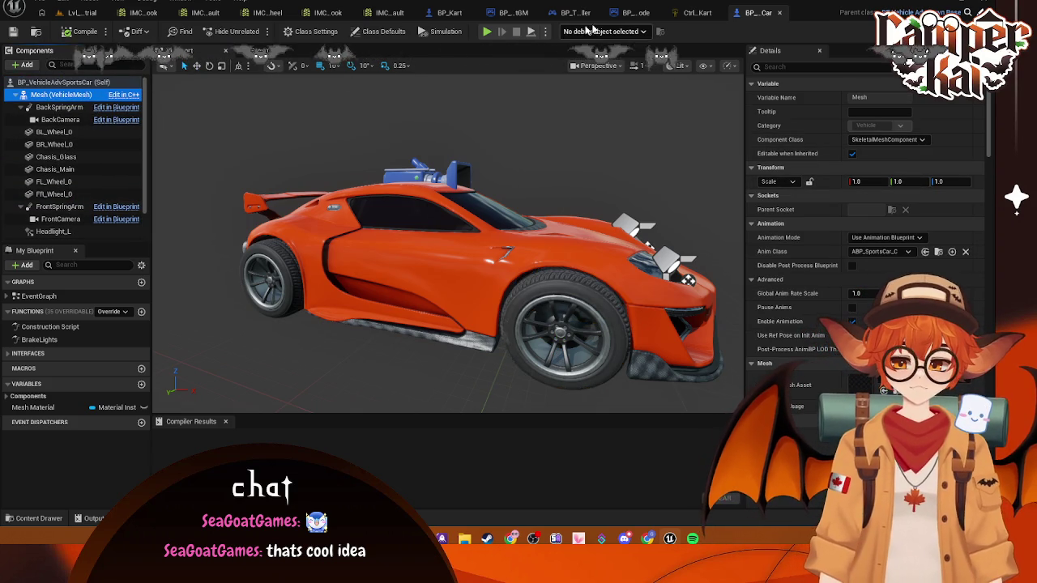
- Confirm BP_Kart's Mesh keeps SkeletalMeshComponent as its component class, matching the sports car
{"action": "left_click", "coordinate": [449, 16]}
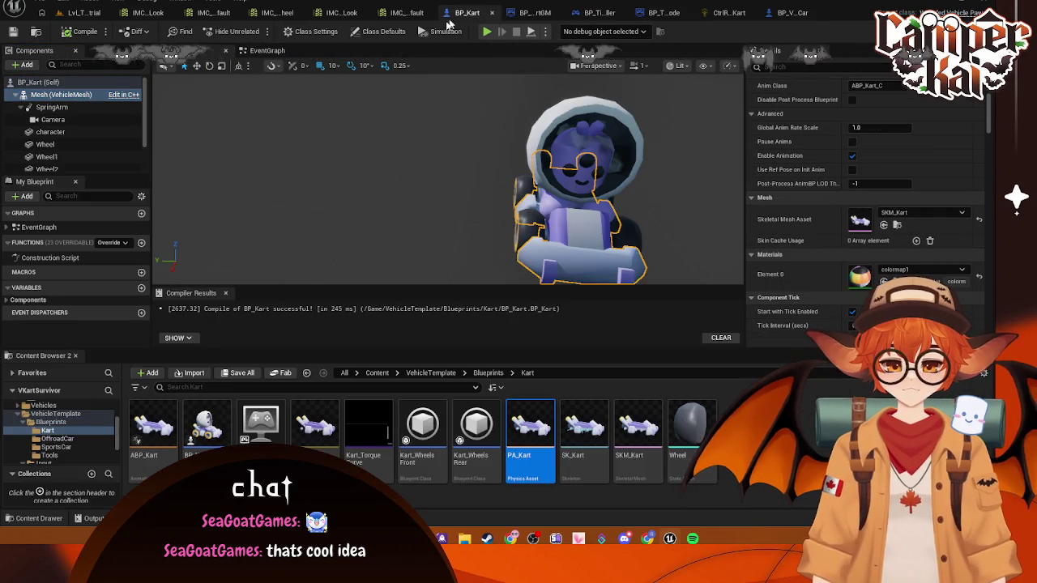
{"action": "scroll", "coordinate": [916, 135], "scroll_direction": "up", "scroll_amount": 3}
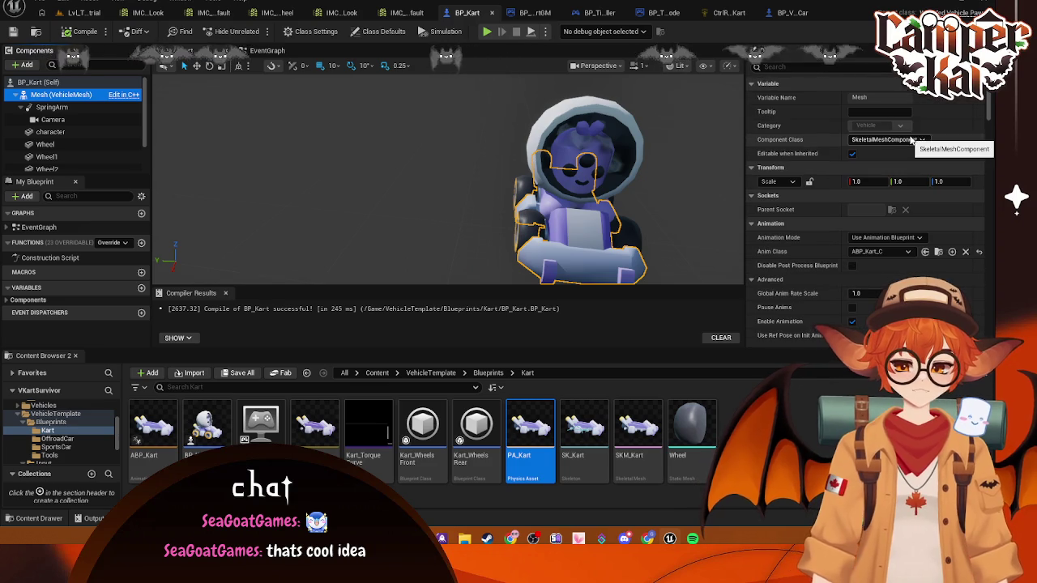
{"action": "left_click", "coordinate": [921, 140]}
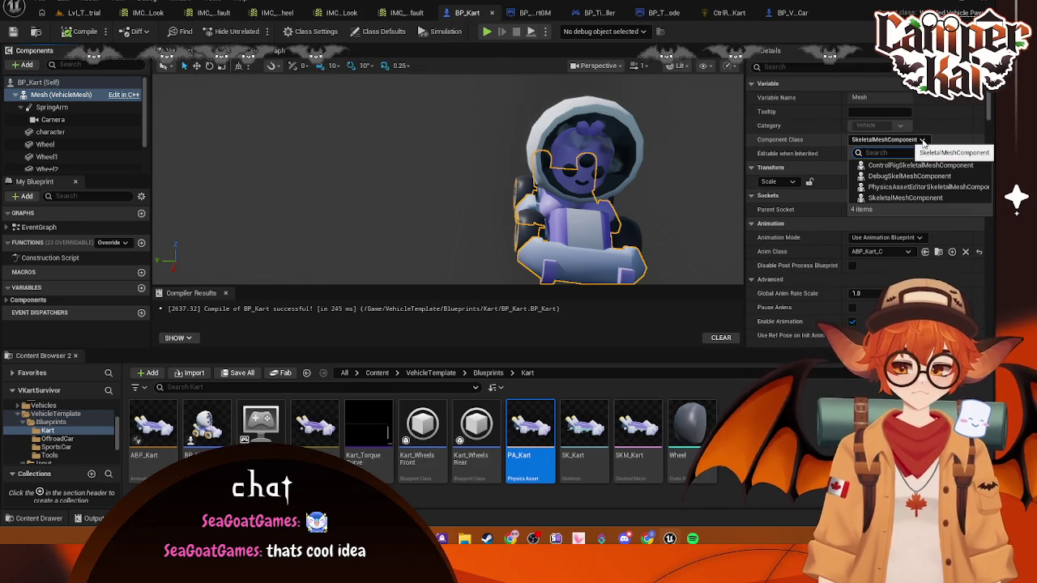
{"action": "left_click", "coordinate": [886, 197]}
{"action": "scroll", "coordinate": [886, 200], "scroll_direction": "down", "scroll_amount": 1}
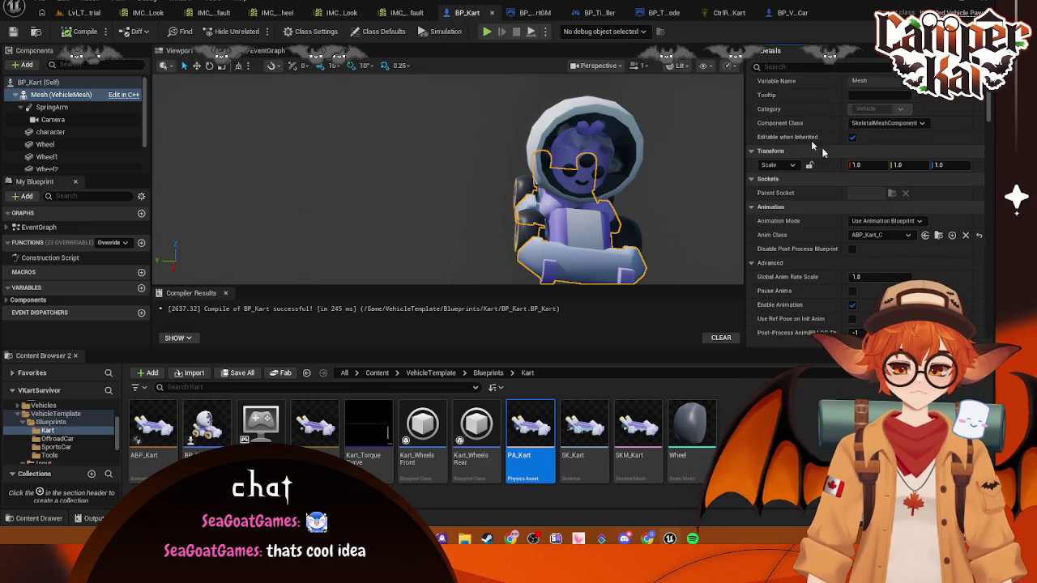
{"action": "left_click", "coordinate": [790, 12]}
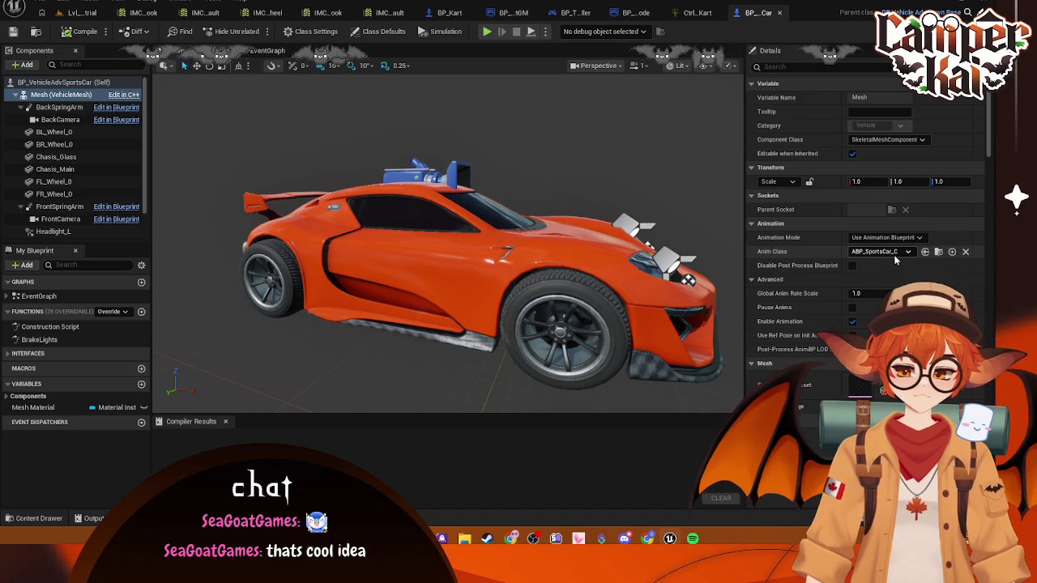
- Compare the kart's and sports car's Animation settings, including Use Animation Blueprint mode
{"action": "left_click", "coordinate": [440, 14]}
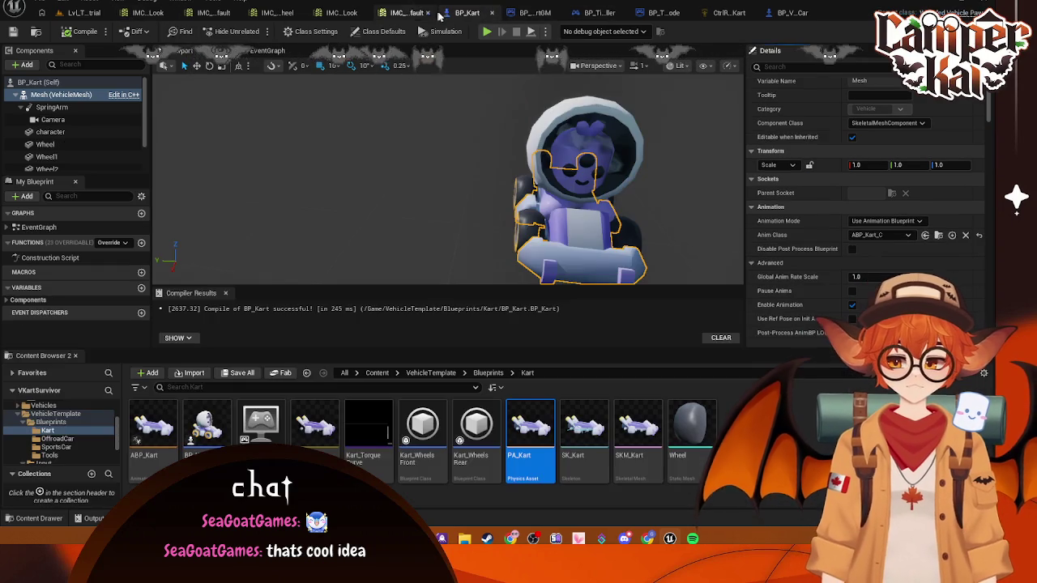
{"action": "scroll", "coordinate": [904, 220], "scroll_direction": "down", "scroll_amount": 3}
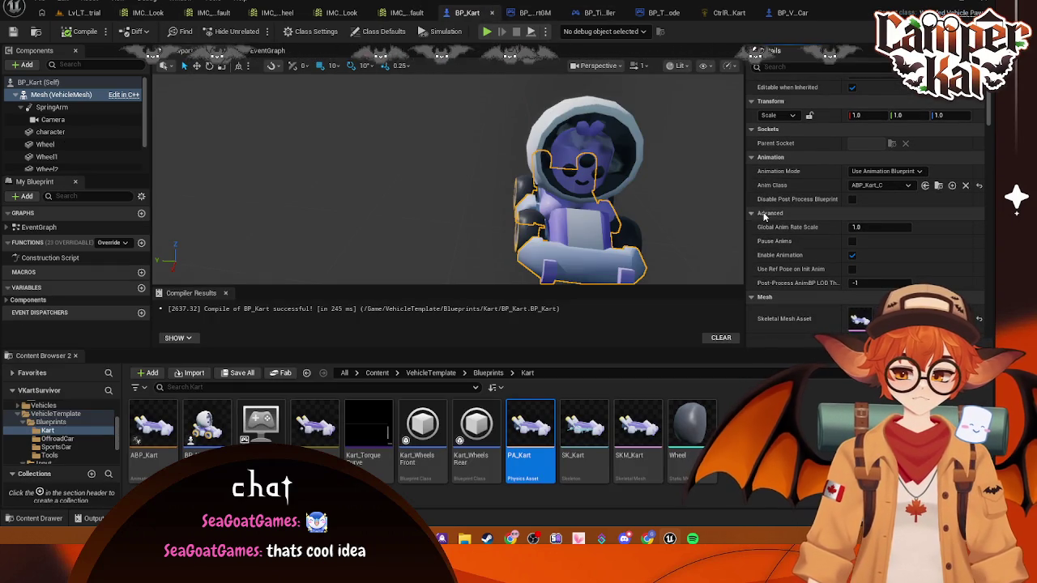
{"action": "left_click", "coordinate": [764, 215]}
{"action": "scroll", "coordinate": [905, 237], "scroll_direction": "down", "scroll_amount": 5}
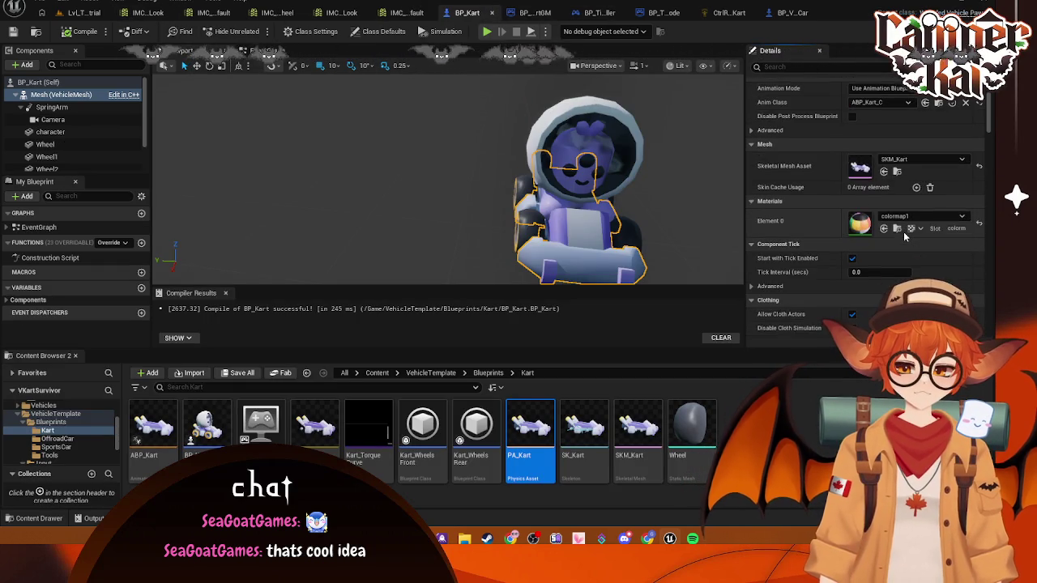
{"action": "scroll", "coordinate": [904, 233], "scroll_direction": "up", "scroll_amount": 3}
{"action": "left_click", "coordinate": [752, 181]}
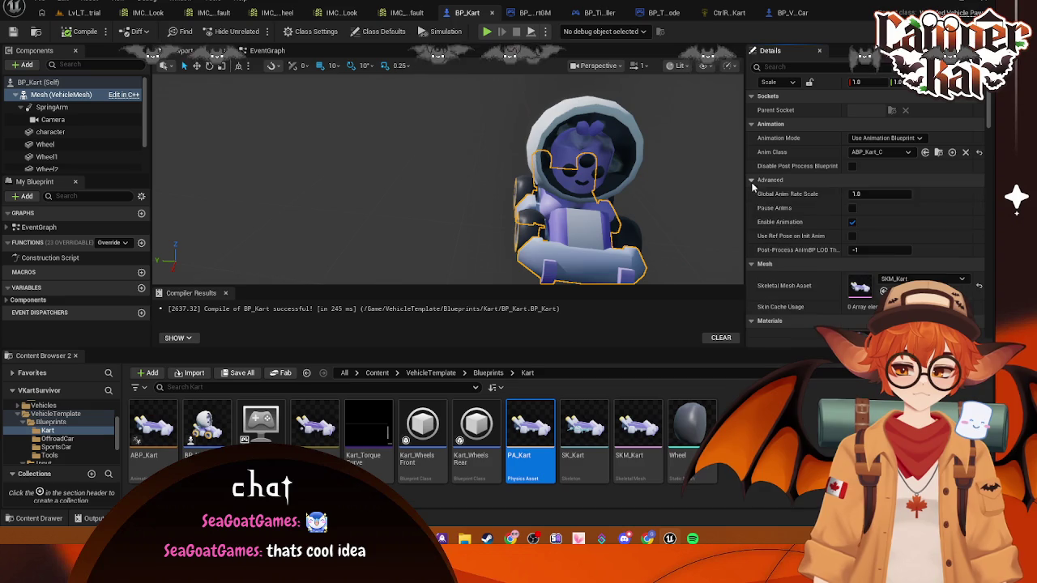
{"action": "left_click", "coordinate": [790, 13]}
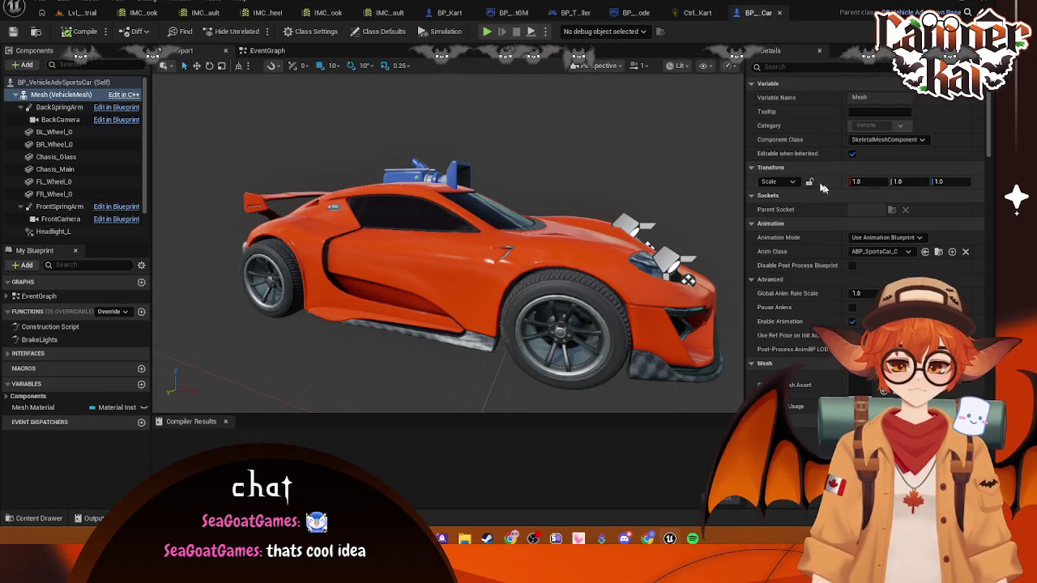
{"action": "scroll", "coordinate": [866, 234], "scroll_direction": "down", "scroll_amount": 1}
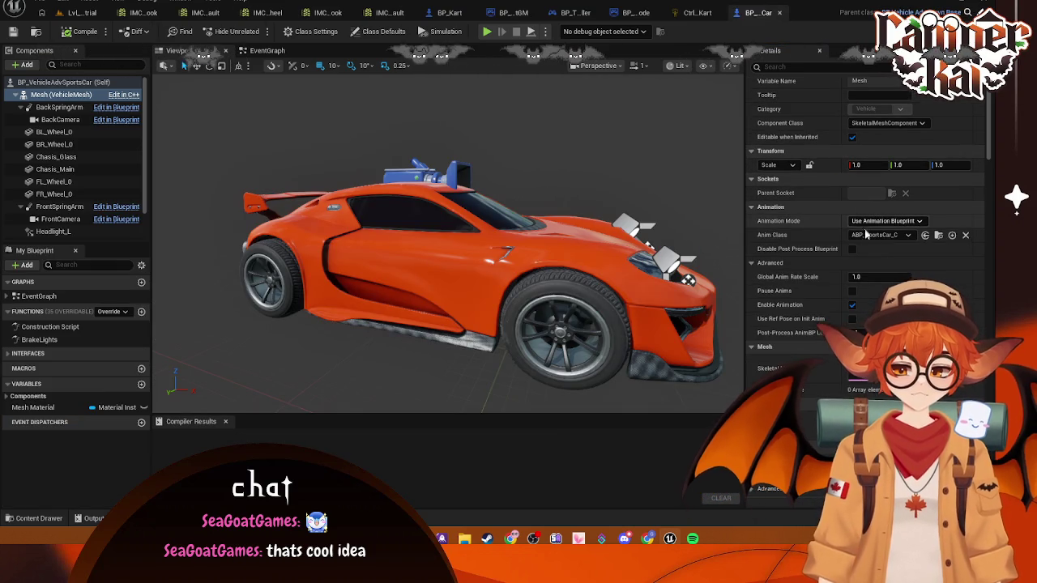
{"action": "scroll", "coordinate": [866, 243], "scroll_direction": "down", "scroll_amount": 3}
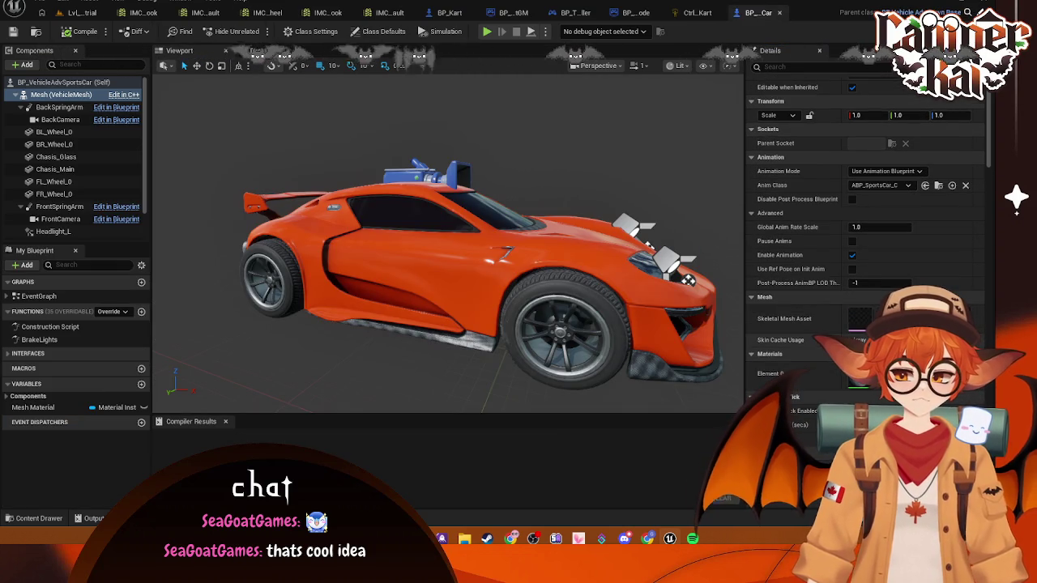
{"action": "left_click", "coordinate": [693, 13]}
{"action": "left_click", "coordinate": [820, 13]}
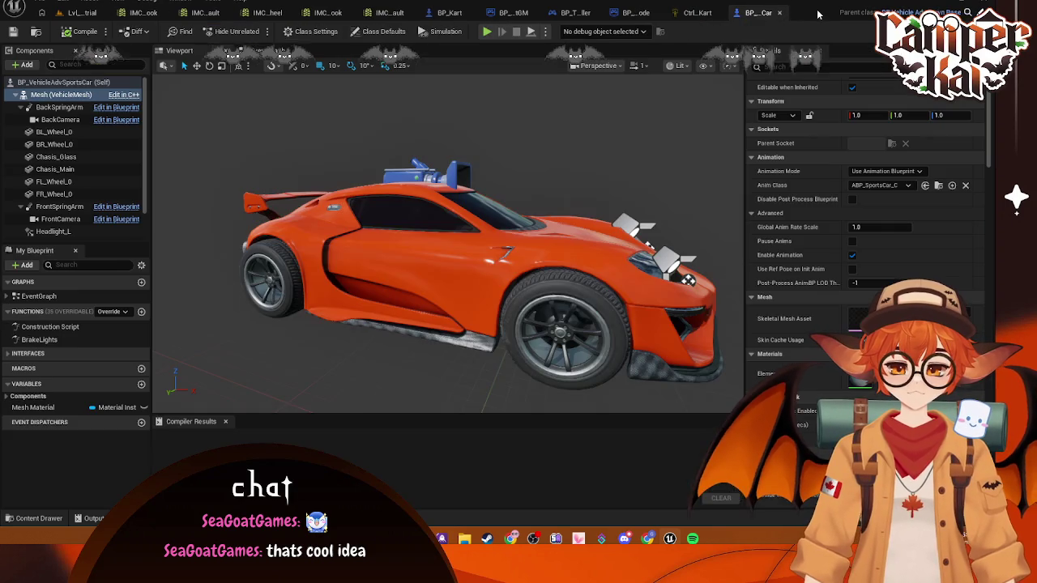
- From the Lvl_Timetrial tab, open the SK_Kart skeleton in the Skeleton editor
{"action": "left_click", "coordinate": [696, 13]}
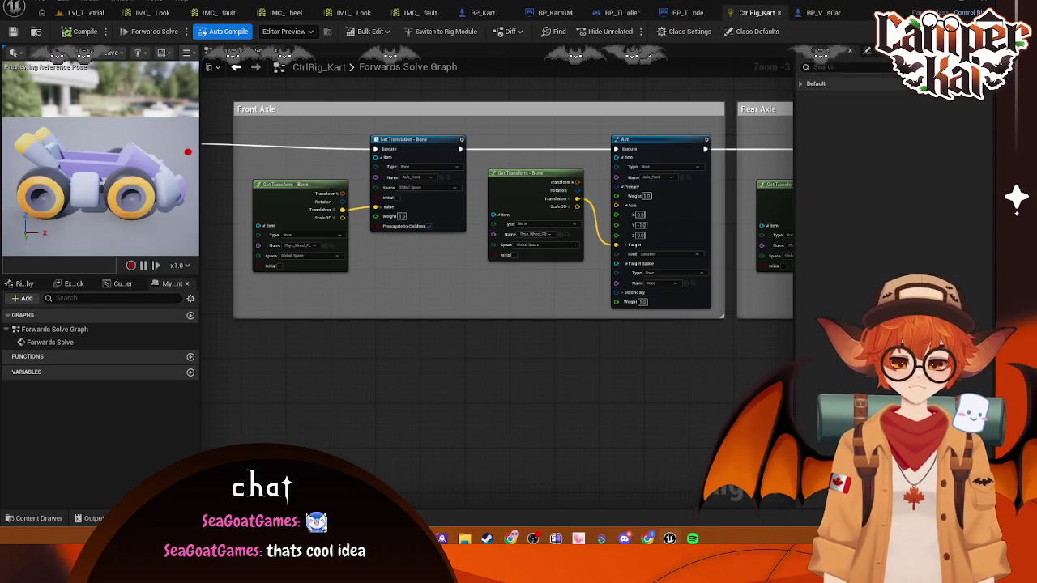
{"action": "left_click", "coordinate": [69, 15]}
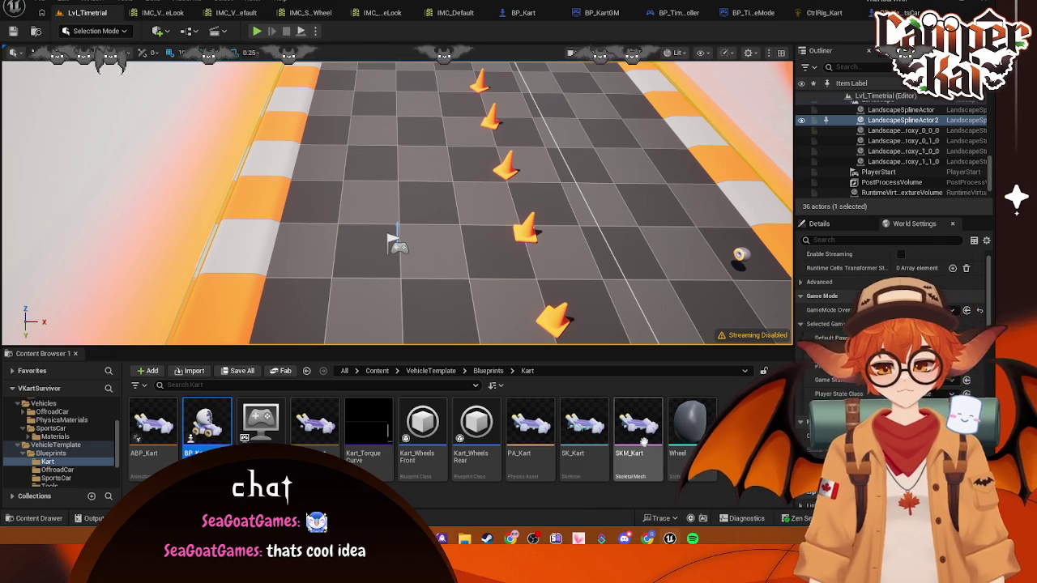
{"action": "left_click", "coordinate": [585, 437]}
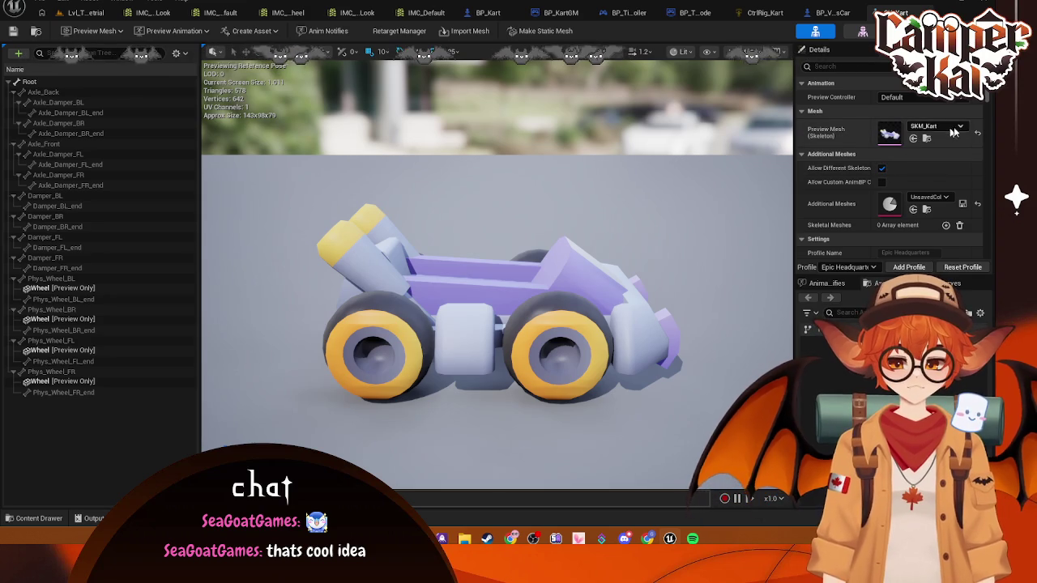
- Clear SK_Kart's preview mesh, then open the SKM_Kart skeletal mesh editor
{"action": "left_click", "coordinate": [960, 127]}
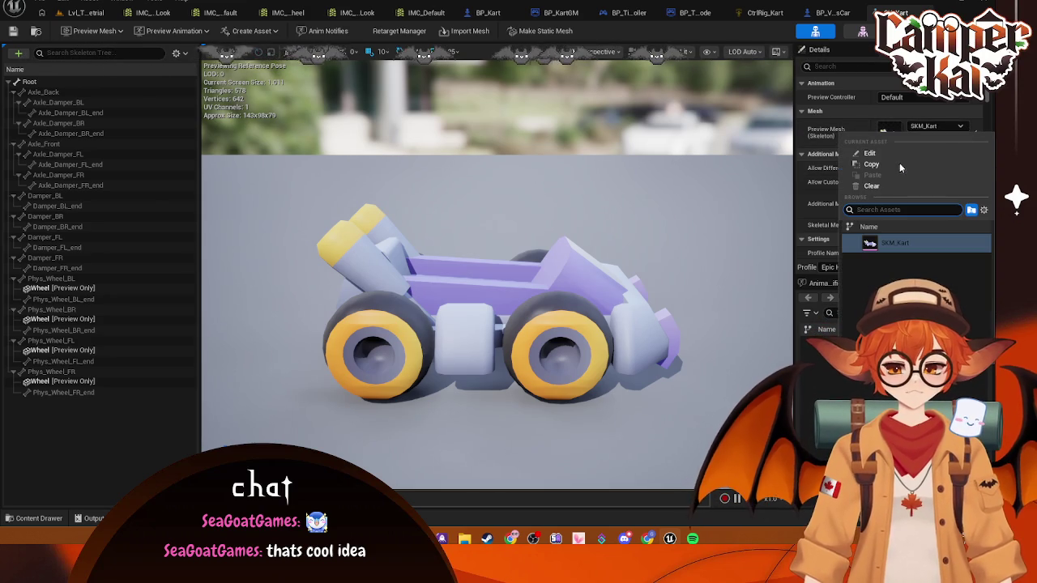
{"action": "left_click", "coordinate": [874, 185]}
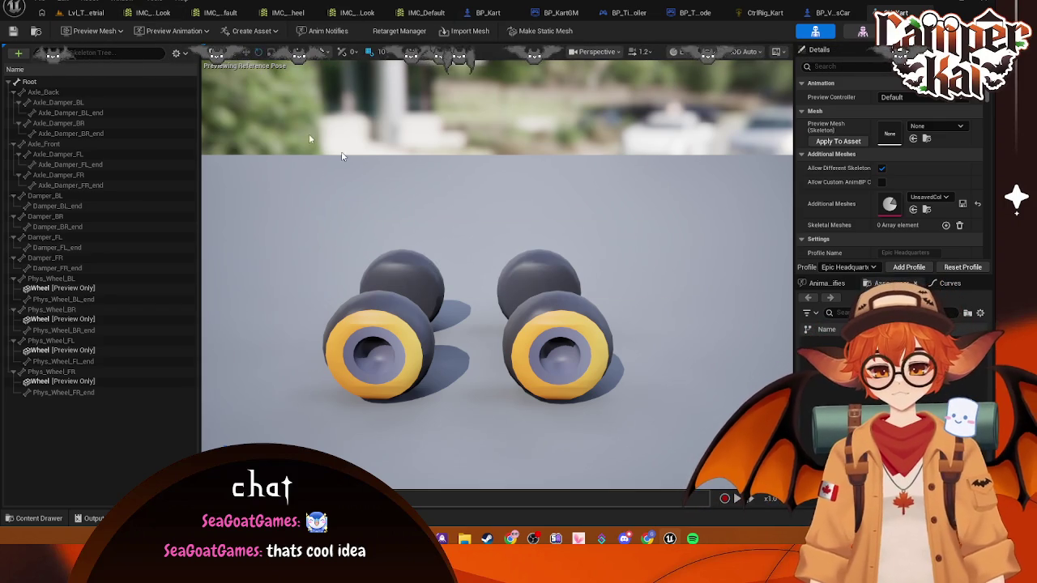
{"action": "left_click", "coordinate": [490, 13]}
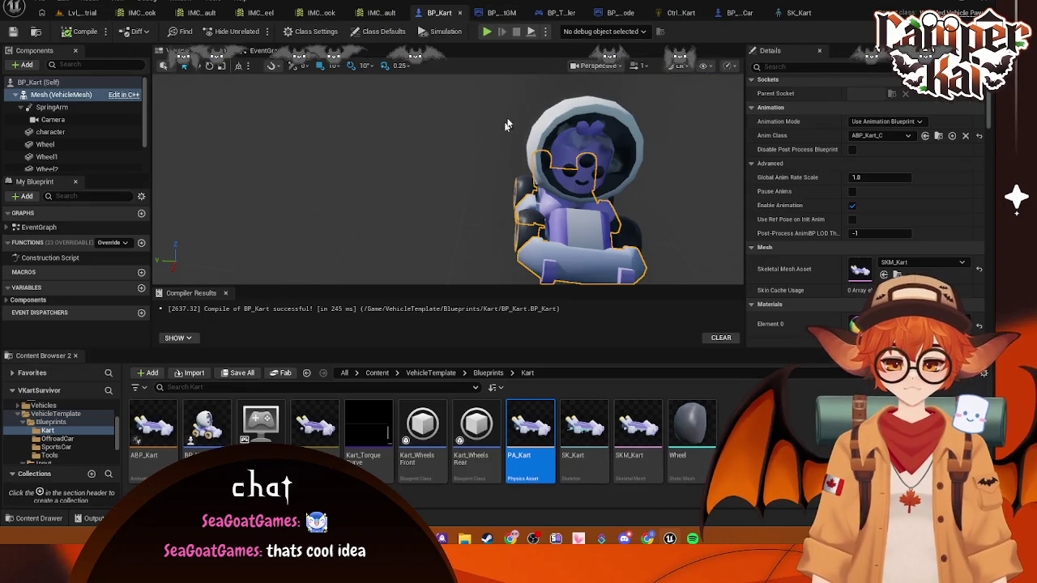
{"action": "left_click", "coordinate": [77, 96]}
{"action": "scroll", "coordinate": [876, 231], "scroll_direction": "down", "scroll_amount": 2}
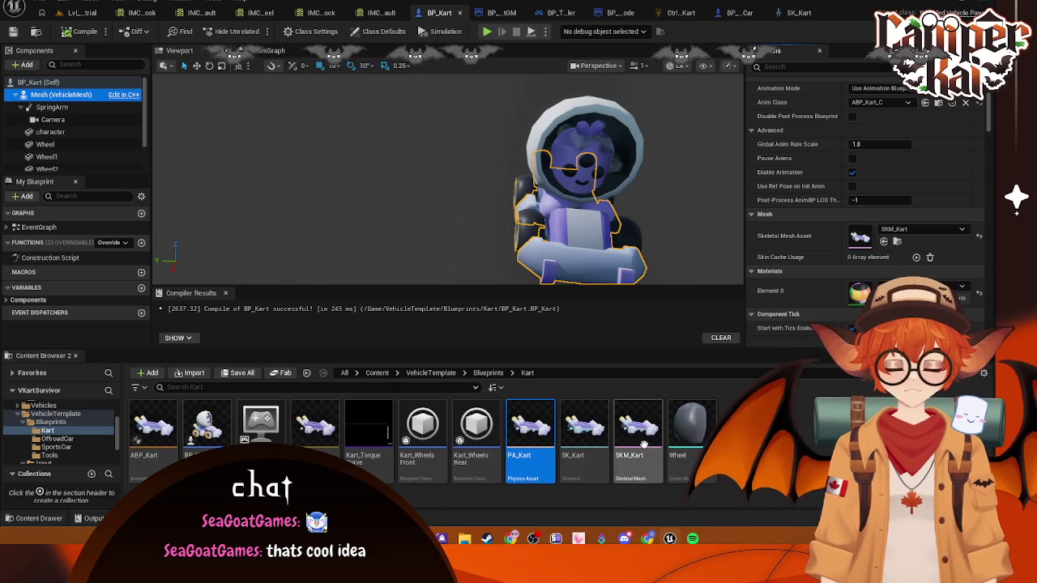
{"action": "left_click", "coordinate": [636, 430]}
{"action": "double_click", "coordinate": [860, 236]}
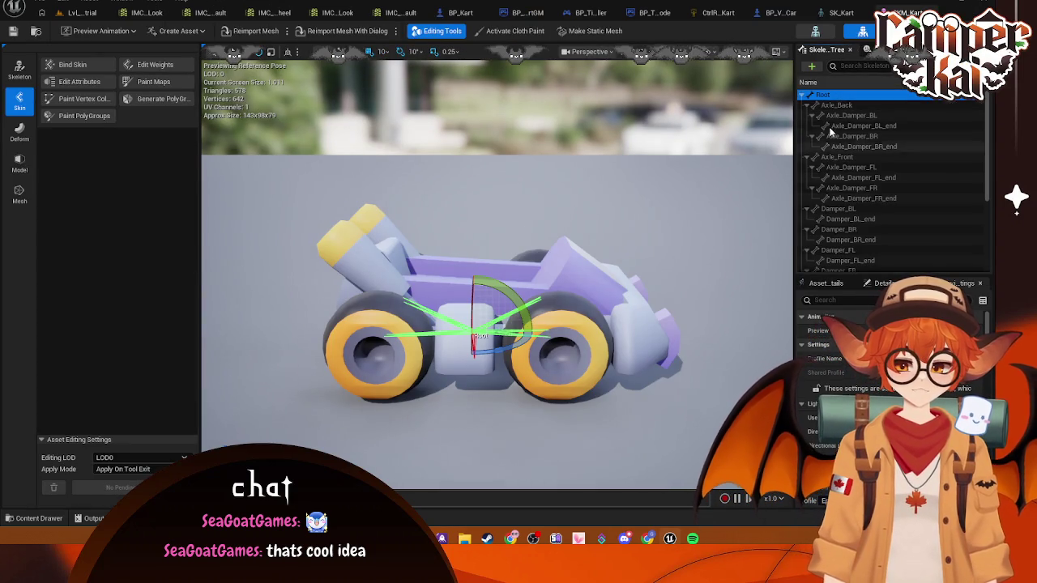
- Review SKM_Kart's bone Details and Asset Details, then switch to BP_VehicleAdvSportsCar
{"action": "scroll", "coordinate": [891, 179], "scroll_direction": "down", "scroll_amount": 3}
{"action": "left_click", "coordinate": [866, 283]}
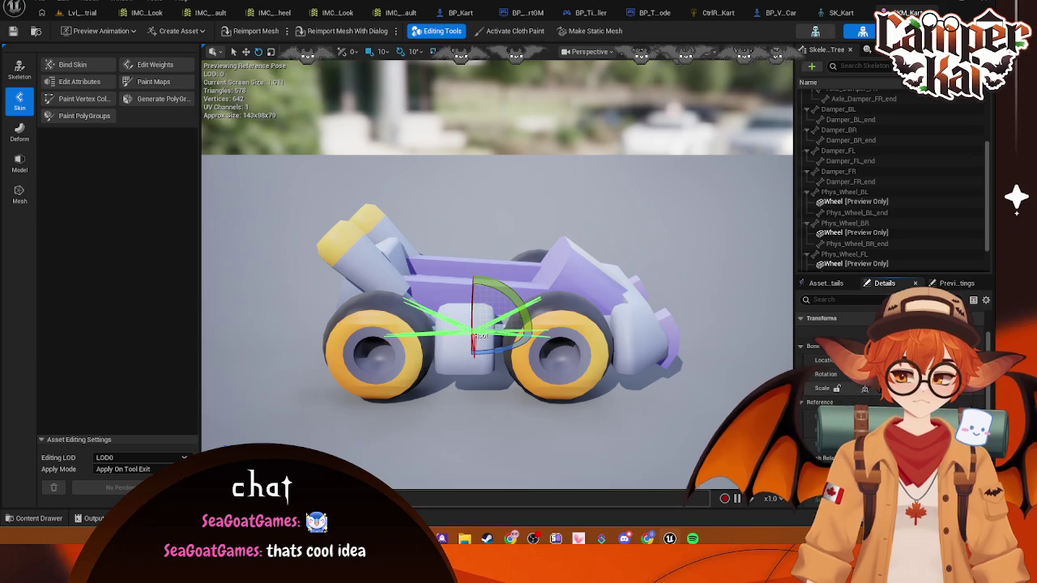
{"action": "left_click", "coordinate": [826, 282]}
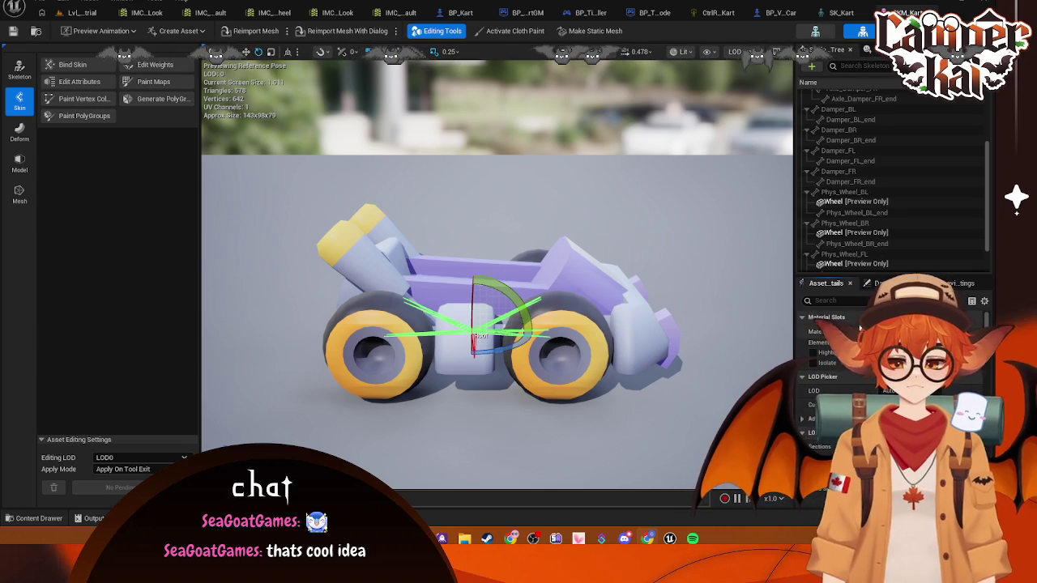
{"action": "scroll", "coordinate": [883, 249], "scroll_direction": "up", "scroll_amount": 5}
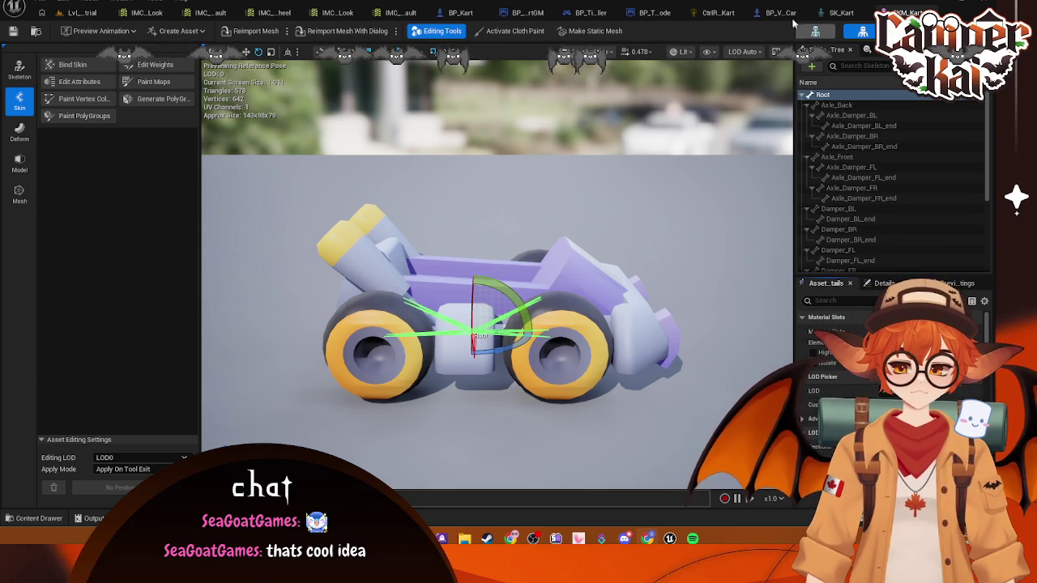
{"action": "left_click", "coordinate": [718, 12]}
{"action": "left_click", "coordinate": [723, 14]}
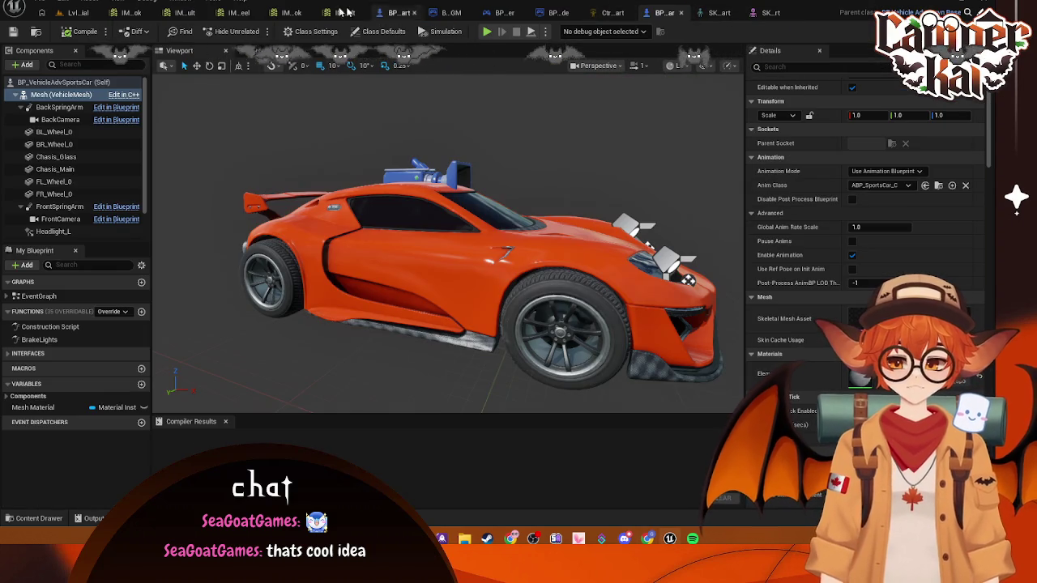
- Back on Lvl_Timetrial, view the SK_Kart skeleton's Create options and dismiss them unused
{"action": "left_click", "coordinate": [77, 12]}
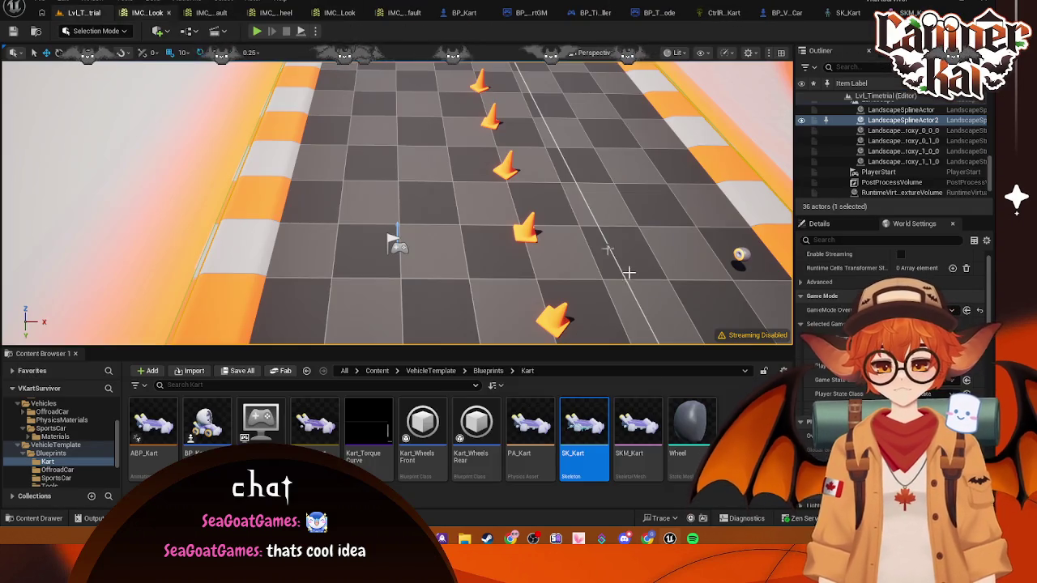
{"action": "right_click", "coordinate": [590, 456]}
{"action": "mouse_move", "coordinate": [667, 144]}
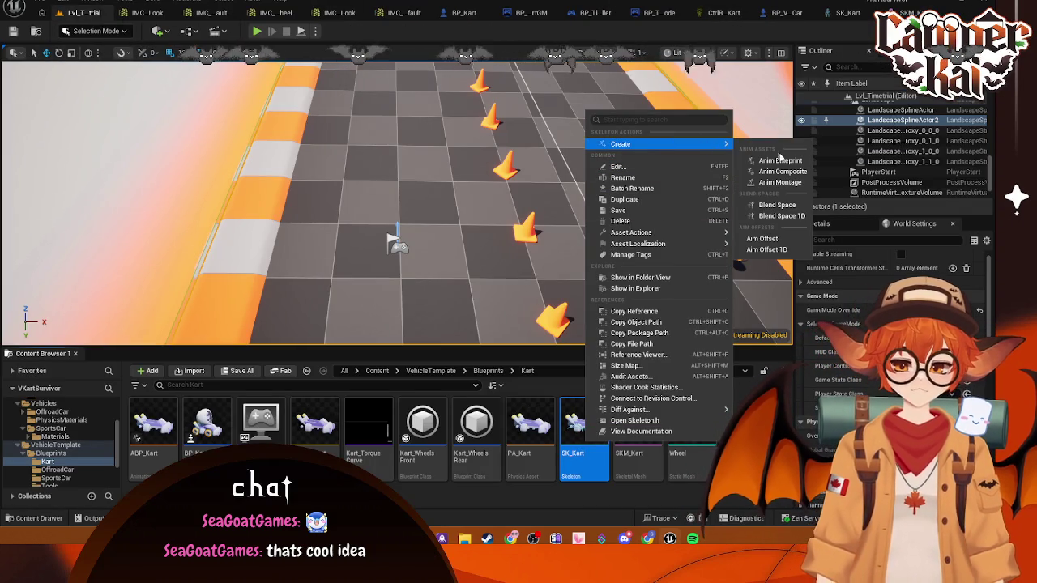
{"action": "left_click", "coordinate": [776, 205]}
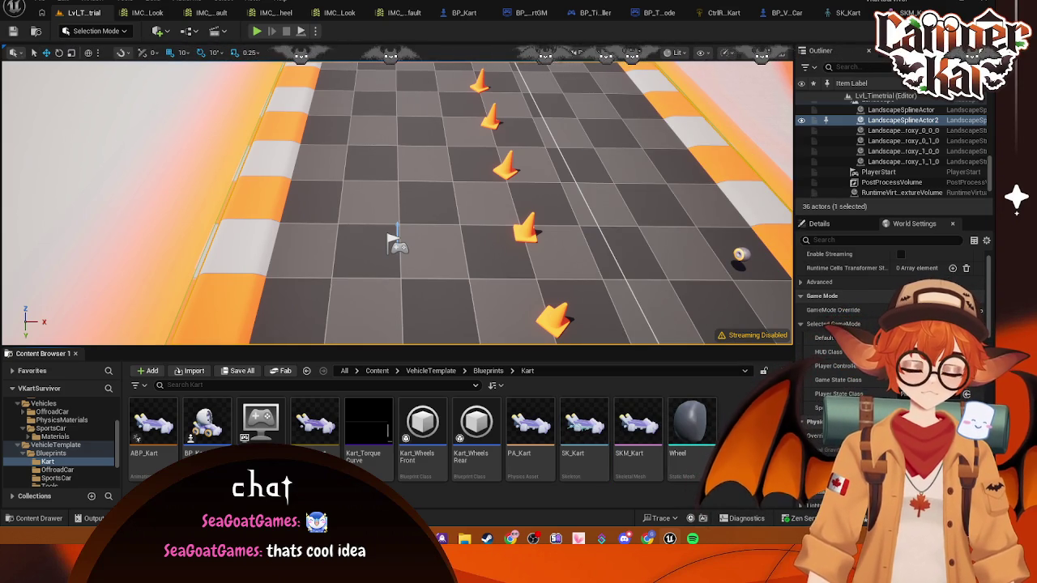
- In the kart skeletal mesh editor, filter the asset details for 'mesh'
{"action": "left_click", "coordinate": [851, 13]}
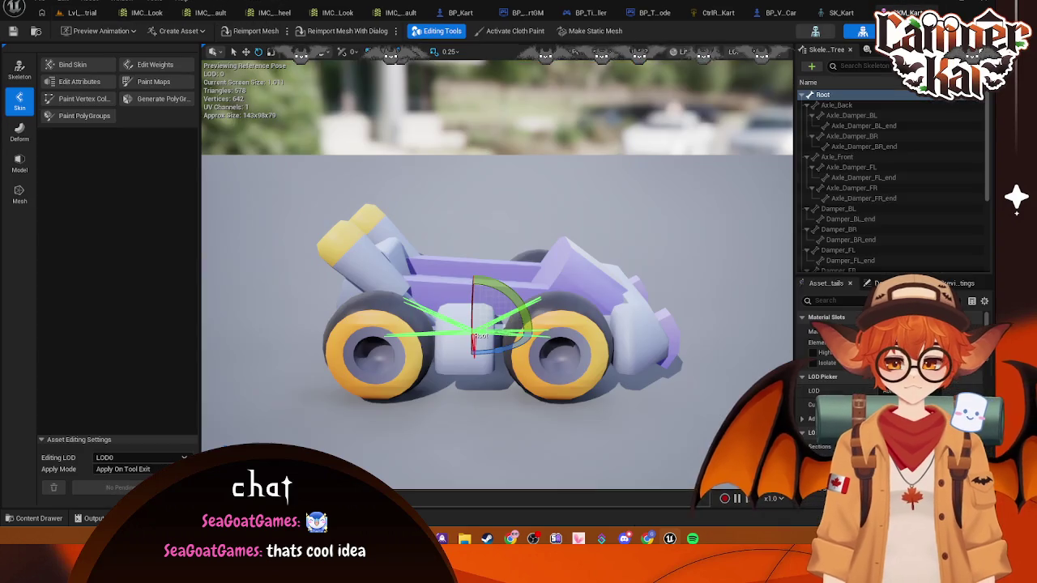
{"action": "left_click", "coordinate": [843, 302]}
{"action": "type", "text": "mesh"}
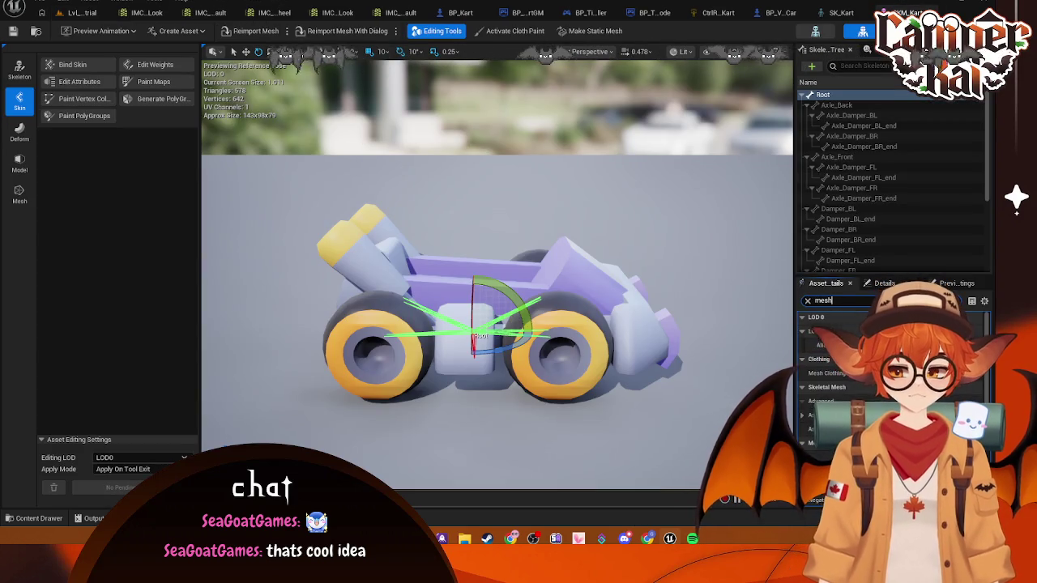
{"action": "scroll", "coordinate": [843, 381], "scroll_direction": "down", "scroll_amount": 2}
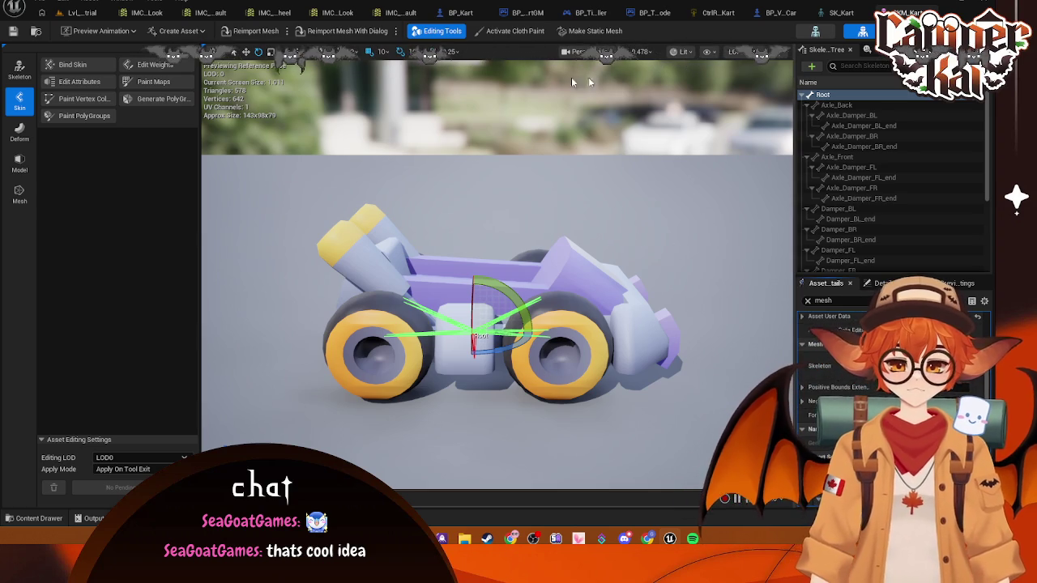
- Apply the empty preview mesh to the SK_Kart skeleton asset, then bring up the content drawer
{"action": "left_click", "coordinate": [815, 31]}
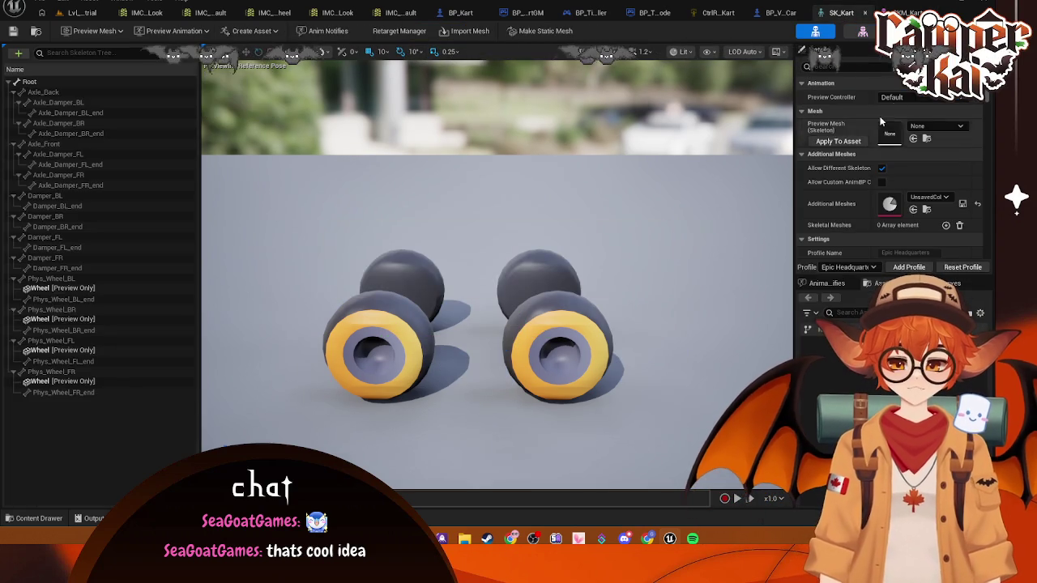
{"action": "left_click", "coordinate": [838, 141]}
{"action": "left_click", "coordinate": [863, 31]}
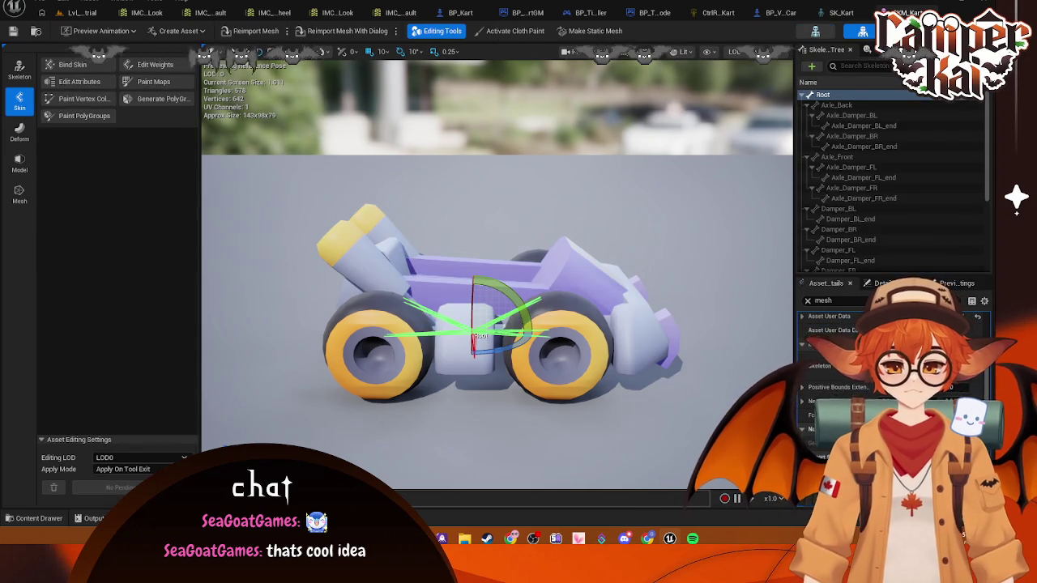
{"action": "left_click", "coordinate": [816, 31]}
{"action": "key", "text": "ctrl+space"}
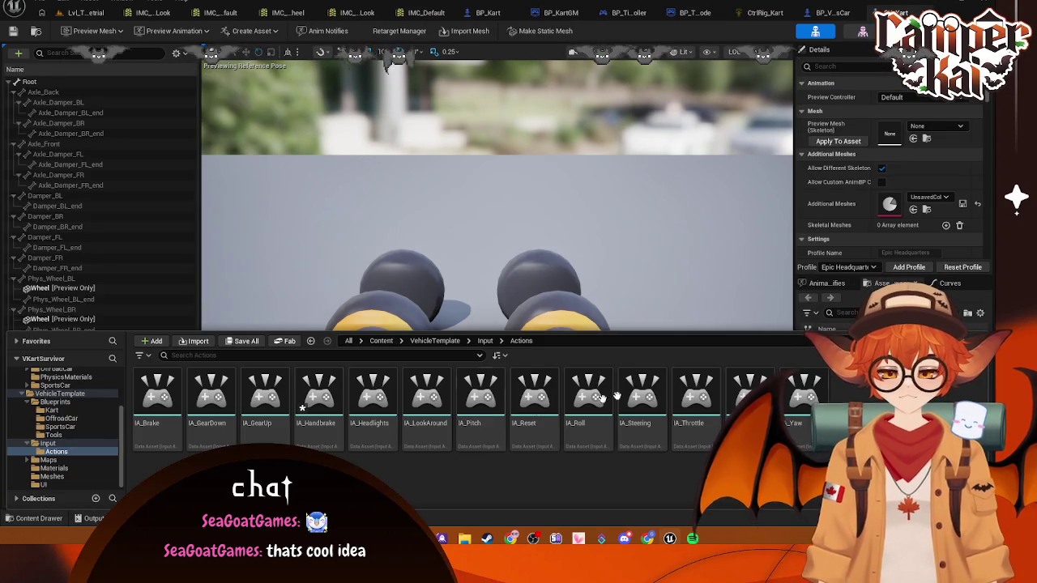
- Open SKM_Kart from the Blueprints/Kart folder and select the kart mesh in the preview
{"action": "left_click", "coordinate": [69, 412]}
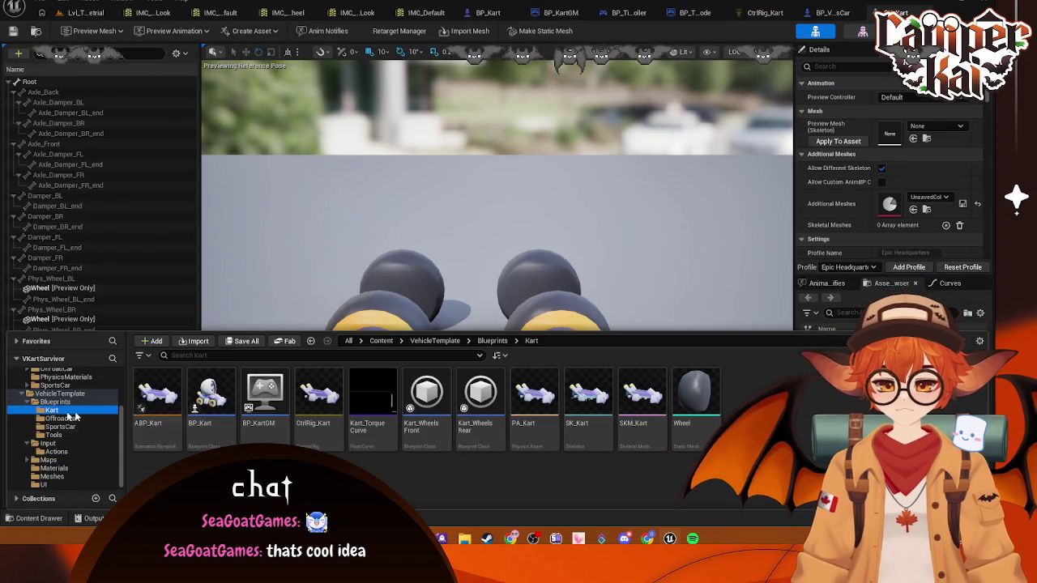
{"action": "double_click", "coordinate": [642, 395]}
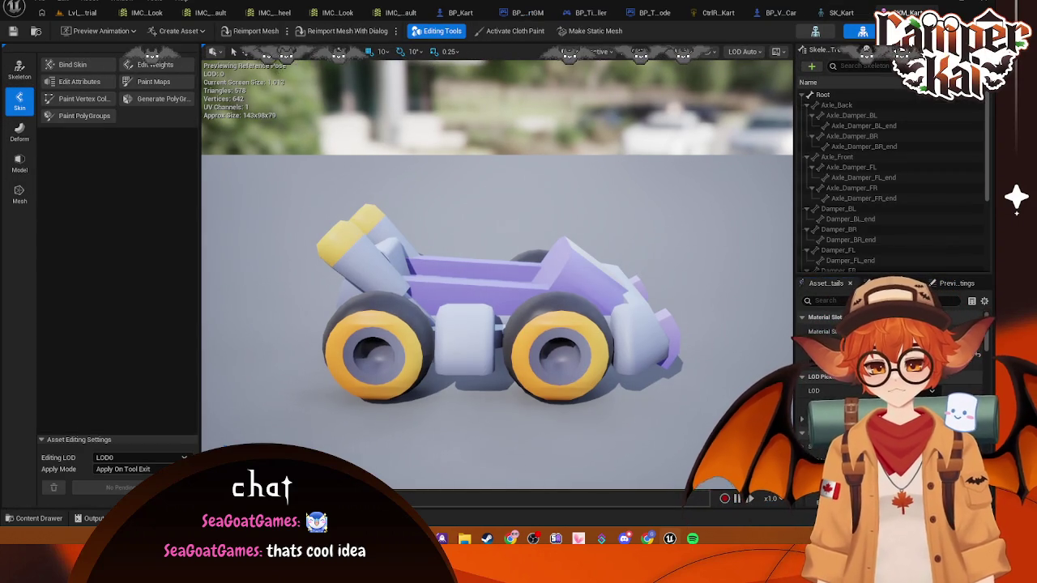
{"action": "left_click", "coordinate": [448, 286]}
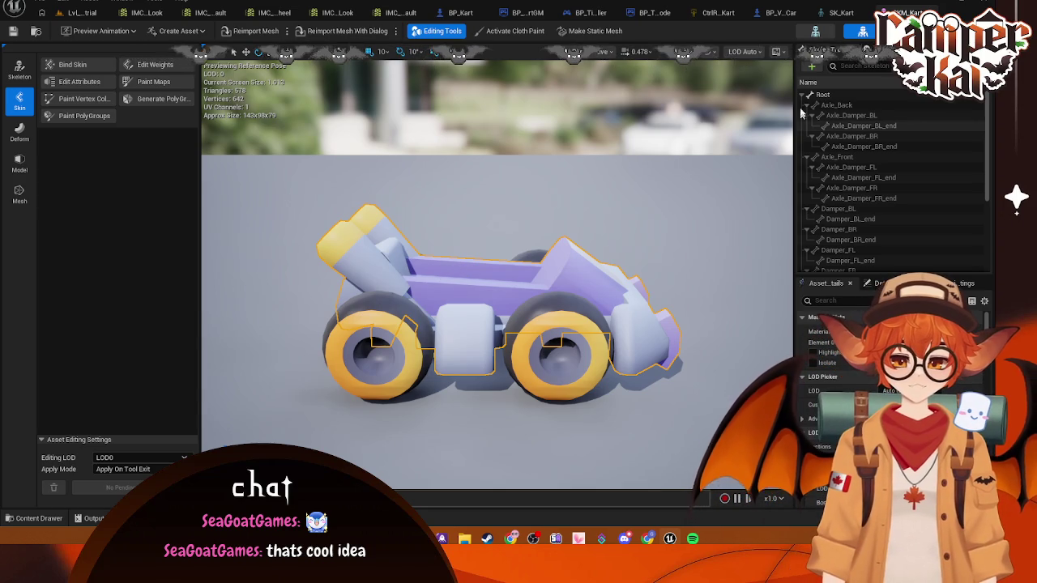
- In the SK_Kart skeleton editor, show the Kart assets and dismiss the folder's add-asset options
{"action": "left_click", "coordinate": [815, 31]}
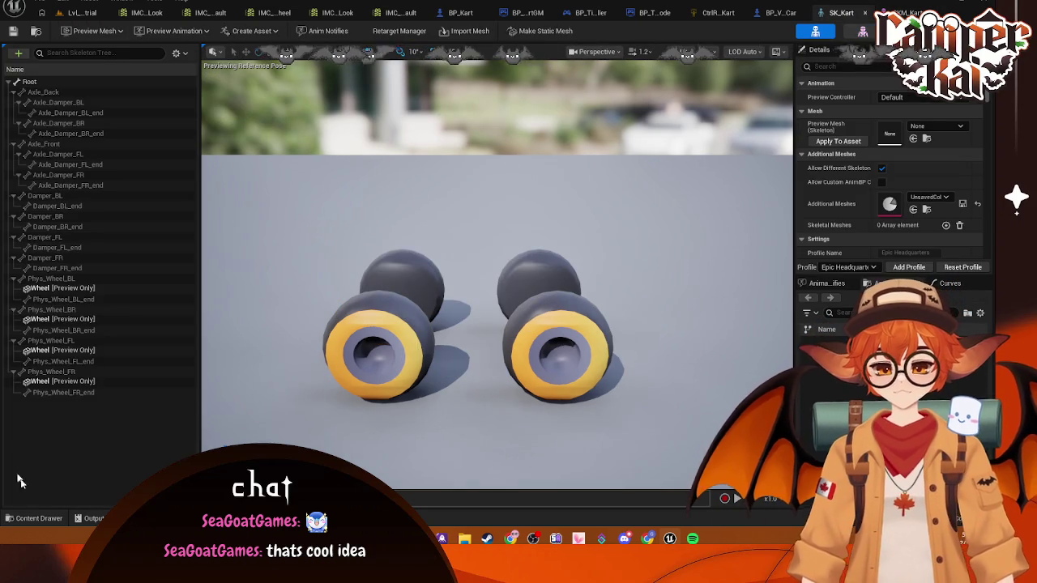
{"action": "left_click", "coordinate": [34, 518]}
{"action": "right_click", "coordinate": [739, 421]}
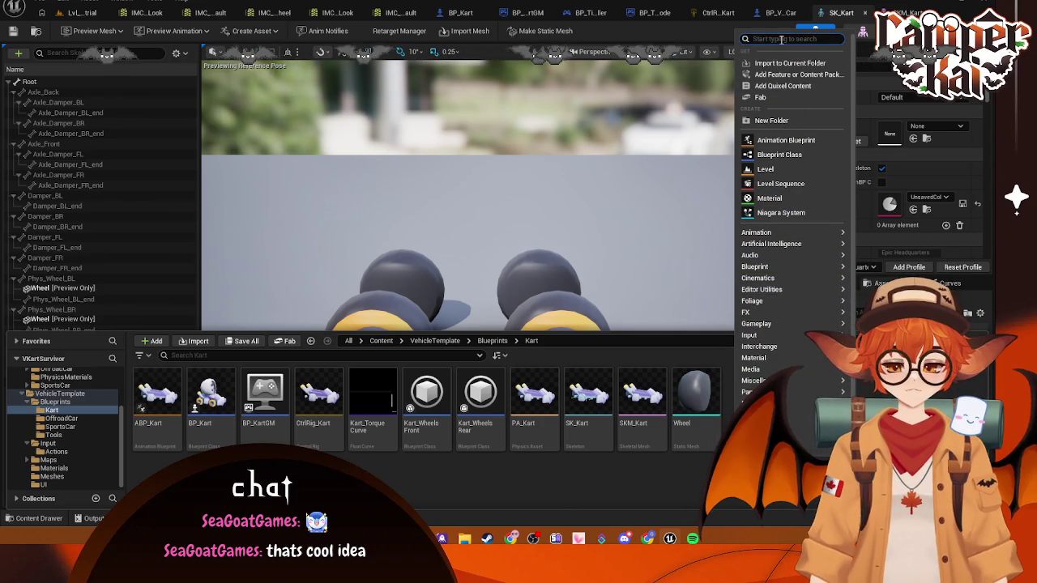
{"action": "key", "text": "Escape"}
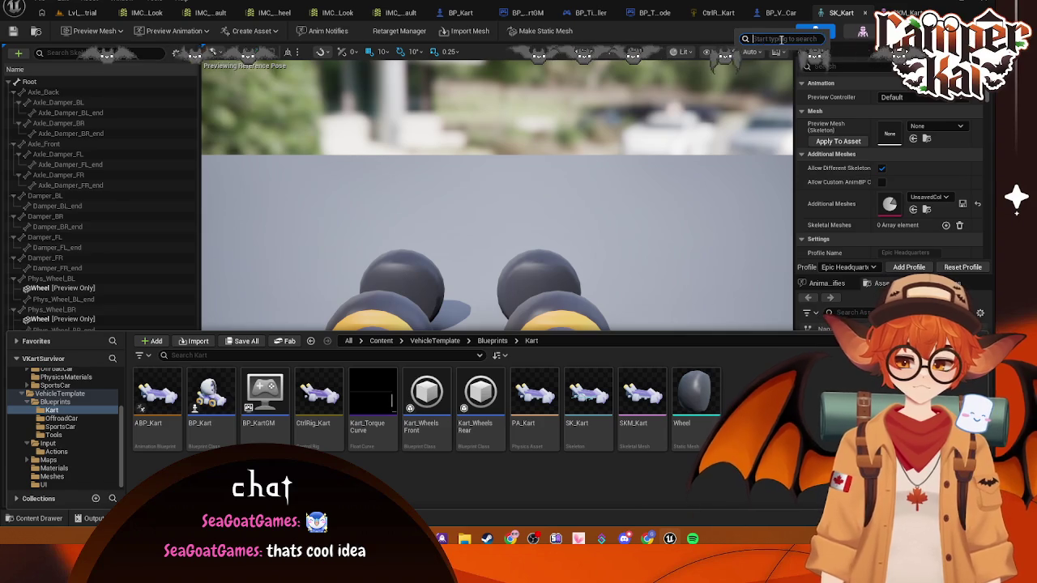
- Search 'skele', select the SK_Kart skeleton, and review its options without creating anything
{"action": "type", "text": "skele"}
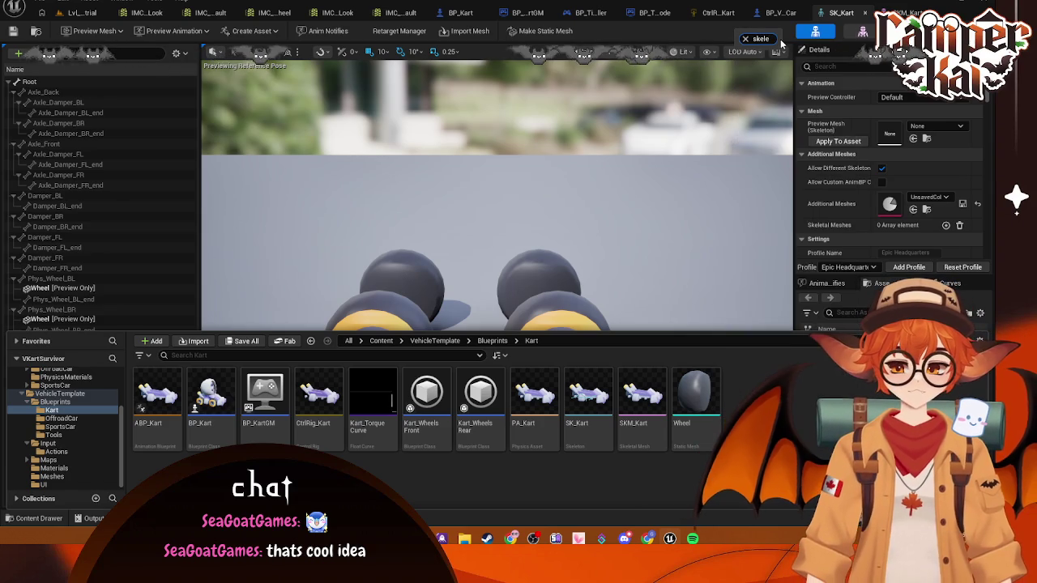
{"action": "right_click", "coordinate": [781, 39]}
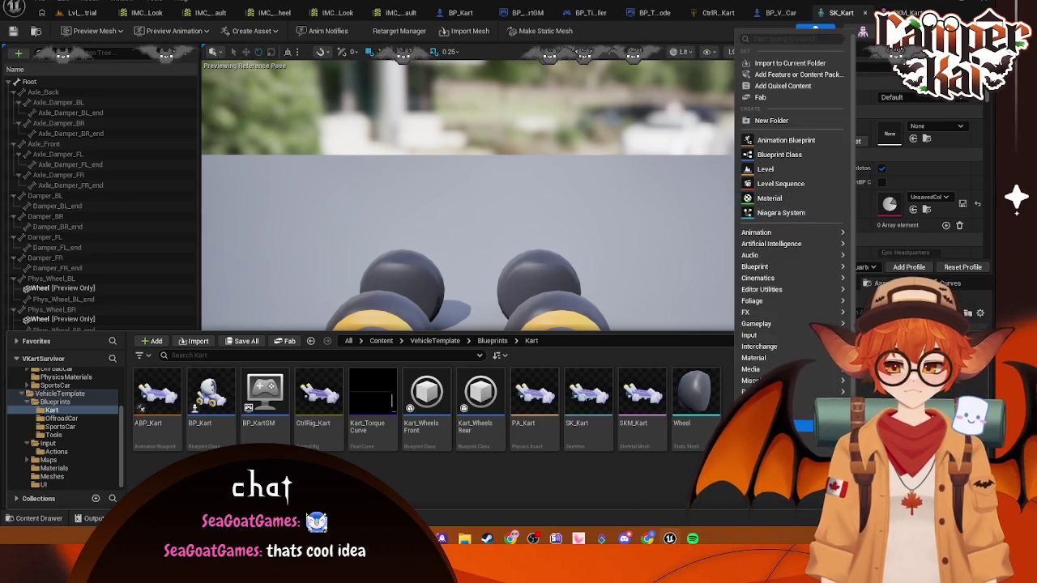
{"action": "left_click", "coordinate": [576, 398]}
{"action": "right_click", "coordinate": [592, 402]}
{"action": "mouse_move", "coordinate": [681, 136]}
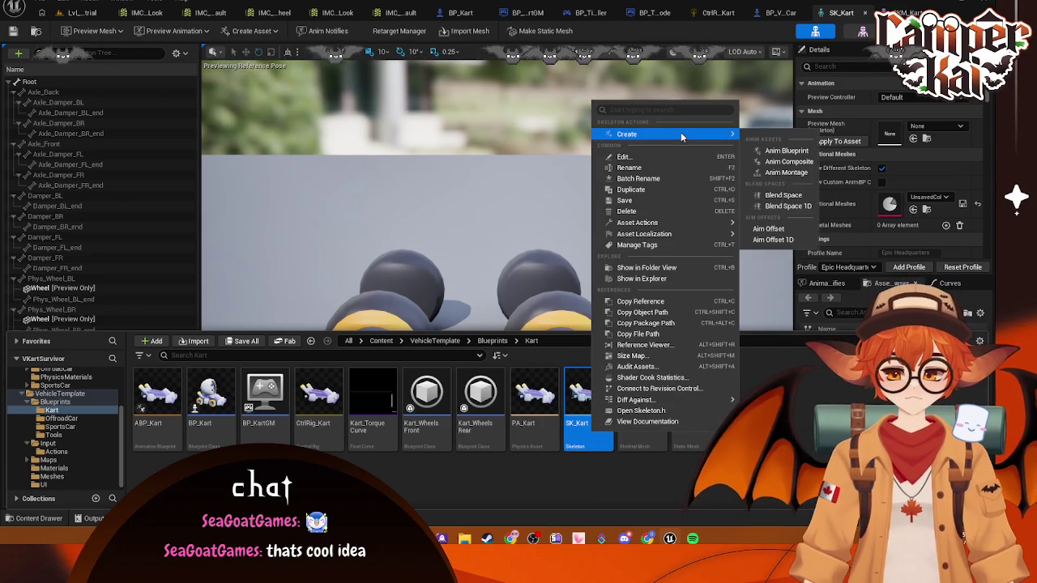
{"action": "left_click", "coordinate": [806, 450]}
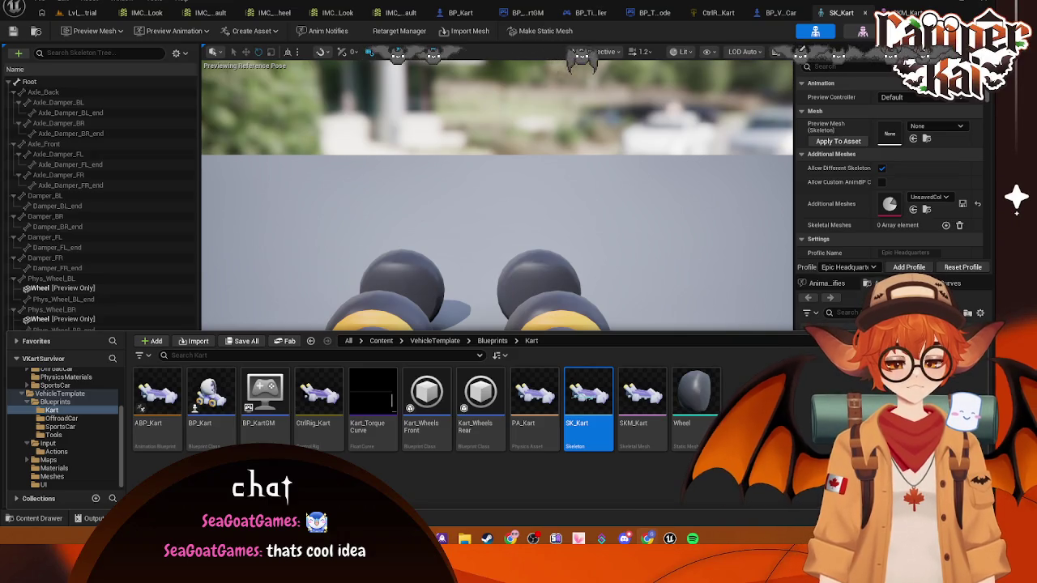
- Select the Root bone in the SKM_Kart editor and view its transform in Details
{"action": "left_click", "coordinate": [863, 30]}
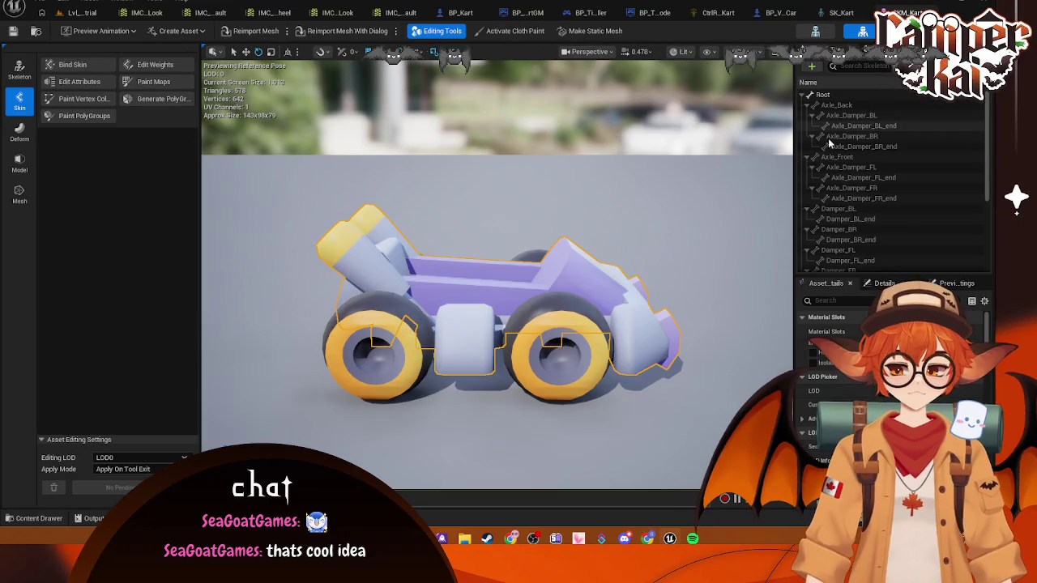
{"action": "left_click", "coordinate": [824, 95]}
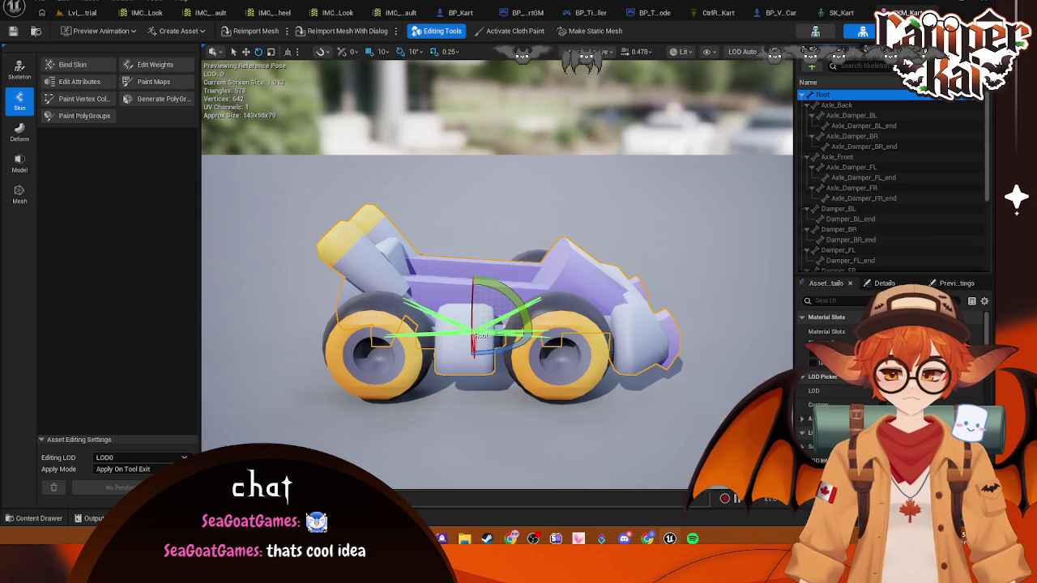
{"action": "left_click", "coordinate": [885, 283]}
{"action": "type", "text": "mesh"}
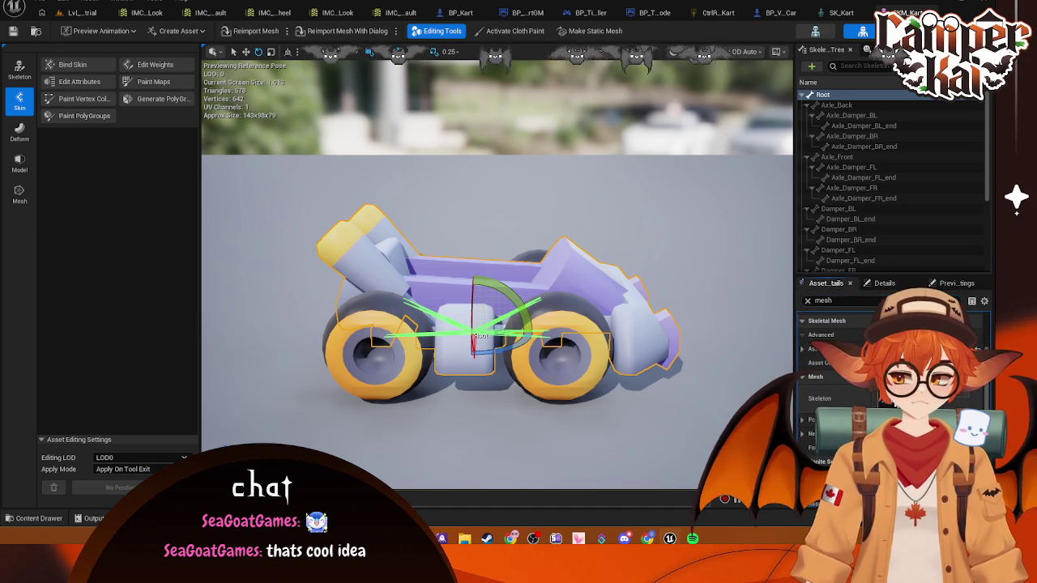
- Switch between skeleton and mesh editors, then bring up the ABP_Kart AnimGraph
{"action": "left_click", "coordinate": [816, 33]}
{"action": "left_click", "coordinate": [862, 33]}
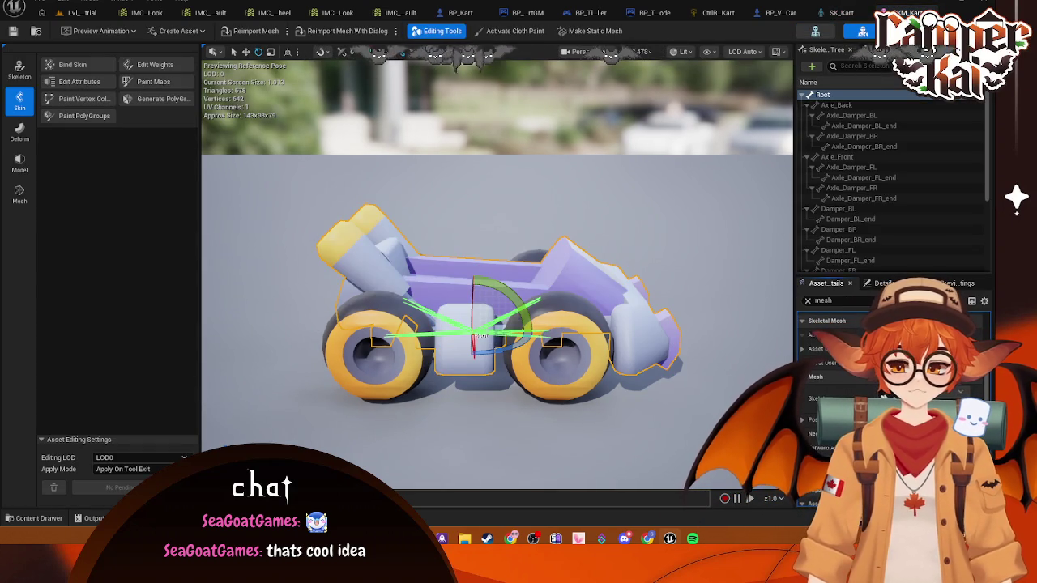
{"action": "left_click", "coordinate": [952, 32]}
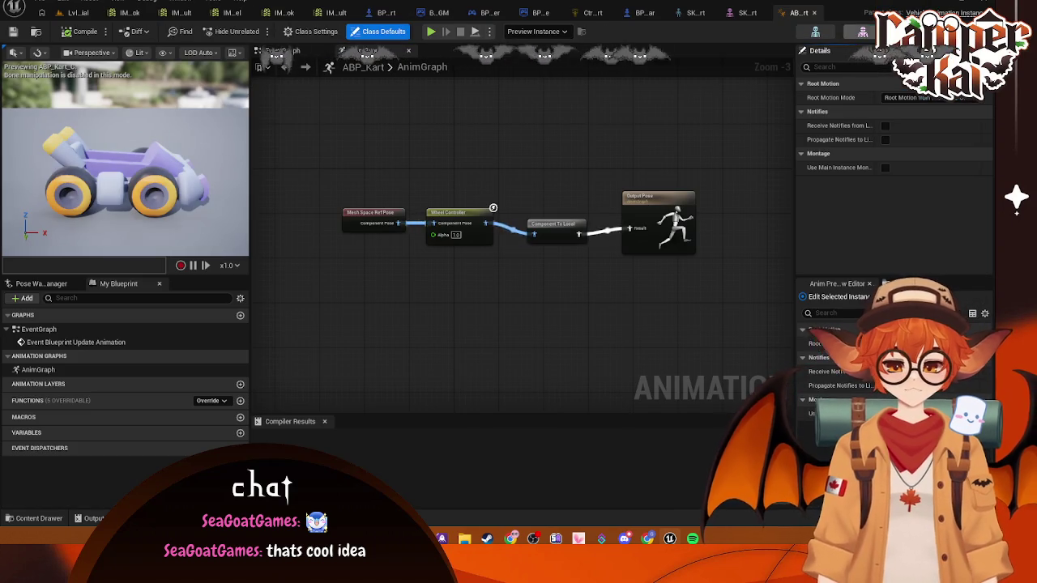
- Return to SKM_Kart, glance at the Kart assets in the content drawer, and collapse the Asset details section
{"action": "left_click", "coordinate": [862, 32]}
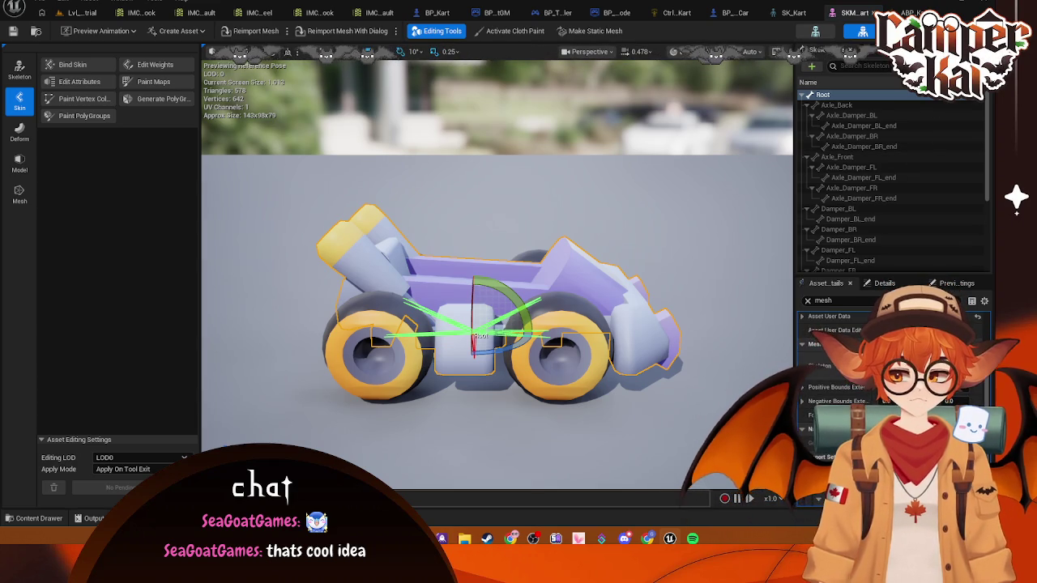
{"action": "key", "text": "ctrl+space"}
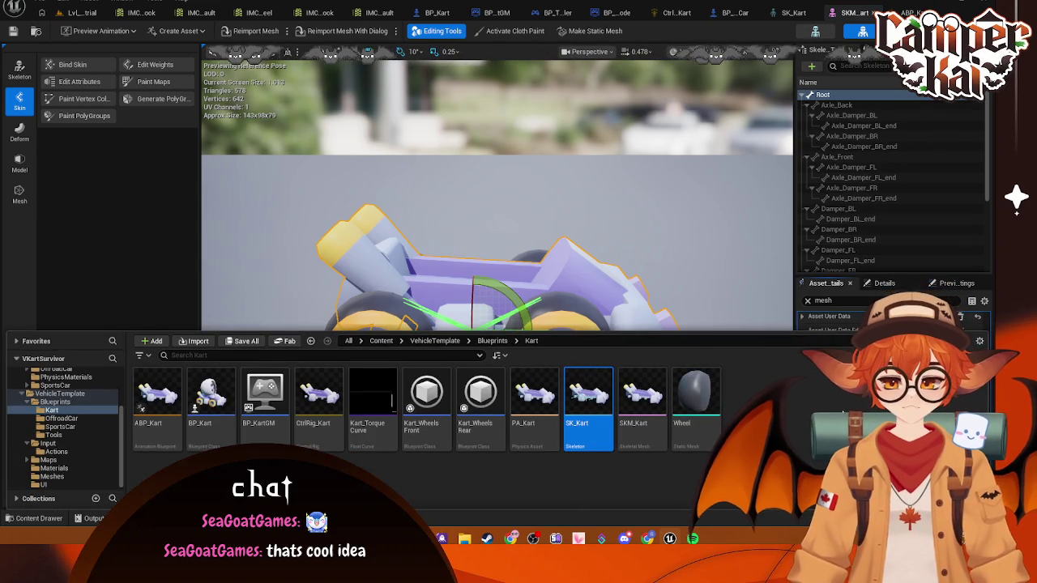
{"action": "left_click", "coordinate": [716, 259]}
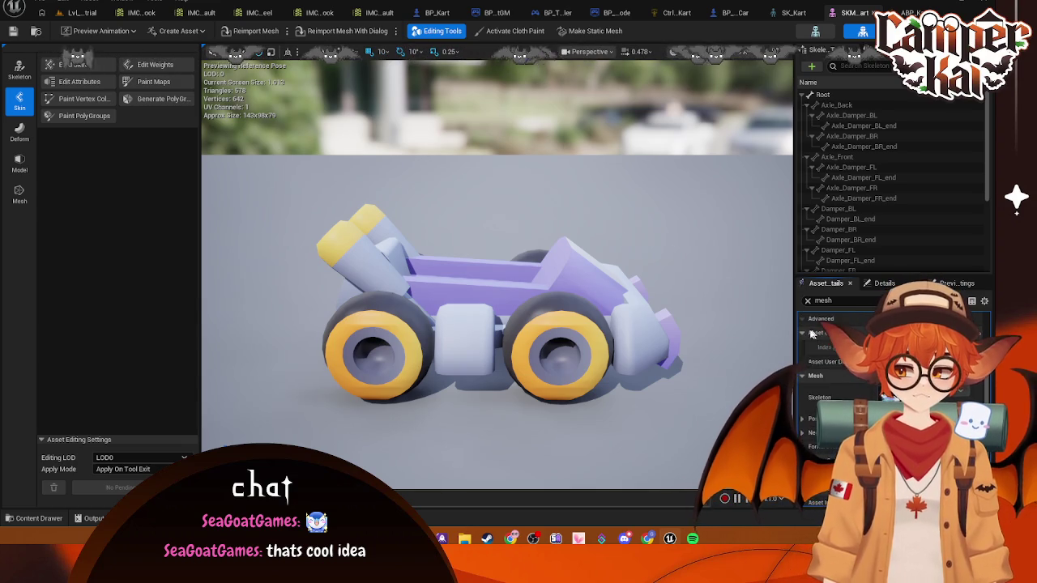
{"action": "left_click", "coordinate": [803, 333]}
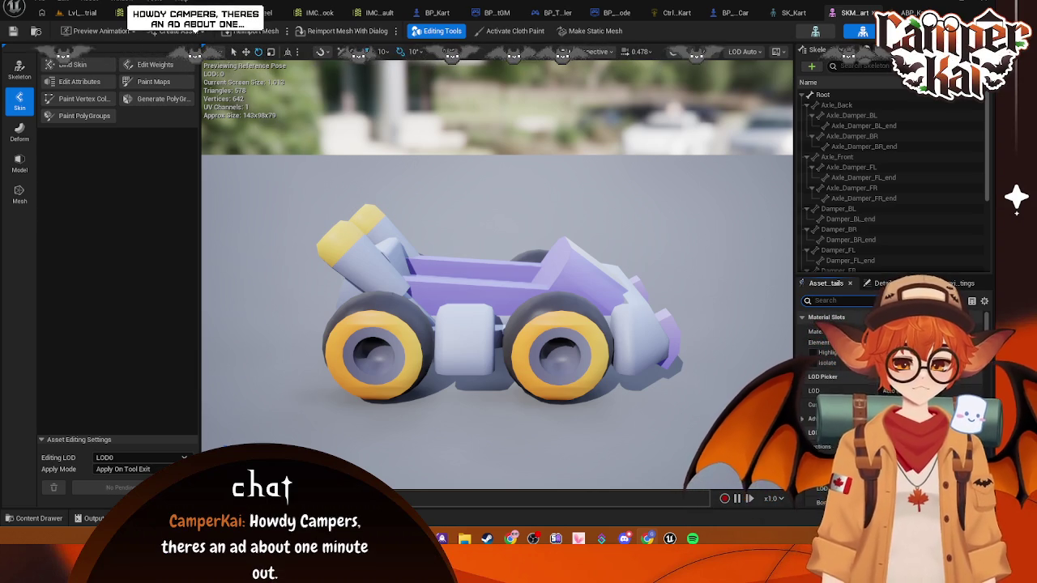
- On Lvl_Timetrial, browse the Input and Kenney_Assets folders and check a Kenney kart mesh's actions
{"action": "left_click", "coordinate": [80, 13]}
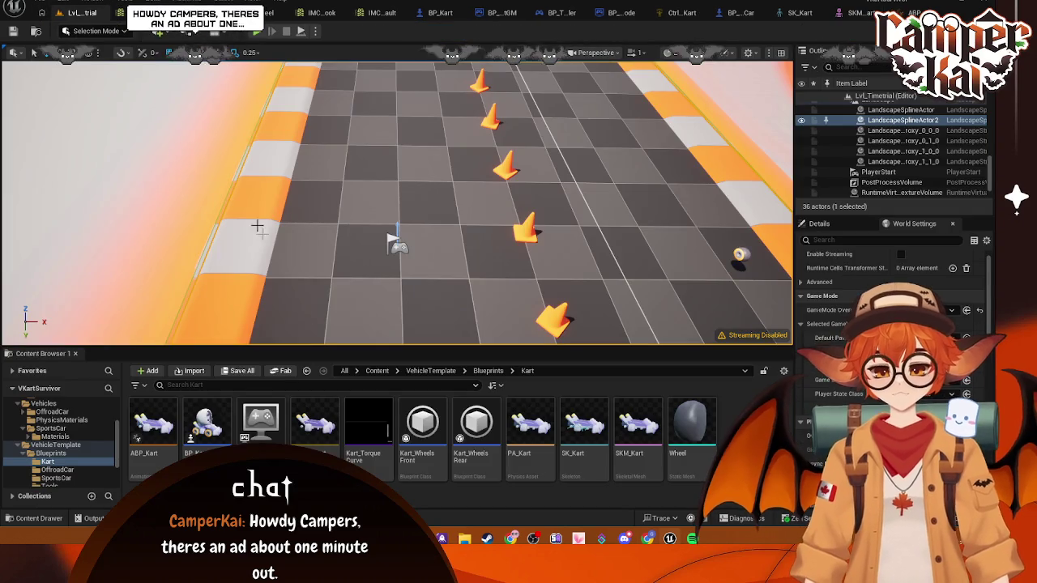
{"action": "scroll", "coordinate": [64, 426], "scroll_direction": "up", "scroll_amount": 3}
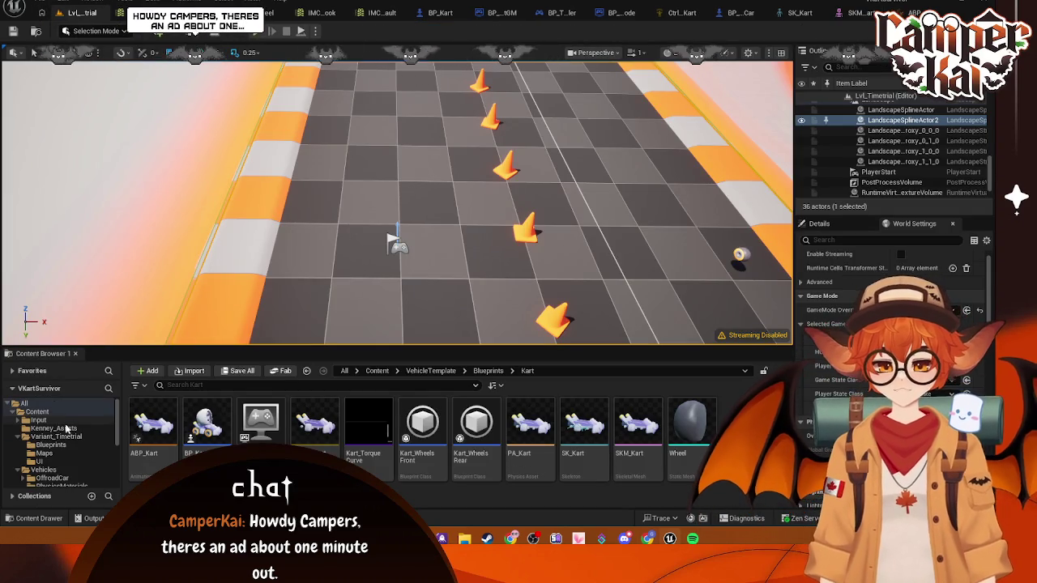
{"action": "left_click", "coordinate": [39, 421]}
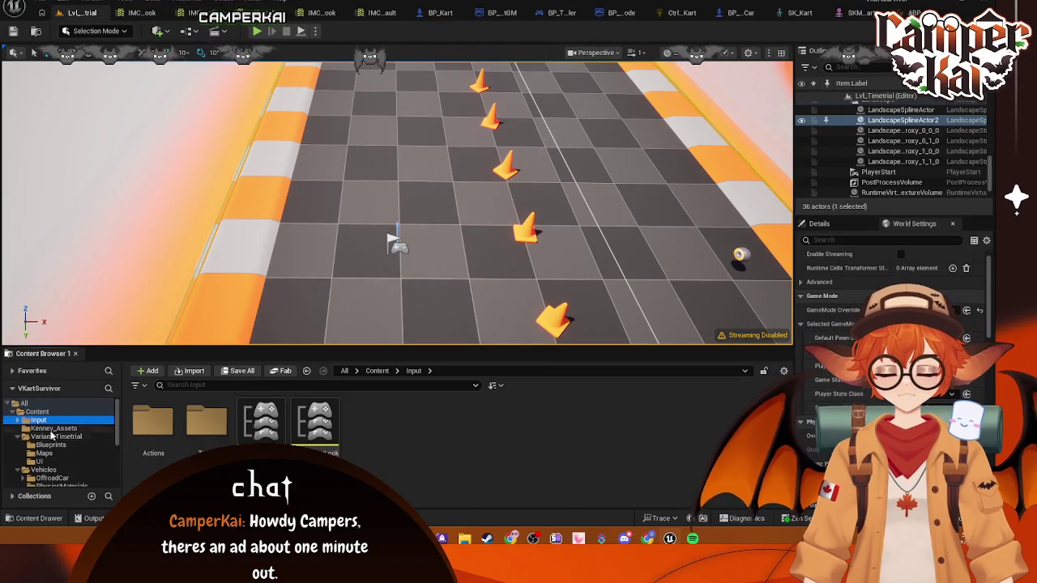
{"action": "left_click", "coordinate": [51, 429]}
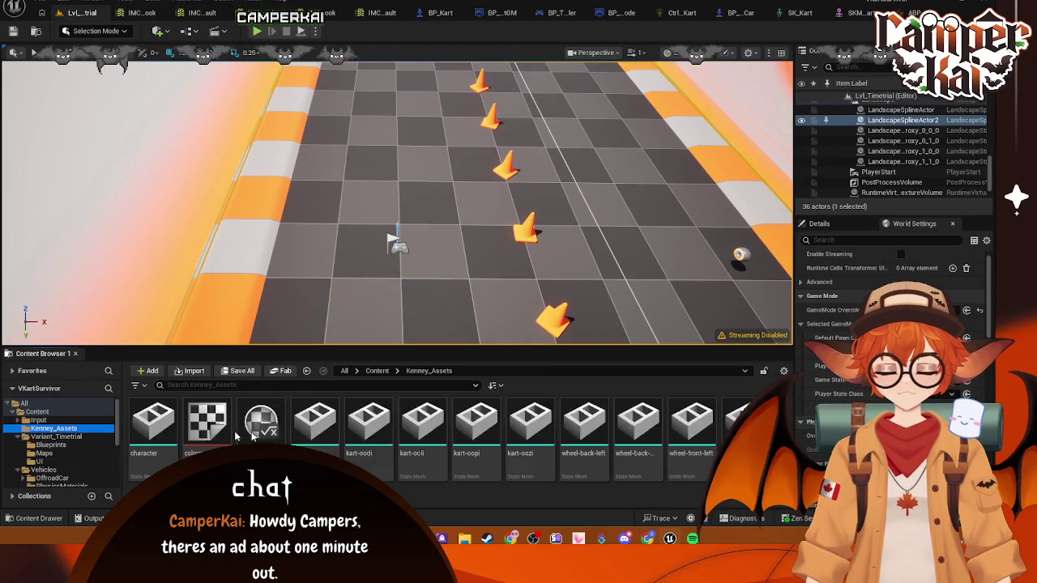
{"action": "right_click", "coordinate": [523, 457]}
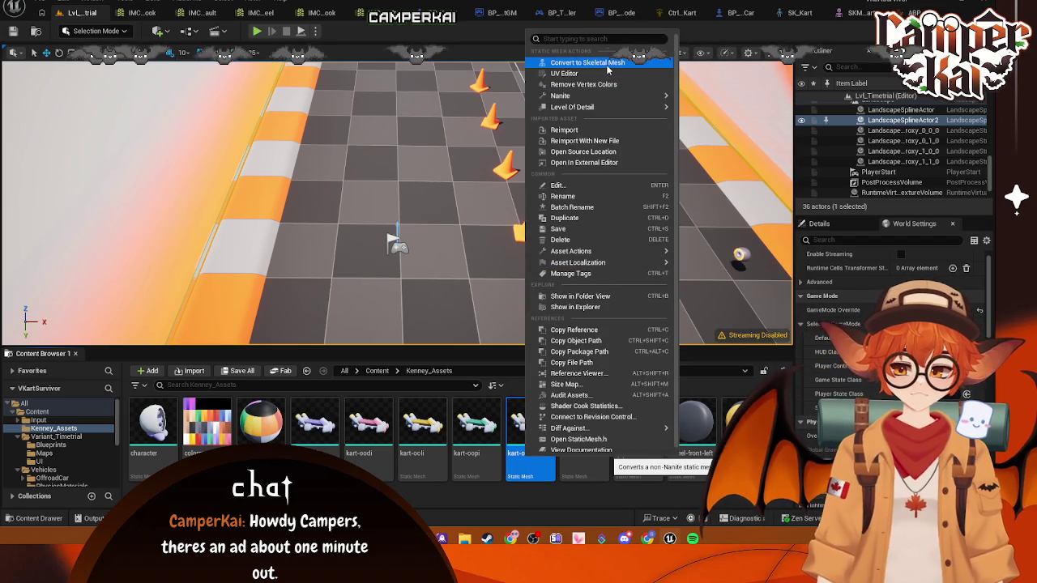
- Open the Vehicles/SportsCar folder and bring up the actions for SKM_SportsCar
{"action": "scroll", "coordinate": [66, 464], "scroll_direction": "down", "scroll_amount": 2}
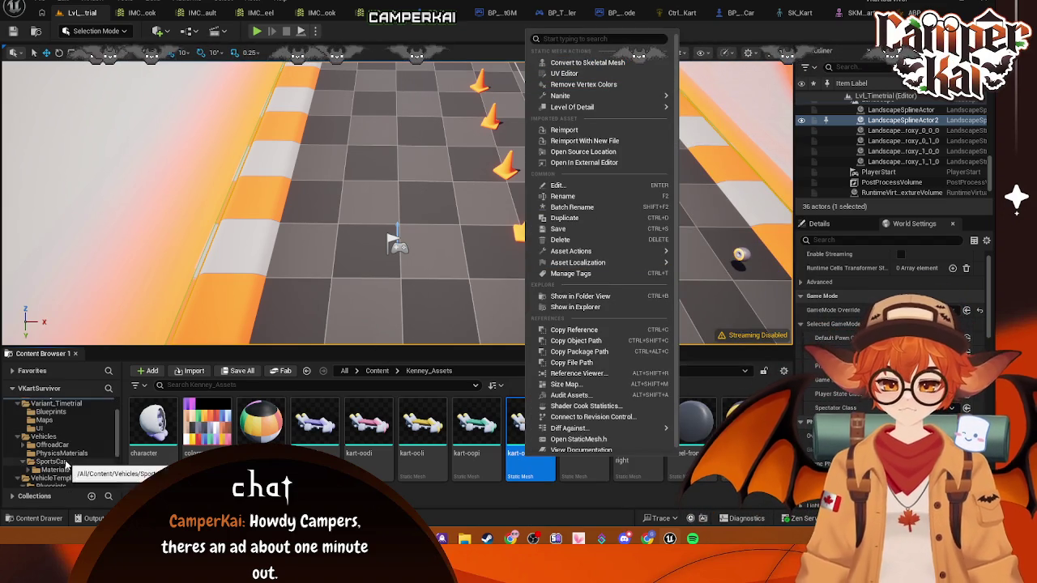
{"action": "left_click", "coordinate": [67, 463]}
{"action": "left_click", "coordinate": [436, 459]}
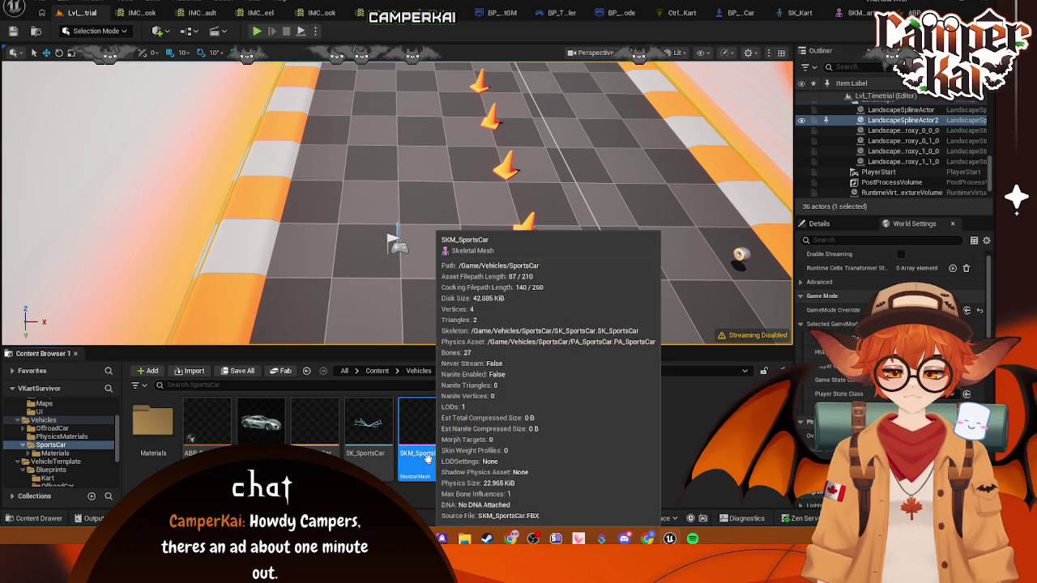
{"action": "right_click", "coordinate": [428, 460]}
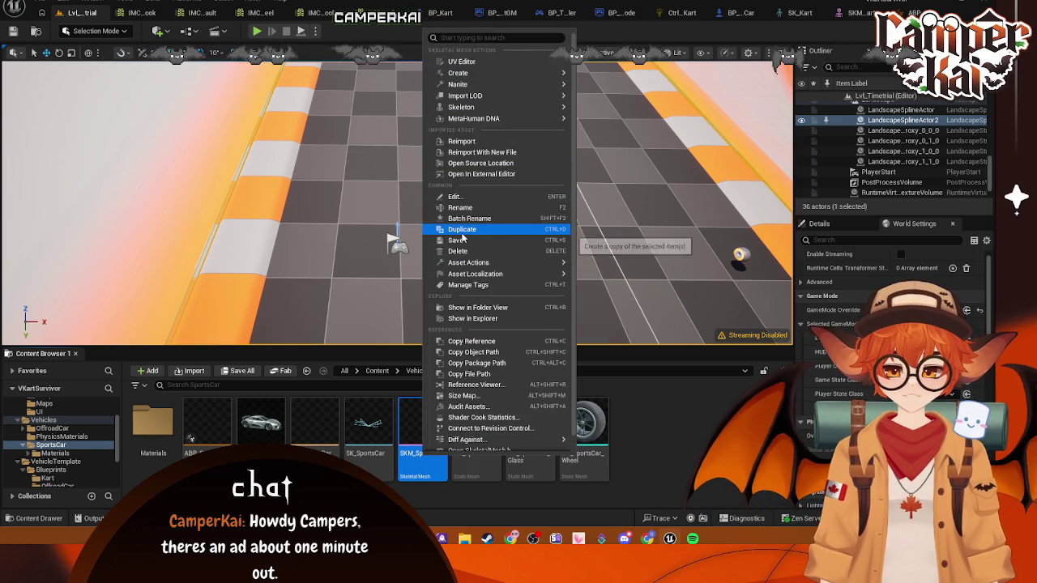
- Duplicate SKM_SportsCar as SKM_SportsCar1 and move the copy into the Blueprints/Kart folder
{"action": "left_click", "coordinate": [477, 230]}
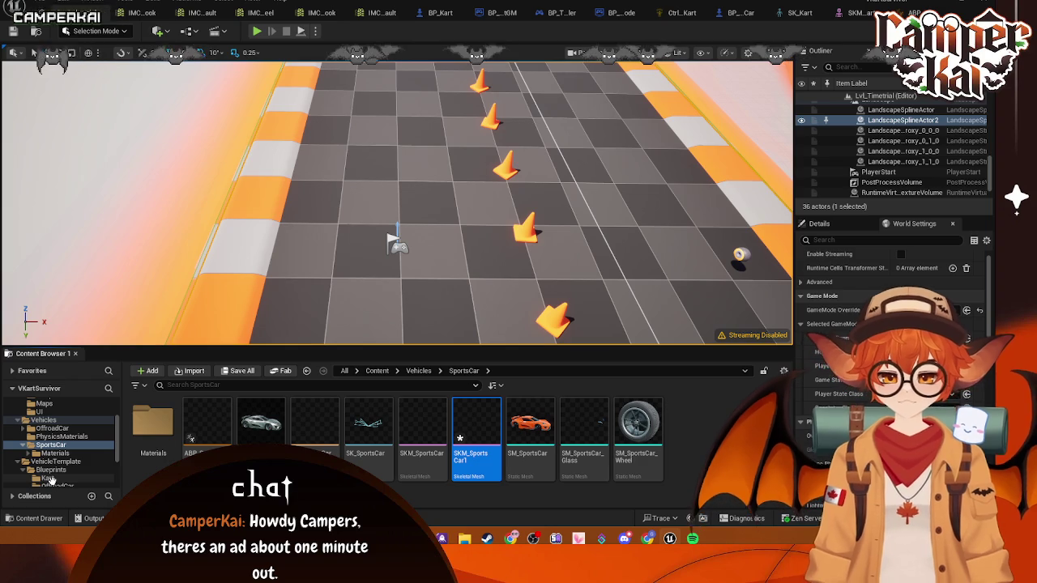
{"action": "mouse_move", "coordinate": [477, 437]}
{"action": "left_mouse_down"}
{"action": "mouse_move", "coordinate": [372, 477]}
{"action": "mouse_move", "coordinate": [47, 478]}
{"action": "left_mouse_up"}
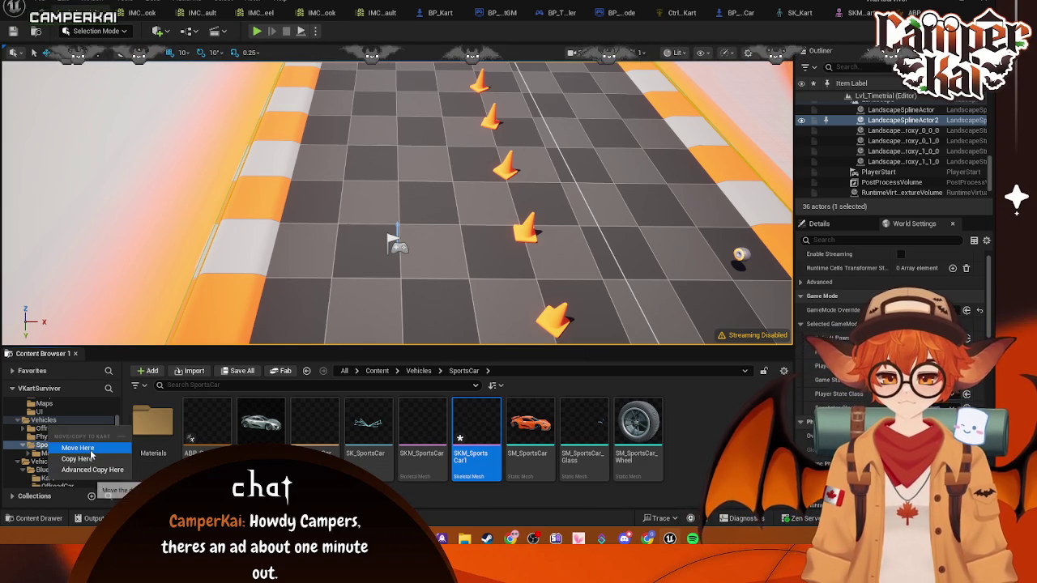
{"action": "left_click", "coordinate": [90, 451]}
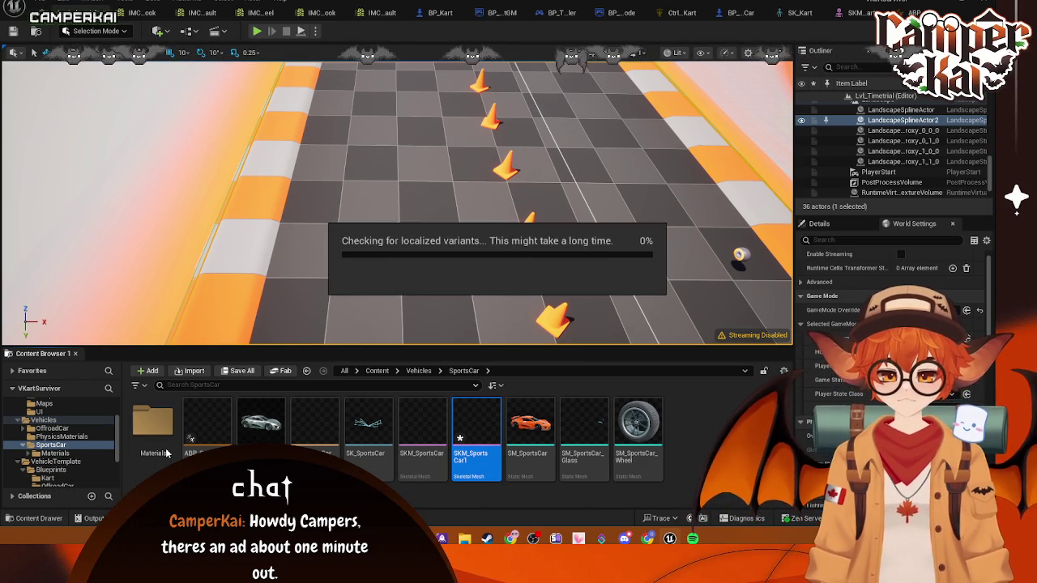
{"action": "left_click", "coordinate": [91, 480]}
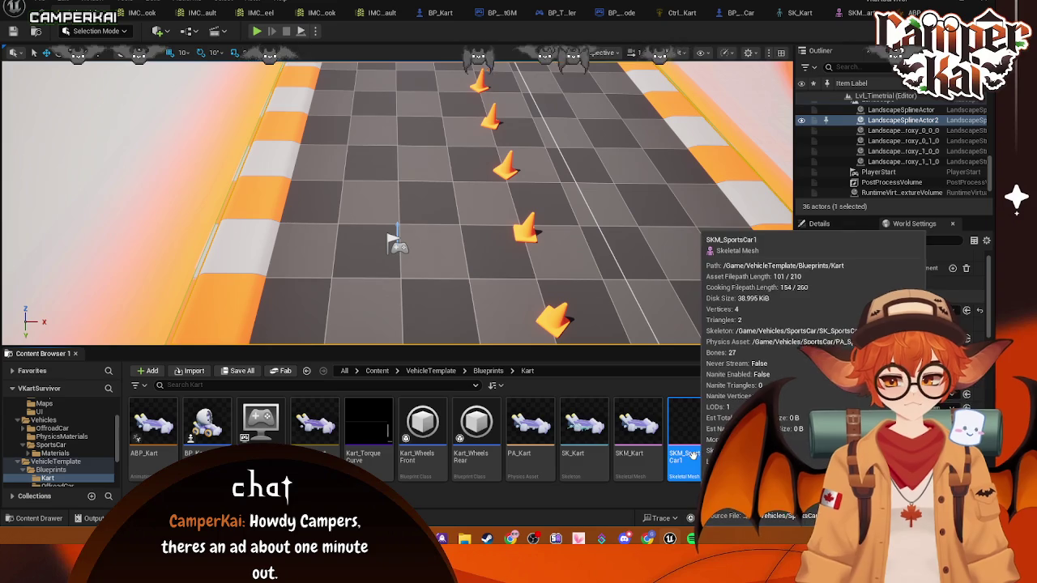
- Assign the SK_Kart skeleton to SKM_SportsCar1 and begin renaming it
{"action": "right_click", "coordinate": [693, 456]}
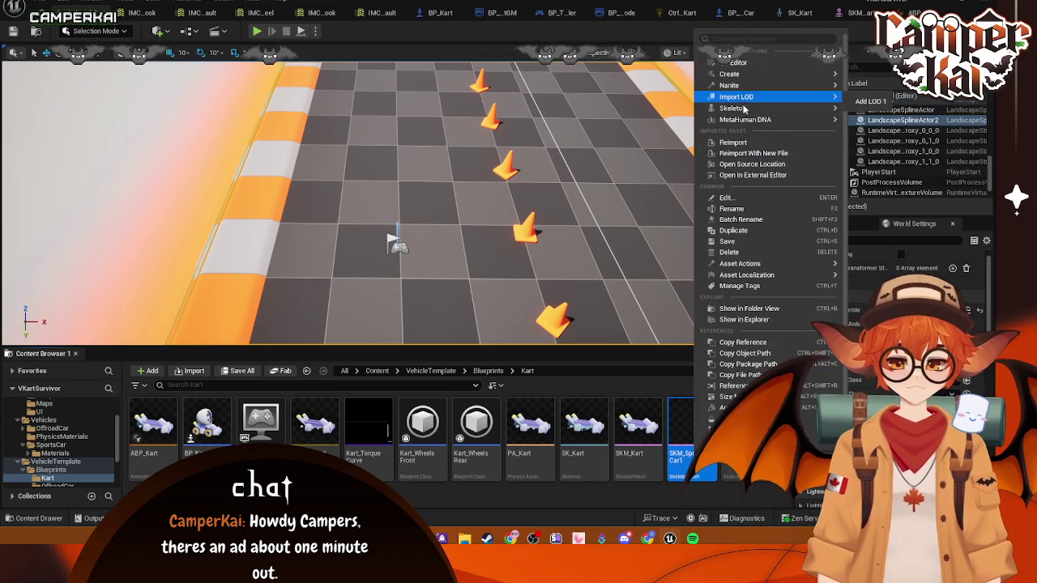
{"action": "mouse_move", "coordinate": [745, 114]}
{"action": "left_click", "coordinate": [892, 135]}
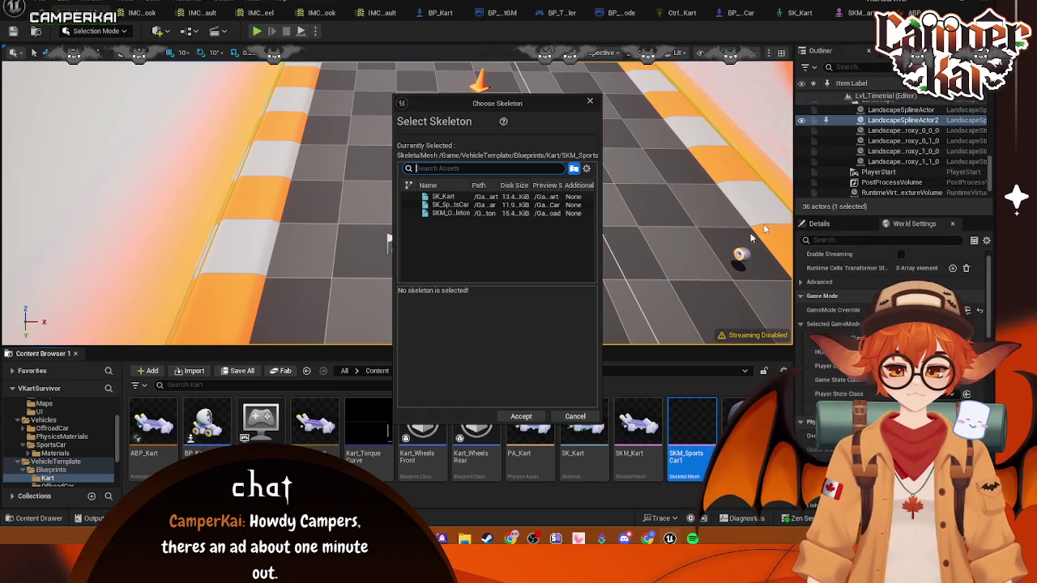
{"action": "left_click", "coordinate": [458, 197]}
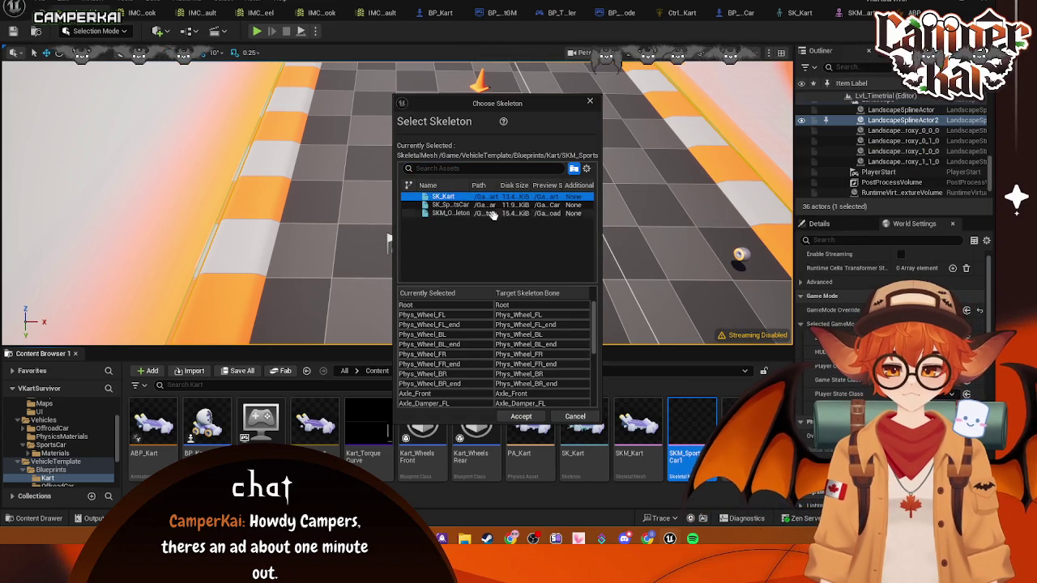
{"action": "left_click", "coordinate": [519, 417]}
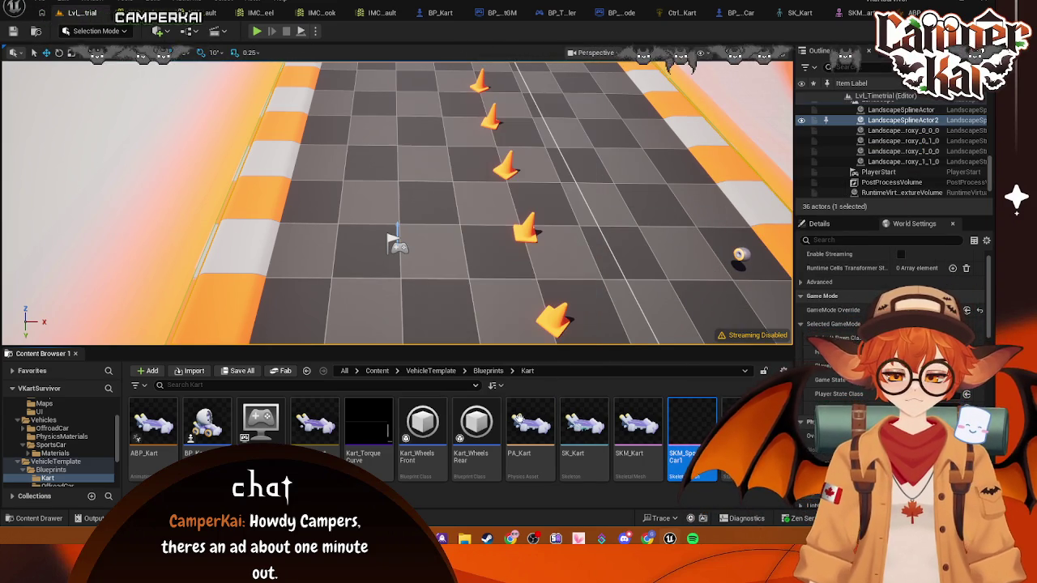
{"action": "right_click", "coordinate": [695, 466]}
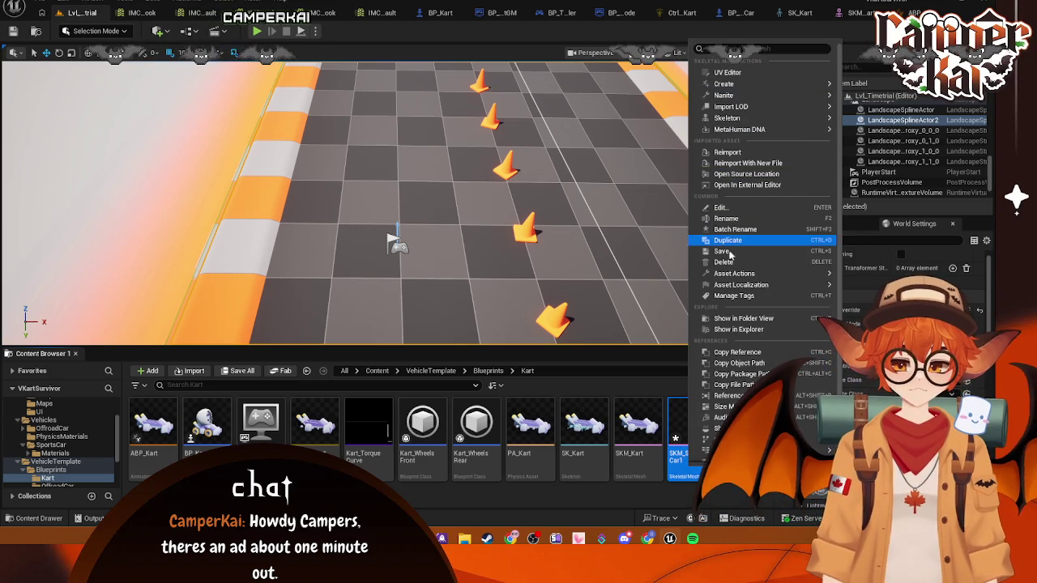
{"action": "left_click", "coordinate": [726, 220]}
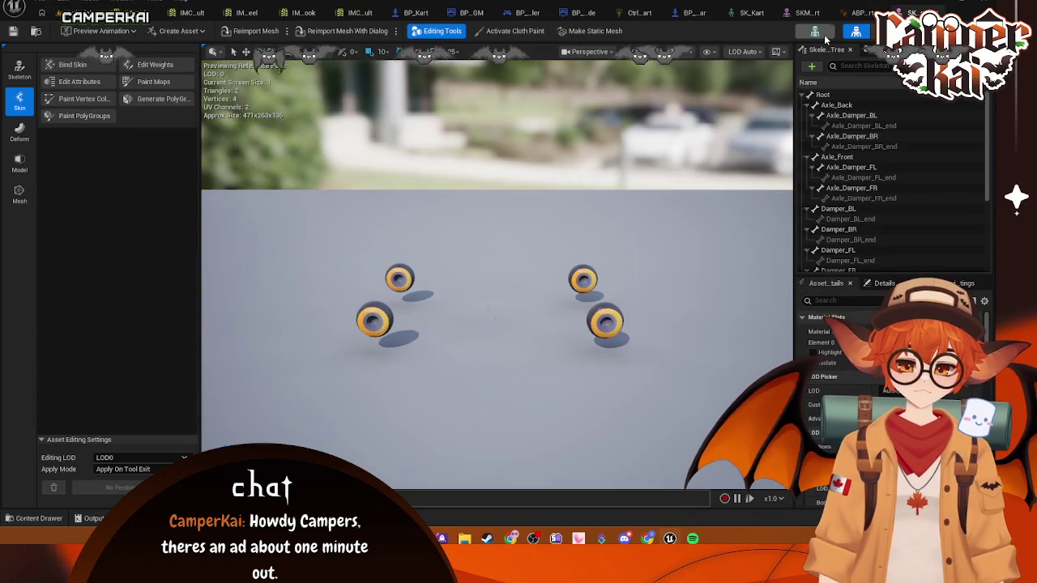
{"action": "left_click", "coordinate": [817, 33]}
{"action": "left_click", "coordinate": [855, 32]}
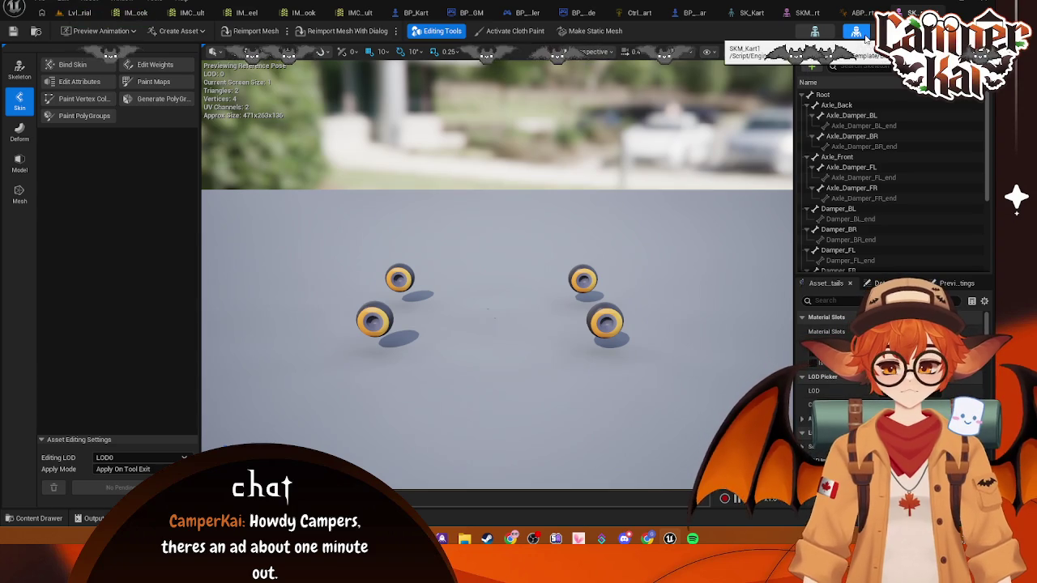
{"action": "left_click", "coordinate": [816, 32]}
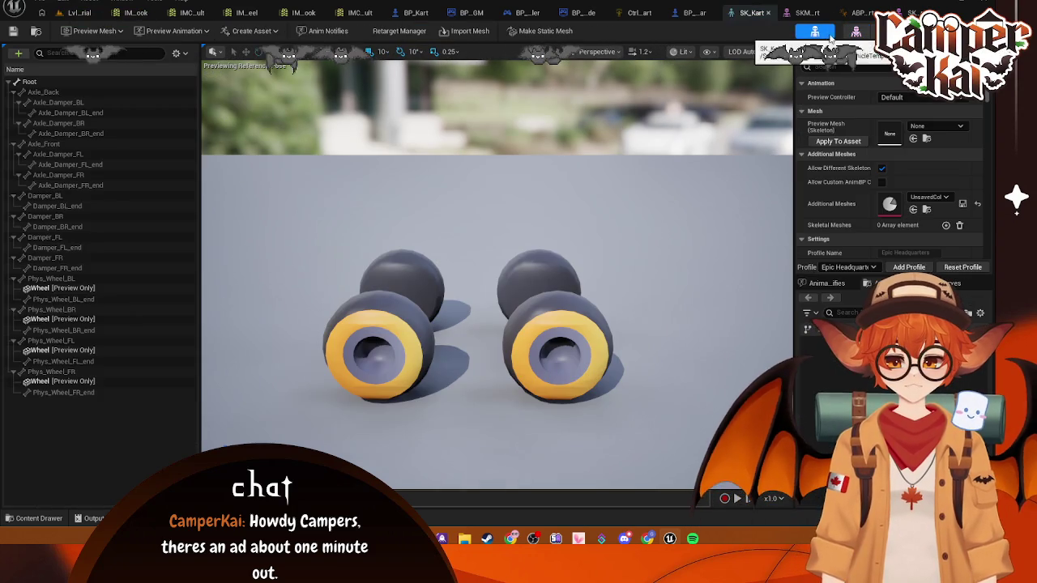
{"action": "left_click", "coordinate": [851, 34]}
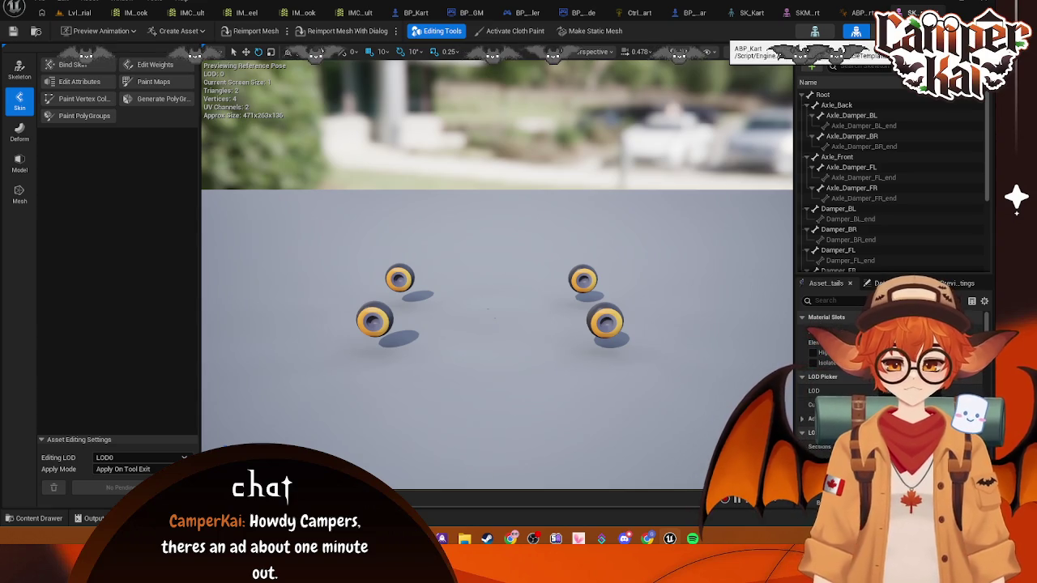
{"action": "right_click", "coordinate": [823, 96]}
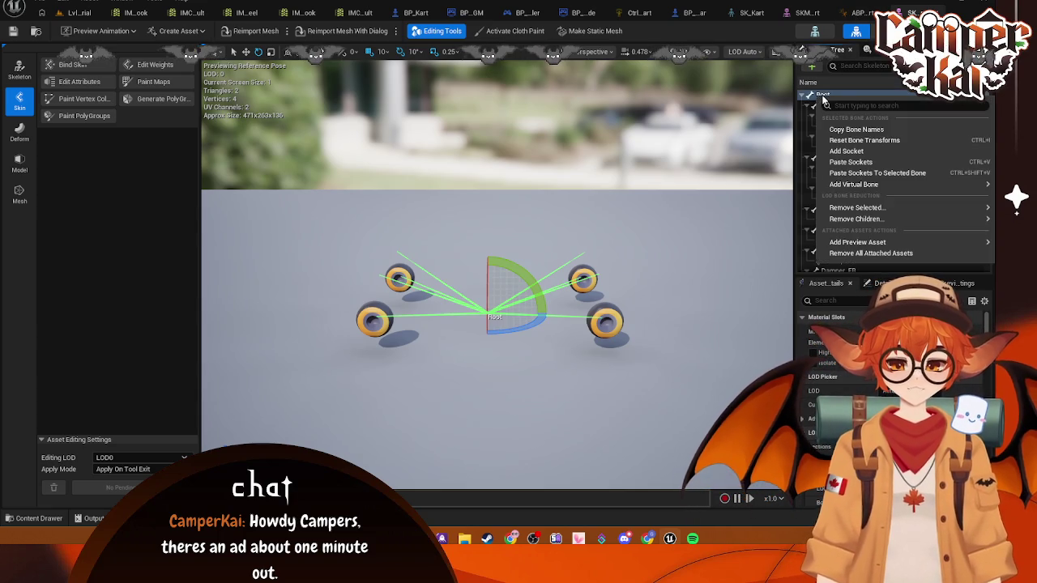
{"action": "mouse_move", "coordinate": [883, 210]}
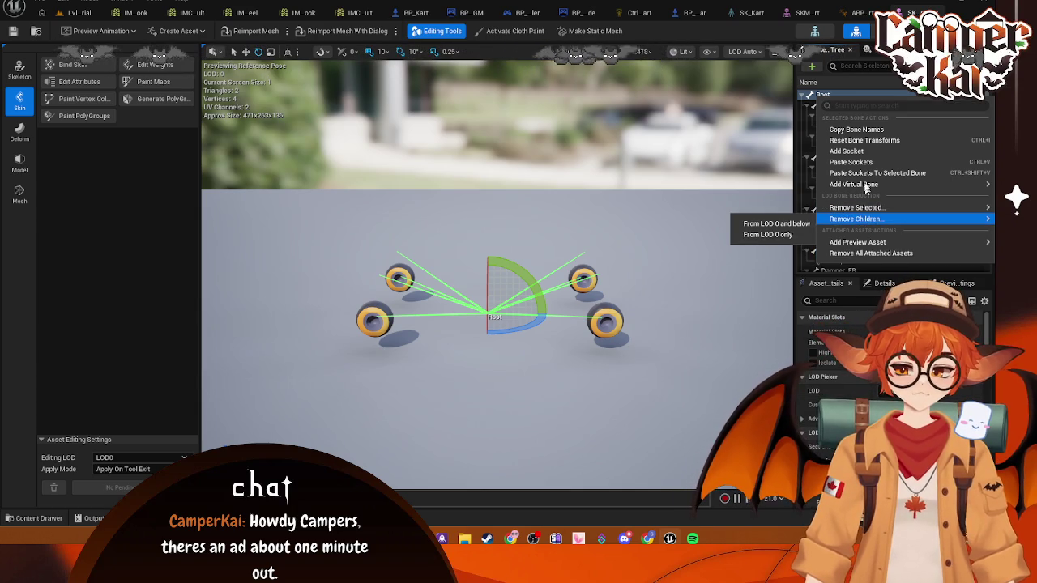
{"action": "left_click", "coordinate": [867, 140]}
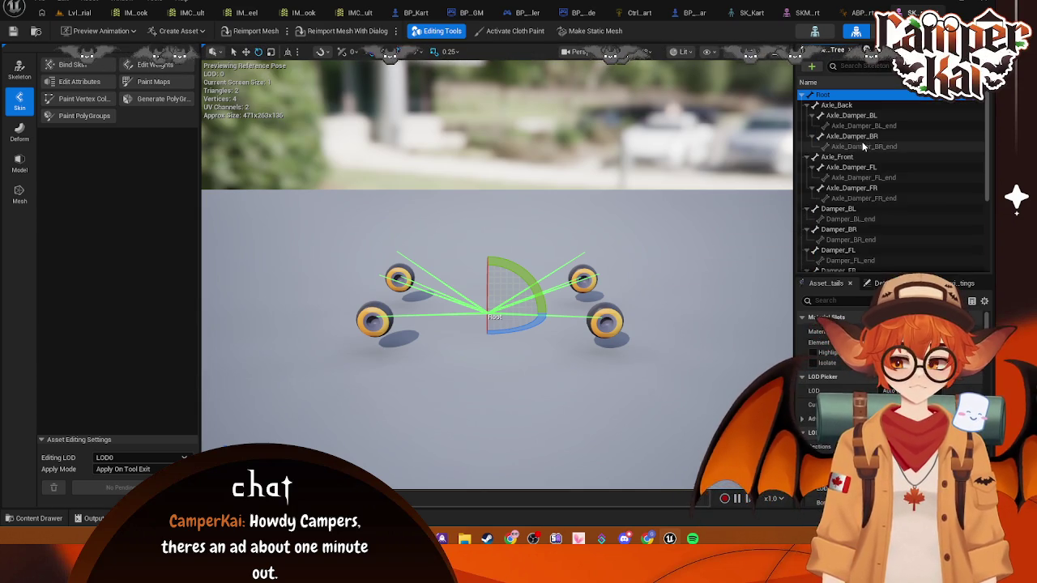
{"action": "left_click", "coordinate": [799, 12]}
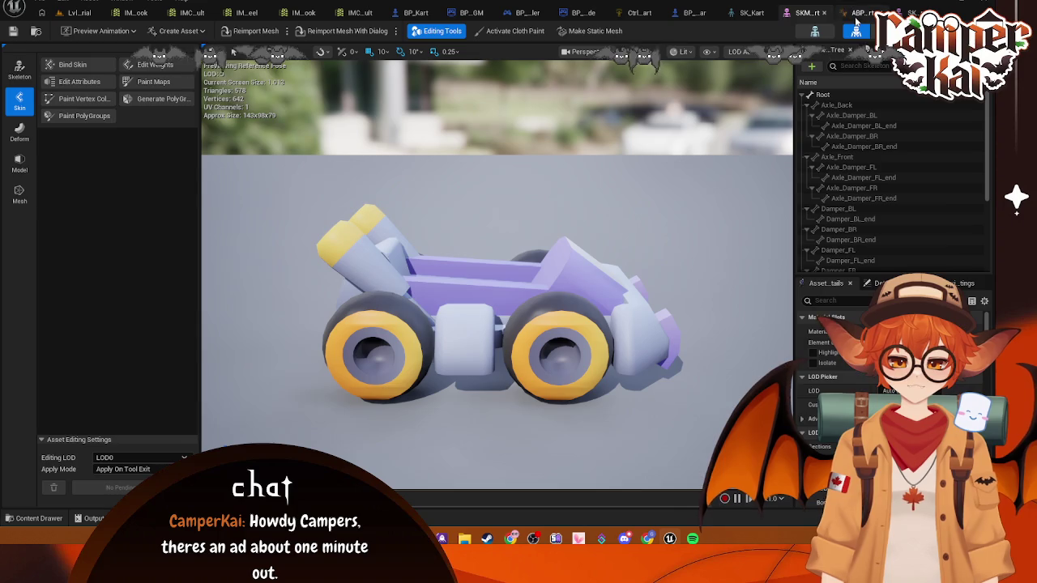
{"action": "left_click", "coordinate": [745, 14]}
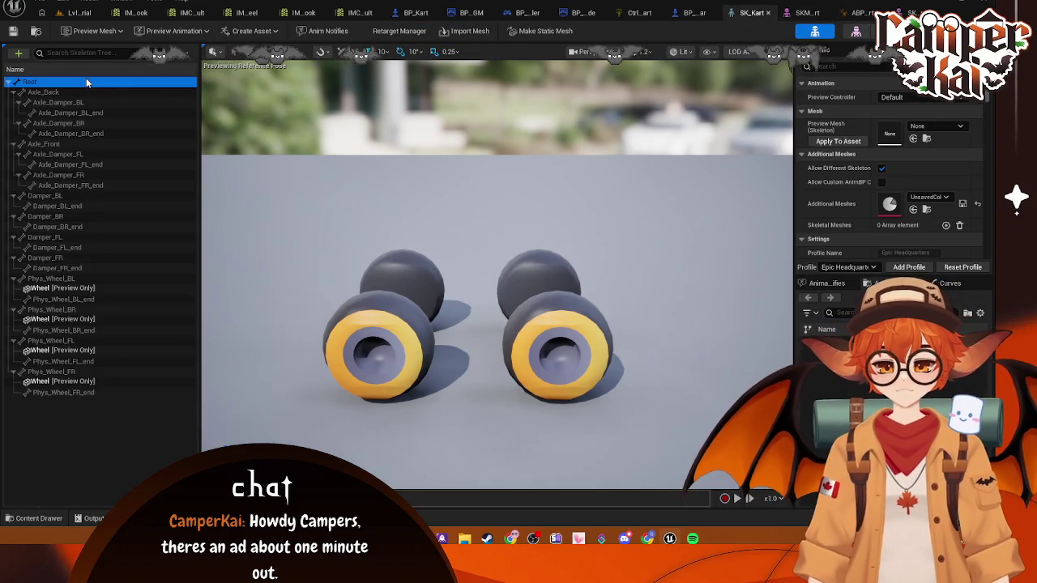
{"action": "left_click", "coordinate": [53, 310]}
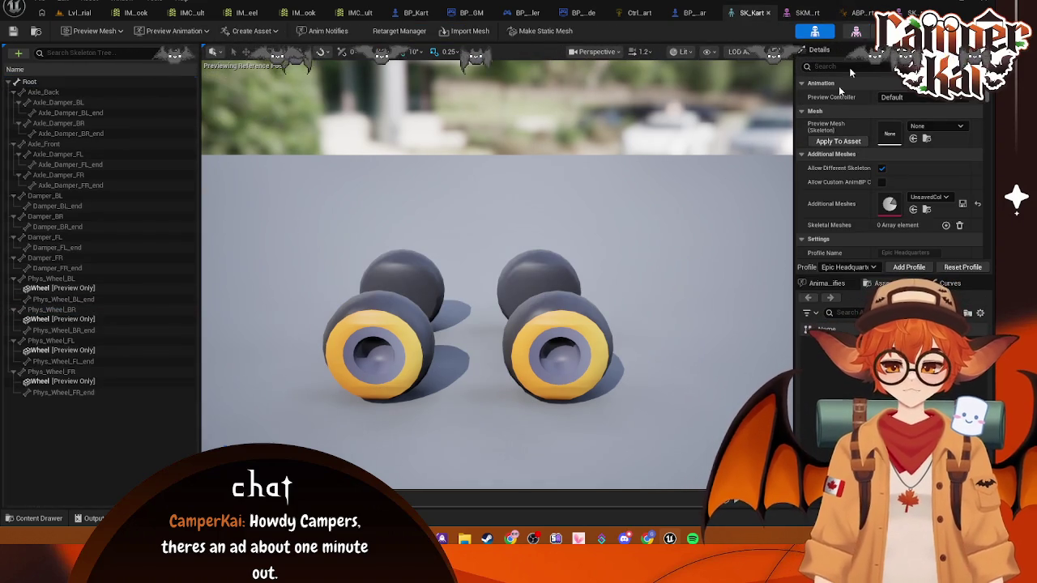
{"action": "left_click", "coordinate": [813, 16]}
{"action": "left_click", "coordinate": [815, 97]}
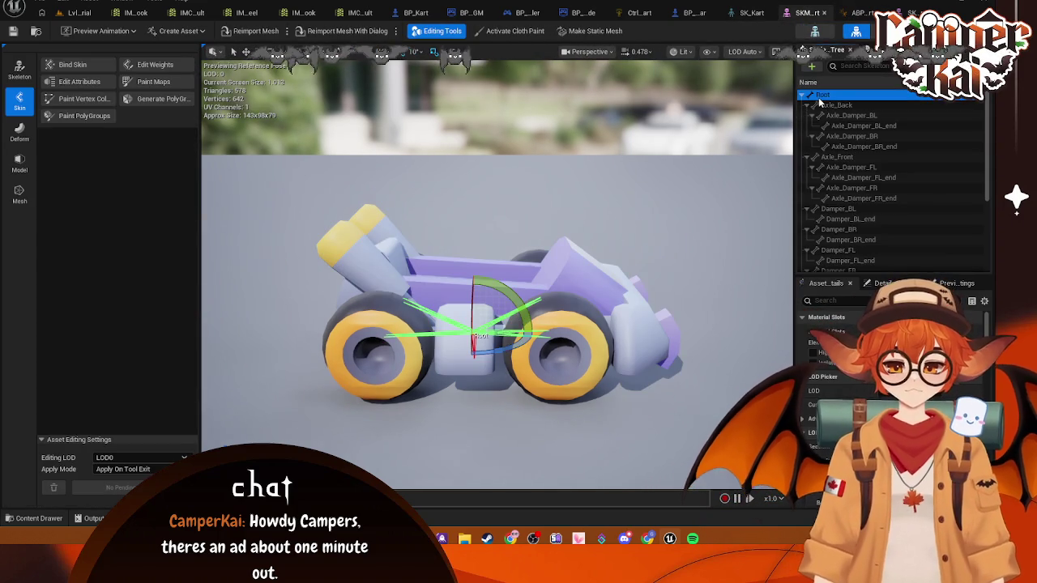
{"action": "right_click", "coordinate": [820, 95]}
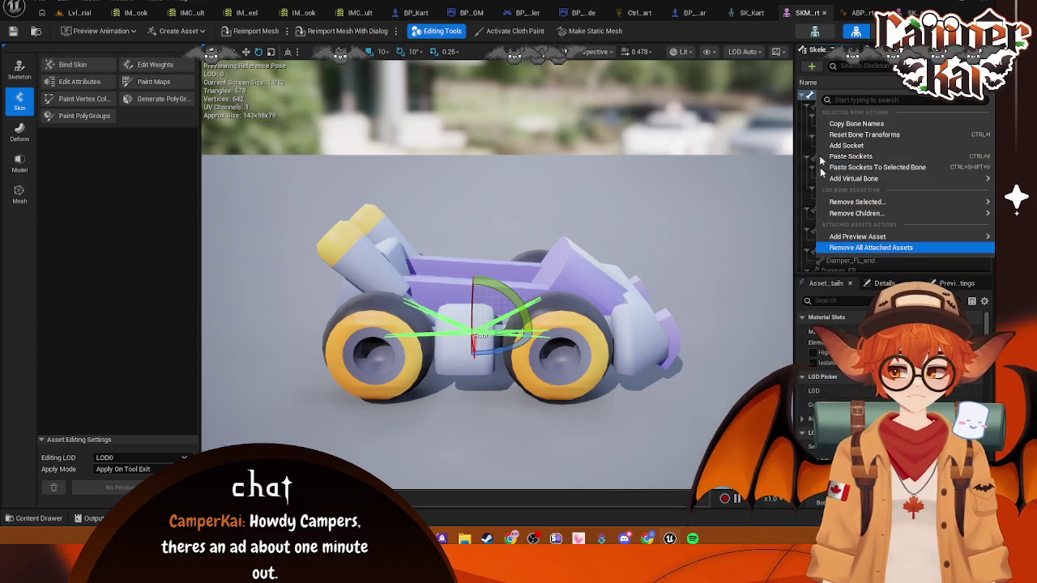
{"action": "left_click", "coordinate": [859, 12]}
{"action": "left_click", "coordinate": [916, 12]}
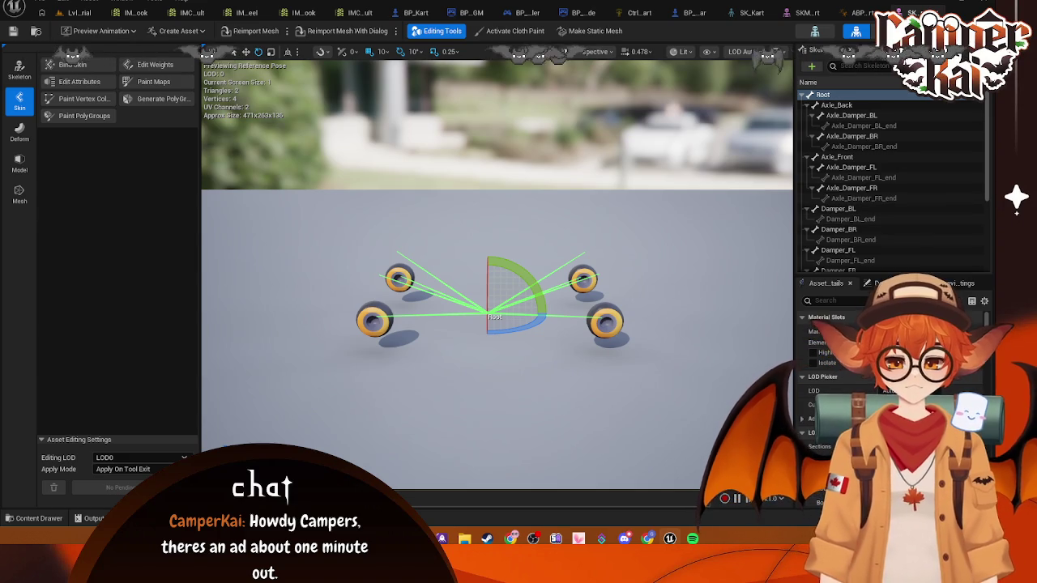
{"action": "left_click", "coordinate": [837, 105]}
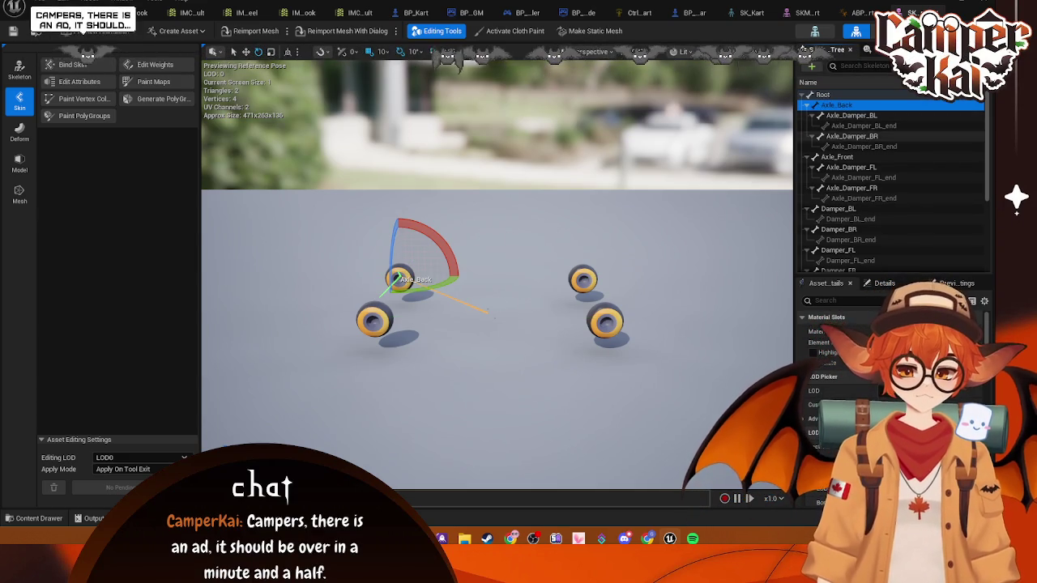
- Dismiss the LOD message so SKM_Kart shows the full purple kart body with wheels
{"action": "key", "text": "Return"}
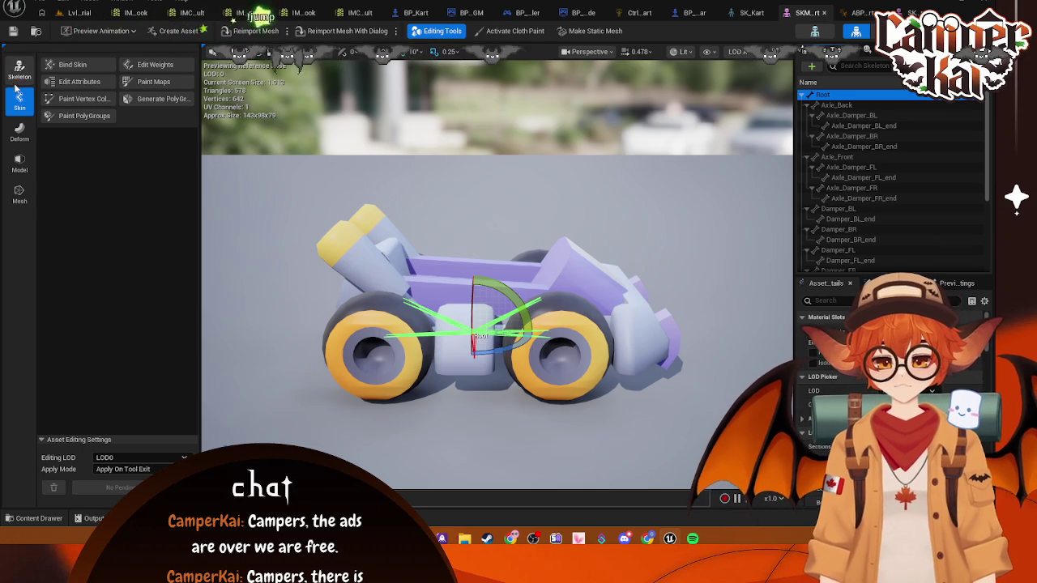
- Enter Skeleton mode, start Edit Skeleton, and toggle the Root bone selection
{"action": "left_click", "coordinate": [20, 70]}
{"action": "left_click", "coordinate": [78, 64]}
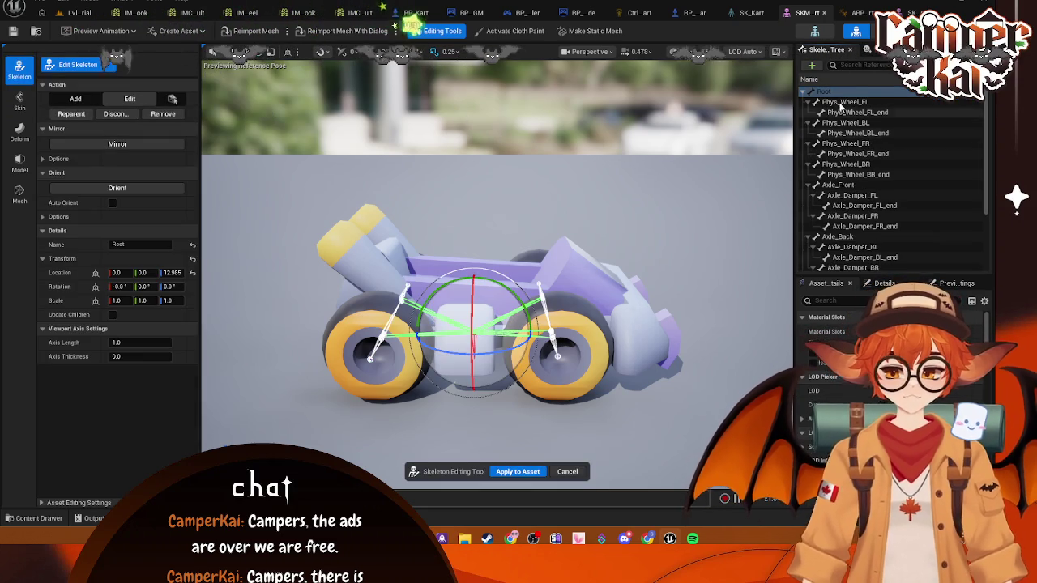
{"action": "left_click", "coordinate": [703, 142]}
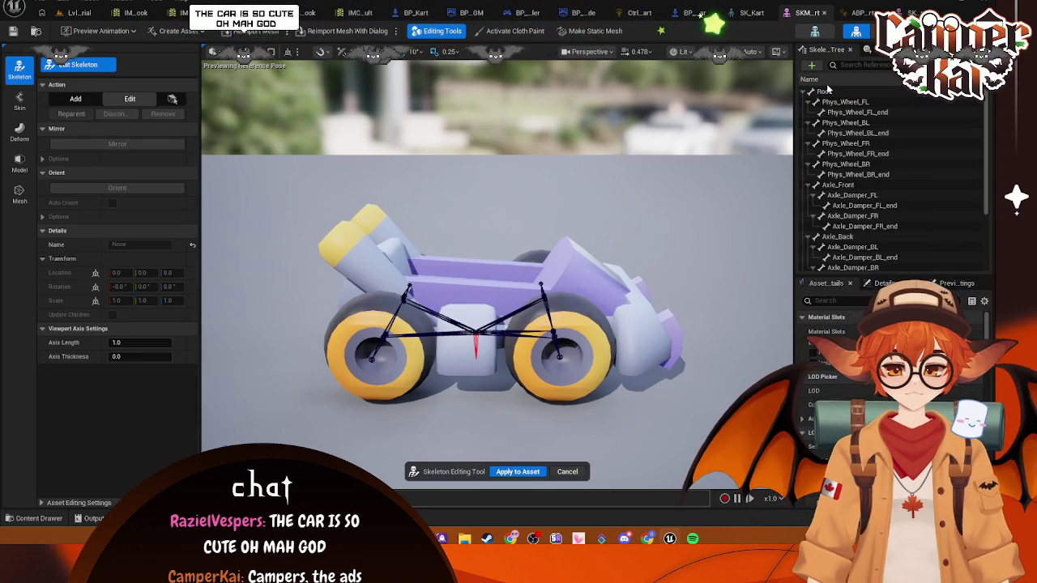
{"action": "left_click", "coordinate": [501, 350]}
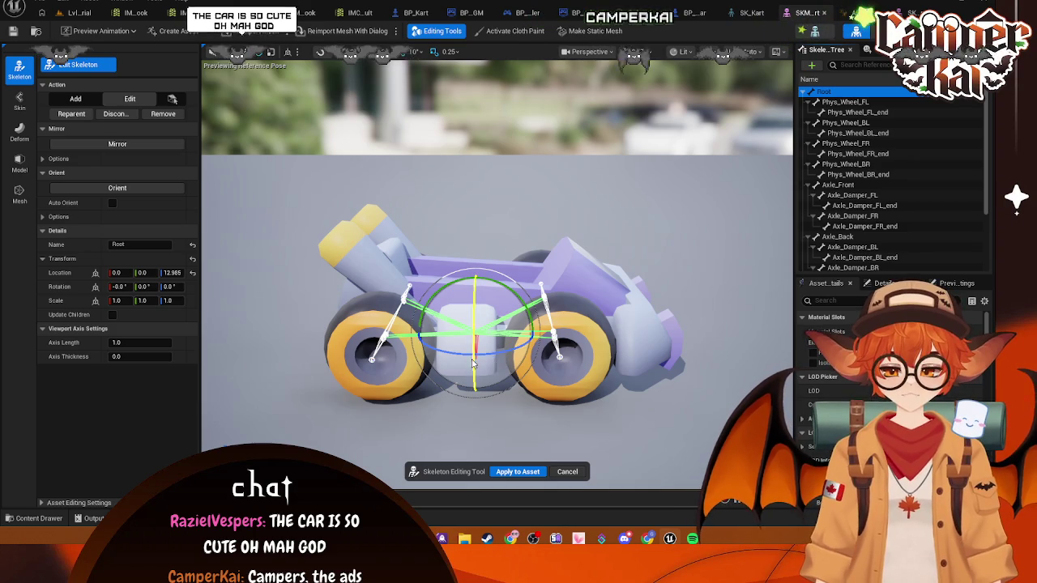
{"action": "left_click", "coordinate": [484, 366]}
{"action": "left_click", "coordinate": [476, 339]}
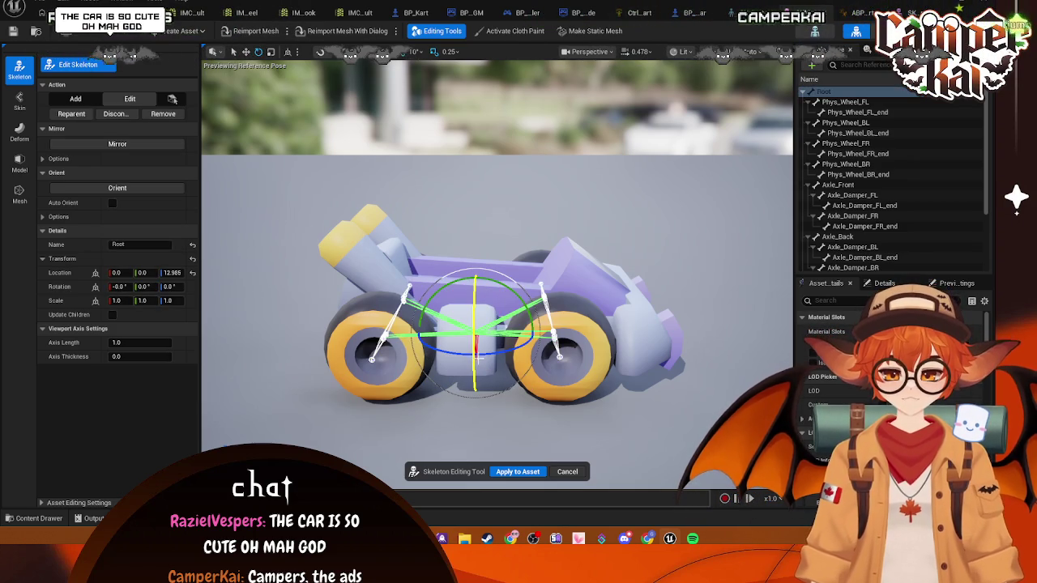
- Glance at the orient options, reselect Root, and cancel skeleton editing without applying changes
{"action": "left_click", "coordinate": [44, 216]}
{"action": "left_click", "coordinate": [44, 216]}
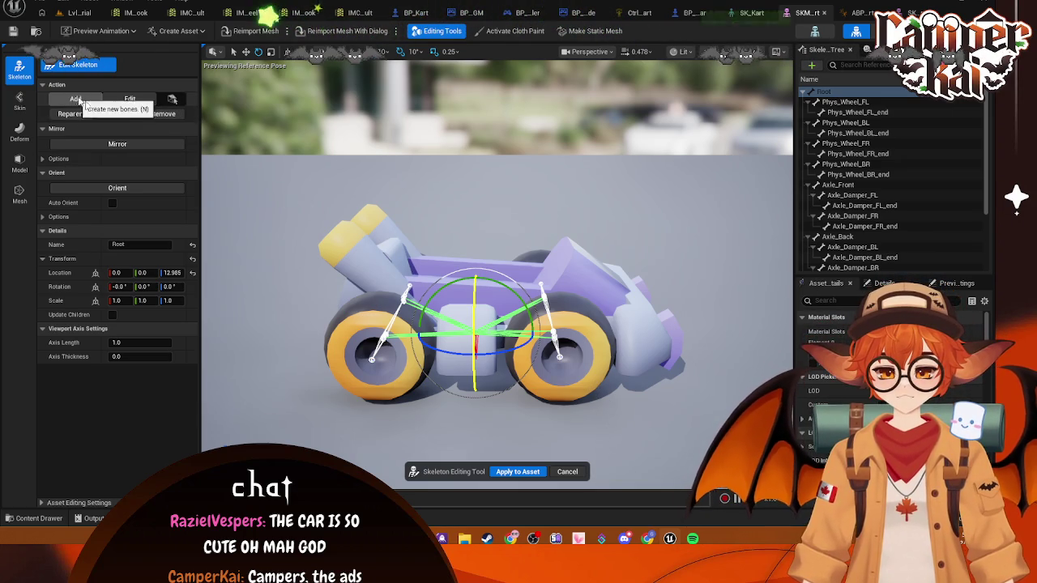
{"action": "left_click", "coordinate": [831, 93]}
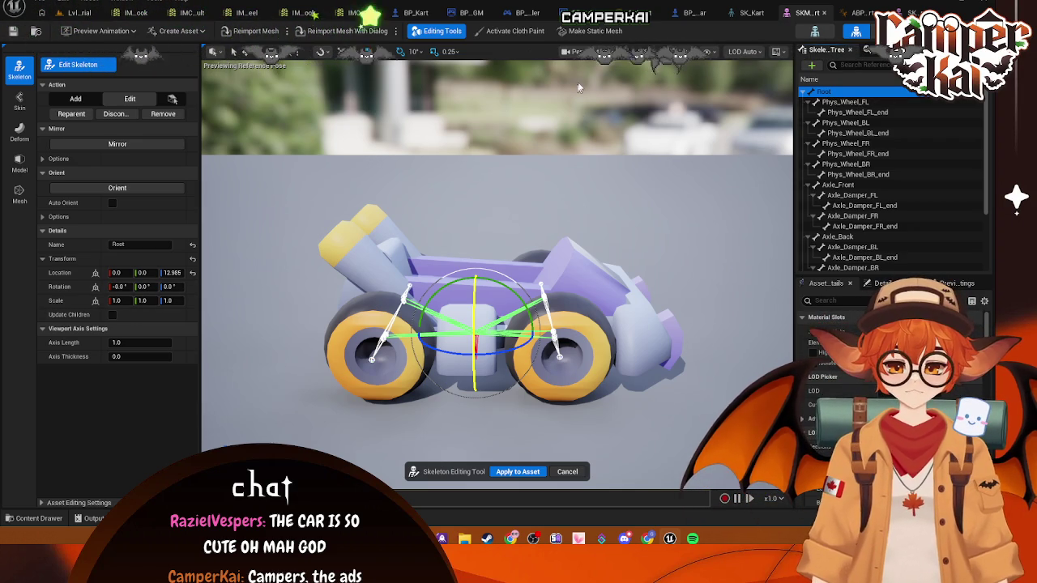
{"action": "left_click", "coordinate": [566, 473]}
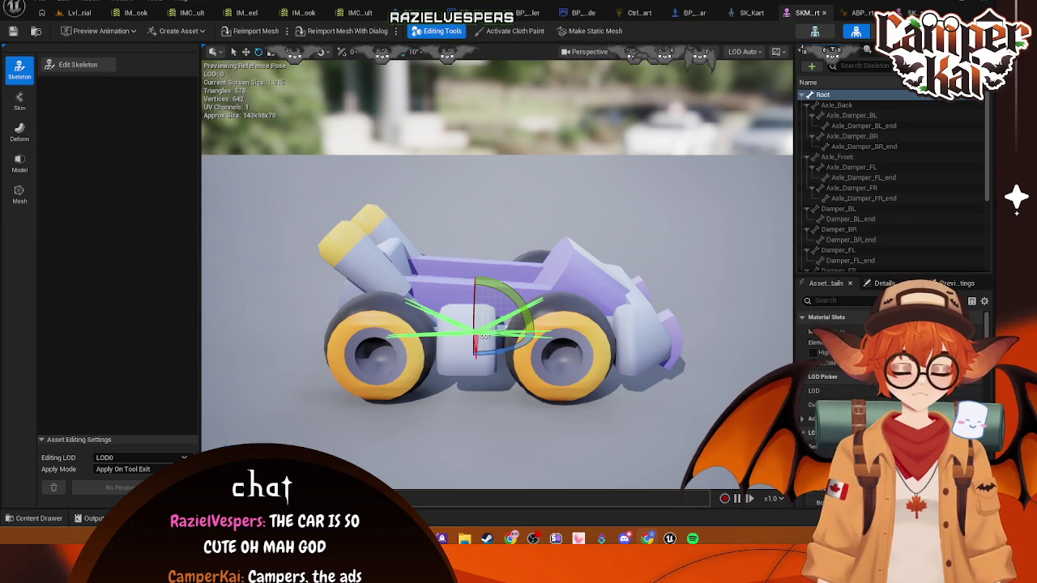
- Cycle through the open asset tabs and close the four input mapping assets, including IMC_Default
{"action": "left_click", "coordinate": [540, 272]}
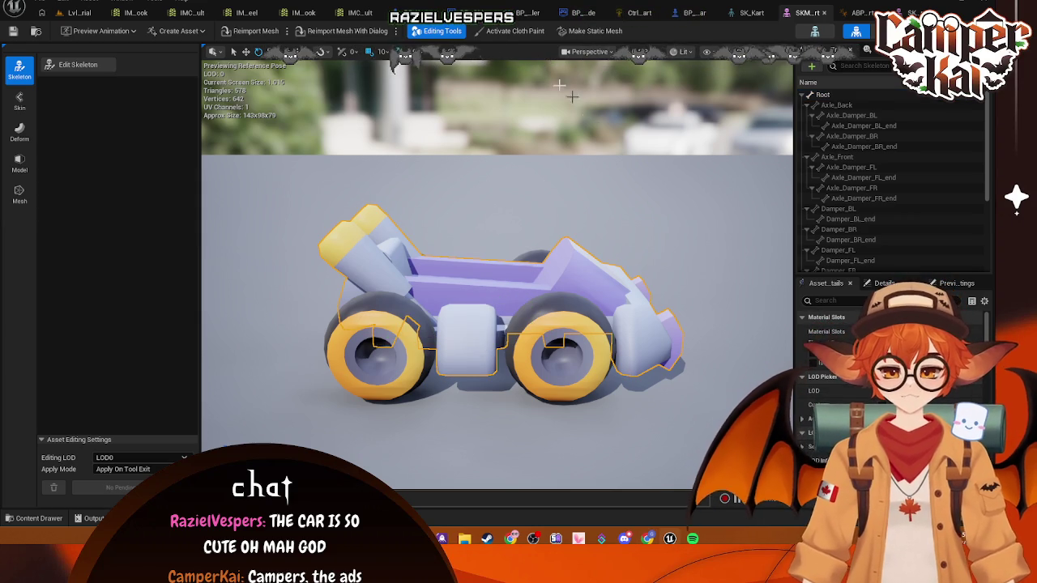
{"action": "left_click", "coordinate": [752, 13]}
{"action": "left_click", "coordinate": [594, 12]}
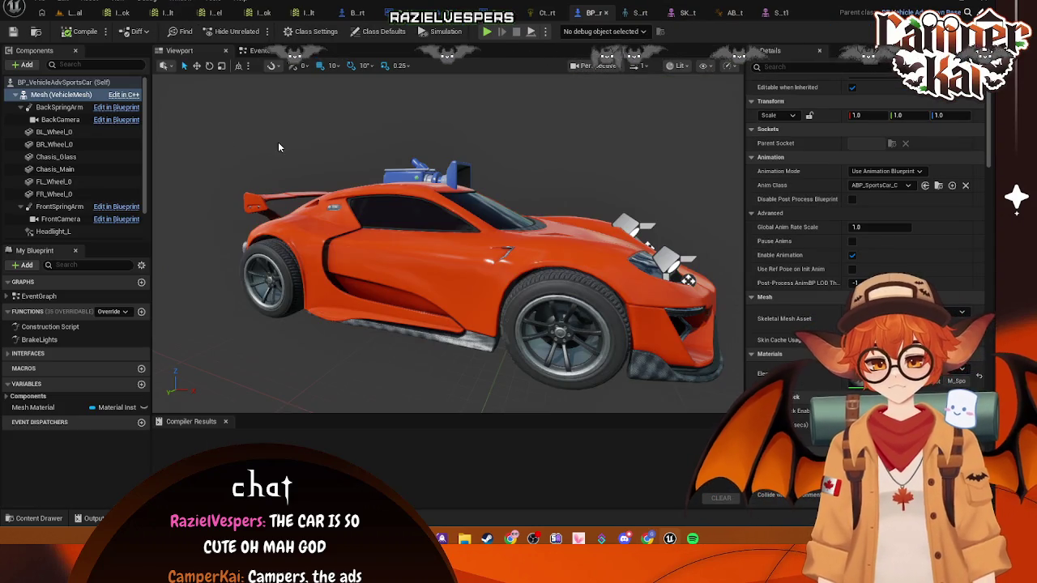
{"action": "left_click", "coordinate": [341, 13]}
{"action": "left_click", "coordinate": [134, 13]}
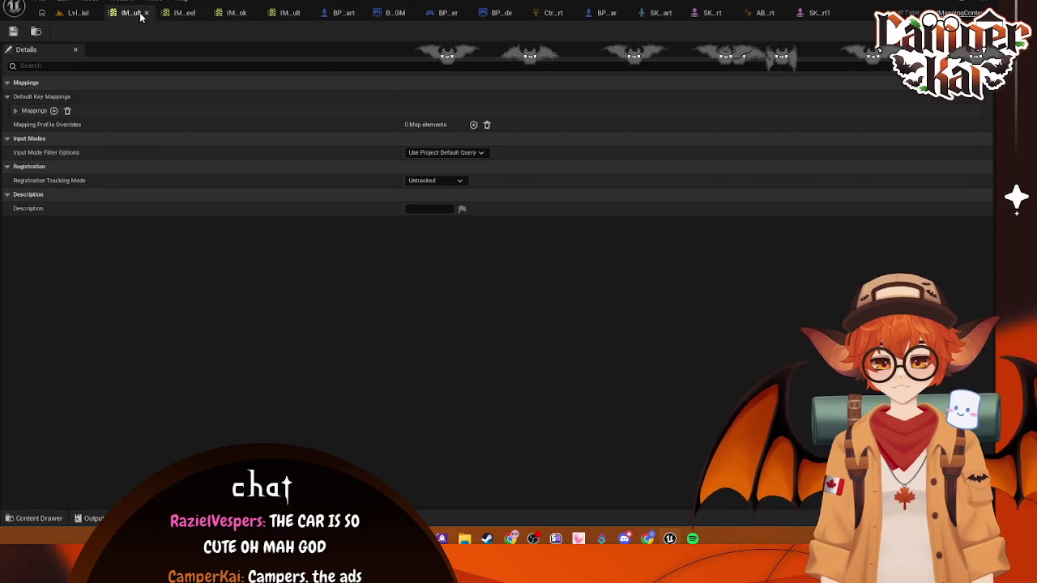
{"action": "left_click", "coordinate": [146, 13]}
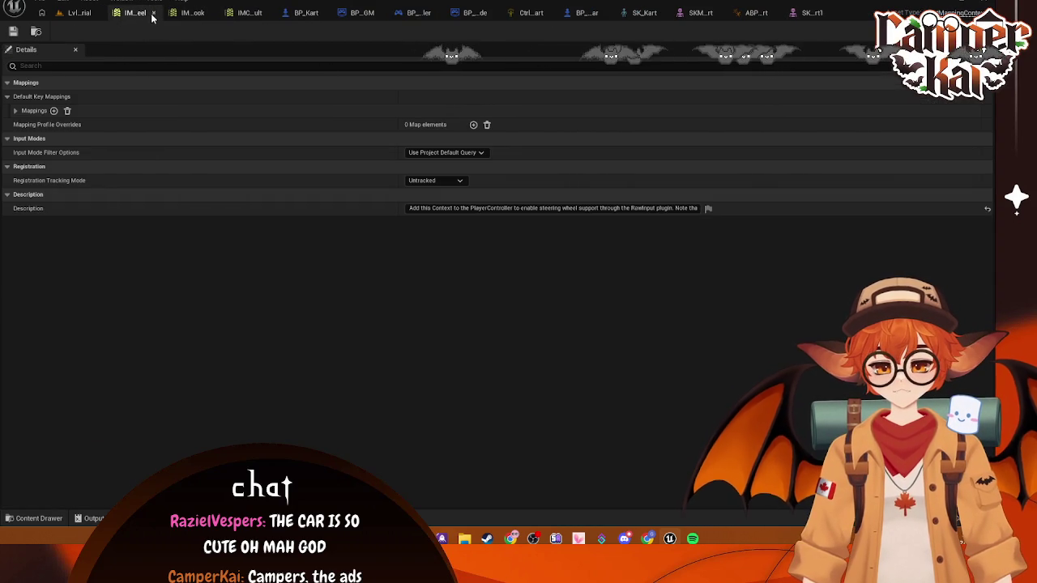
{"action": "left_click", "coordinate": [153, 14]}
{"action": "left_click", "coordinate": [161, 15]}
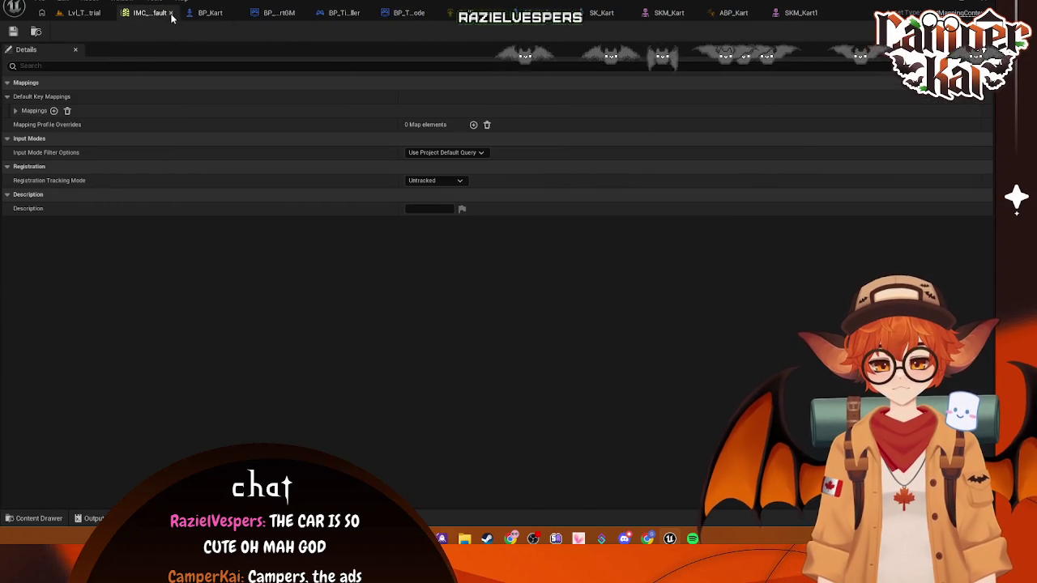
{"action": "left_click", "coordinate": [171, 14]}
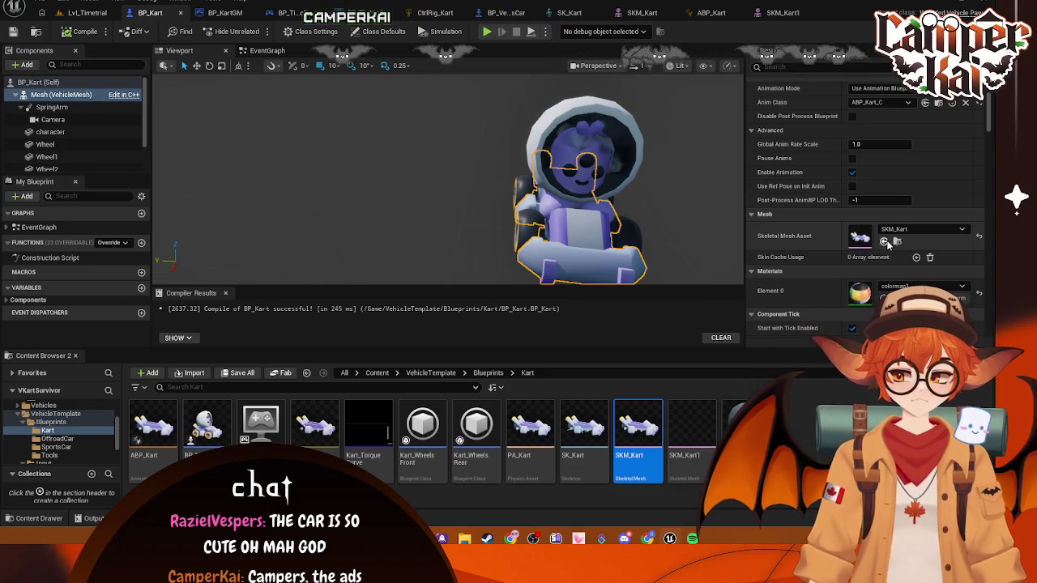
- In BP_Kart, try SKM_Kart1 as the skeletal mesh, revert to SKM_Kart, and return to Lvl_Timetrial
{"action": "left_click", "coordinate": [885, 243]}
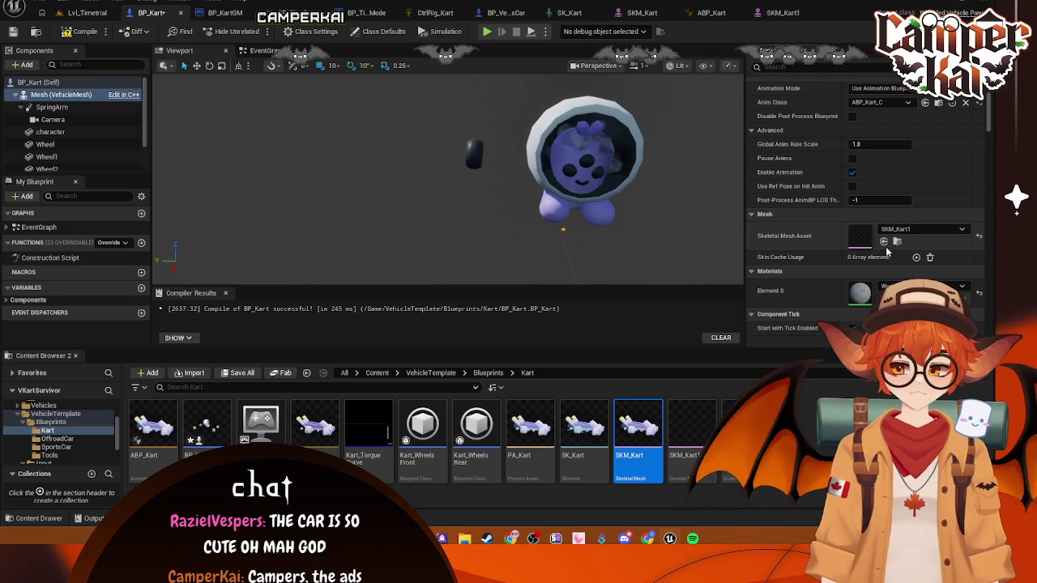
{"action": "left_click", "coordinate": [884, 242]}
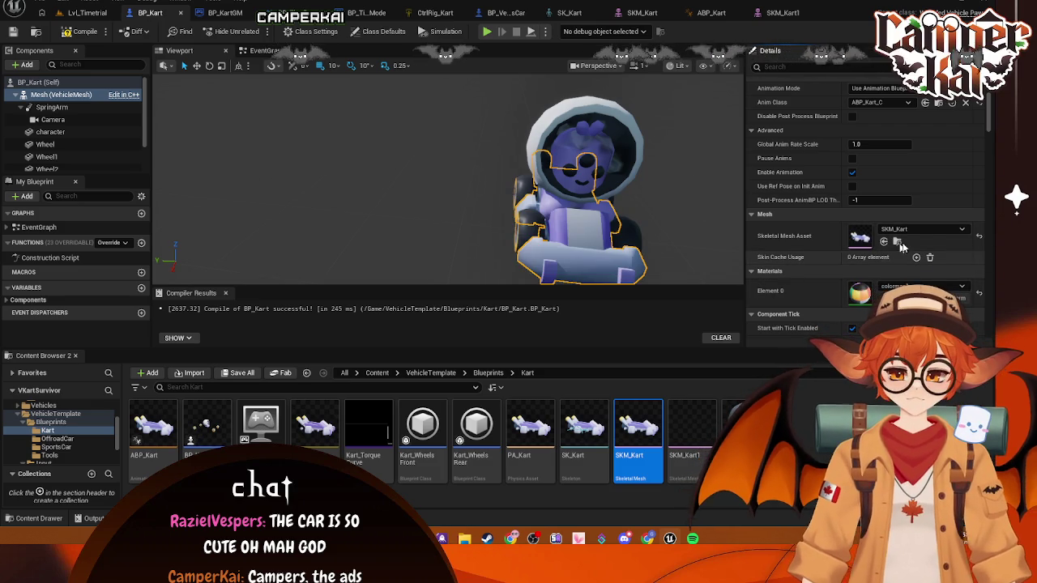
{"action": "key", "text": "ctrl+Tab"}
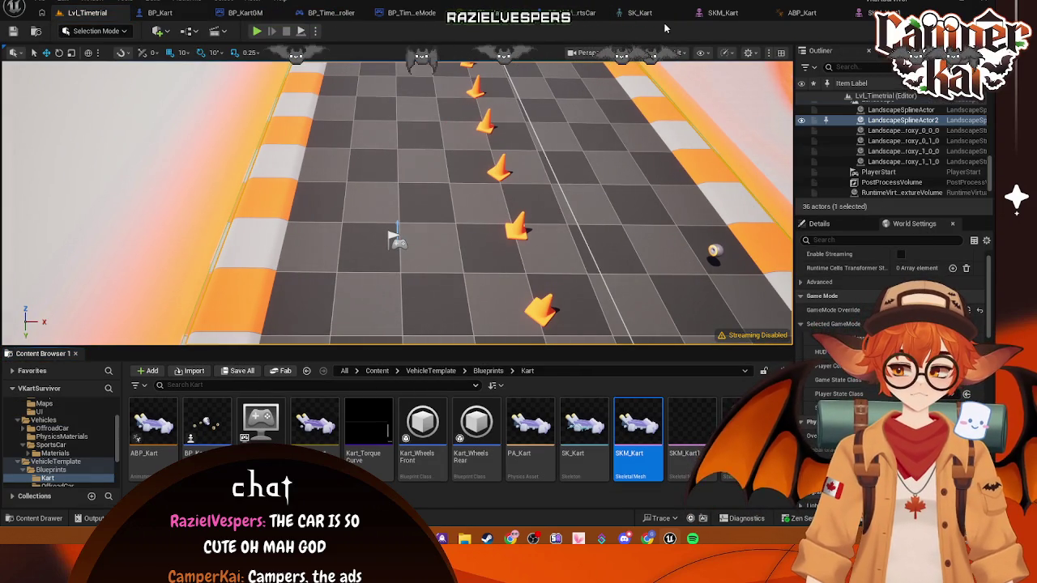
- Close the SKM_Kart1 editor and apply its pending LOD changes
{"action": "left_click", "coordinate": [871, 12]}
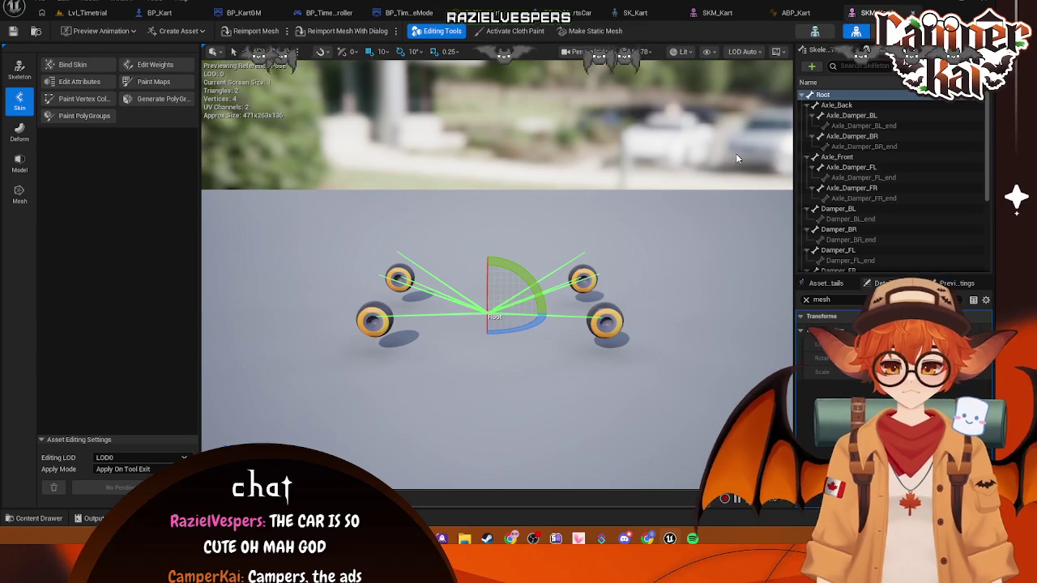
{"action": "left_click", "coordinate": [441, 31]}
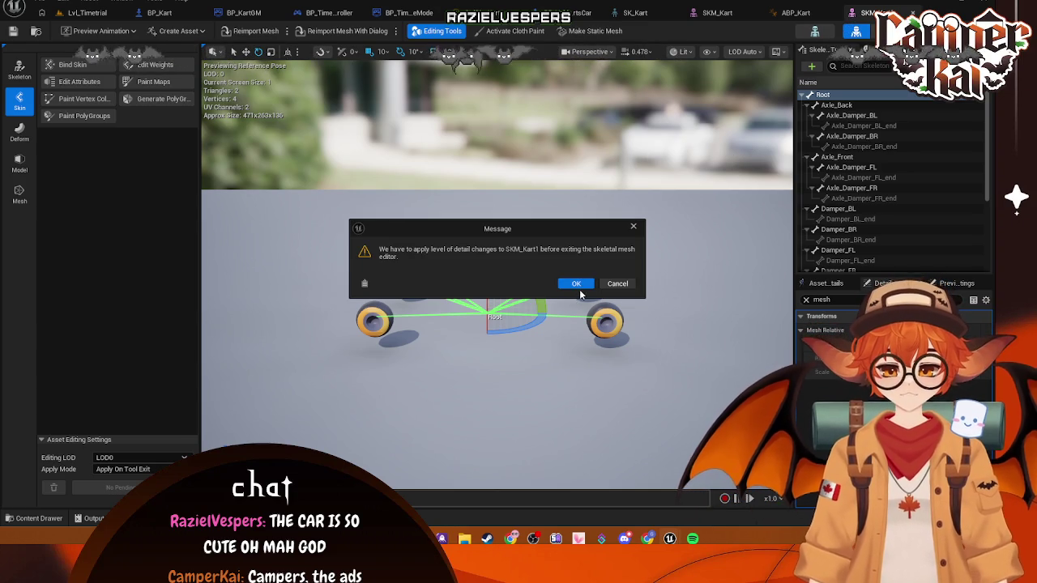
{"action": "left_click", "coordinate": [576, 283]}
- Reopen SKM_Kart1 from the Lvl_Timetrial Content Browser in the Skeletal Mesh editor
{"action": "left_click", "coordinate": [81, 13]}
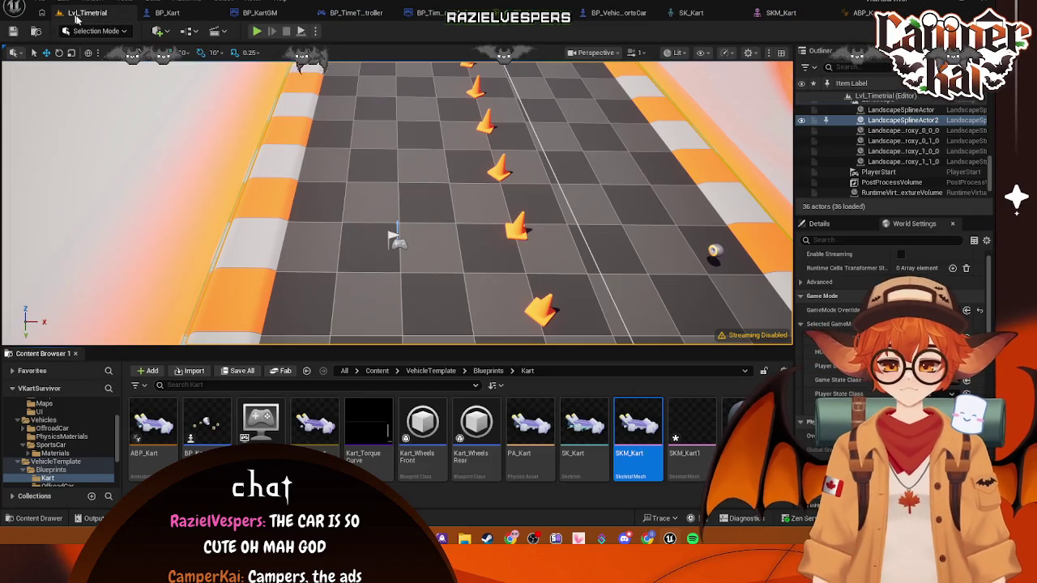
{"action": "mouse_move", "coordinate": [638, 446]}
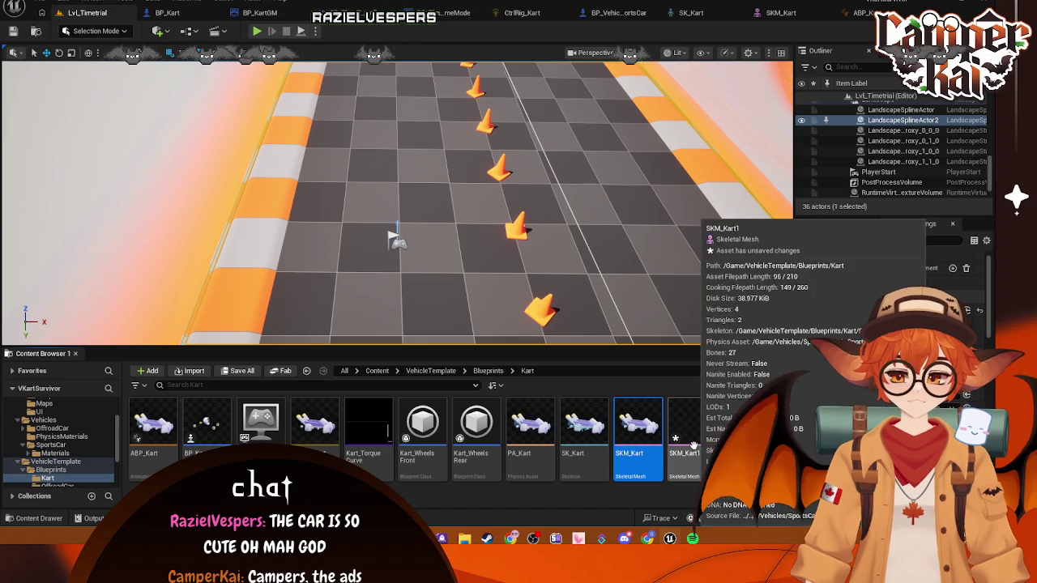
{"action": "double_click", "coordinate": [693, 445]}
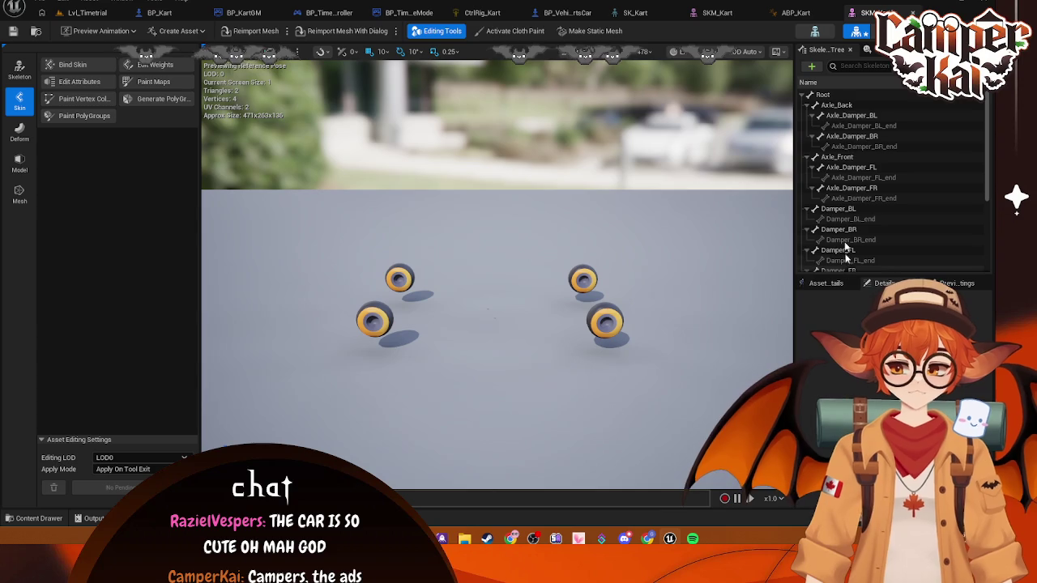
- Attach the kart-oobi body from Kenney_Assets as a preview mesh on the Root bone
{"action": "right_click", "coordinate": [823, 96]}
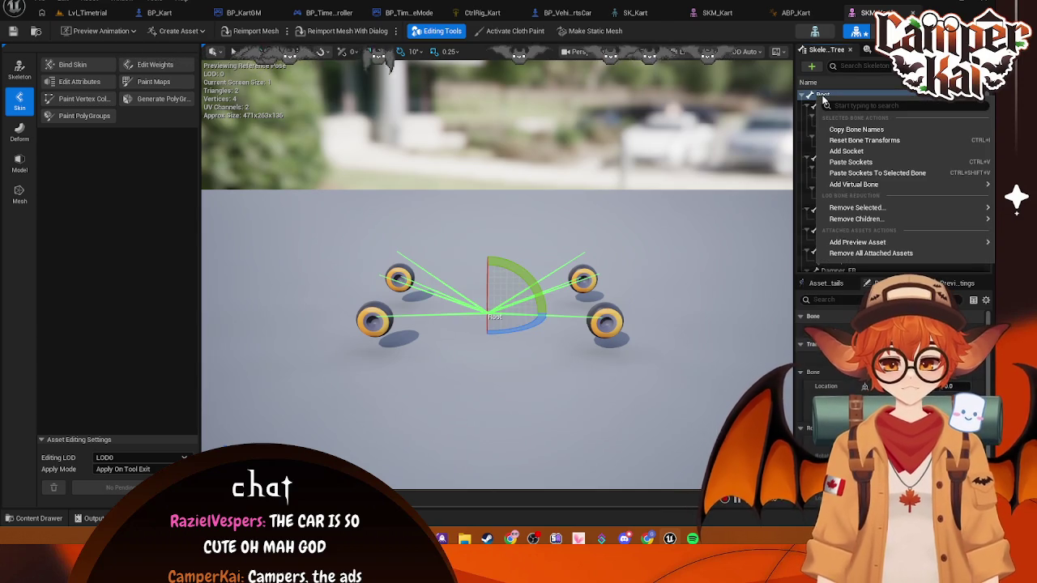
{"action": "left_click", "coordinate": [40, 519]}
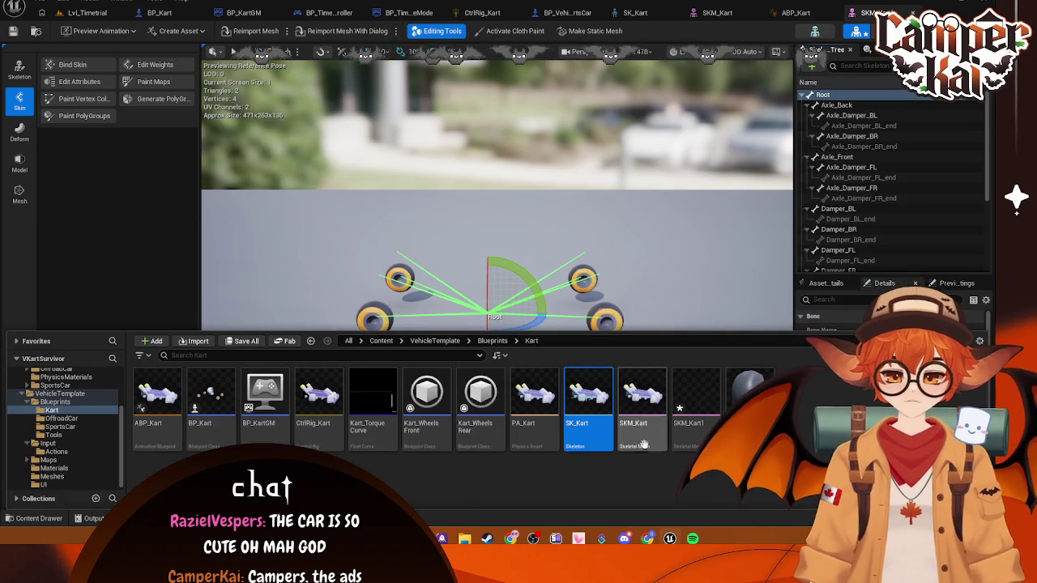
{"action": "scroll", "coordinate": [53, 393], "scroll_direction": "up", "scroll_amount": 2}
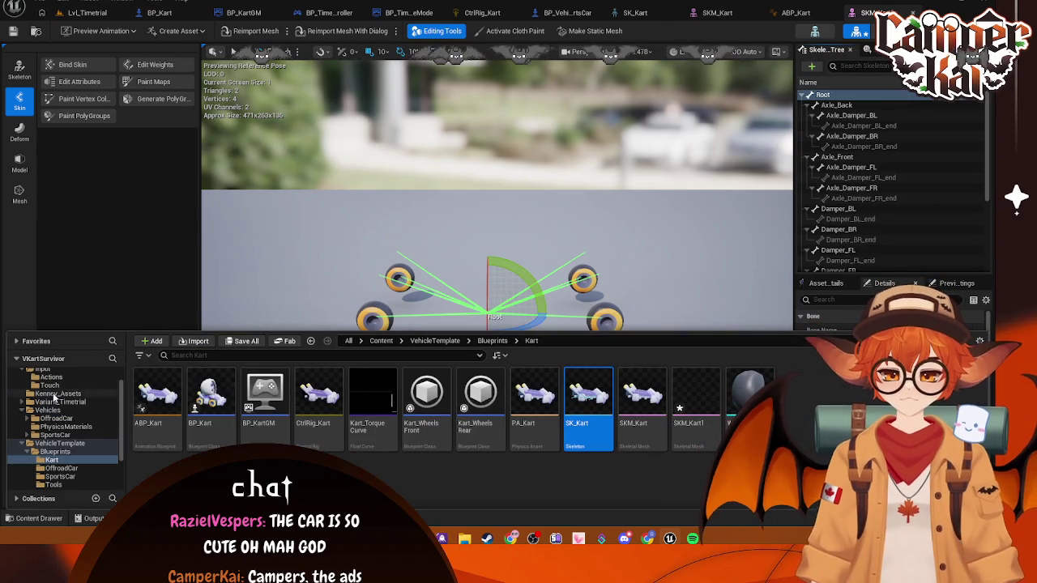
{"action": "left_click", "coordinate": [55, 393]}
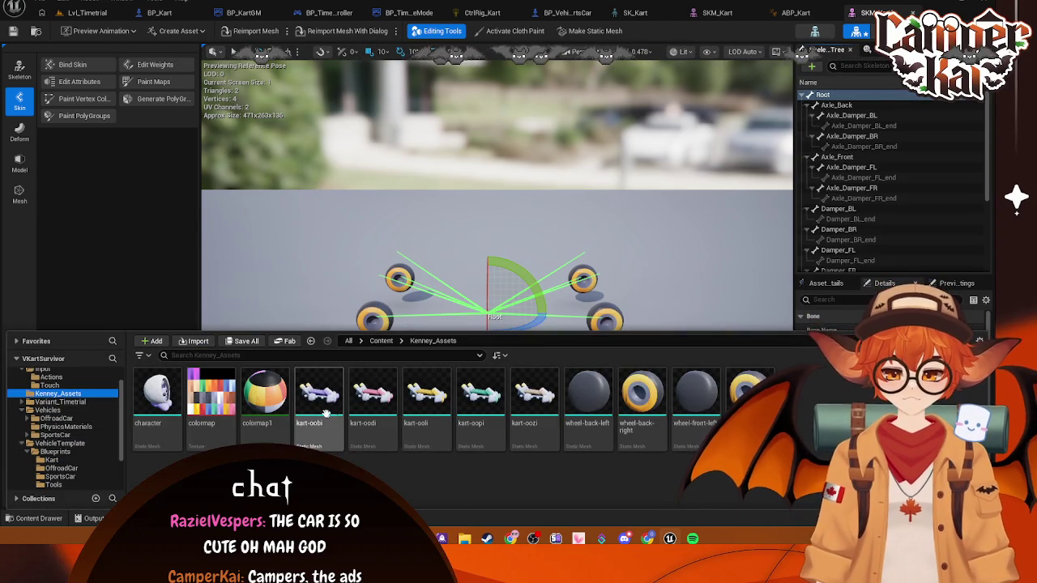
{"action": "mouse_move", "coordinate": [320, 409]}
{"action": "left_mouse_down"}
{"action": "mouse_move", "coordinate": [829, 111]}
{"action": "mouse_move", "coordinate": [861, 103]}
{"action": "left_mouse_up"}
{"action": "left_click", "coordinate": [851, 105]}
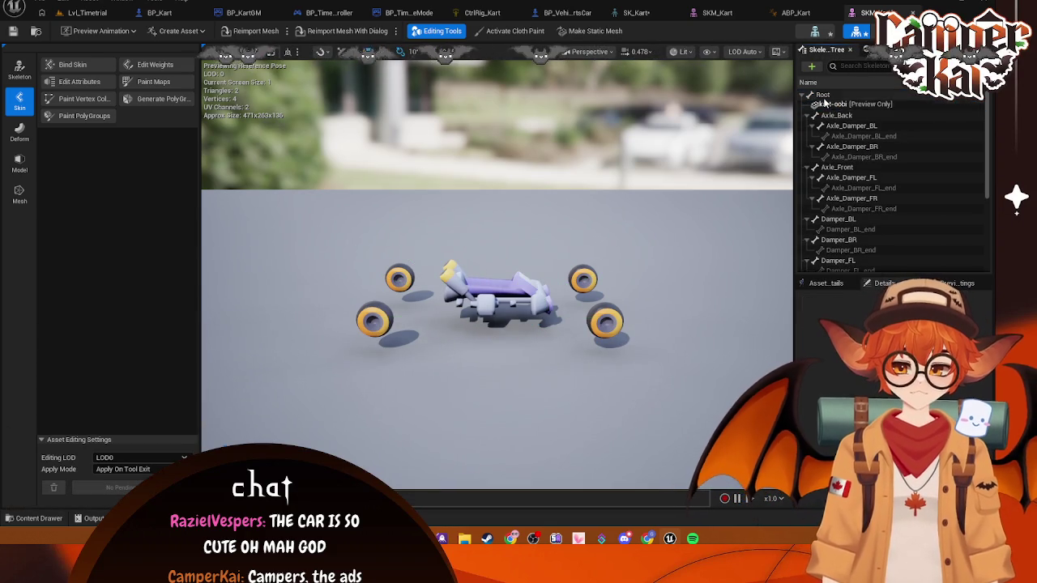
{"action": "left_click", "coordinate": [276, 94]}
- Enter Skeleton mode's Edit Skeleton and orbit to look down on the kart
{"action": "left_click", "coordinate": [16, 71]}
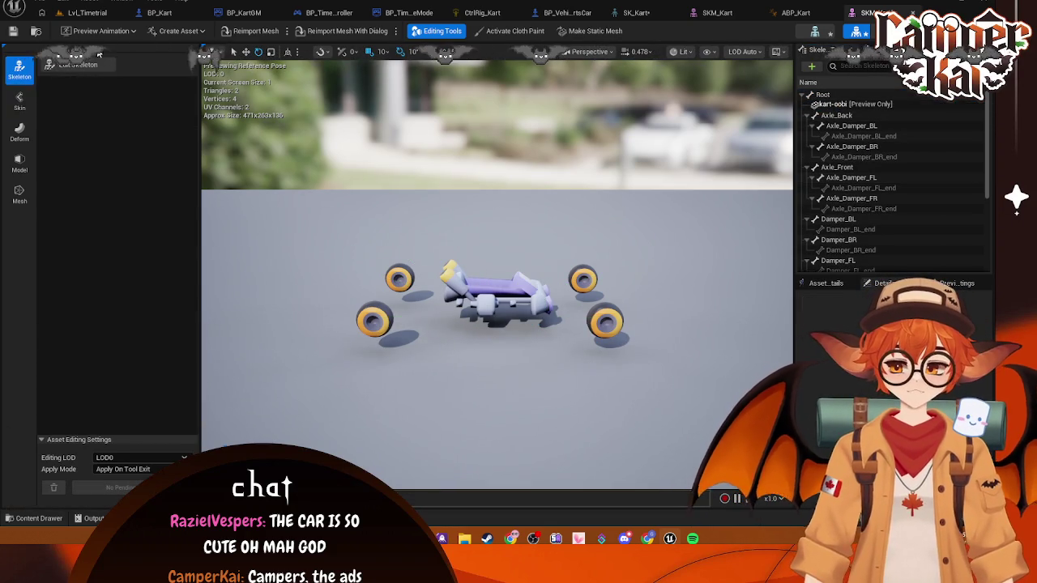
{"action": "left_click", "coordinate": [81, 65]}
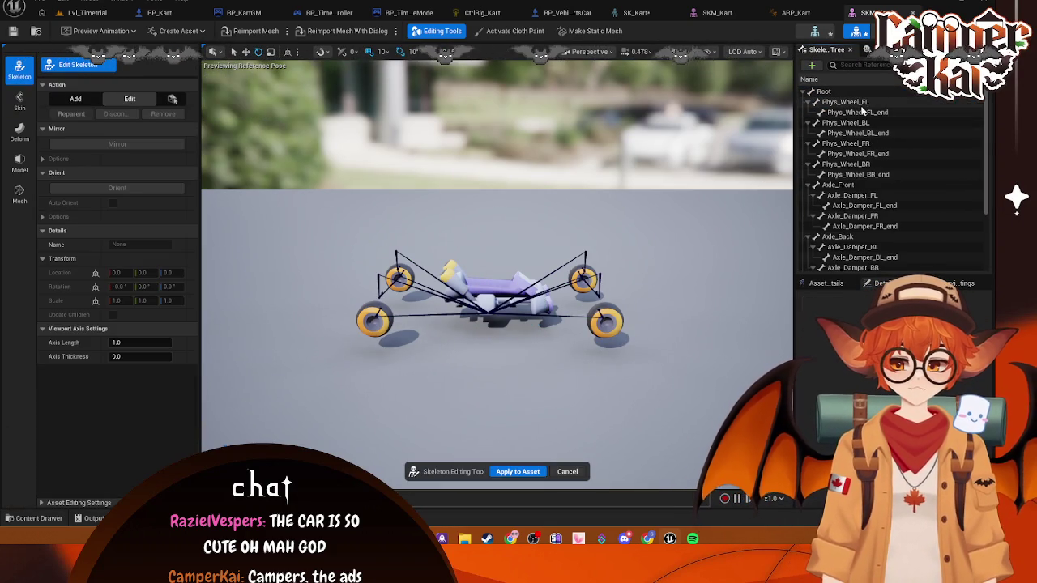
{"action": "scroll", "coordinate": [846, 146], "scroll_direction": "down", "scroll_amount": 3}
{"action": "scroll", "coordinate": [851, 165], "scroll_direction": "up", "scroll_amount": 2}
{"action": "scroll", "coordinate": [406, 273], "scroll_direction": "up", "scroll_amount": 3}
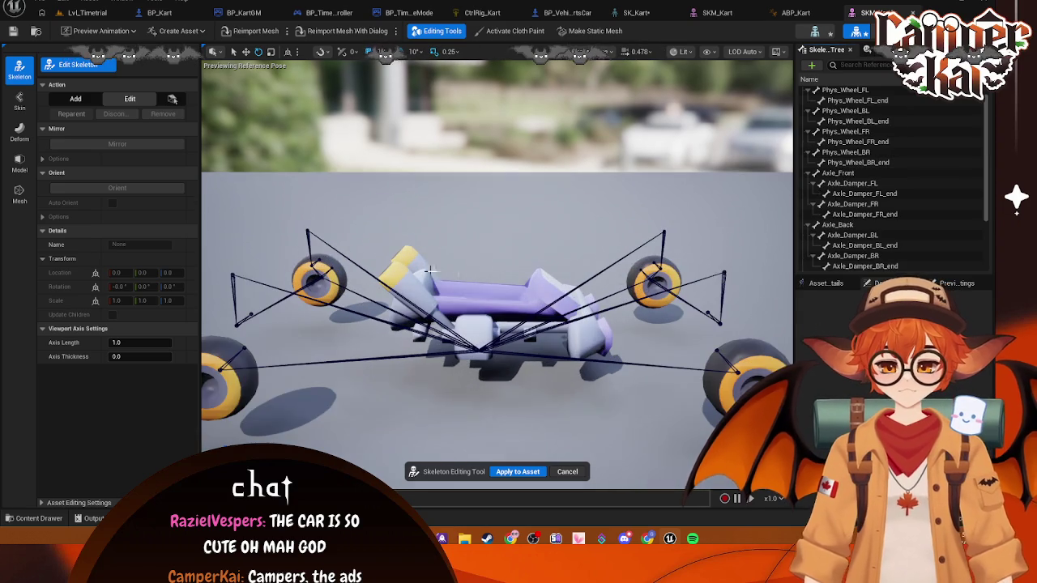
{"action": "left_click_drag", "start_coordinate": [600, 255], "coordinate": [592, 352]}
- Close the BP_VehicleAdvSportsCar Blueprint tab
{"action": "left_click", "coordinate": [718, 14]}
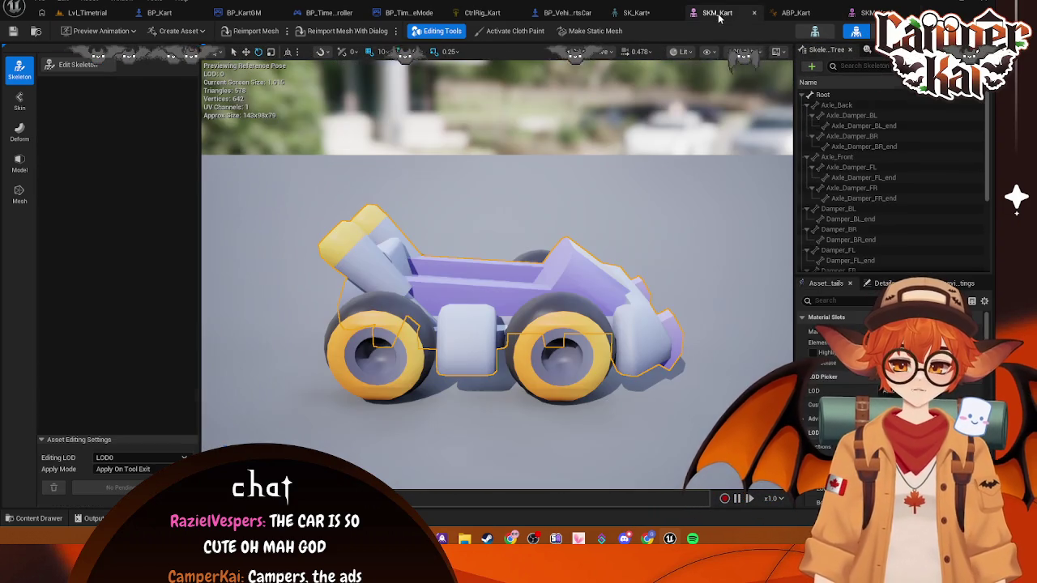
{"action": "left_click", "coordinate": [641, 15]}
{"action": "left_click", "coordinate": [559, 13]}
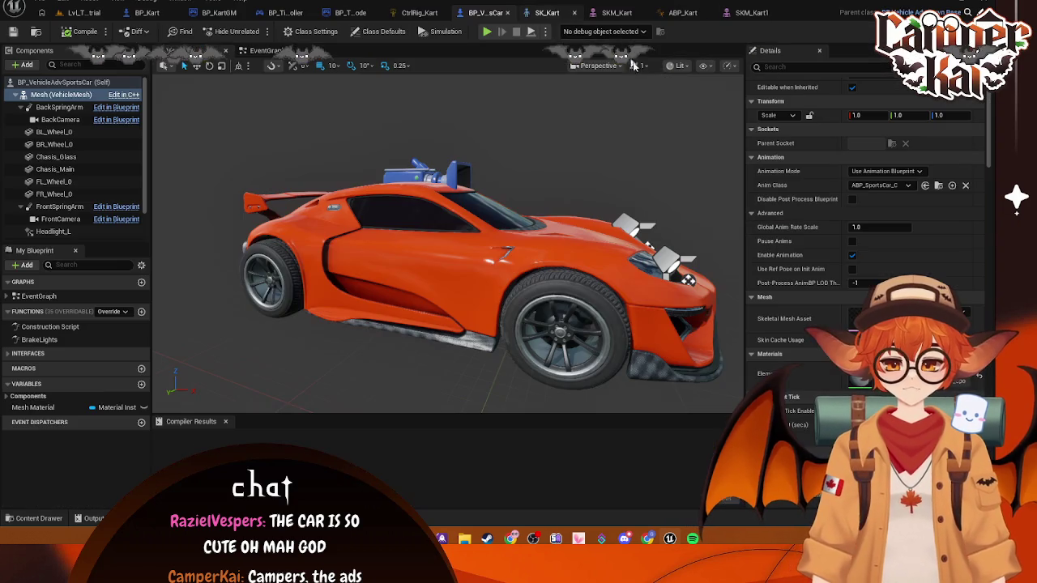
{"action": "left_click", "coordinate": [508, 13]}
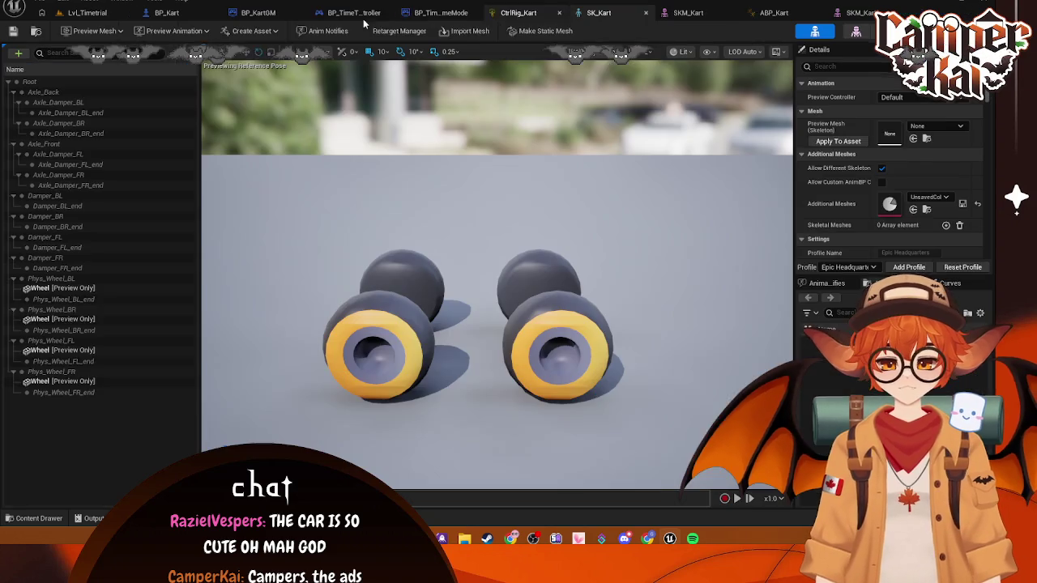
- Set BP_Kart's Skeletal Mesh Asset to SKM_Kart1
{"action": "left_click", "coordinate": [158, 13]}
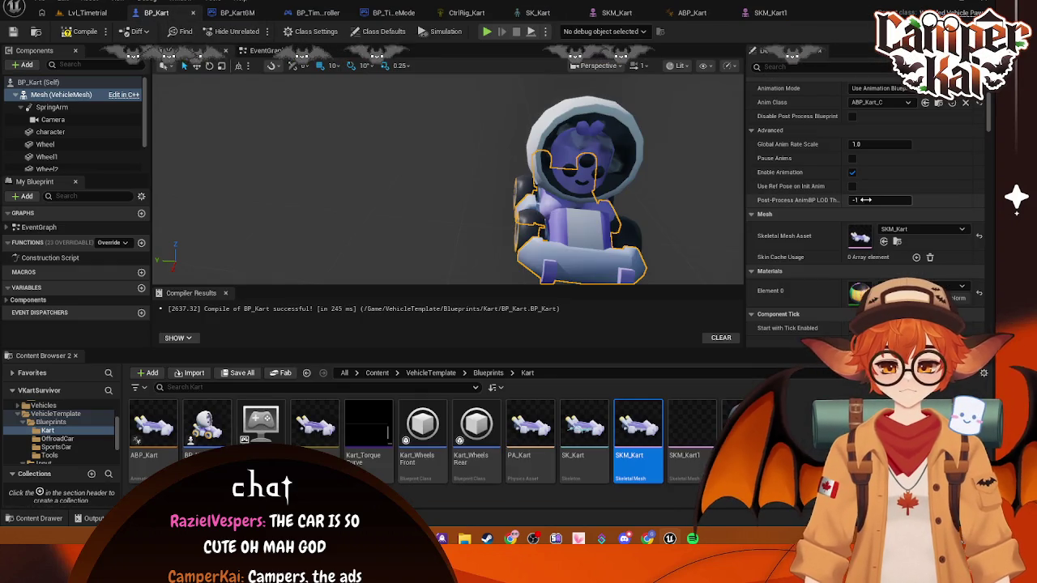
{"action": "left_click", "coordinate": [962, 230]}
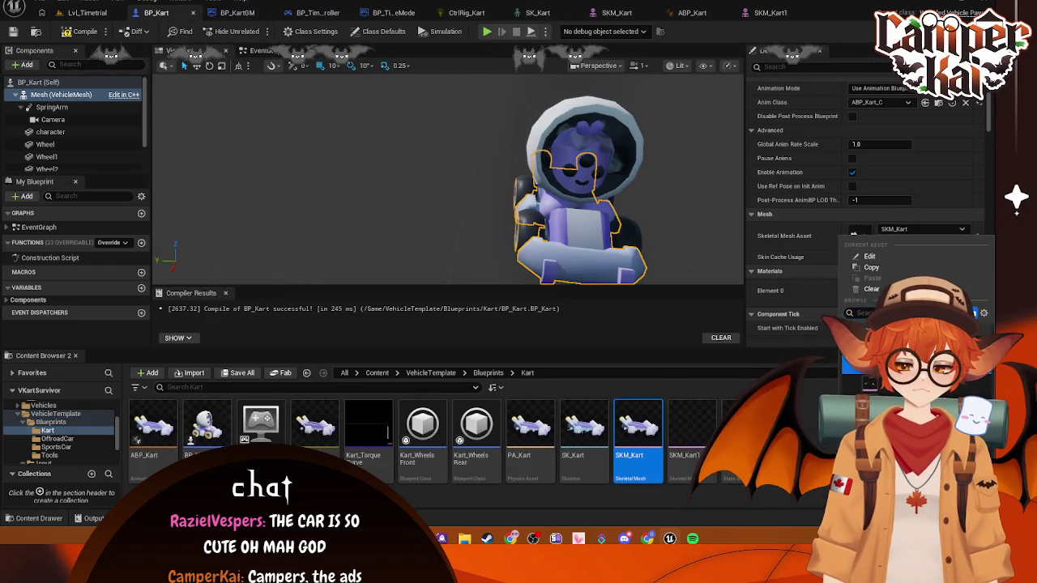
{"action": "left_click", "coordinate": [863, 365]}
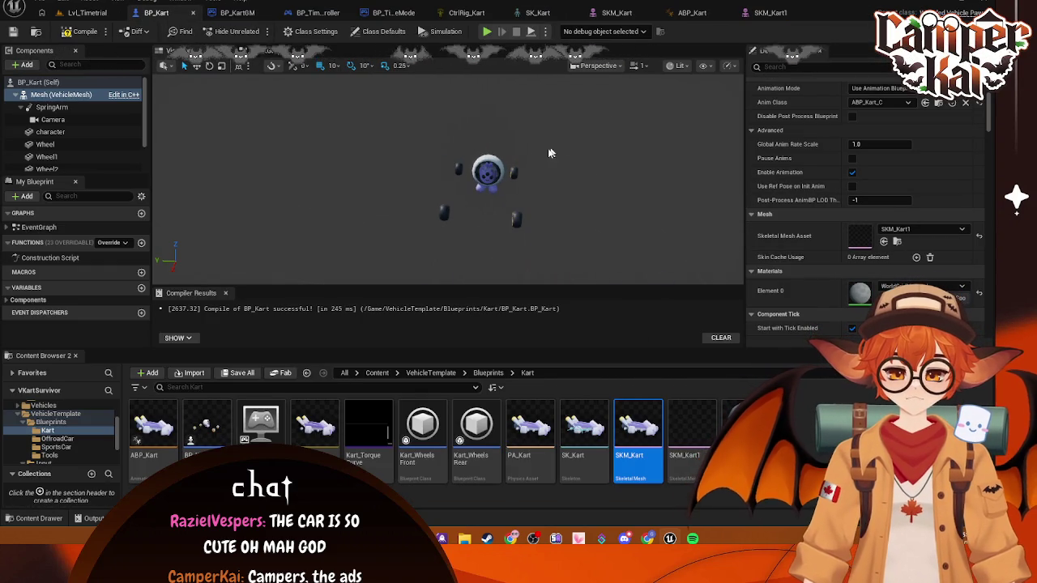
- Add kart-oobi from Kenney_Assets as a BP_Kart component and compile the Blueprint
{"action": "left_click", "coordinate": [22, 64]}
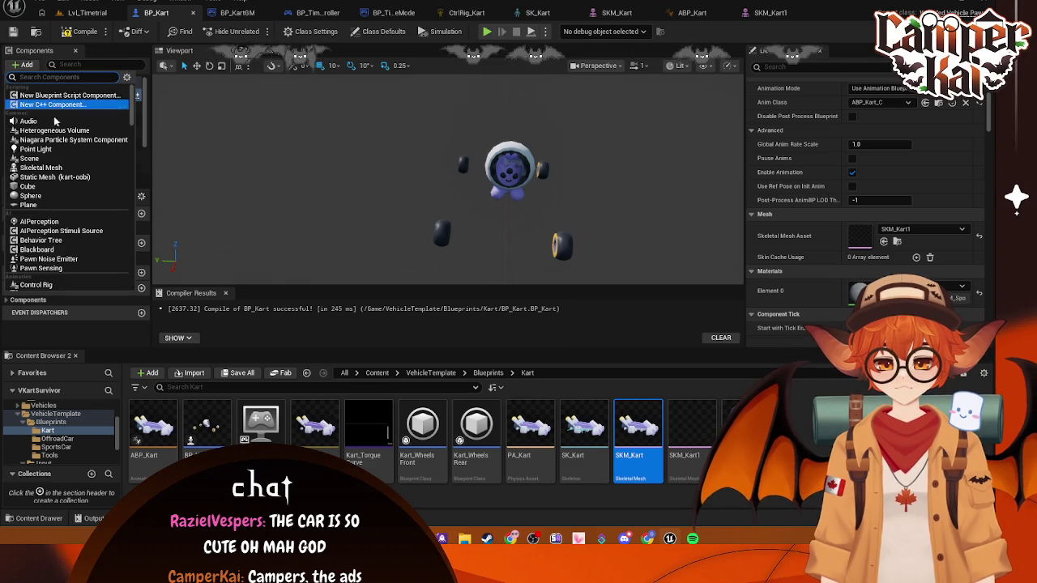
{"action": "scroll", "coordinate": [48, 422], "scroll_direction": "up", "scroll_amount": 3}
{"action": "left_click", "coordinate": [54, 431]}
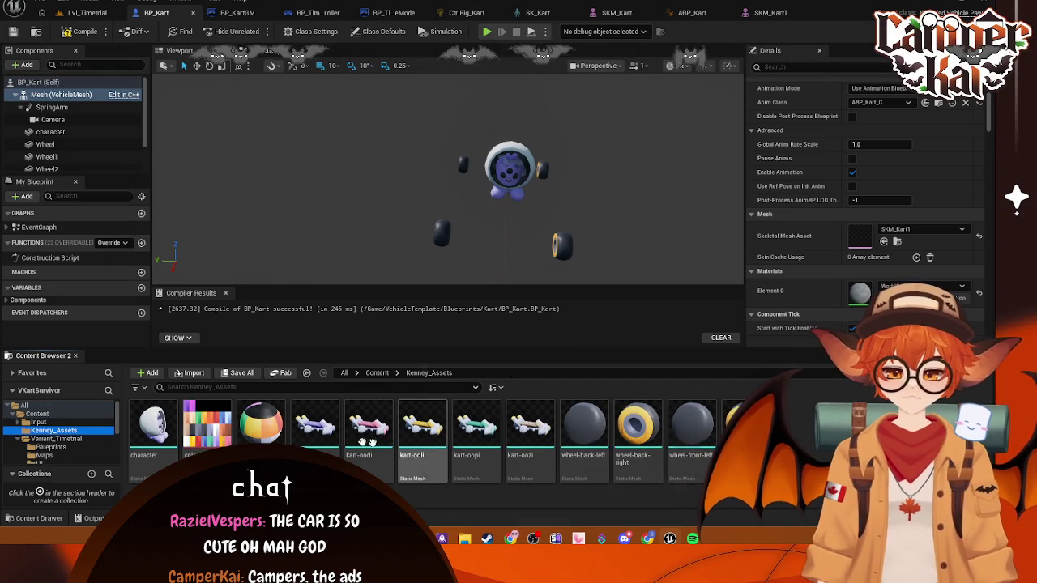
{"action": "mouse_move", "coordinate": [315, 426]}
{"action": "left_mouse_down"}
{"action": "mouse_move", "coordinate": [195, 243]}
{"action": "mouse_move", "coordinate": [81, 122]}
{"action": "left_mouse_up"}
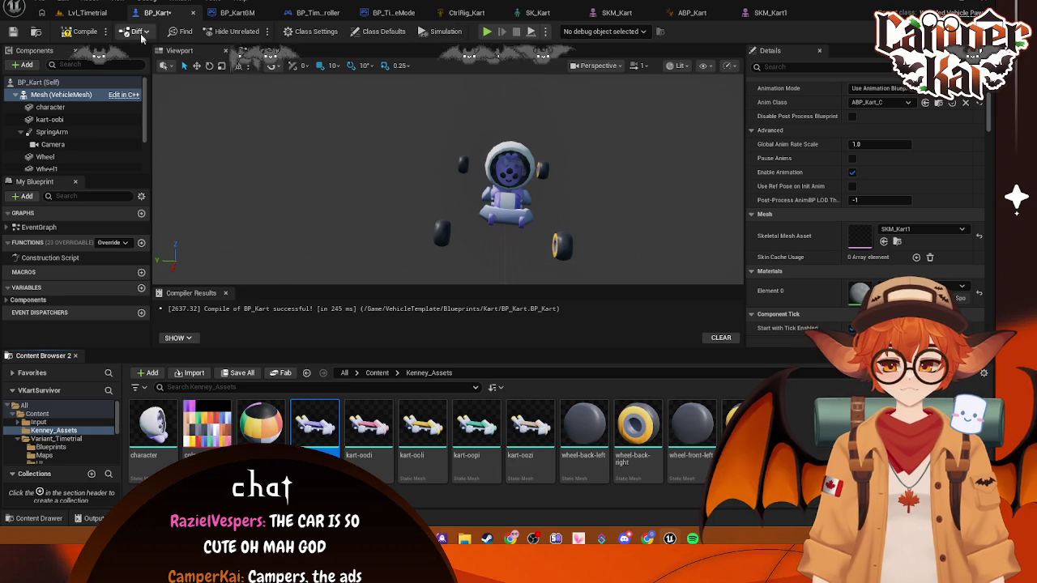
{"action": "left_click", "coordinate": [63, 32]}
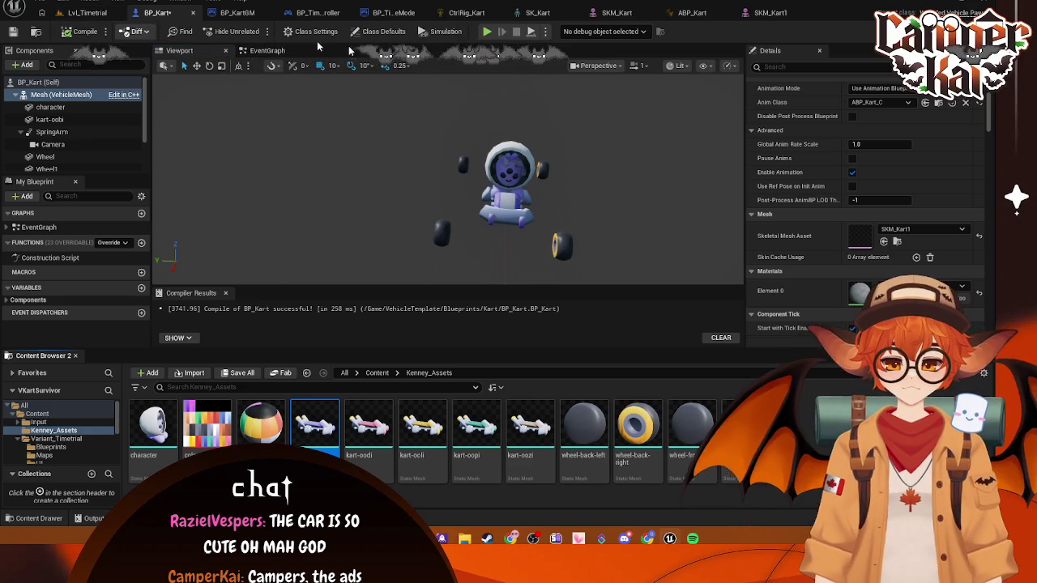
{"action": "left_click", "coordinate": [68, 14]}
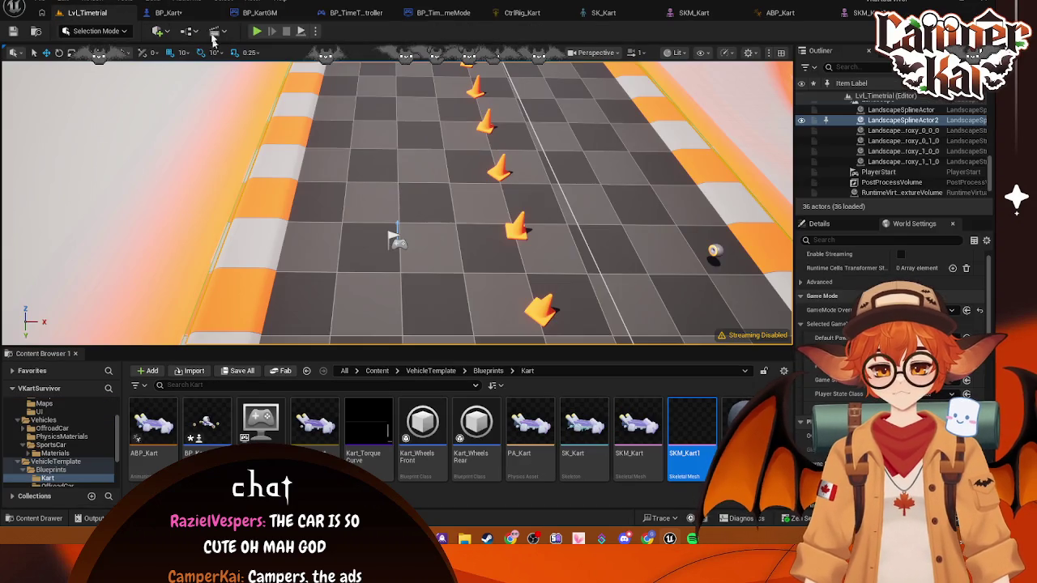
{"action": "left_click", "coordinate": [158, 12]}
{"action": "left_click", "coordinate": [95, 16]}
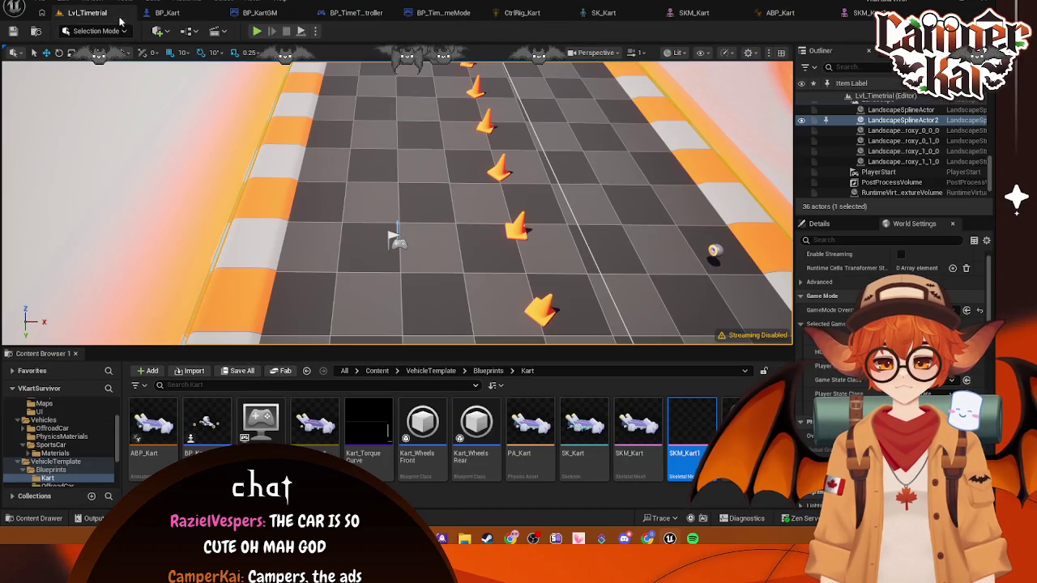
{"action": "left_click", "coordinate": [411, 145]}
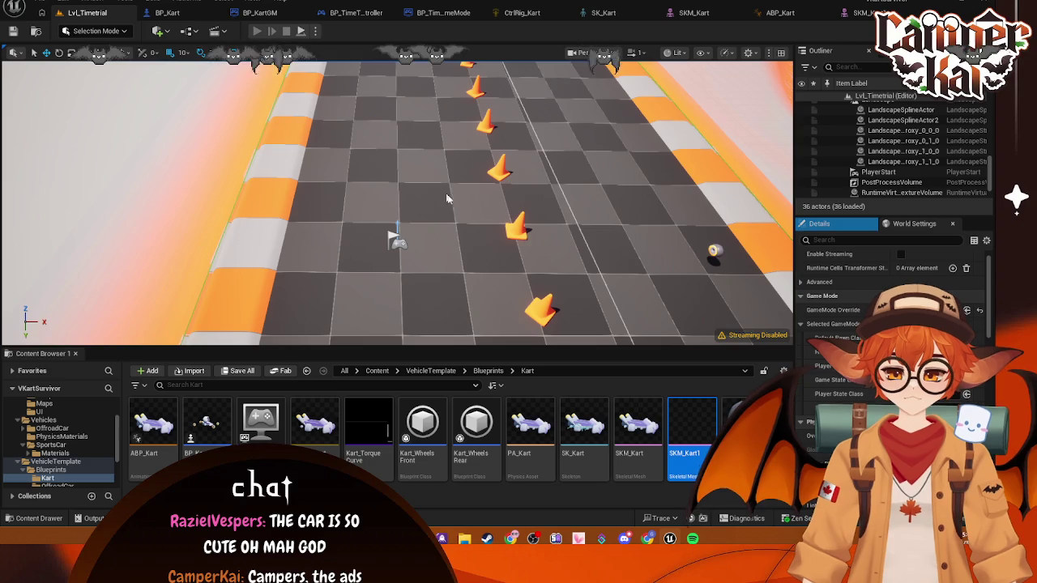
{"action": "key", "text": "alt+p"}
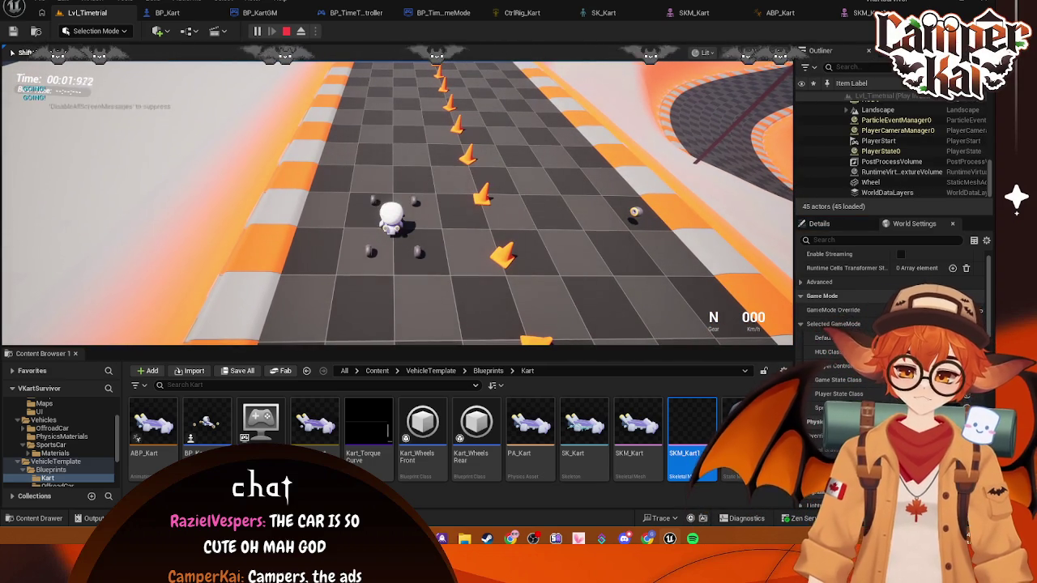
{"action": "key", "text": "w"}
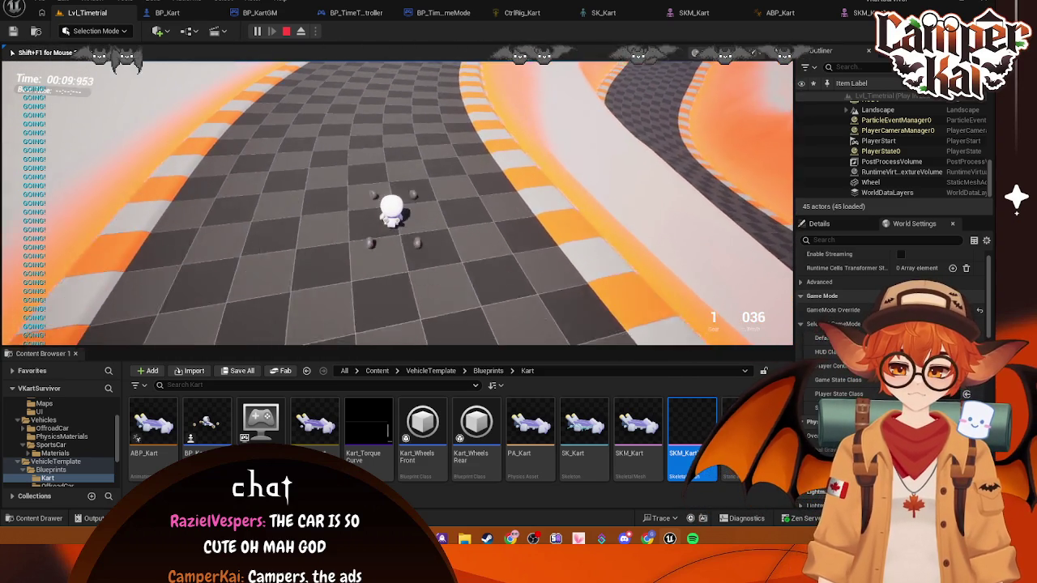
{"action": "key", "text": "Escape"}
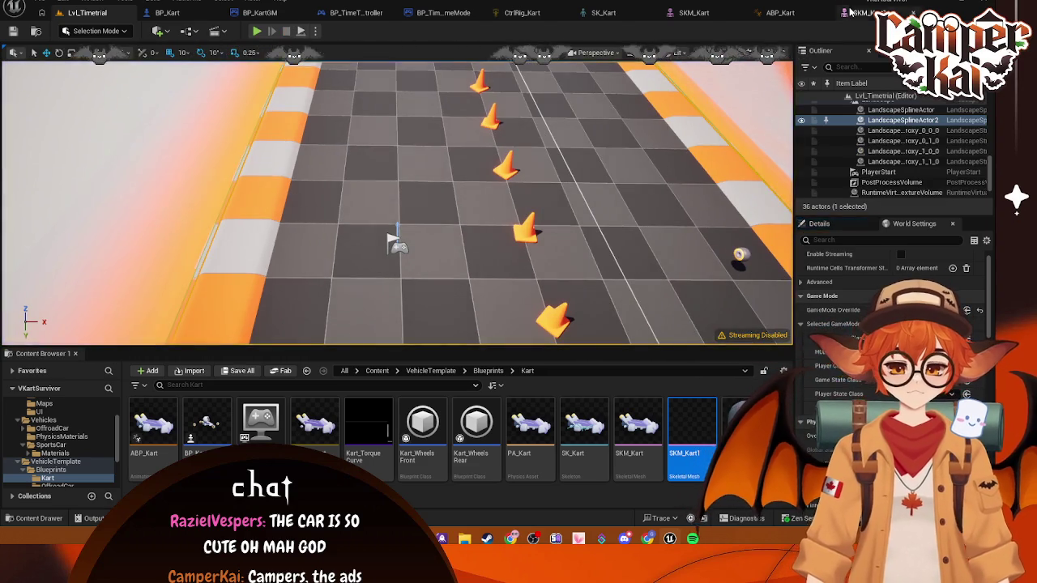
- Delete the old SKM_Kart asset despite its references, then open ABP_Kart's AnimGraph
{"action": "left_click", "coordinate": [850, 12]}
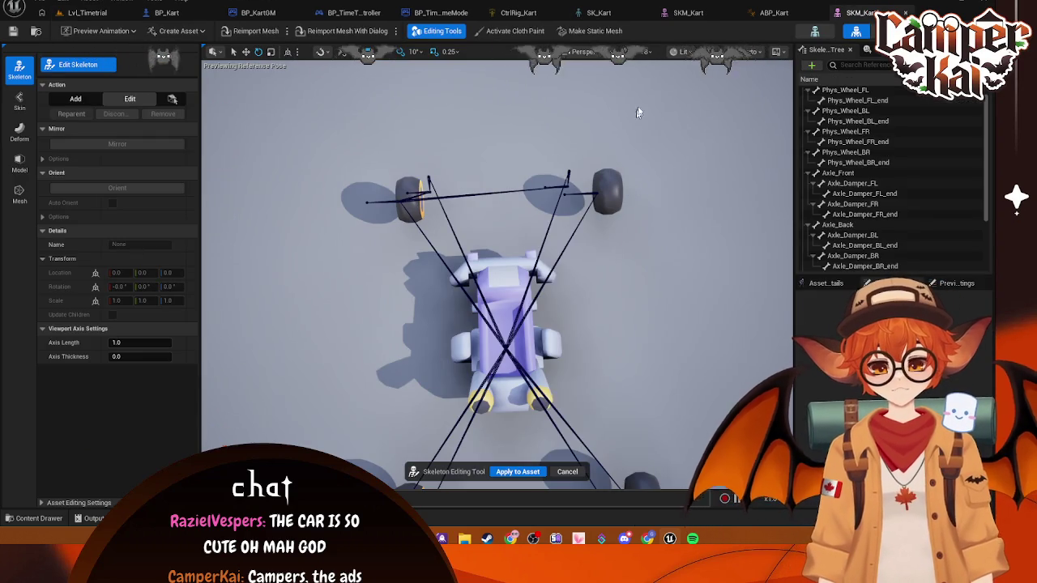
{"action": "left_click", "coordinate": [85, 12]}
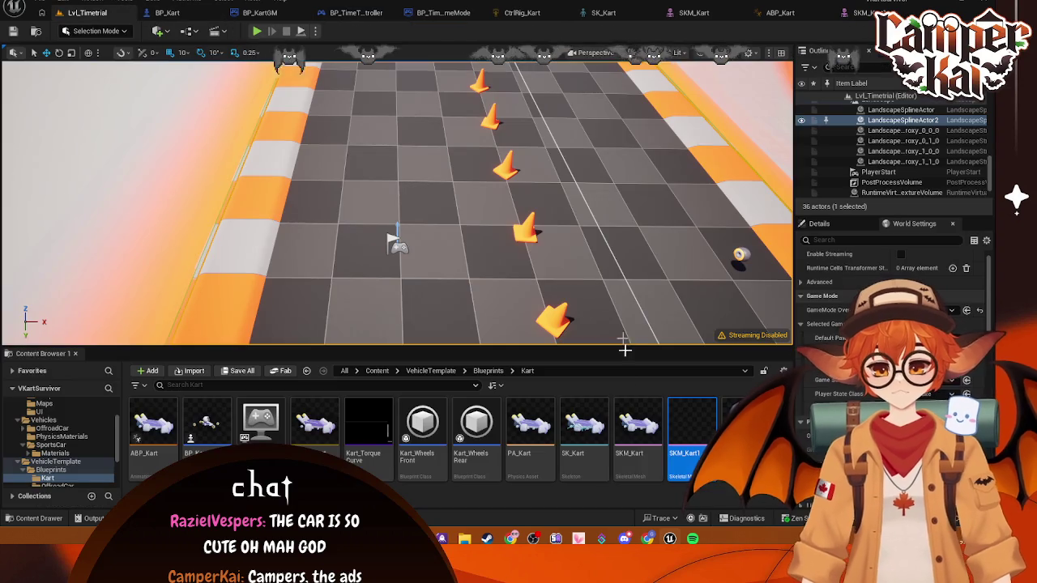
{"action": "left_click", "coordinate": [632, 438]}
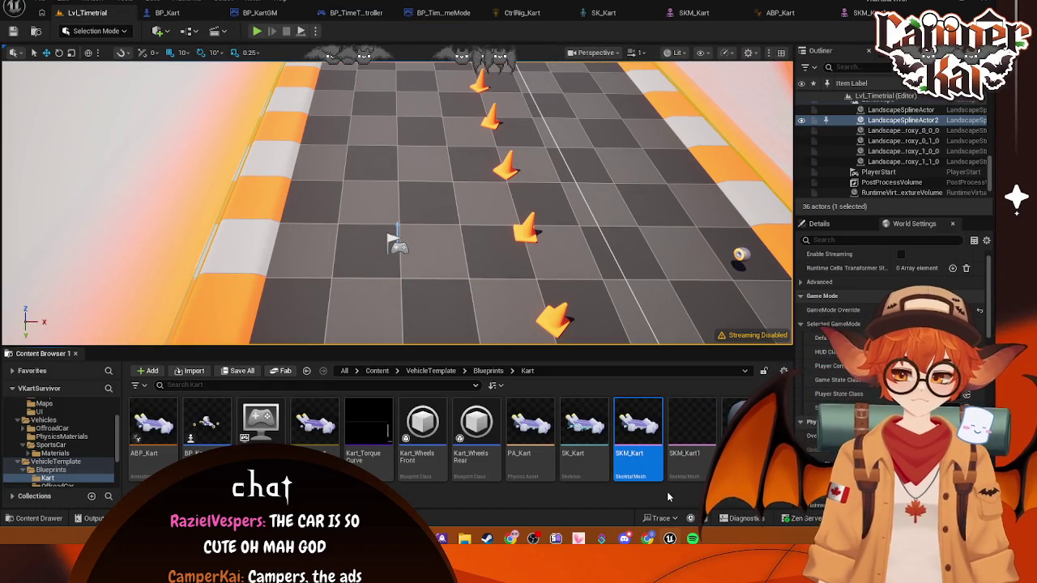
{"action": "key", "text": "Delete"}
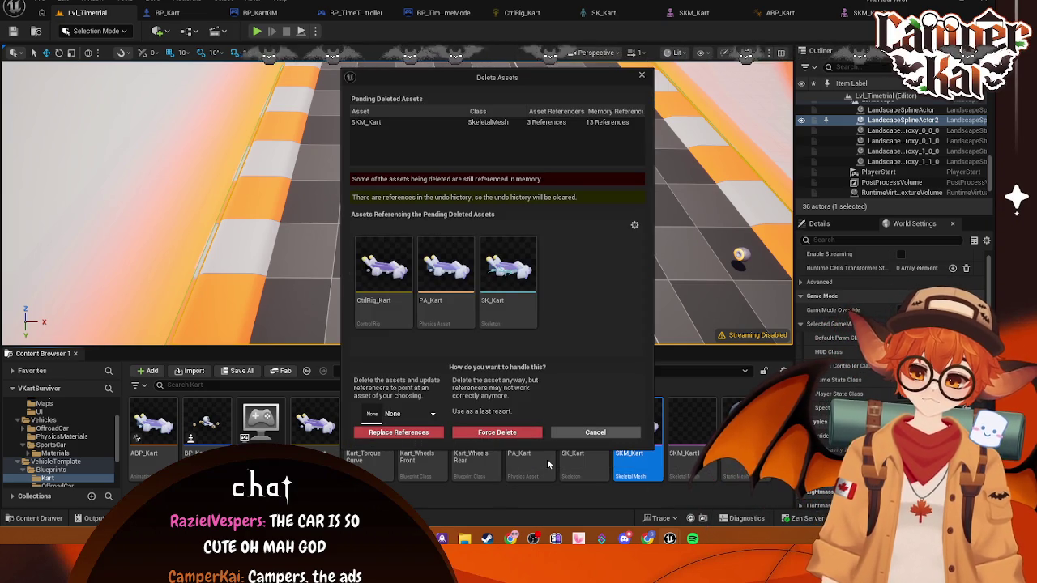
{"action": "key", "text": "Escape"}
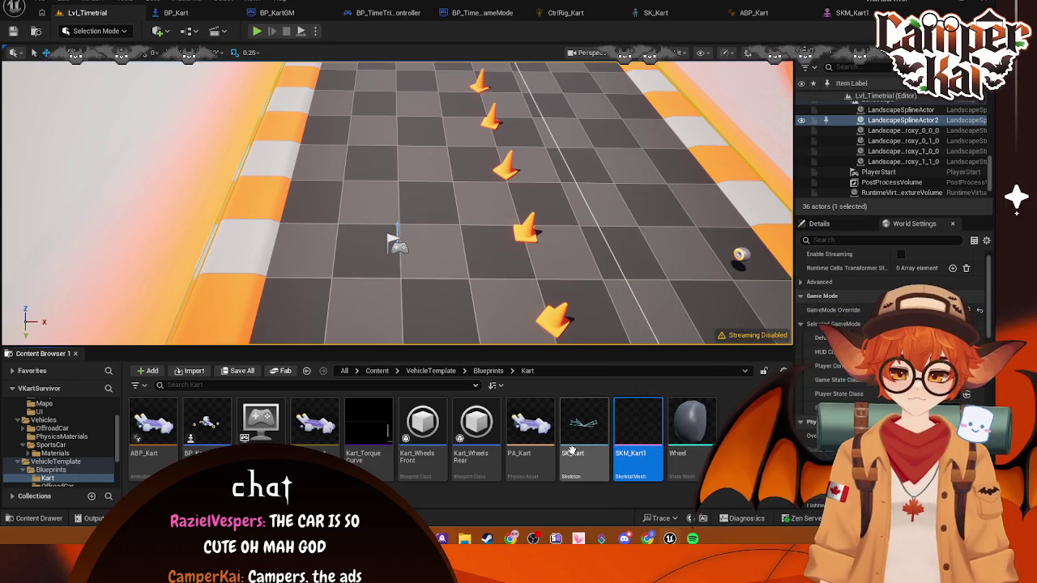
{"action": "double_click", "coordinate": [154, 429]}
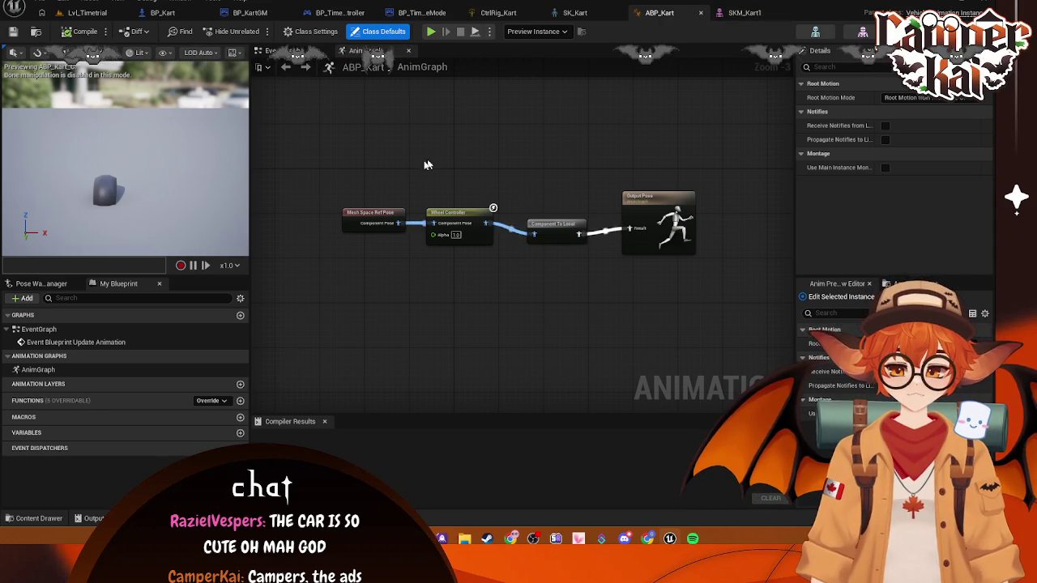
- Inspect SKM_Kart1 in the Reference Viewer, then open its PA_SportsCar physics asset
{"action": "left_click", "coordinate": [470, 213]}
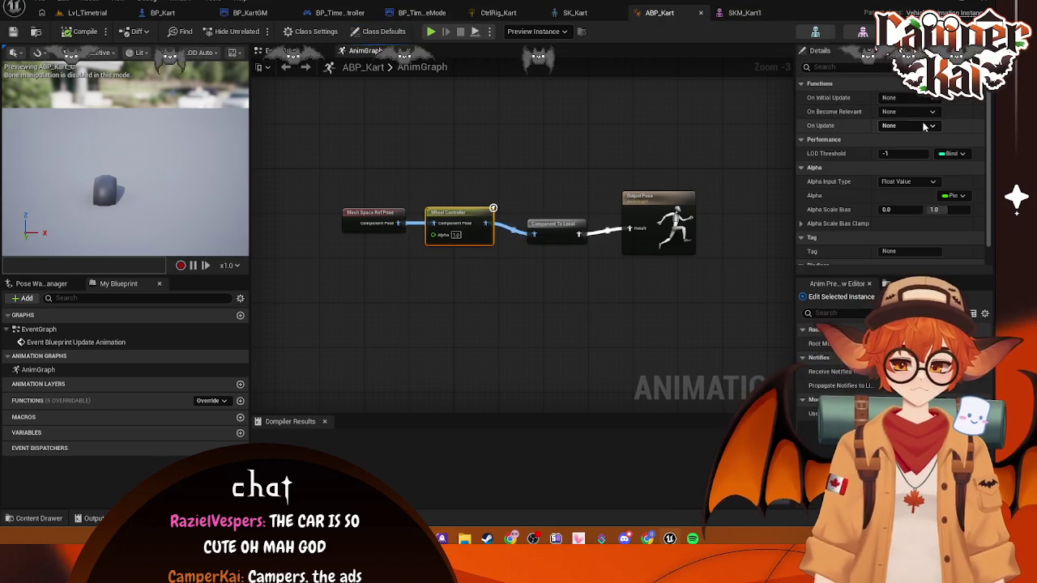
{"action": "left_click", "coordinate": [724, 14]}
{"action": "left_click", "coordinate": [88, 13]}
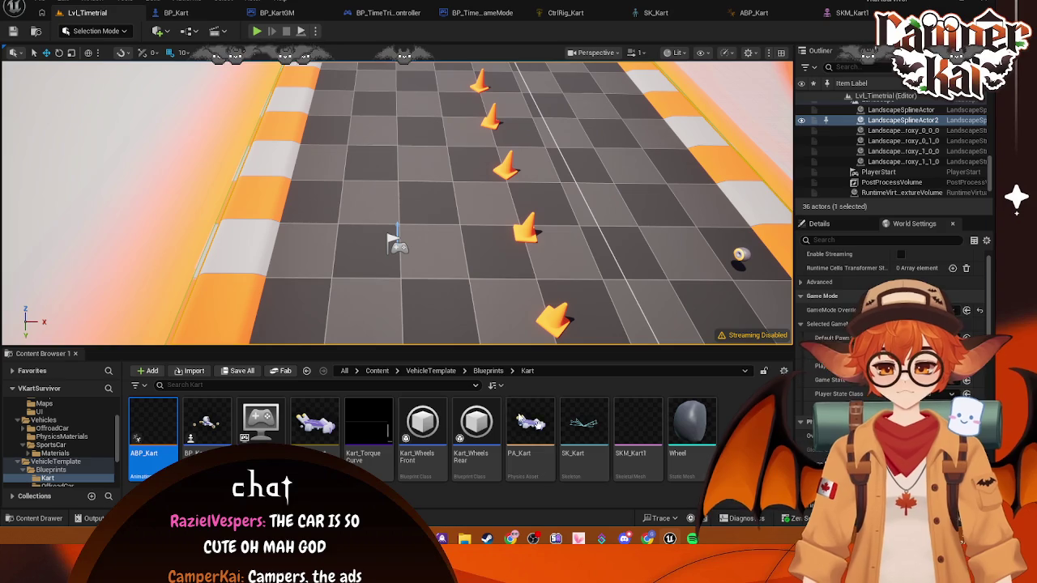
{"action": "right_click", "coordinate": [683, 430]}
{"action": "right_click", "coordinate": [639, 443]}
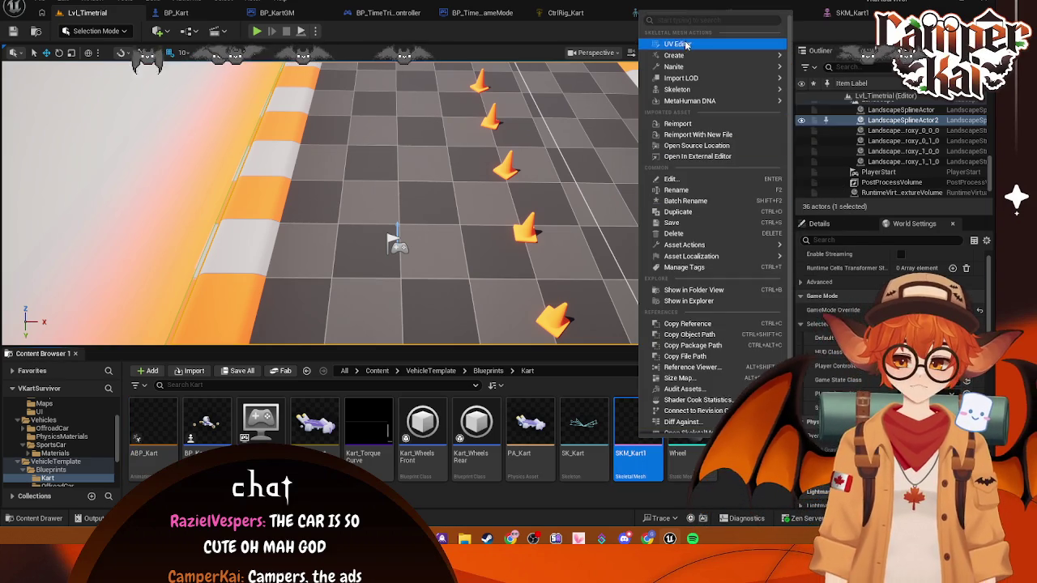
{"action": "left_click", "coordinate": [689, 367]}
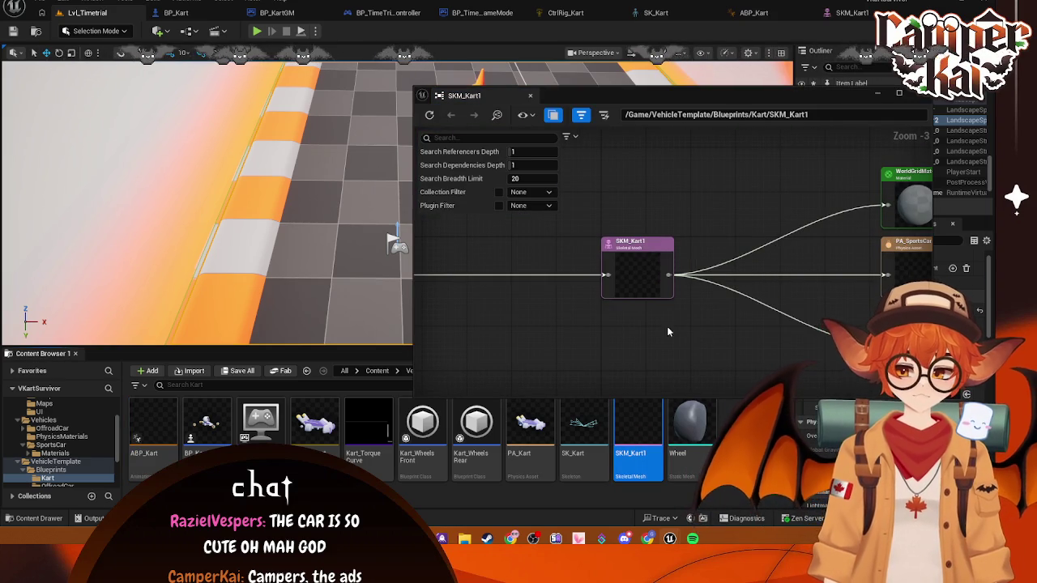
{"action": "mouse_move", "coordinate": [687, 277]}
{"action": "left_mouse_down"}
{"action": "mouse_move", "coordinate": [838, 277]}
{"action": "mouse_move", "coordinate": [518, 256]}
{"action": "left_mouse_up"}
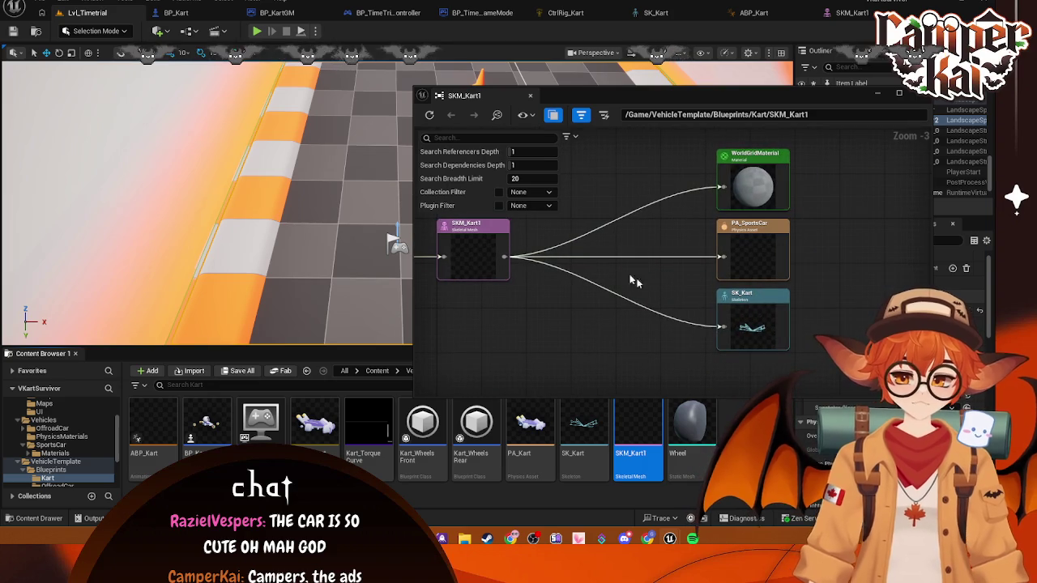
{"action": "left_click", "coordinate": [914, 94]}
{"action": "left_click", "coordinate": [846, 13]}
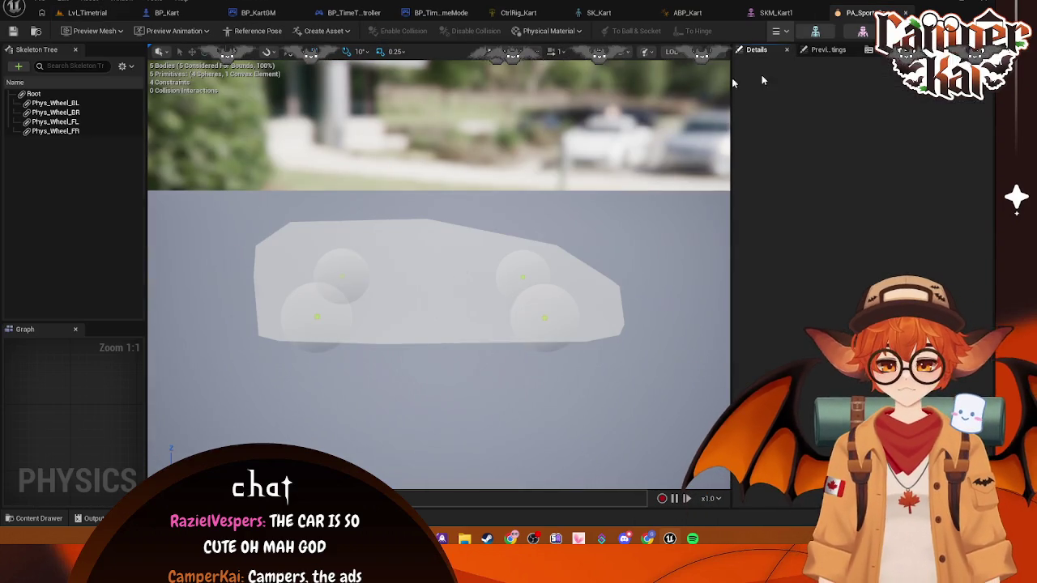
- Translate SKM_Kart1's Root bone upward along Z to 11.507
{"action": "left_click", "coordinate": [794, 16]}
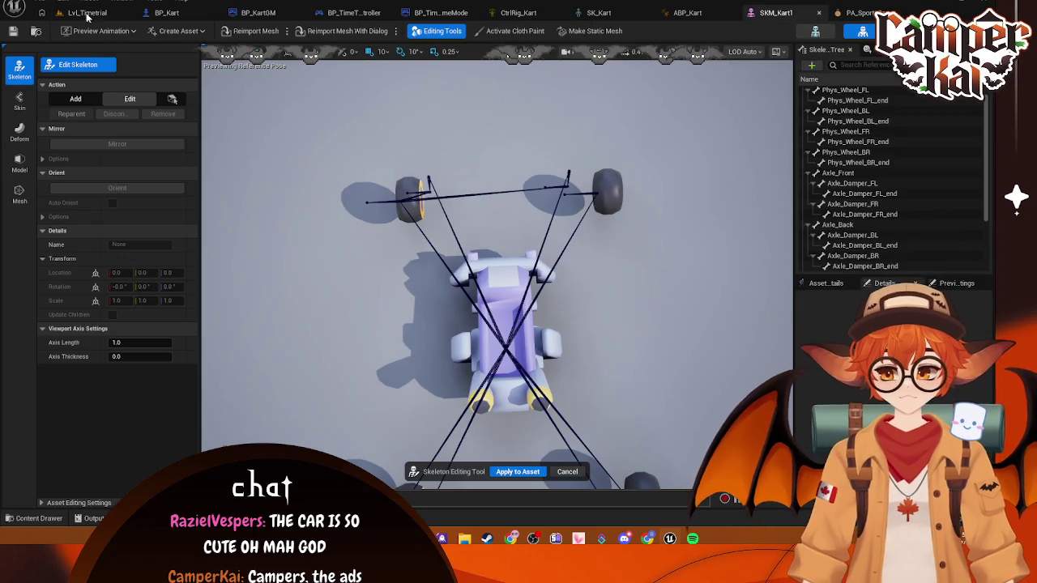
{"action": "scroll", "coordinate": [843, 98], "scroll_direction": "up", "scroll_amount": 1}
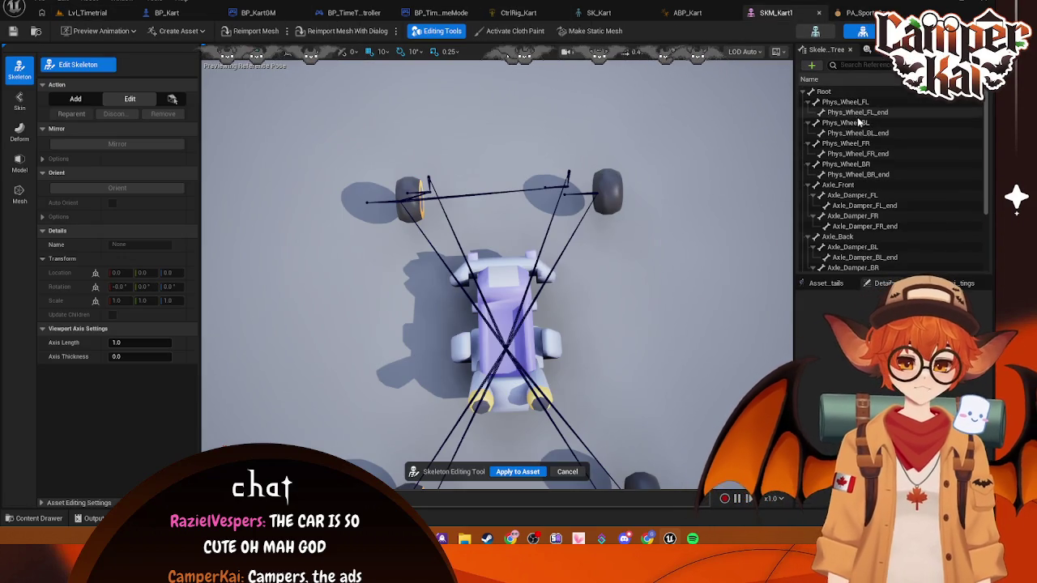
{"action": "left_click", "coordinate": [827, 91]}
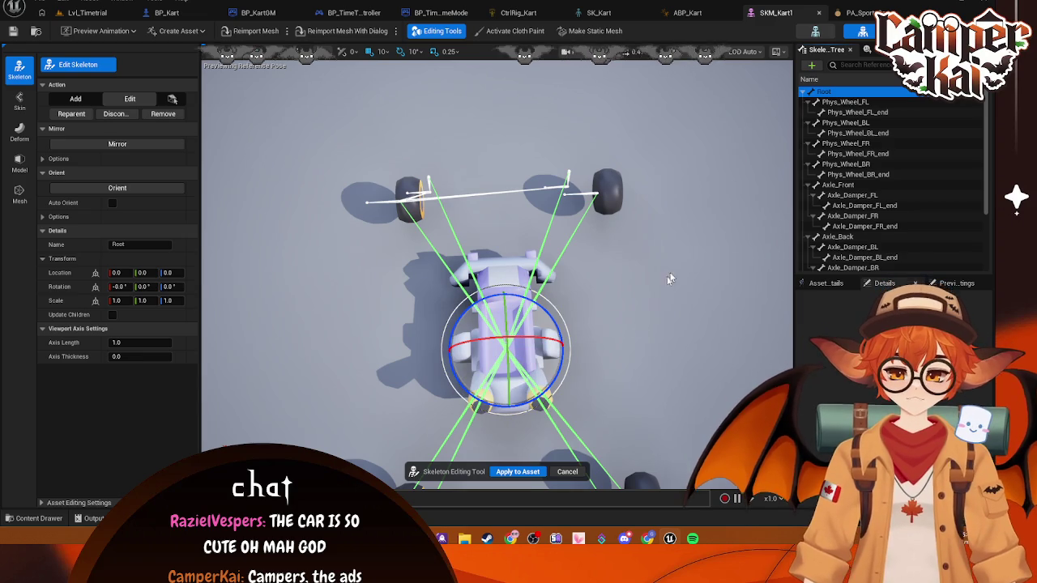
{"action": "left_click_drag", "start_coordinate": [702, 192], "coordinate": [702, 192]}
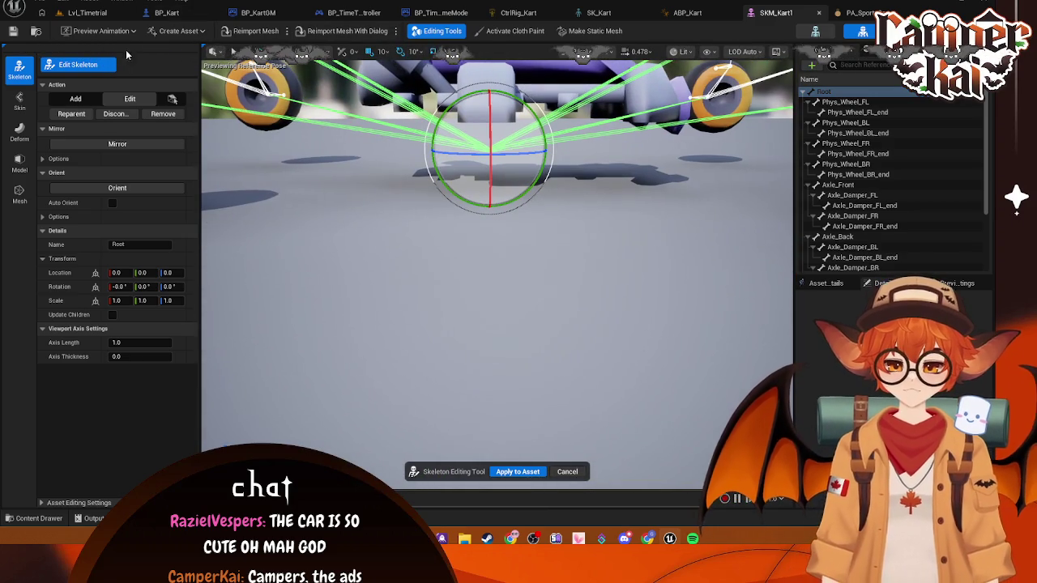
{"action": "left_click", "coordinate": [89, 96]}
{"action": "left_click", "coordinate": [247, 52]}
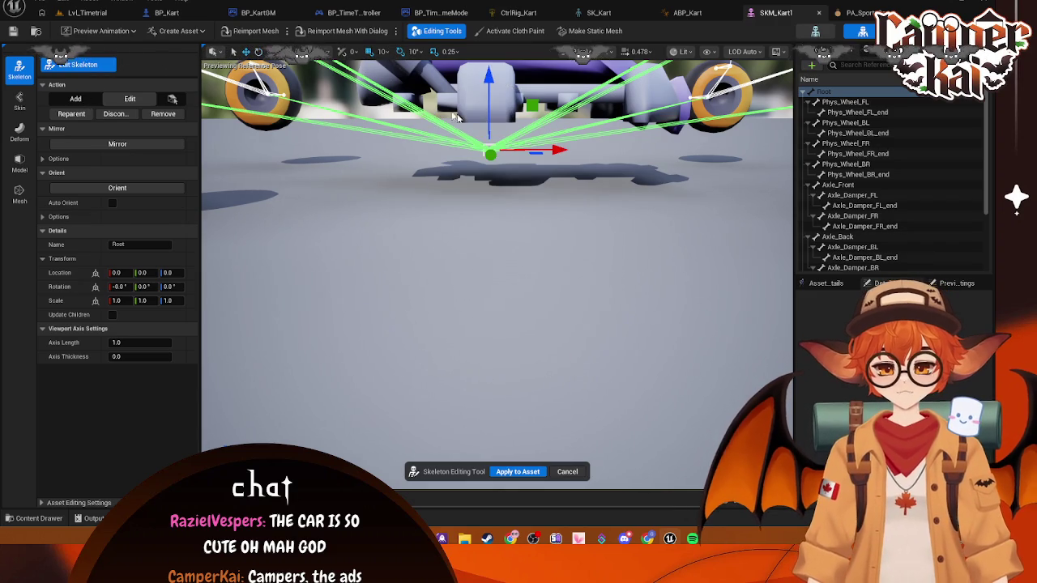
{"action": "mouse_move", "coordinate": [490, 77]}
{"action": "left_mouse_down"}
{"action": "mouse_move", "coordinate": [494, 49]}
{"action": "mouse_move", "coordinate": [503, 73]}
{"action": "mouse_move", "coordinate": [486, 56]}
{"action": "mouse_move", "coordinate": [466, 226]}
{"action": "left_mouse_up"}
{"action": "left_click", "coordinate": [606, 52]}
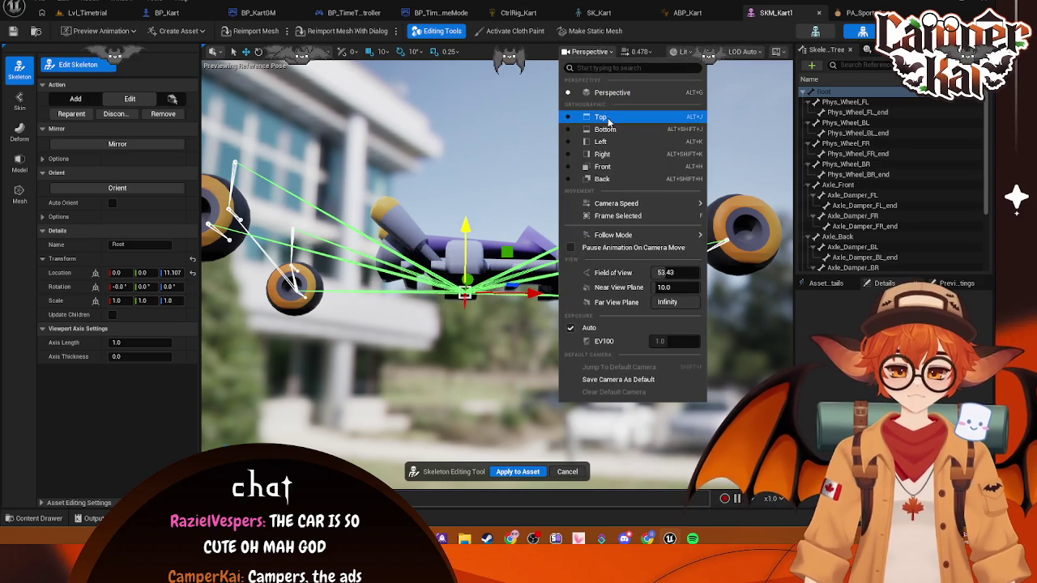
- In a Left wireframe view, raise the Root bone further to Z 13.357
{"action": "left_click", "coordinate": [611, 144]}
{"action": "scroll", "coordinate": [504, 255], "scroll_direction": "up", "scroll_amount": 6}
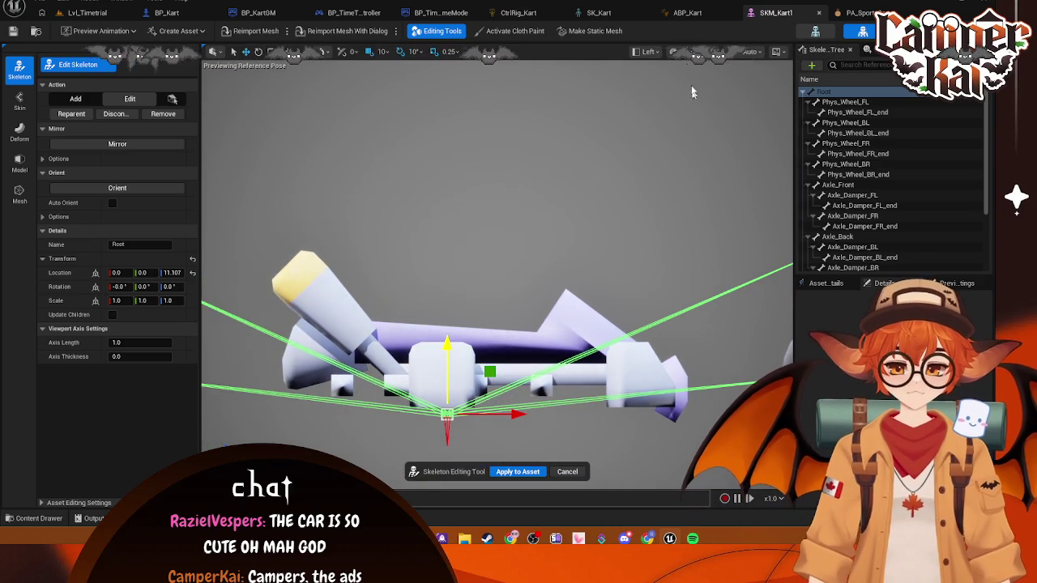
{"action": "left_click", "coordinate": [673, 52]}
{"action": "left_click", "coordinate": [672, 160]}
{"action": "scroll", "coordinate": [507, 285], "scroll_direction": "up", "scroll_amount": 2}
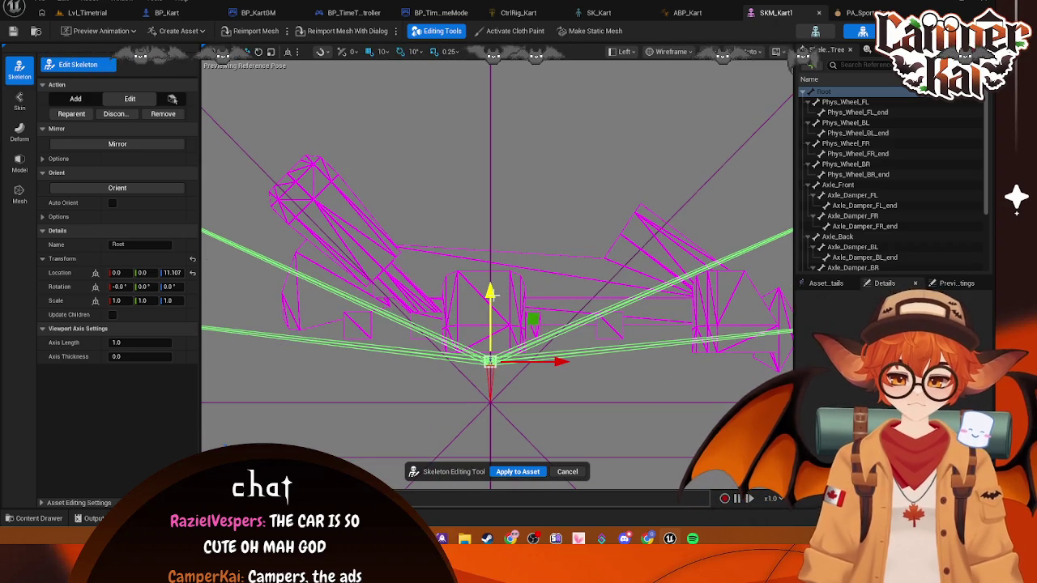
{"action": "left_click_drag", "start_coordinate": [503, 296], "coordinate": [498, 285]}
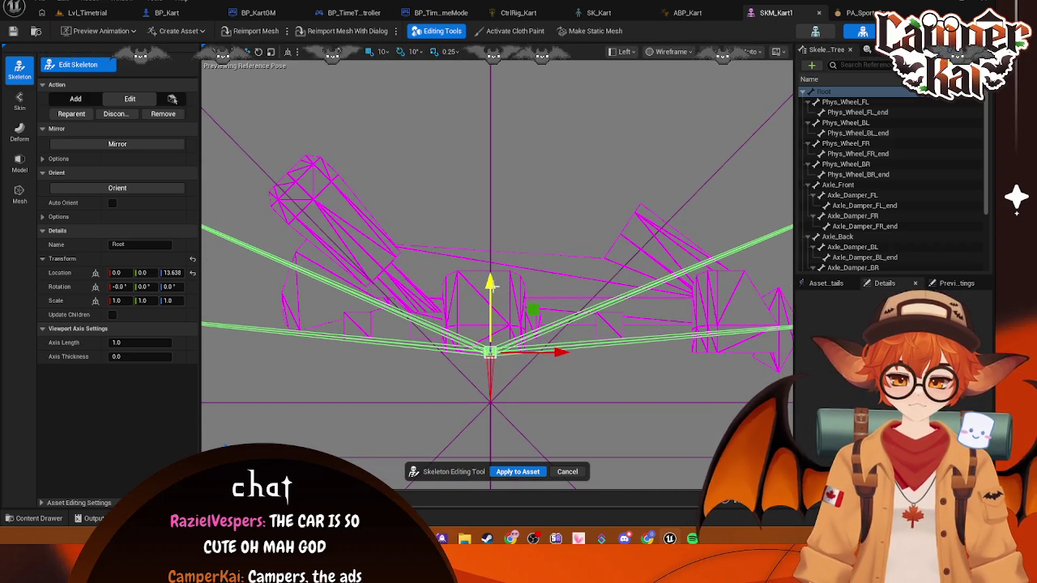
- Move the Phys_Wheel_FL bone inward along X to 29.281
{"action": "scroll", "coordinate": [545, 296], "scroll_direction": "down", "scroll_amount": 4}
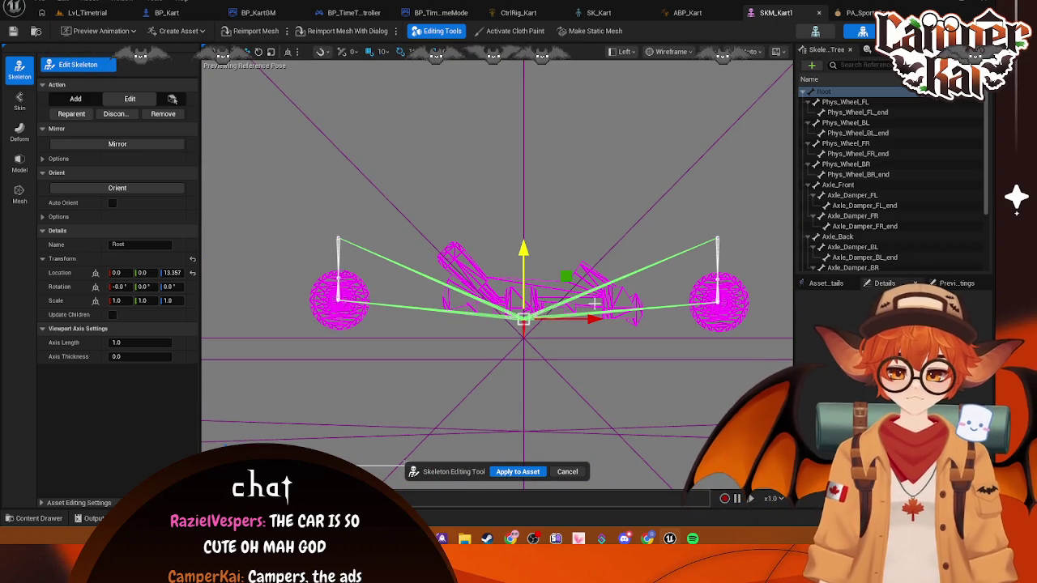
{"action": "left_click", "coordinate": [843, 101]}
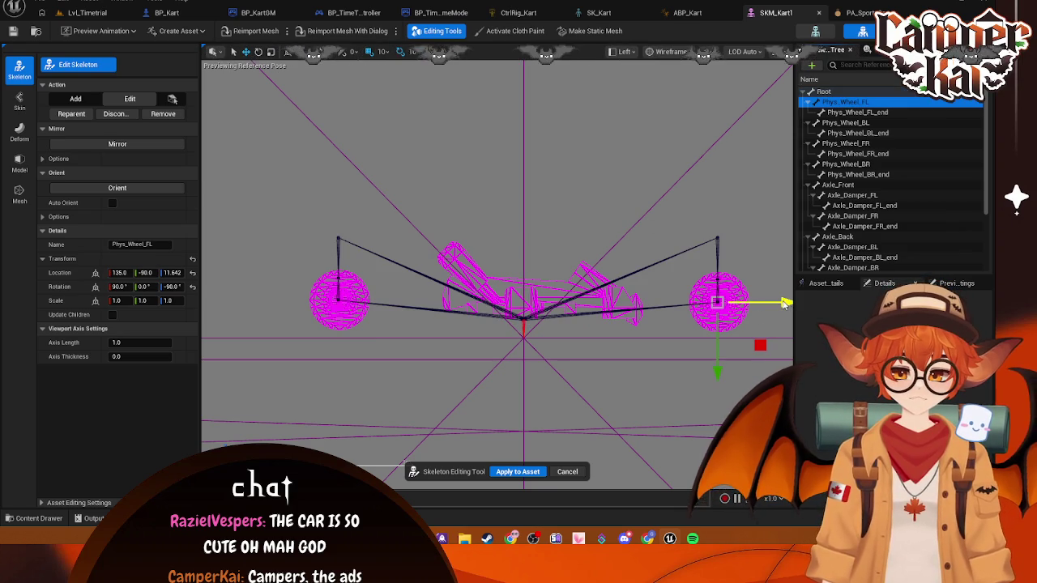
{"action": "left_click_drag", "start_coordinate": [784, 303], "coordinate": [727, 302]}
{"action": "left_click_drag", "start_coordinate": [663, 303], "coordinate": [611, 304]}
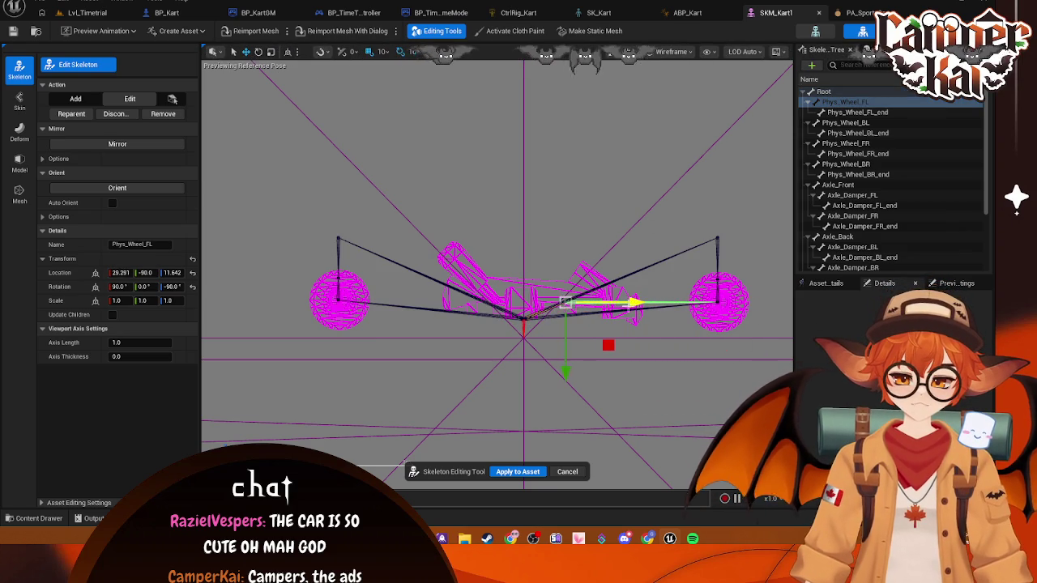
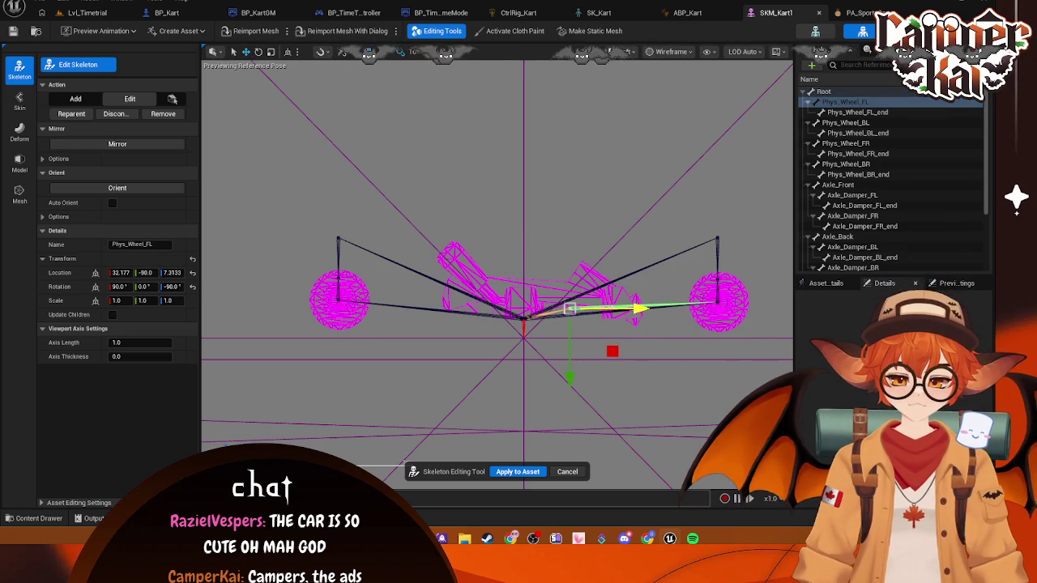
- Slide Phys_Wheel_FL_end inward, then move Phys_Wheel_BL and its end bone toward centre, lowering to about Z 7
{"action": "left_click", "coordinate": [843, 112]}
{"action": "left_click_drag", "start_coordinate": [786, 305], "coordinate": [658, 307]}
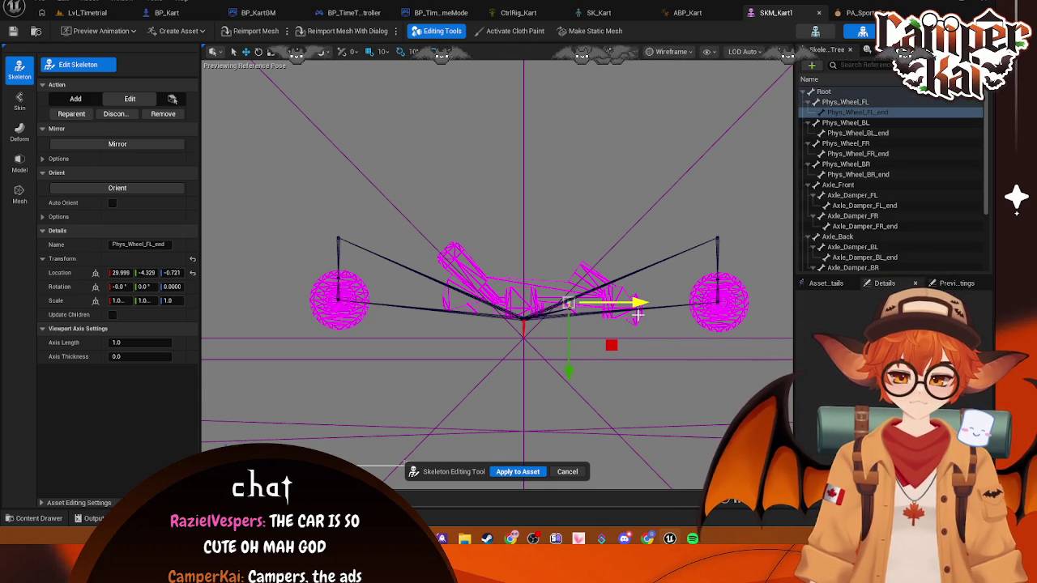
{"action": "key", "text": "Down"}
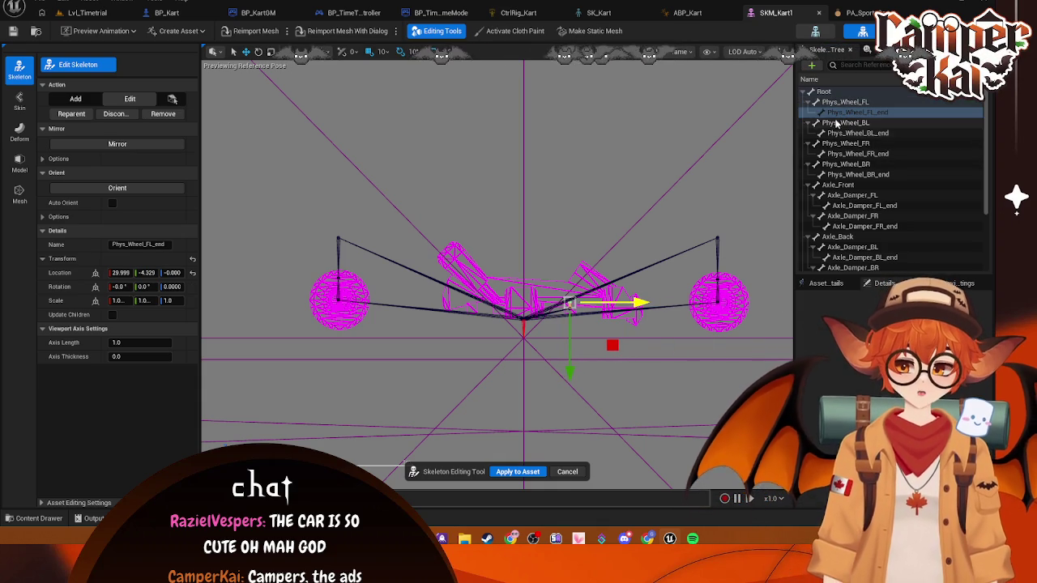
{"action": "mouse_move", "coordinate": [410, 298]}
{"action": "left_mouse_down"}
{"action": "mouse_move", "coordinate": [547, 300]}
{"action": "mouse_move", "coordinate": [536, 300]}
{"action": "left_mouse_up"}
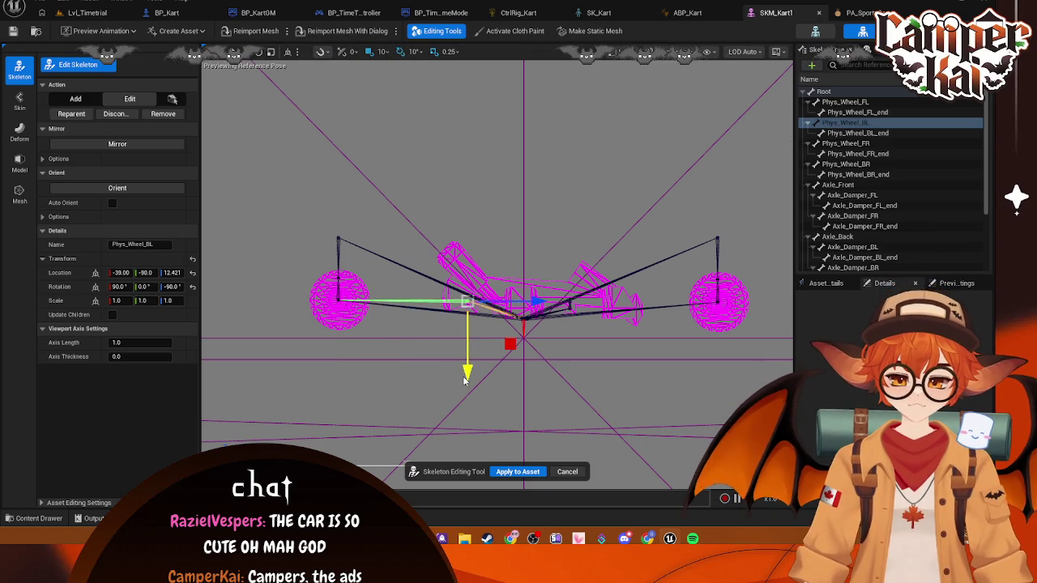
{"action": "left_click_drag", "start_coordinate": [465, 379], "coordinate": [467, 380]}
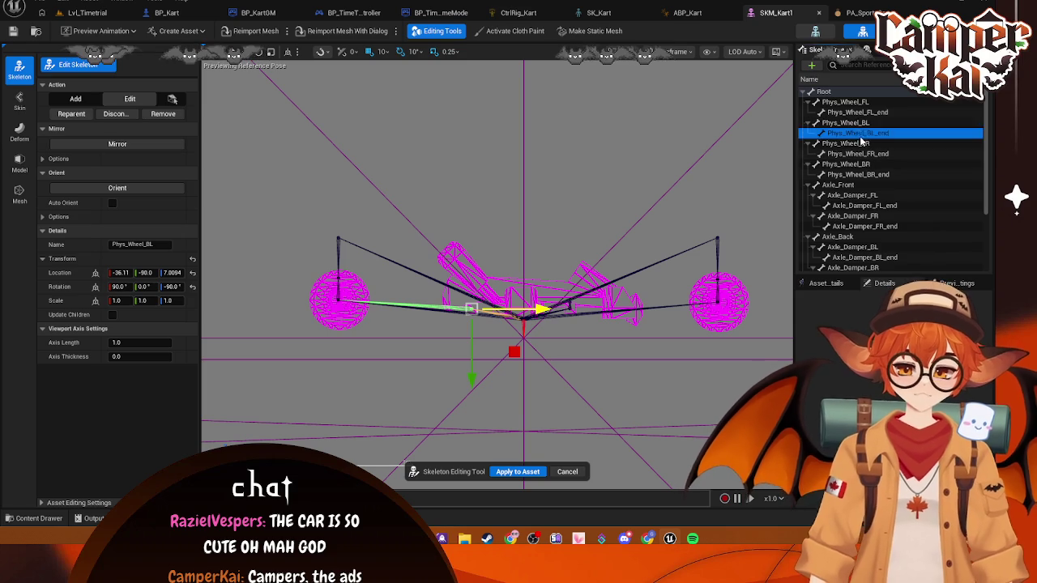
{"action": "left_click", "coordinate": [466, 302]}
{"action": "left_click_drag", "start_coordinate": [412, 302], "coordinate": [525, 288]}
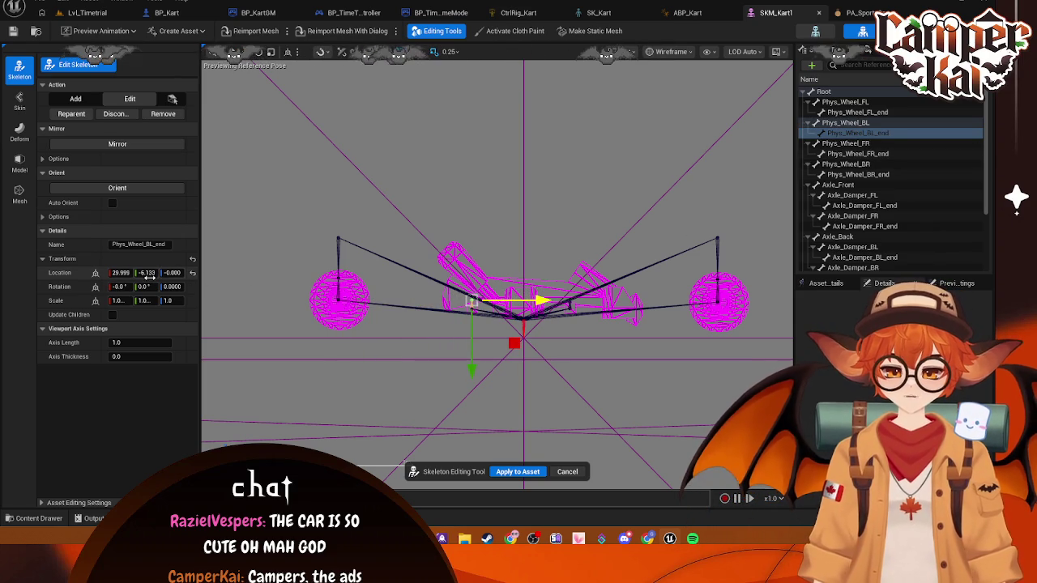
{"action": "type", "text": "0"}
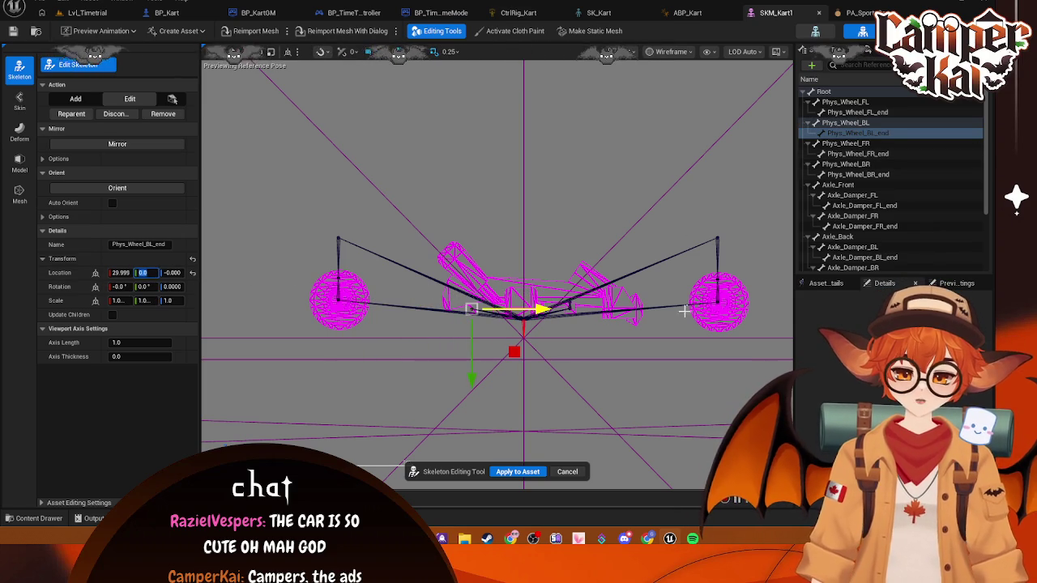
- Adjust Phys_Wheel_FL_end's Y location, then pull Phys_Wheel_FR inward, lower it and nudge to X 32.177
{"action": "left_click", "coordinate": [847, 111]}
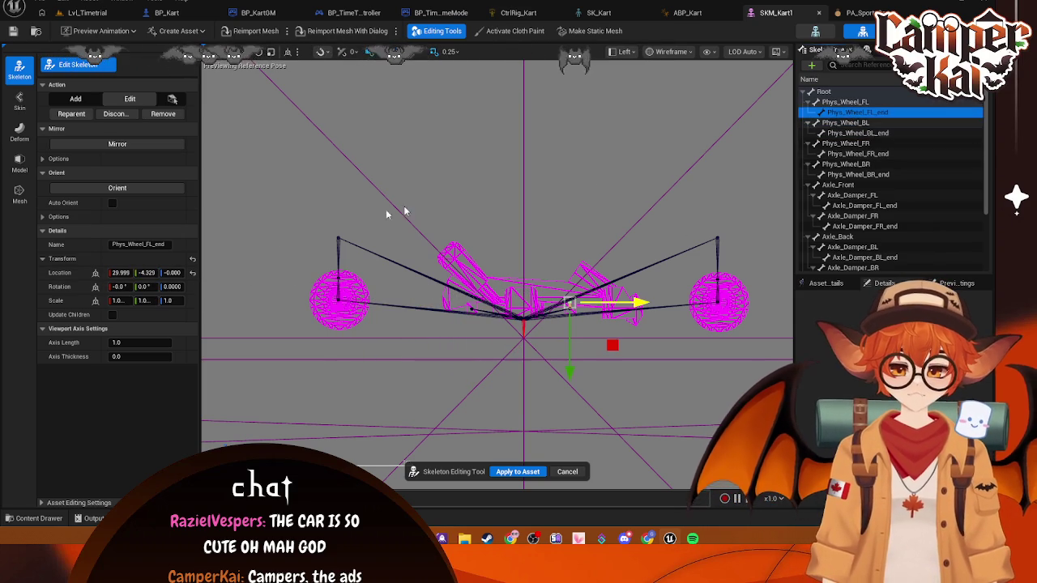
{"action": "left_click", "coordinate": [147, 273]}
{"action": "type", "text": "0"}
{"action": "key", "text": "Return"}
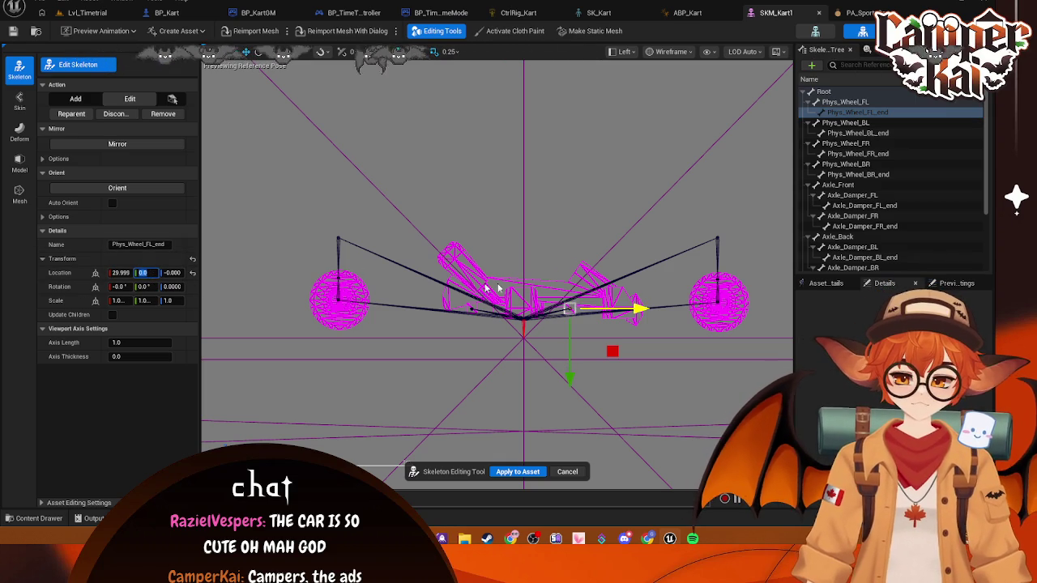
{"action": "left_click", "coordinate": [843, 122]}
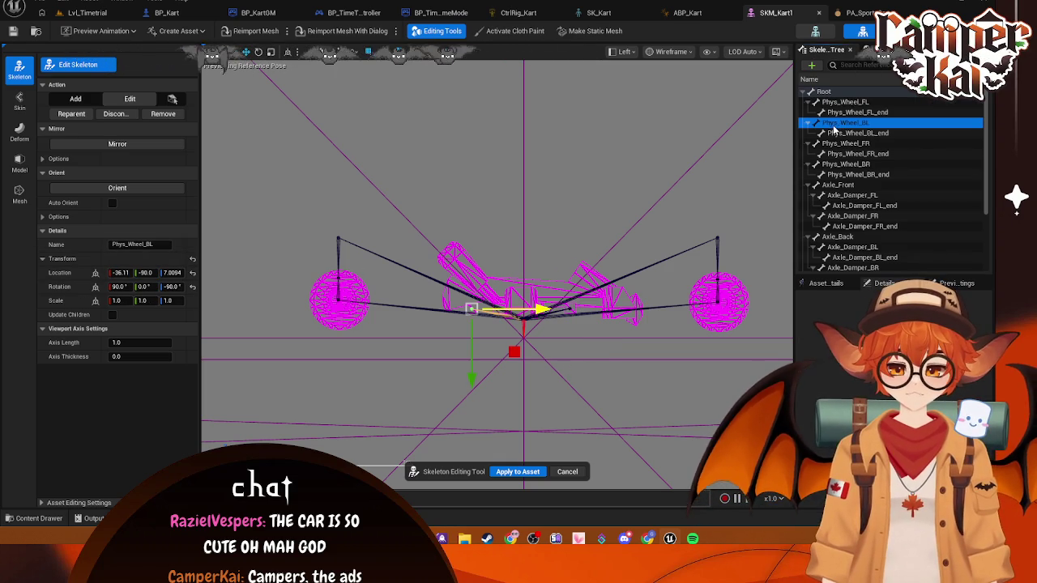
{"action": "left_click", "coordinate": [845, 143]}
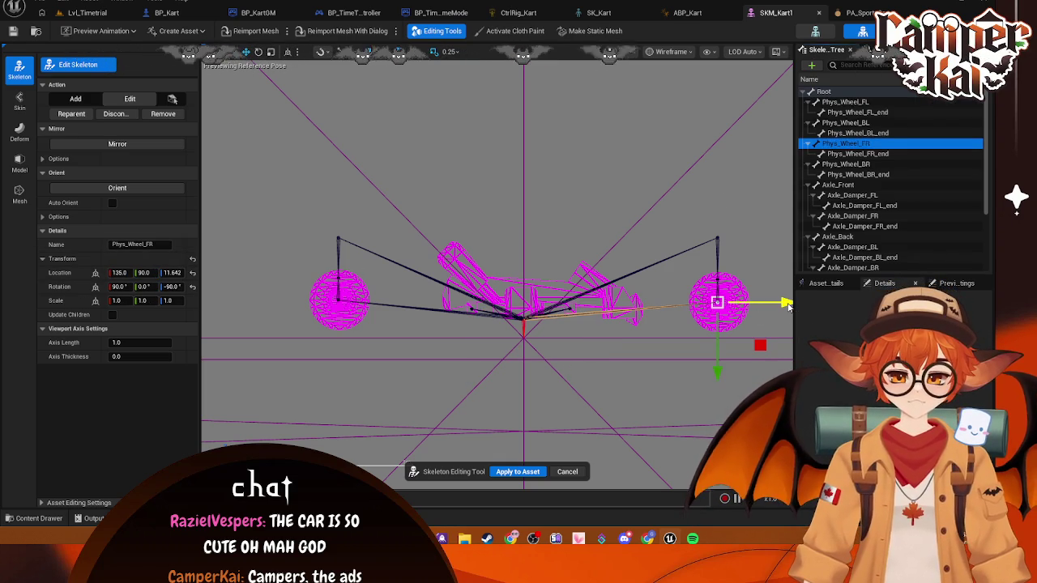
{"action": "left_click_drag", "start_coordinate": [788, 306], "coordinate": [641, 307]}
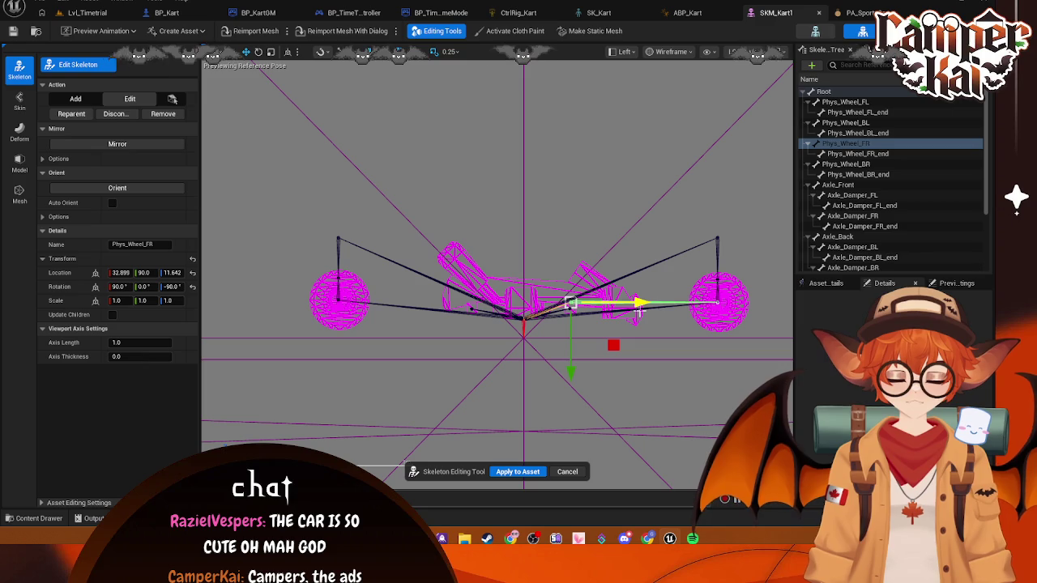
{"action": "left_click_drag", "start_coordinate": [570, 369], "coordinate": [570, 375]}
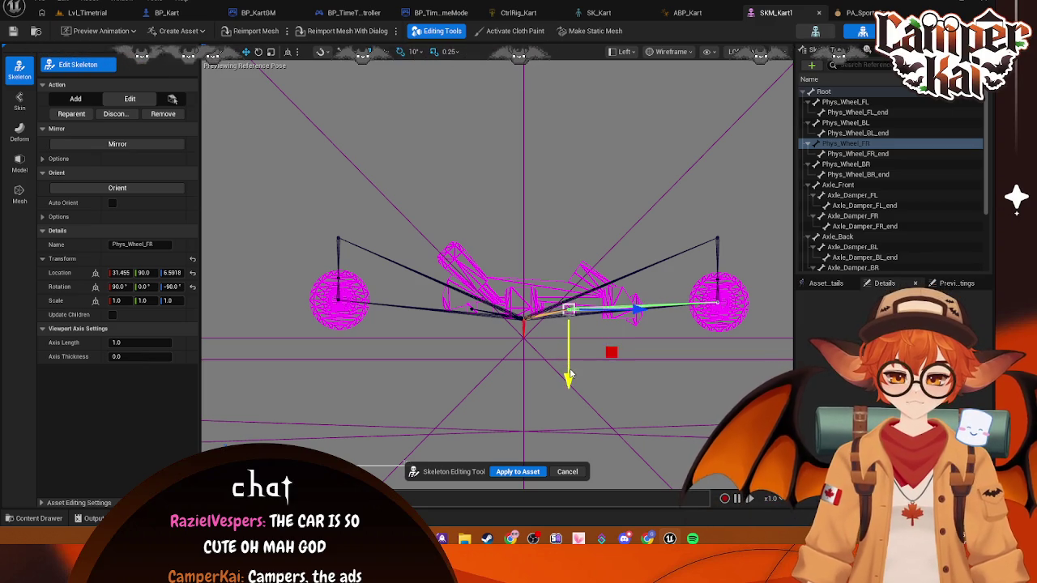
{"action": "left_click_drag", "start_coordinate": [616, 308], "coordinate": [621, 308]}
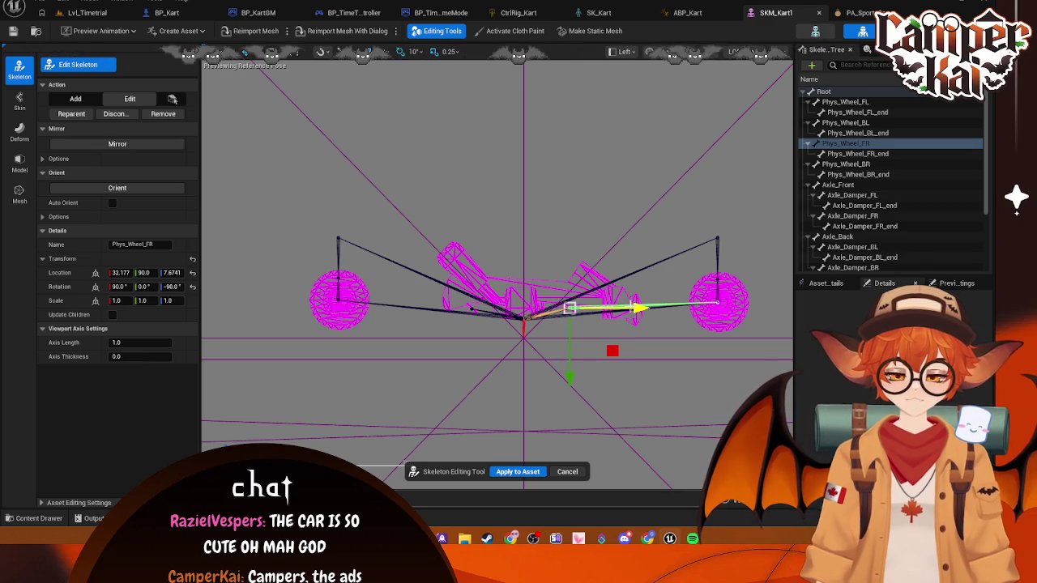
- Compare the wheel bones' positions, then pull Phys_Wheel_BR inward toward centre and slightly lower
{"action": "left_click", "coordinate": [847, 103]}
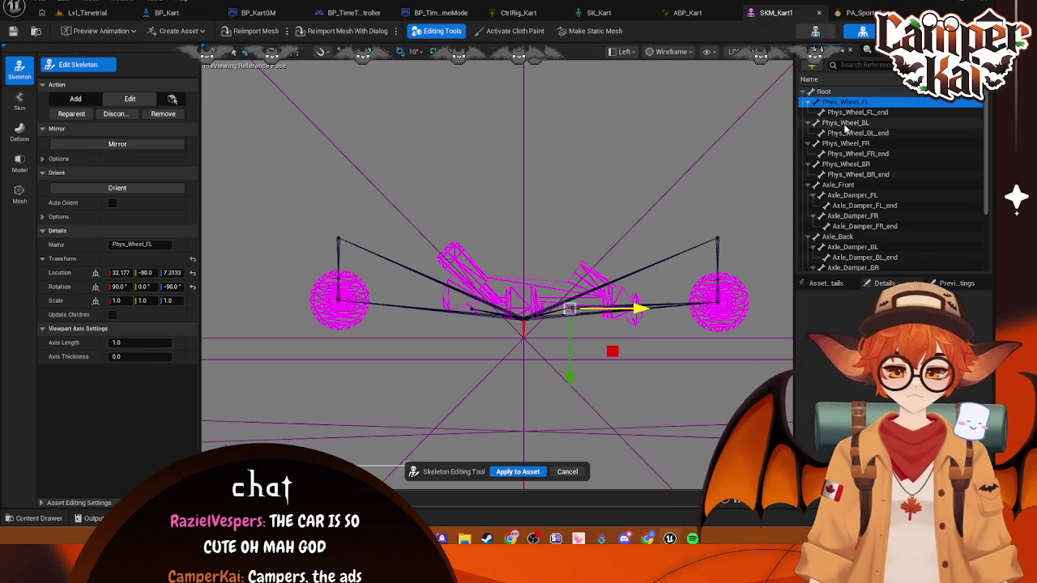
{"action": "left_click", "coordinate": [846, 124]}
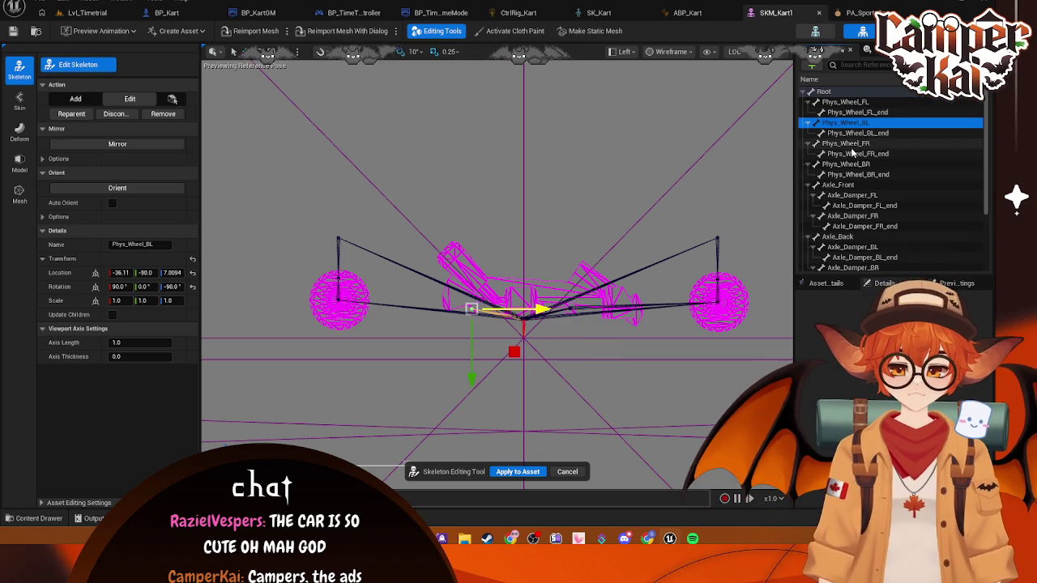
{"action": "left_click", "coordinate": [853, 144]}
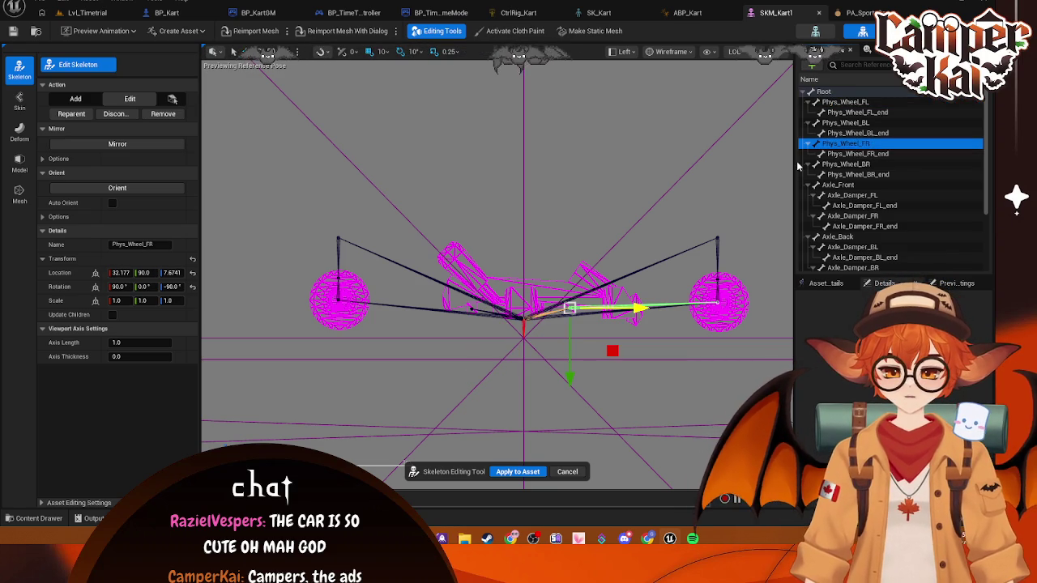
{"action": "left_click", "coordinate": [846, 164]}
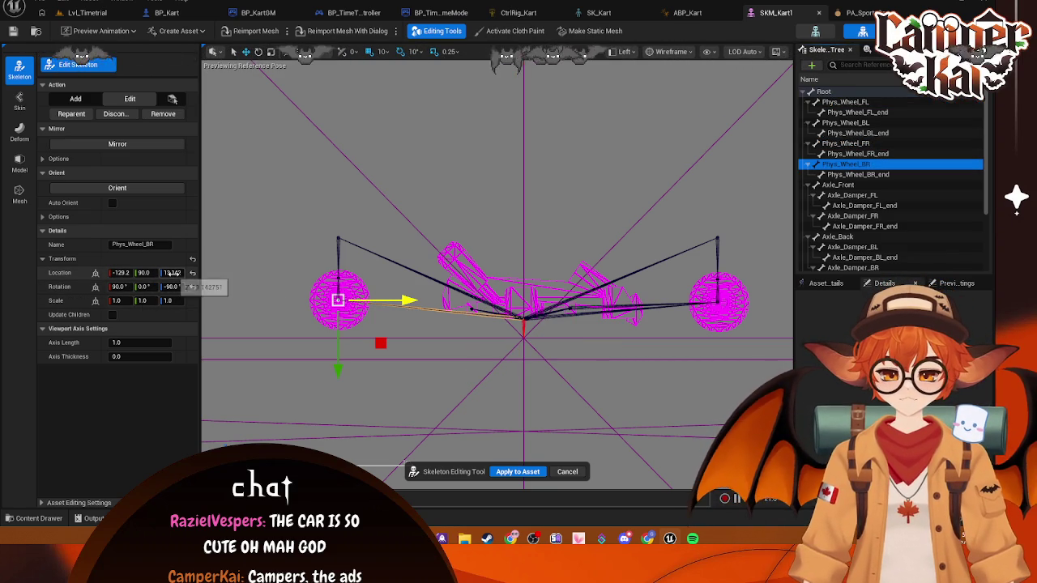
{"action": "left_click_drag", "start_coordinate": [410, 301], "coordinate": [567, 294]}
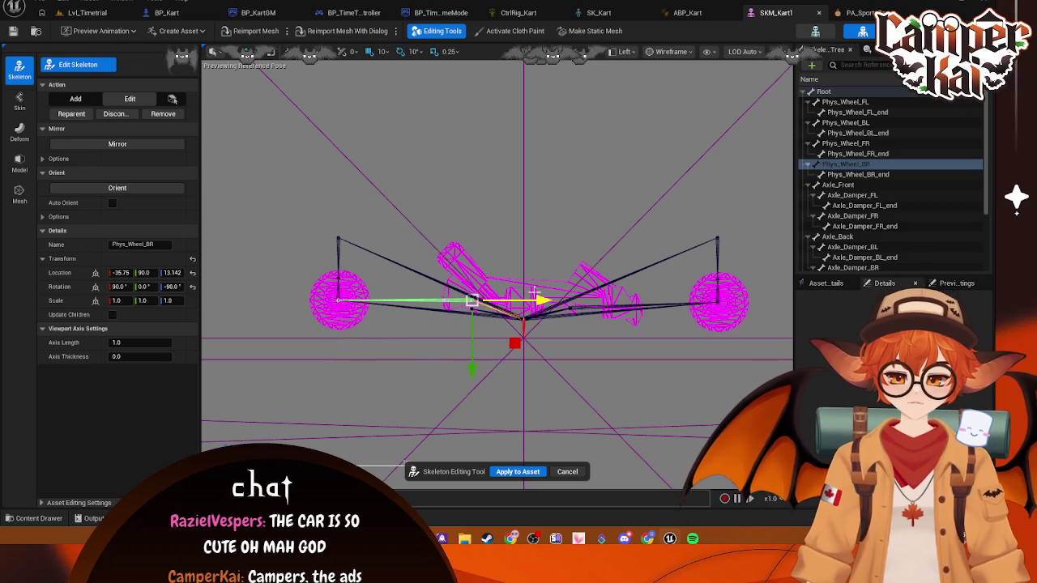
{"action": "left_click_drag", "start_coordinate": [470, 364], "coordinate": [470, 373]}
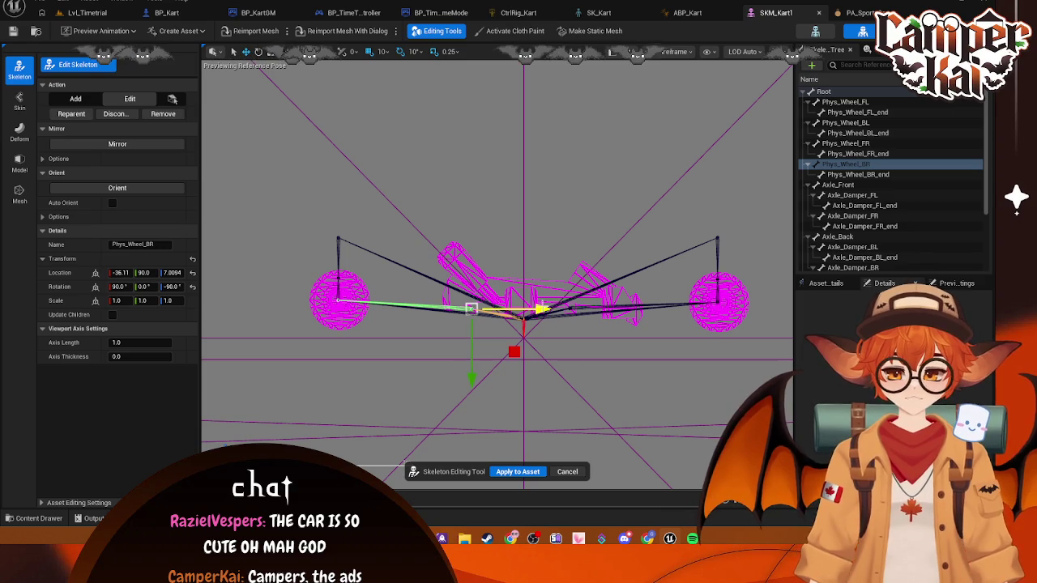
{"action": "left_click", "coordinate": [844, 101]}
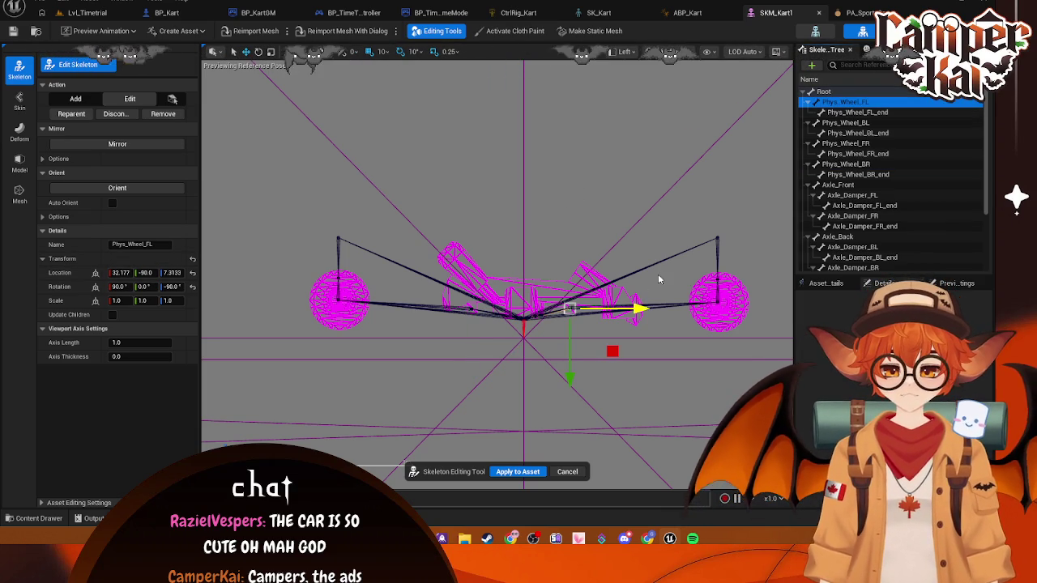
- Set Phys_Wheel_FL's location to X 32.5 and Z 7.5
{"action": "scroll", "coordinate": [646, 263], "scroll_direction": "up", "scroll_amount": 5}
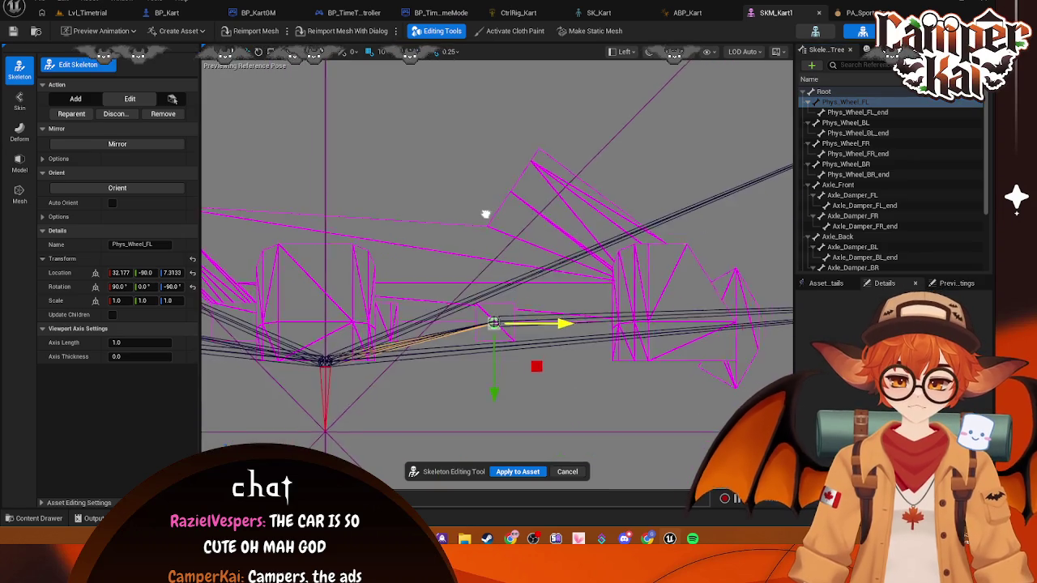
{"action": "scroll", "coordinate": [507, 243], "scroll_direction": "up", "scroll_amount": 5}
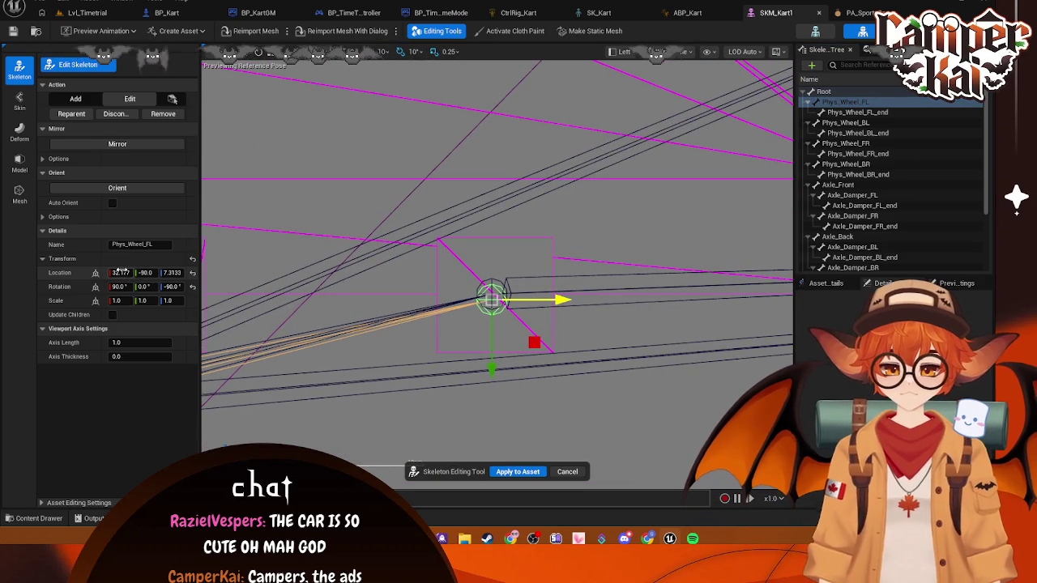
{"action": "left_click", "coordinate": [126, 273]}
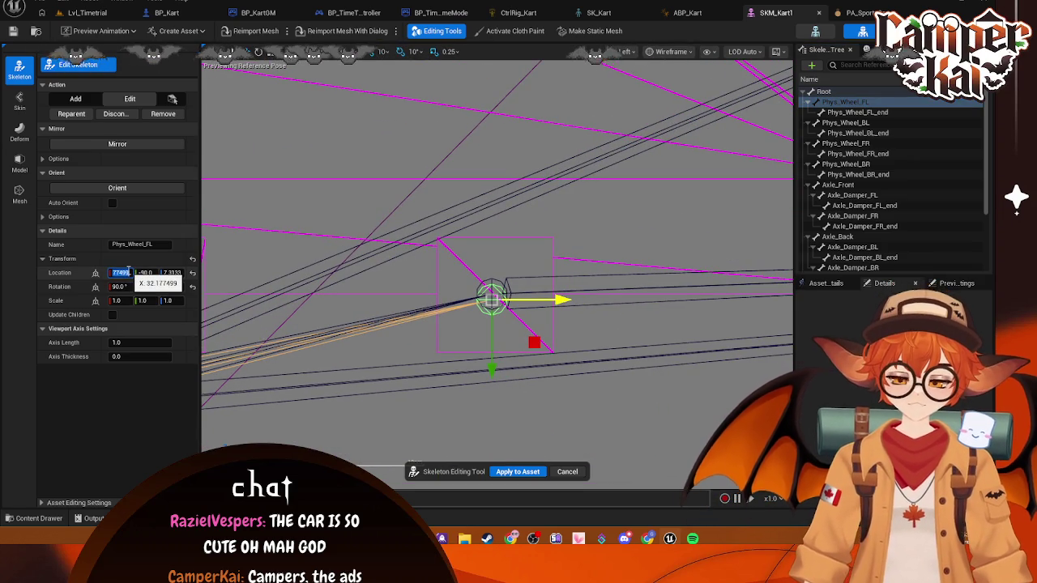
{"action": "type", "text": ".5"}
{"action": "key", "text": "Return"}
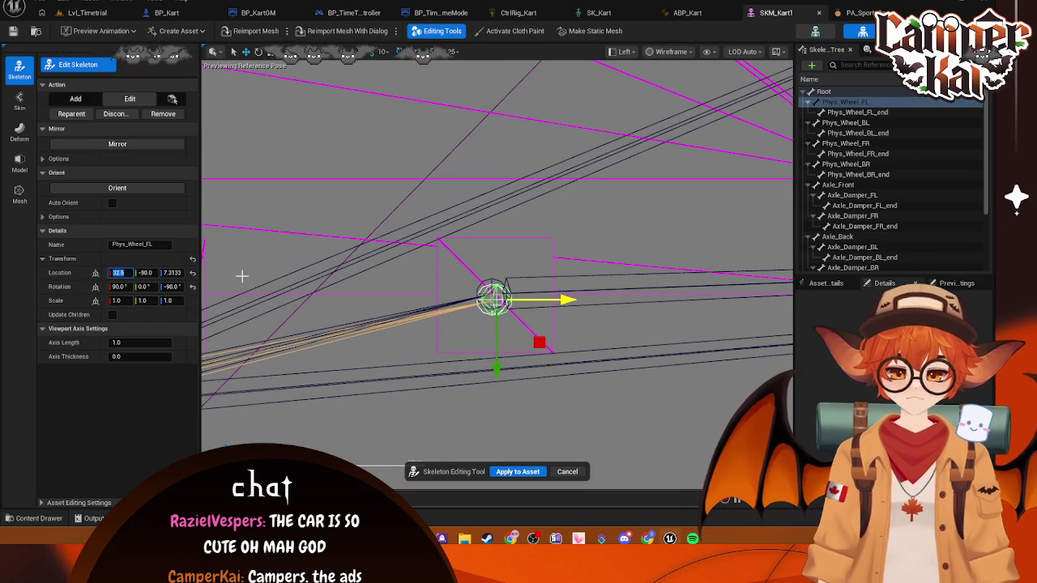
{"action": "key", "text": "Return"}
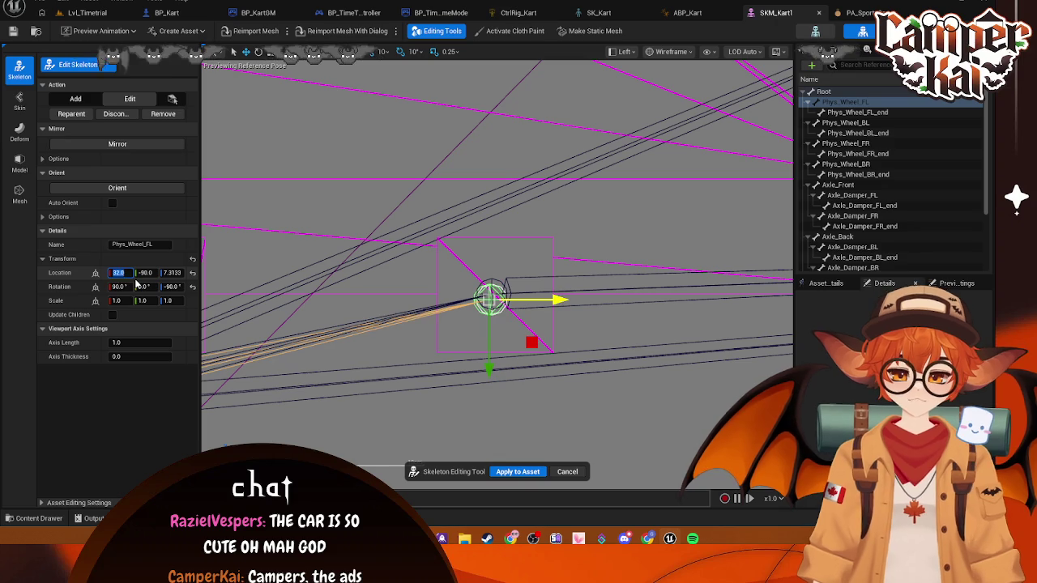
{"action": "left_click", "coordinate": [171, 273]}
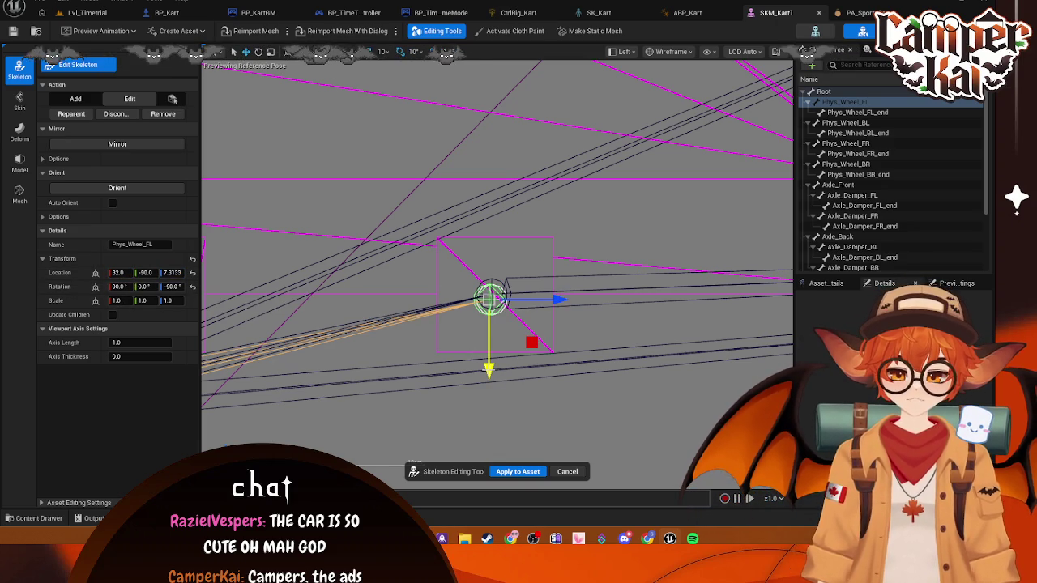
{"action": "left_click_drag", "start_coordinate": [489, 372], "coordinate": [490, 365]}
{"action": "left_click_drag", "start_coordinate": [559, 294], "coordinate": [563, 294]}
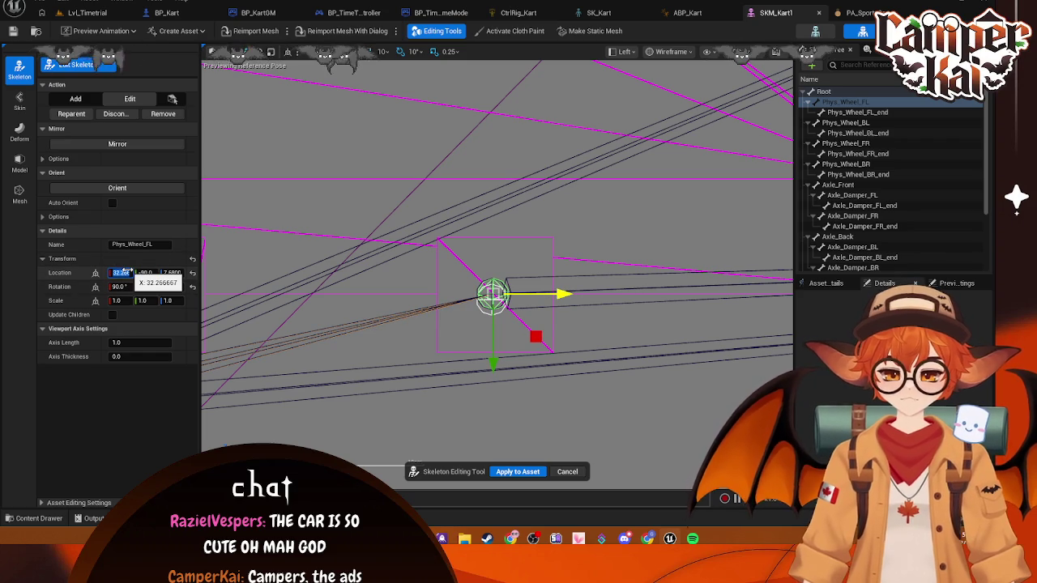
{"action": "type", "text": "5"}
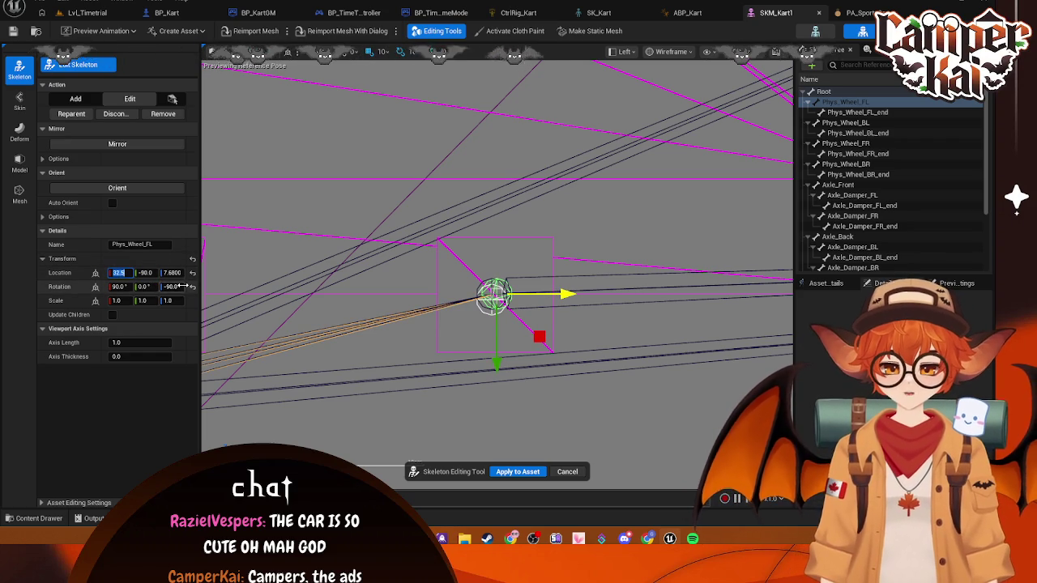
{"action": "left_click", "coordinate": [171, 273]}
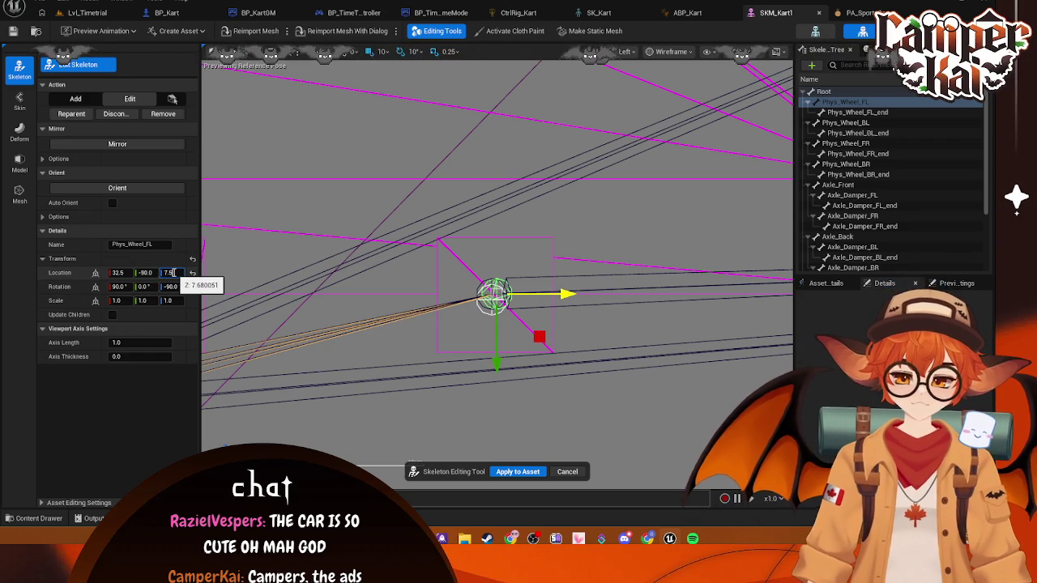
{"action": "type", "text": "7.5"}
{"action": "key", "text": "Return"}
- Zero Phys_Wheel_FL_end's Y and Z location and set its X to 32
{"action": "left_click", "coordinate": [858, 112]}
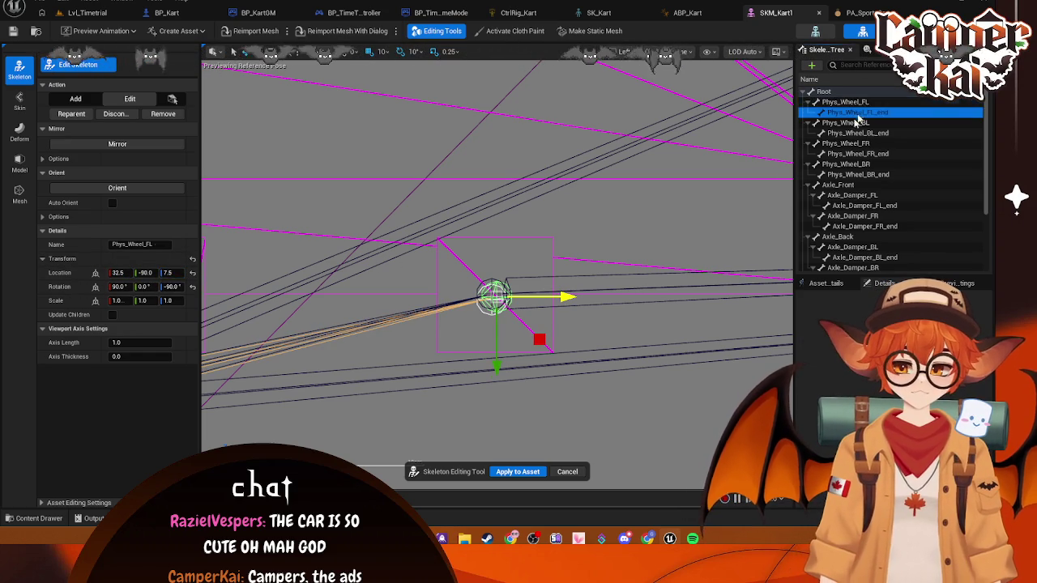
{"action": "left_click", "coordinate": [171, 273]}
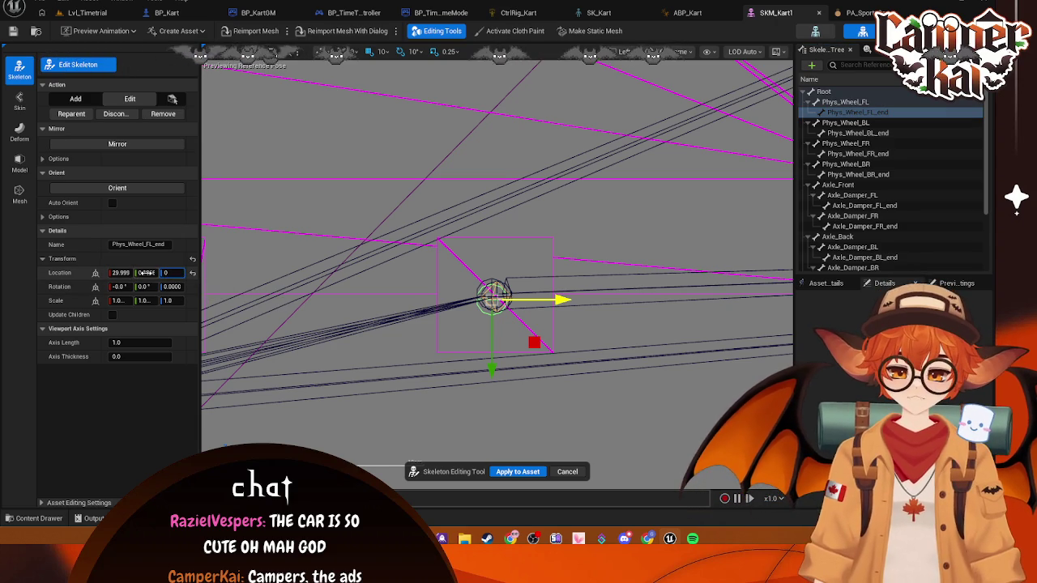
{"action": "type", "text": "0"}
{"action": "key", "text": "shift+Tab"}
{"action": "type", "text": "0"}
{"action": "left_click", "coordinate": [128, 273]}
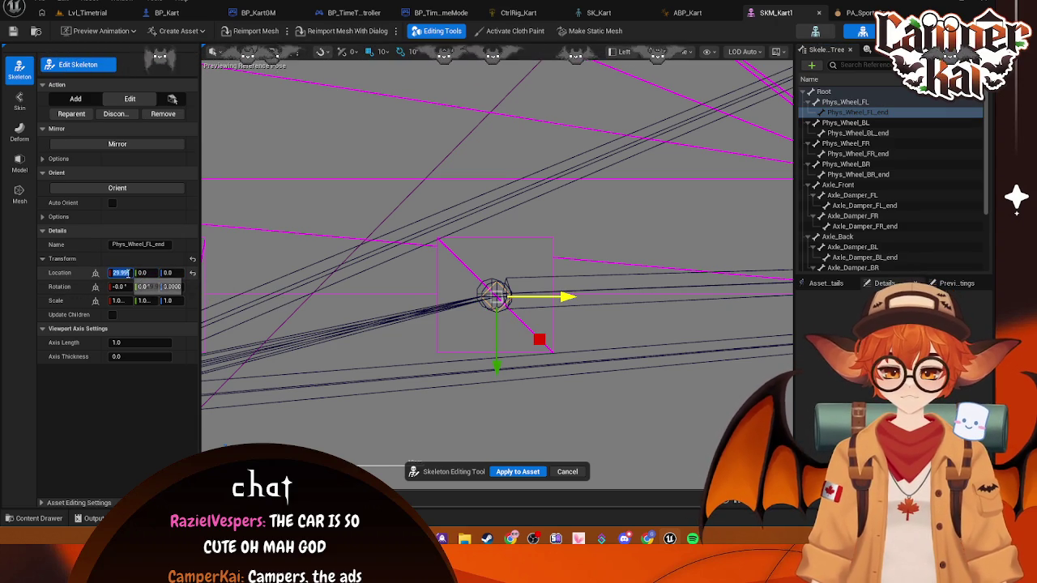
{"action": "type", "text": "32.5"}
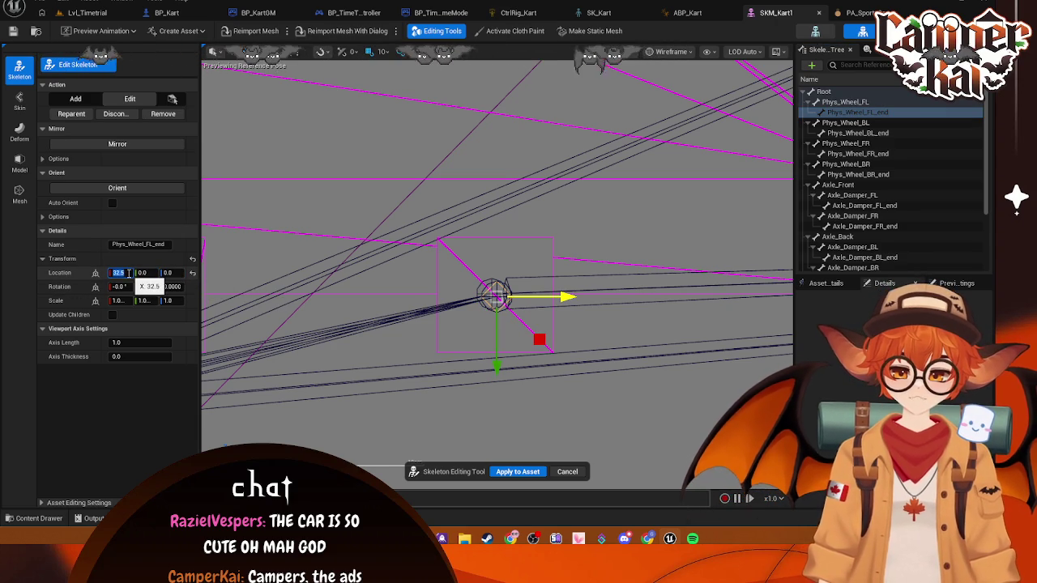
- Compare Phys_Wheel_FL's position against its end bone's
{"action": "left_click", "coordinate": [527, 291]}
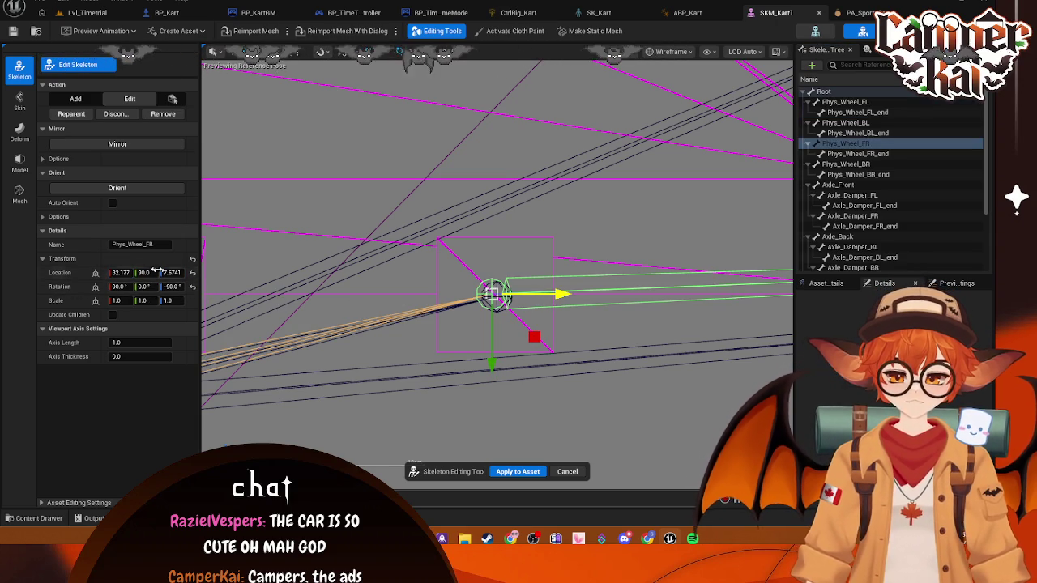
{"action": "left_click", "coordinate": [845, 114]}
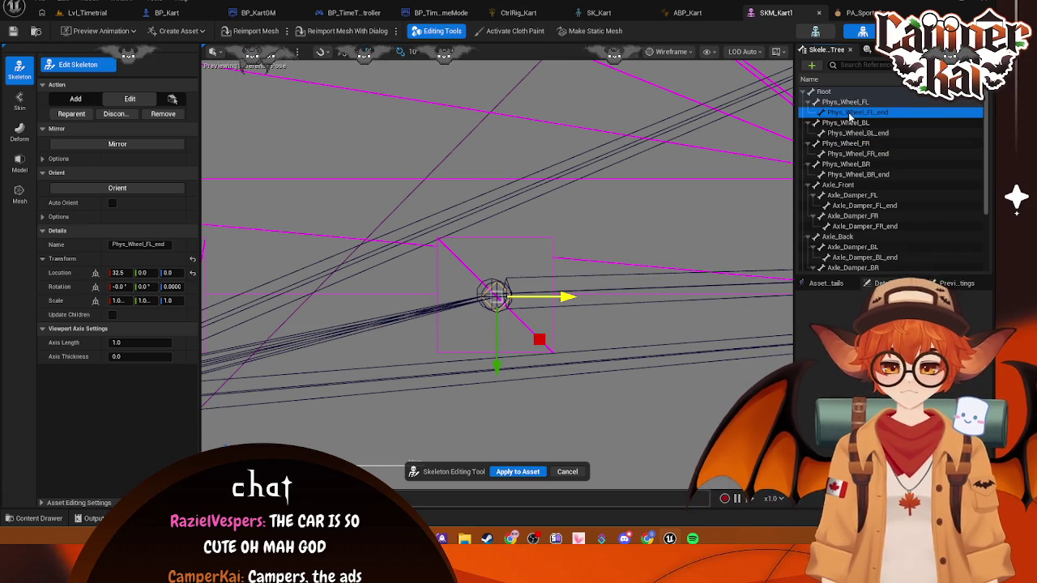
{"action": "key", "text": "Up"}
{"action": "key", "text": "Down"}
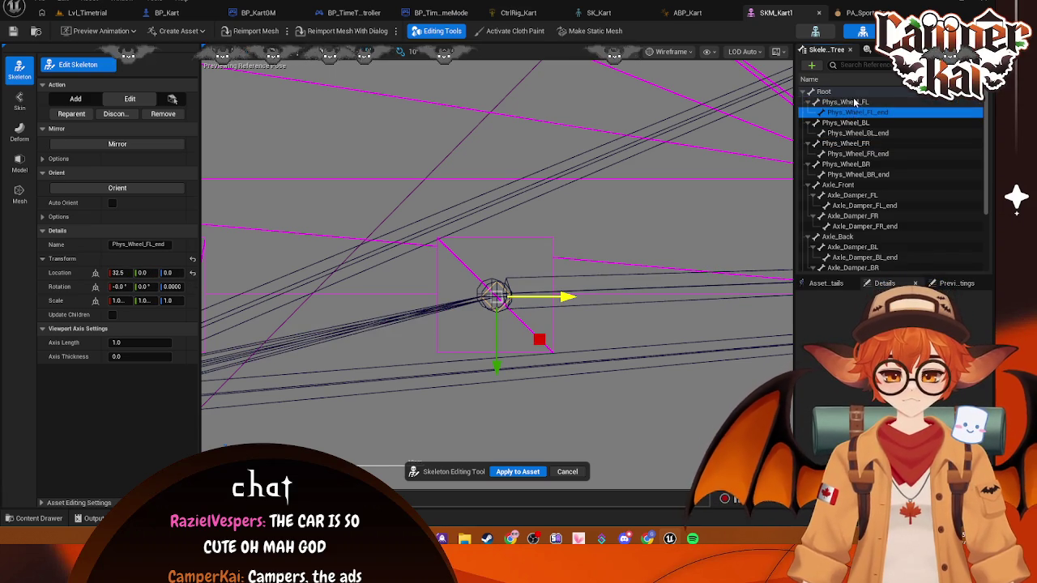
{"action": "key", "text": "Up"}
{"action": "key", "text": "Down"}
{"action": "key", "text": "Up"}
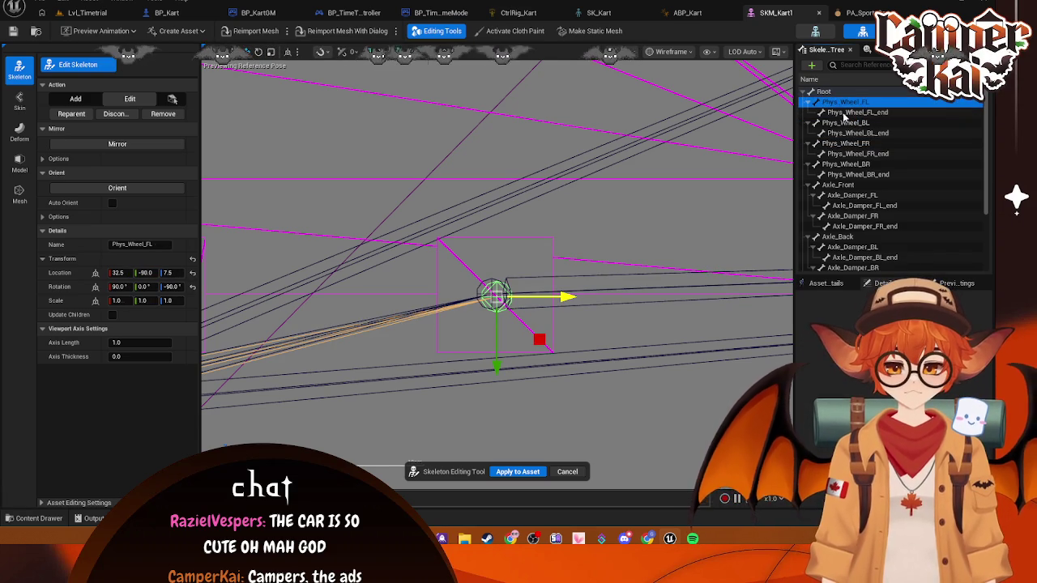
{"action": "key", "text": "Down"}
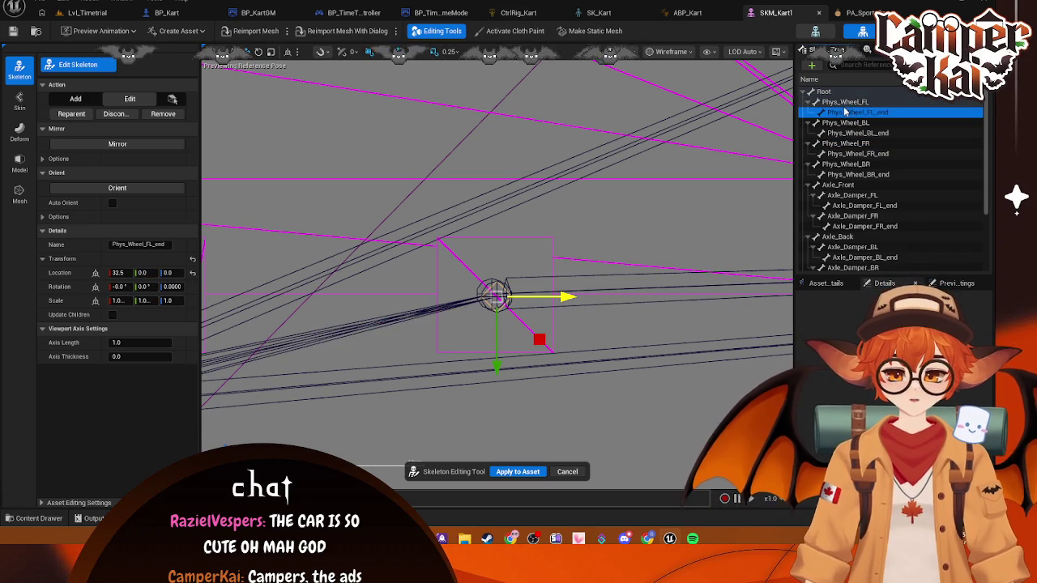
{"action": "key", "text": "Up"}
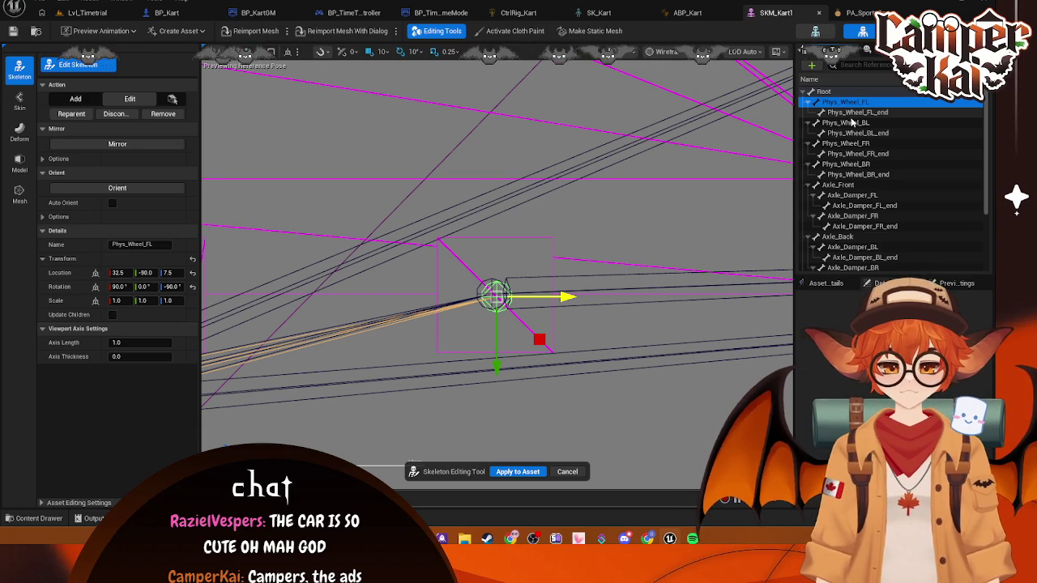
- Set Phys_Wheel_FR's location to X 32.5 and Z 7.5
{"action": "left_click", "coordinate": [851, 122]}
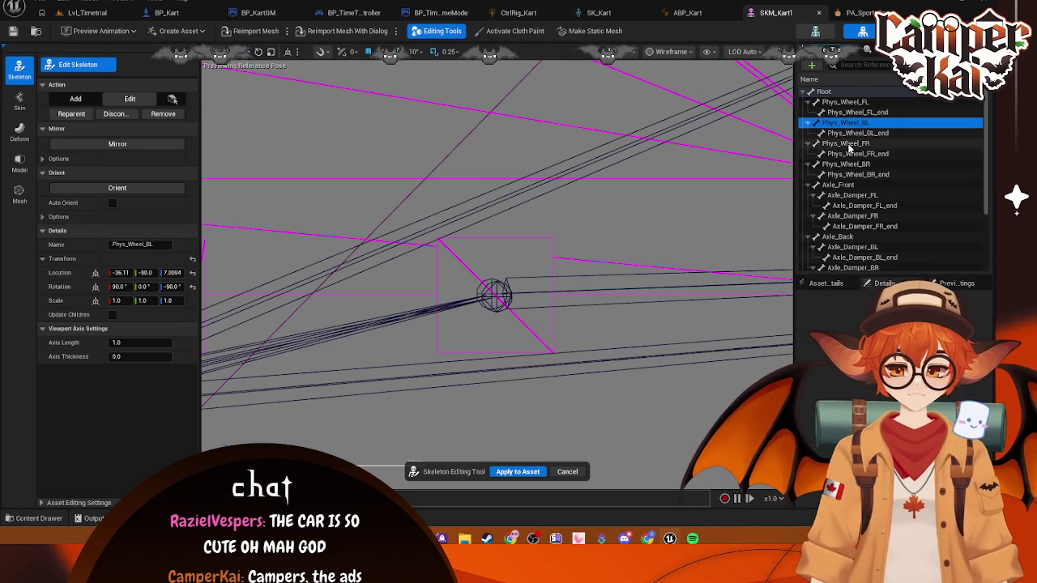
{"action": "left_click", "coordinate": [847, 144]}
{"action": "left_click", "coordinate": [126, 273]}
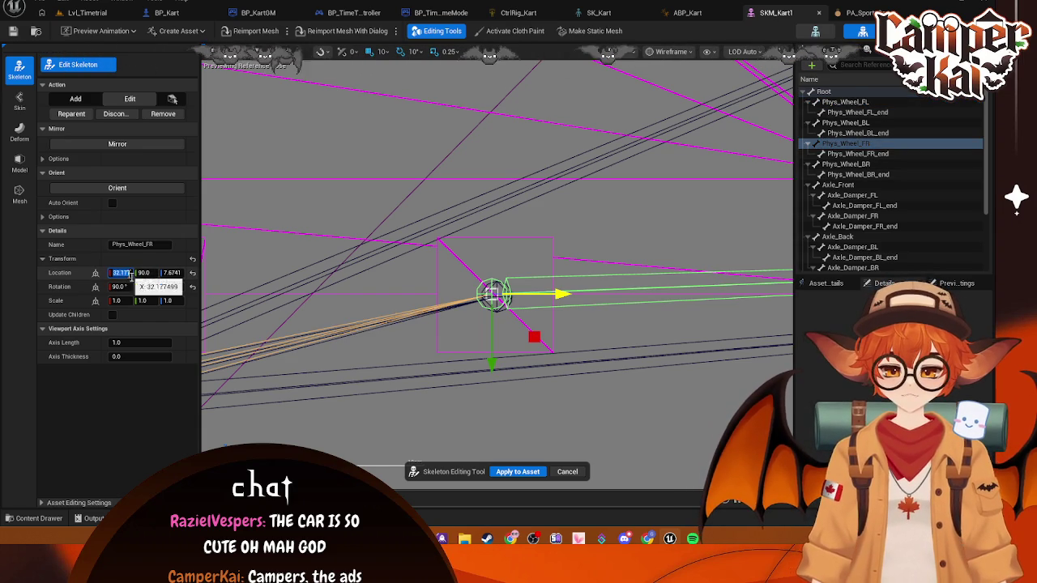
{"action": "type", "text": ".5"}
{"action": "key", "text": "Return"}
{"action": "type", "text": "7"}
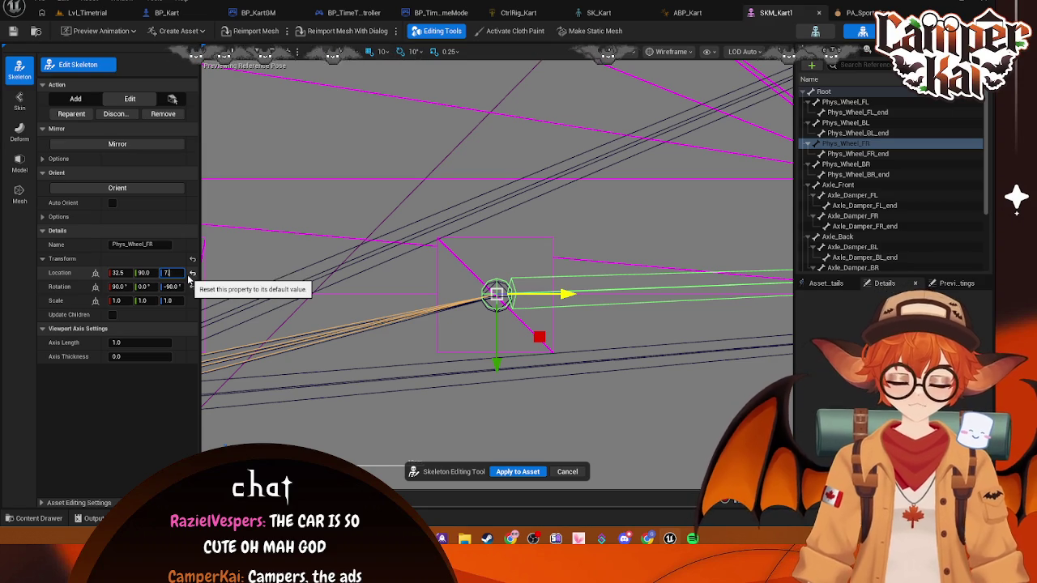
{"action": "type", "text": ".5"}
{"action": "key", "text": "Return"}
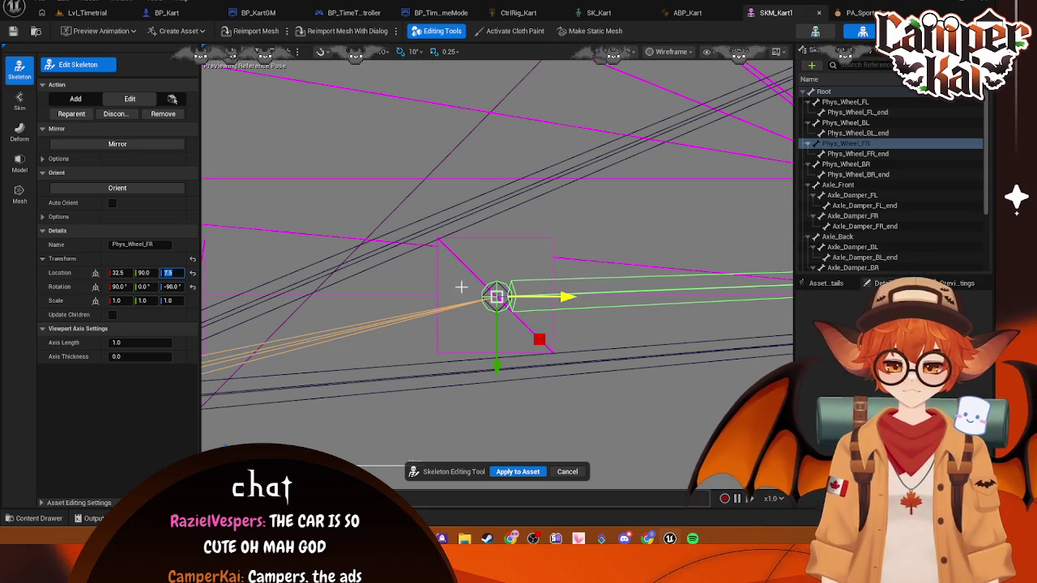
- Zero Phys_Wheel_FR_end's Y and Z and set its X location to 32.5
{"action": "left_click", "coordinate": [876, 153]}
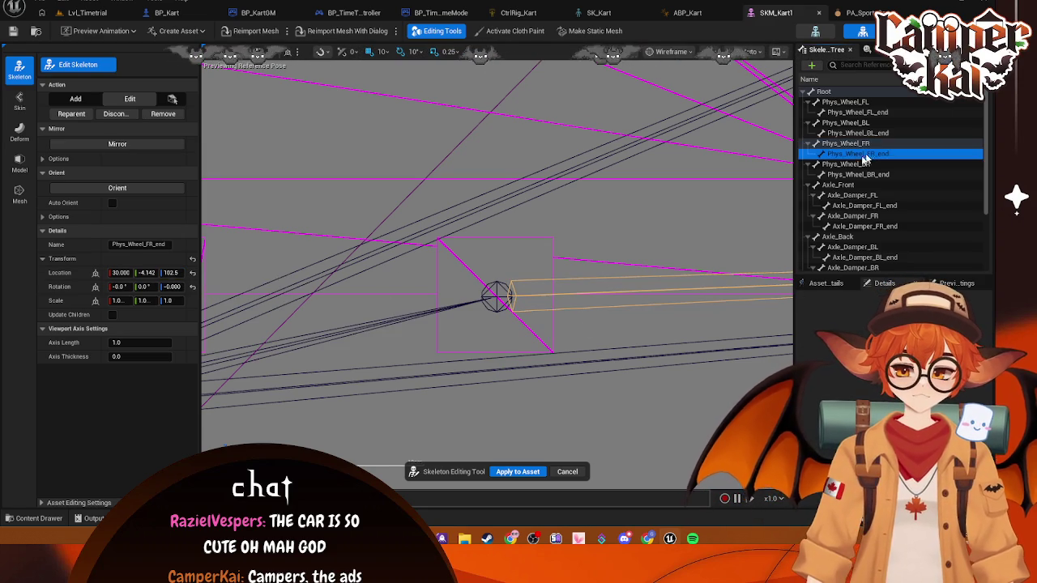
{"action": "left_click", "coordinate": [168, 273]}
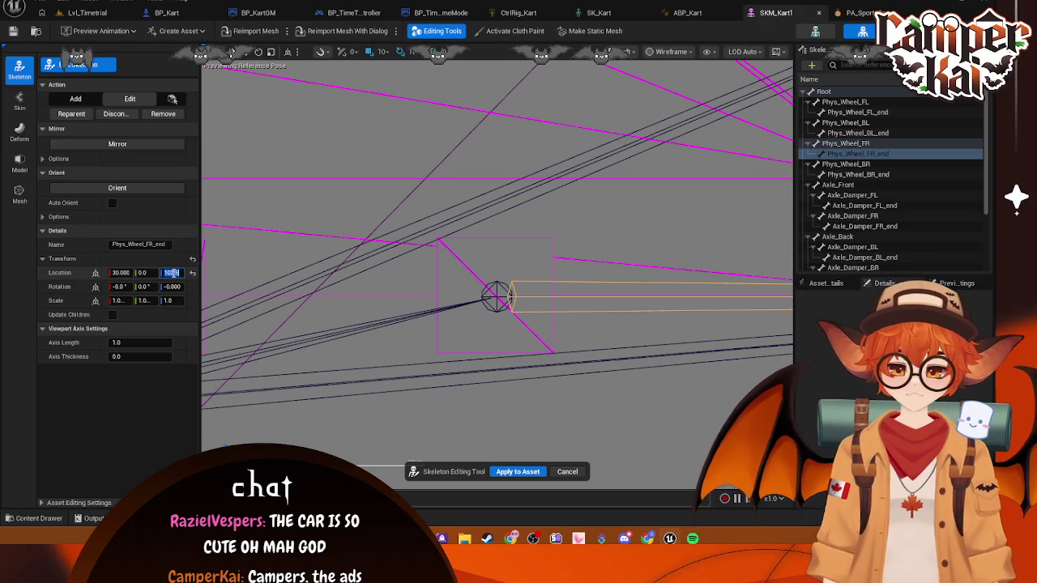
{"action": "type", "text": "0"}
{"action": "left_click", "coordinate": [120, 273]}
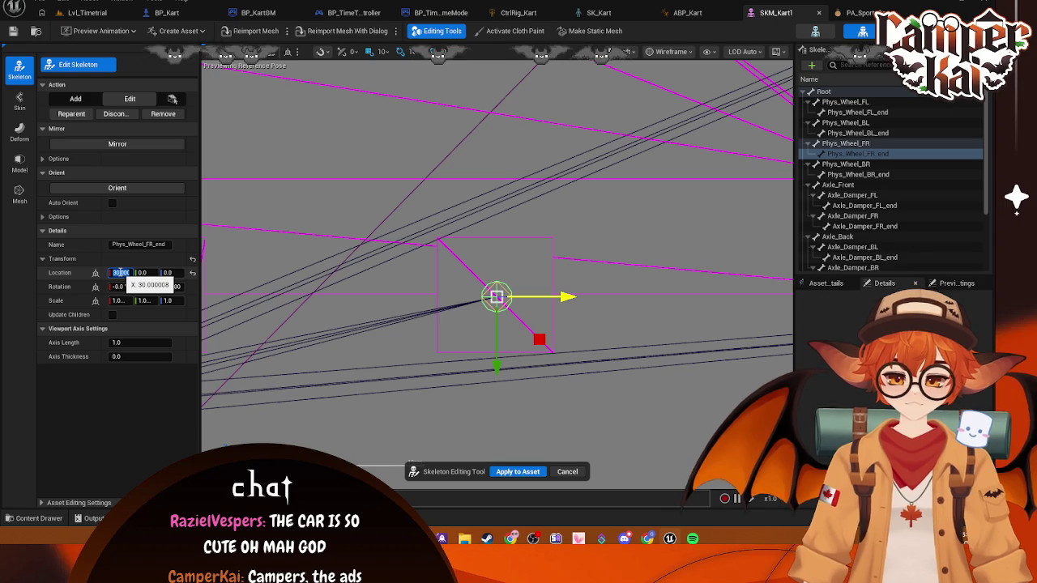
{"action": "type", "text": "2.5"}
{"action": "key", "text": "Return"}
{"action": "left_click", "coordinate": [383, 238]}
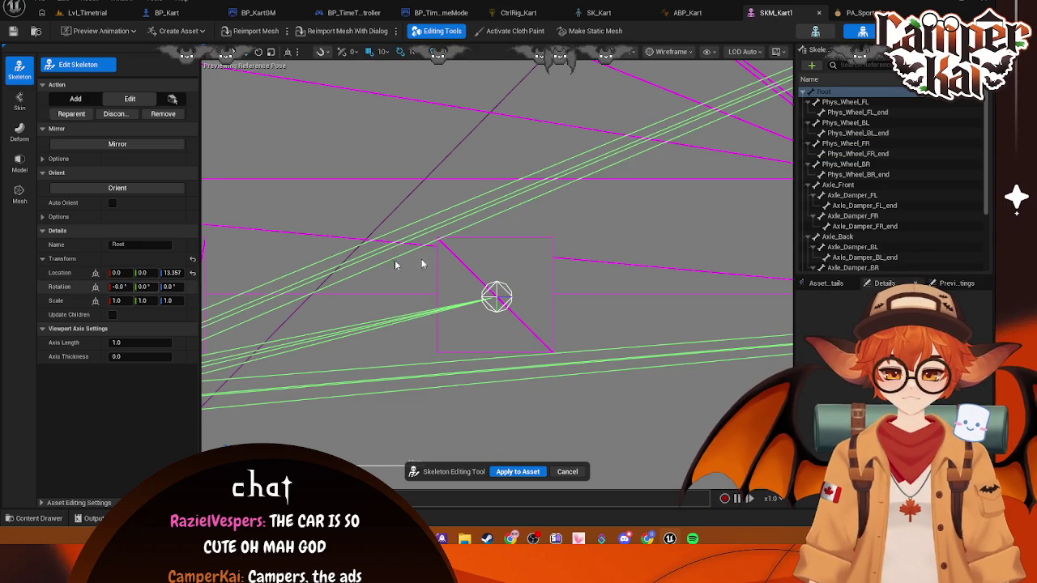
{"action": "left_click", "coordinate": [853, 113]}
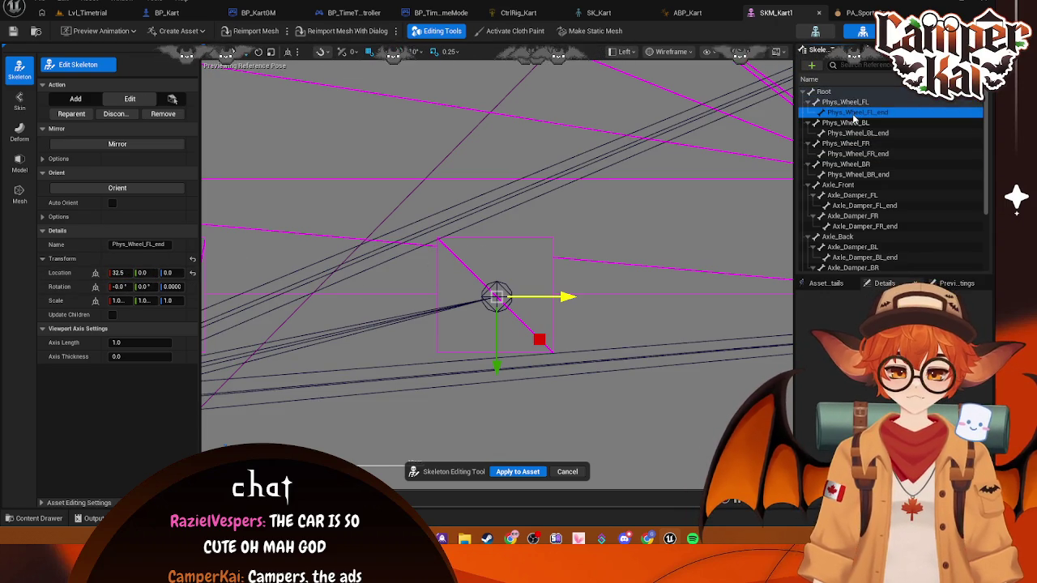
{"action": "left_click", "coordinate": [846, 123]}
{"action": "scroll", "coordinate": [616, 190], "scroll_direction": "down", "scroll_amount": 5}
- Set Phys_Wheel_BL's X to -32.8, then nudge it back and up with the gizmo
{"action": "left_click_drag", "start_coordinate": [616, 190], "coordinate": [375, 238]}
{"action": "scroll", "coordinate": [375, 235], "scroll_direction": "up", "scroll_amount": 6}
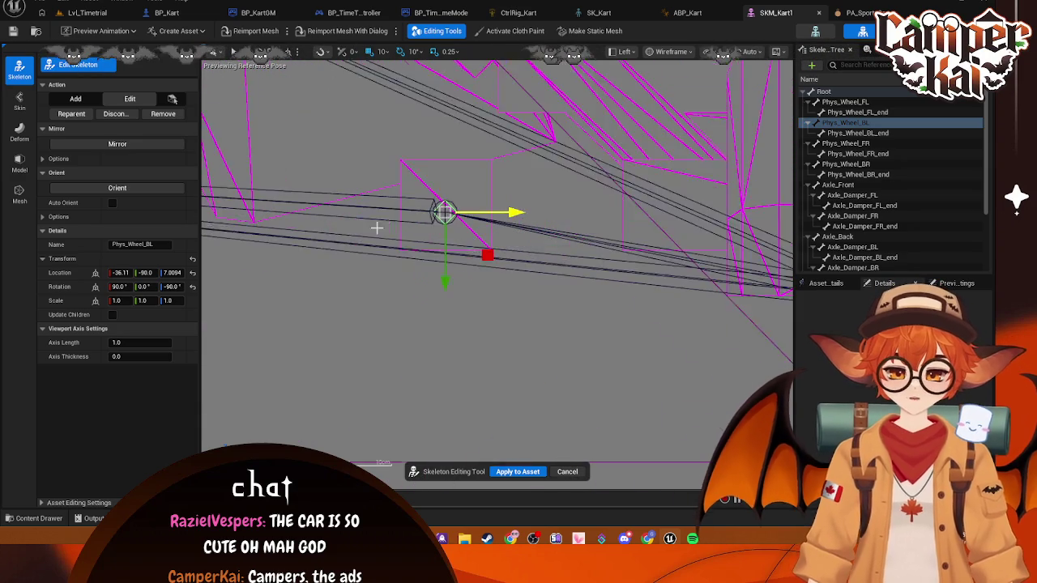
{"action": "left_click", "coordinate": [122, 272]}
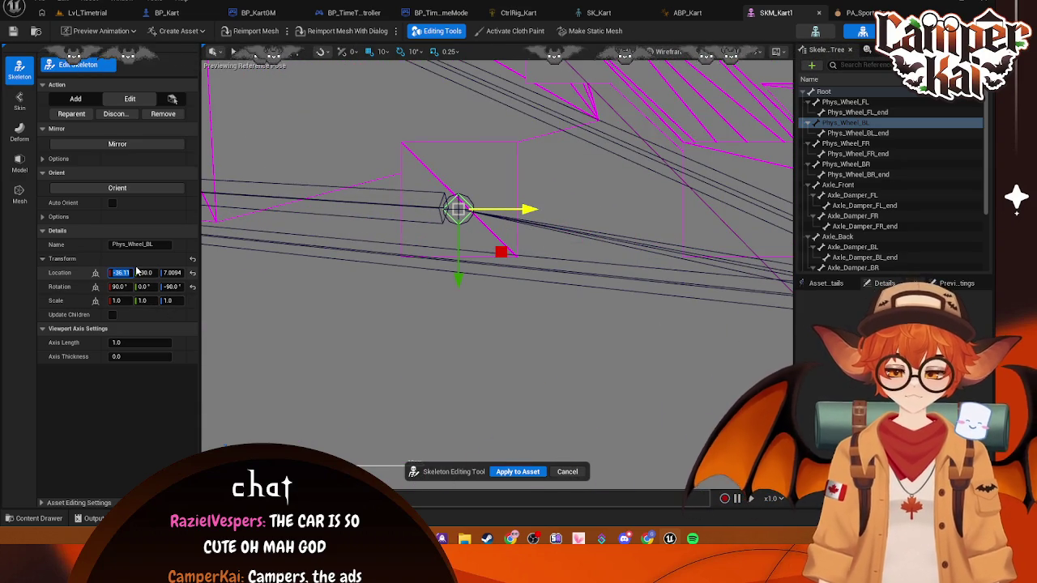
{"action": "type", "text": "-32.8"}
{"action": "key", "text": "Return"}
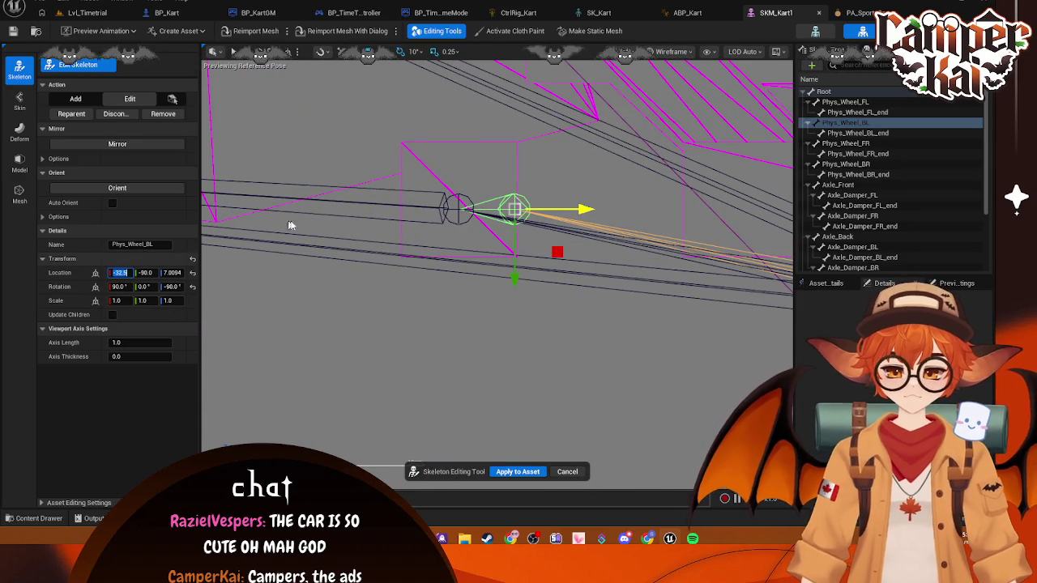
{"action": "mouse_move", "coordinate": [584, 209]}
{"action": "left_mouse_down"}
{"action": "mouse_move", "coordinate": [514, 209]}
{"action": "mouse_move", "coordinate": [526, 209]}
{"action": "left_mouse_up"}
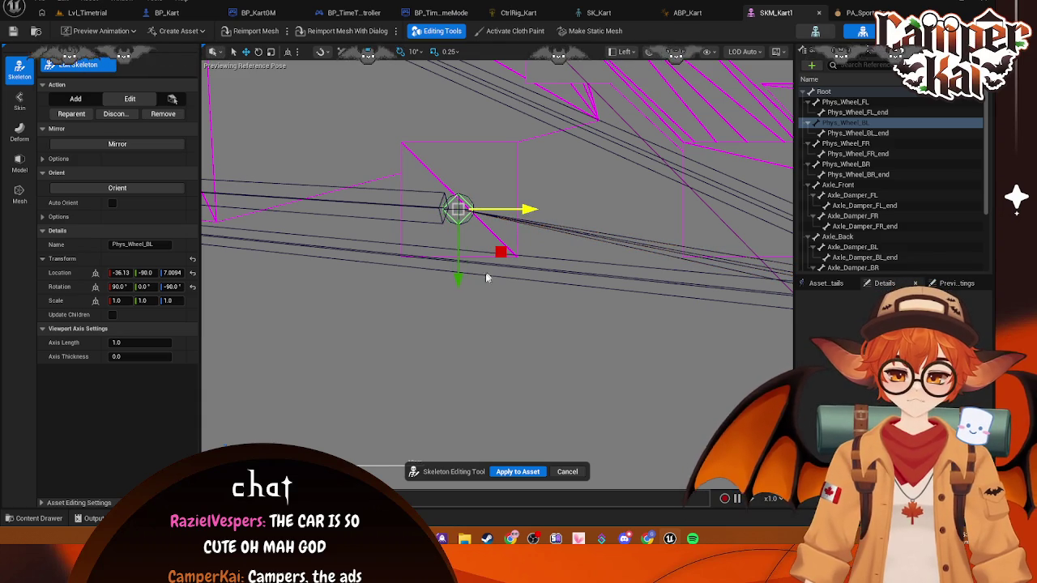
{"action": "left_click_drag", "start_coordinate": [459, 278], "coordinate": [458, 268]}
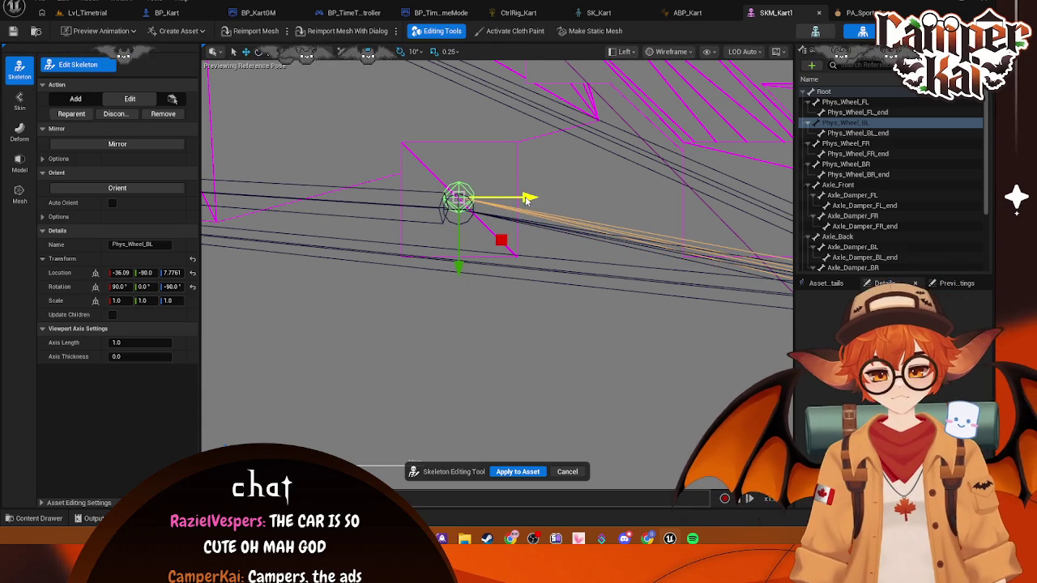
{"action": "left_click_drag", "start_coordinate": [526, 199], "coordinate": [524, 205]}
{"action": "left_click_drag", "start_coordinate": [461, 269], "coordinate": [461, 276]}
- Set Phys_Wheel_BL's location to X -36 and Z 7.5
{"action": "left_click", "coordinate": [122, 273]}
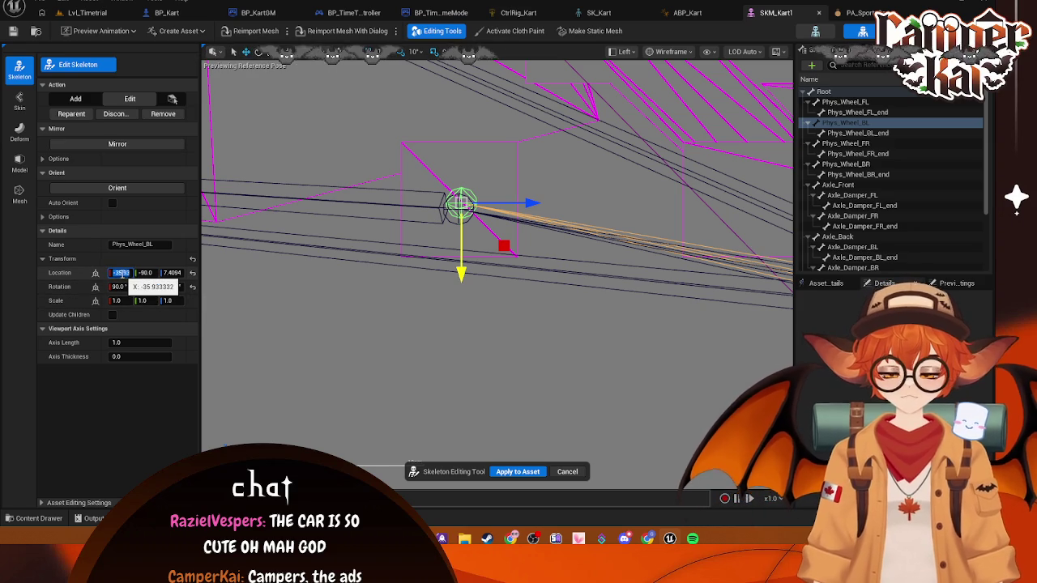
{"action": "type", "text": "-36"}
{"action": "key", "text": "Return"}
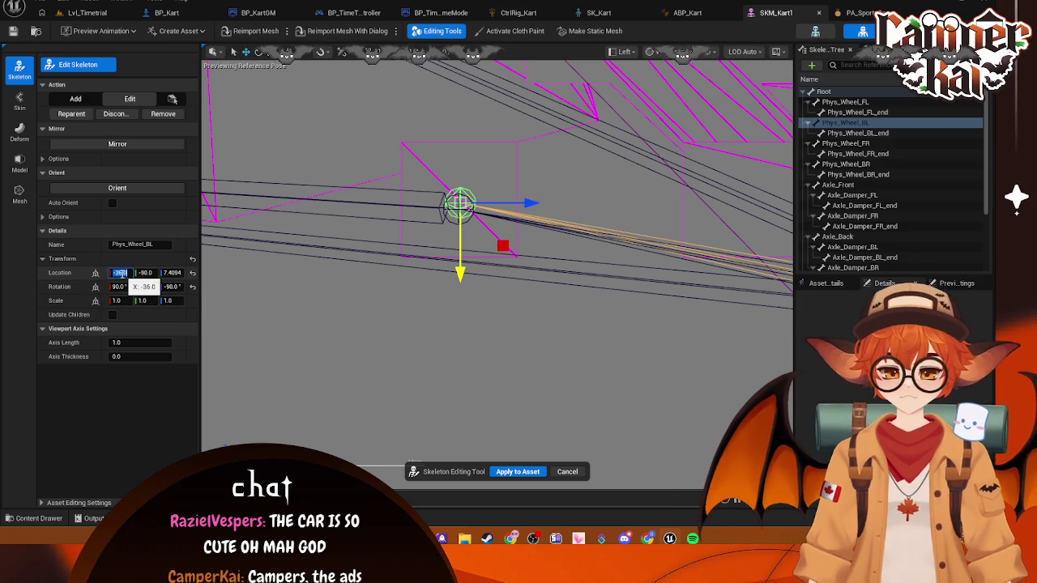
{"action": "left_click", "coordinate": [174, 273]}
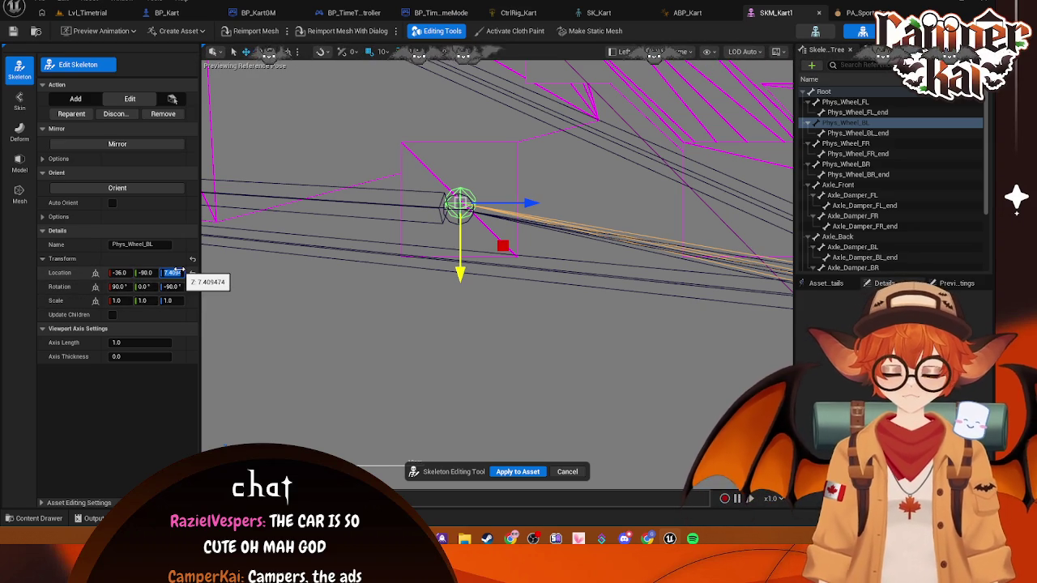
{"action": "type", "text": "7.5"}
{"action": "key", "text": "Return"}
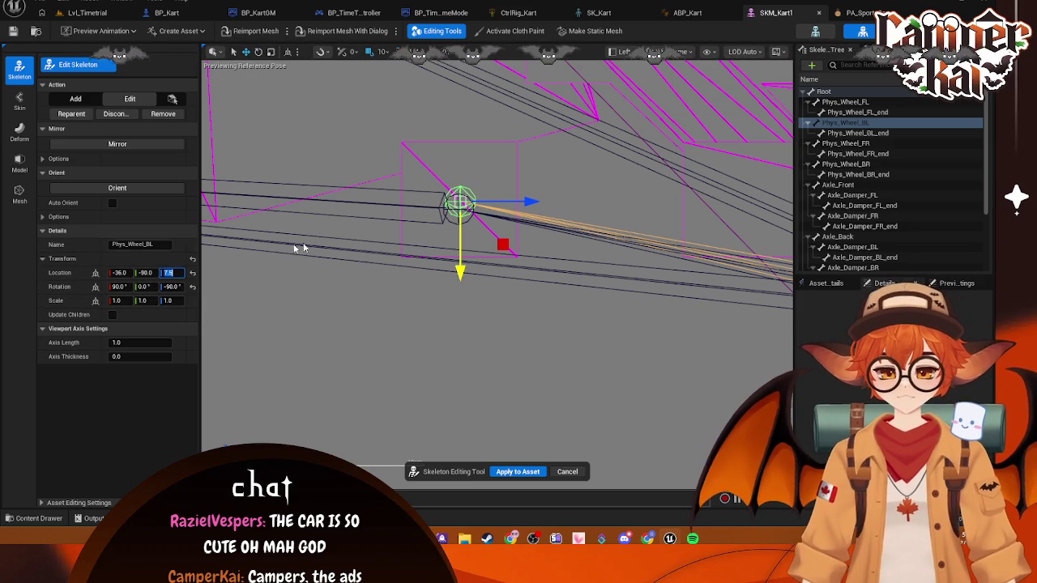
- Zero Phys_Wheel_BL_end's Y and Z location
{"action": "left_click", "coordinate": [853, 135]}
{"action": "left_click", "coordinate": [154, 273]}
{"action": "type", "text": "0"}
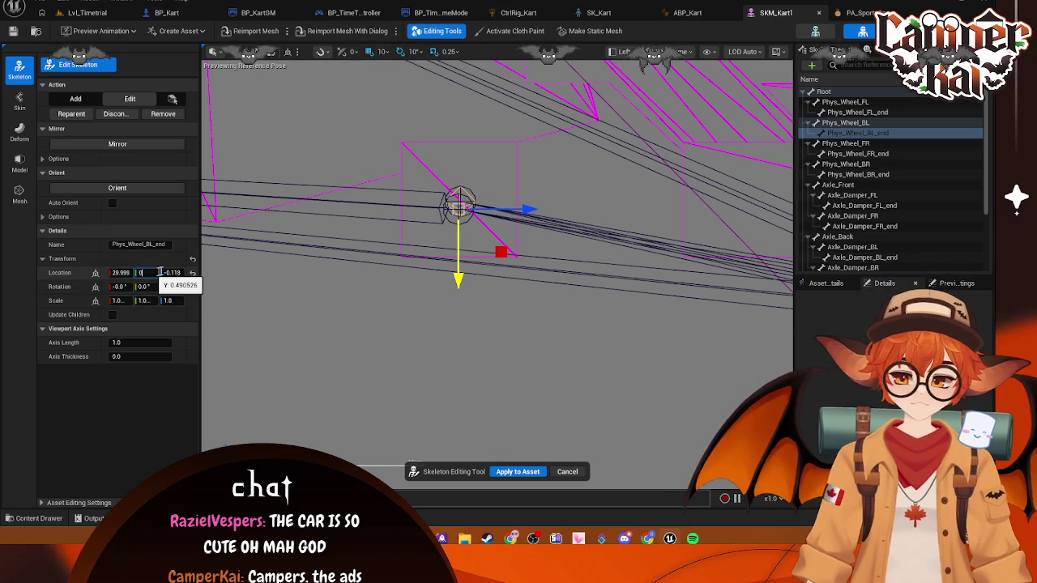
{"action": "key", "text": "Tab"}
{"action": "type", "text": "0"}
{"action": "key", "text": "Return"}
{"action": "left_click", "coordinate": [134, 273]}
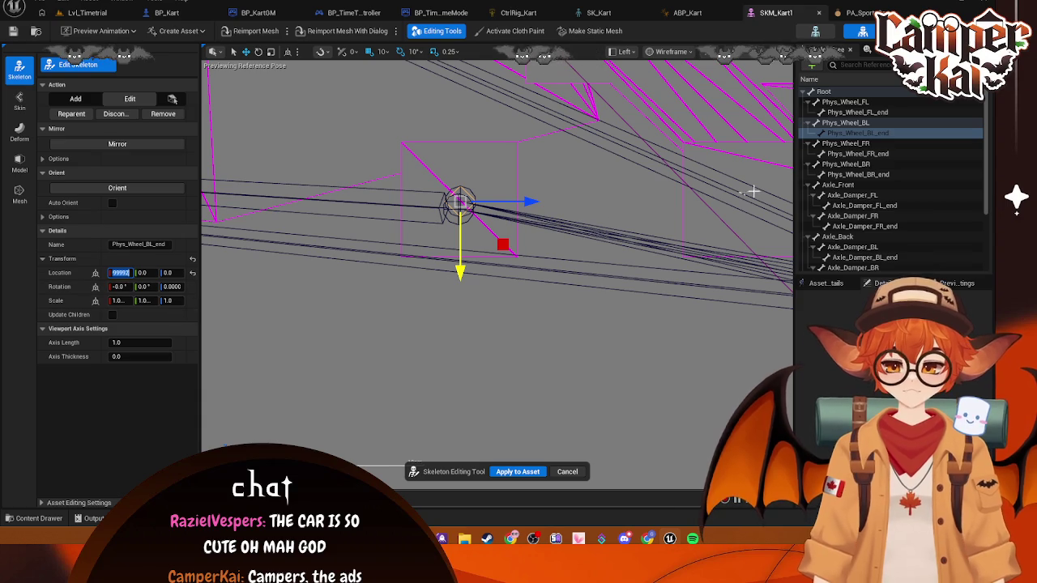
- Set Phys_Wheel_FR's Z location to 7.5 and inspect the rear-right wheel bone
{"action": "left_click", "coordinate": [846, 143]}
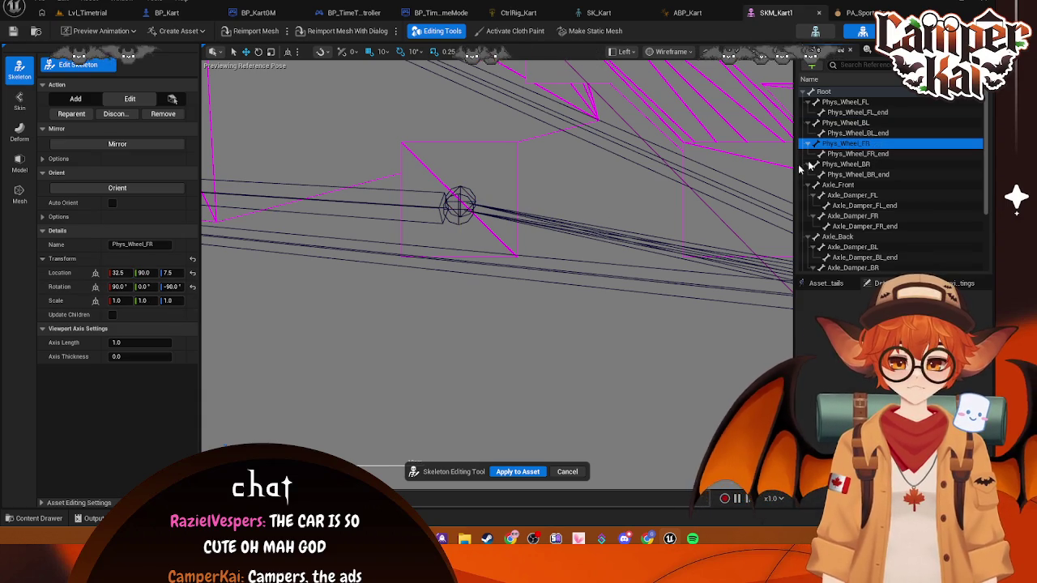
{"action": "left_click", "coordinate": [167, 273]}
{"action": "scroll", "coordinate": [381, 237], "scroll_direction": "down", "scroll_amount": 5}
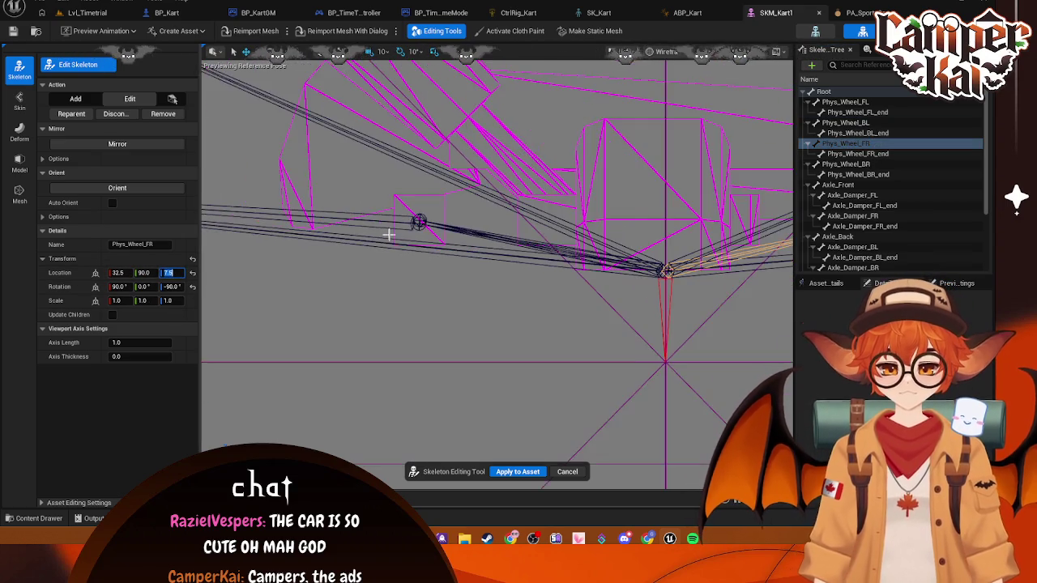
{"action": "left_click_drag", "start_coordinate": [389, 235], "coordinate": [777, 187]}
{"action": "left_click", "coordinate": [846, 164]}
{"action": "mouse_move", "coordinate": [463, 224]}
{"action": "left_mouse_down"}
{"action": "mouse_move", "coordinate": [514, 232]}
{"action": "mouse_move", "coordinate": [359, 255]}
{"action": "mouse_move", "coordinate": [391, 271]}
{"action": "mouse_move", "coordinate": [649, 287]}
{"action": "mouse_move", "coordinate": [690, 283]}
{"action": "mouse_move", "coordinate": [713, 259]}
{"action": "left_mouse_up"}
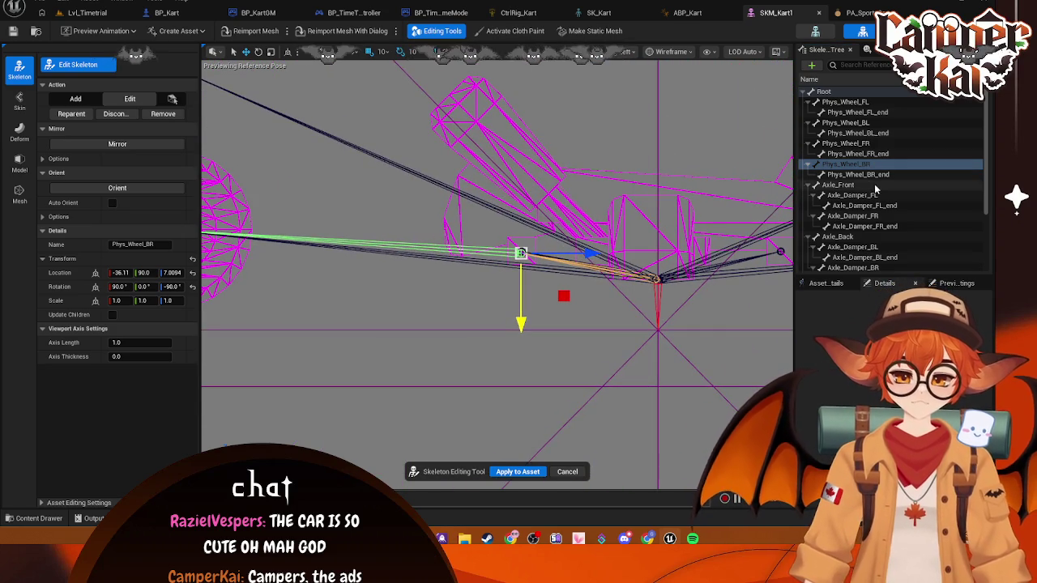
- Zero Phys_Wheel_BR_end's Y location and compare the other wheel bones' transforms
{"action": "left_click", "coordinate": [859, 174]}
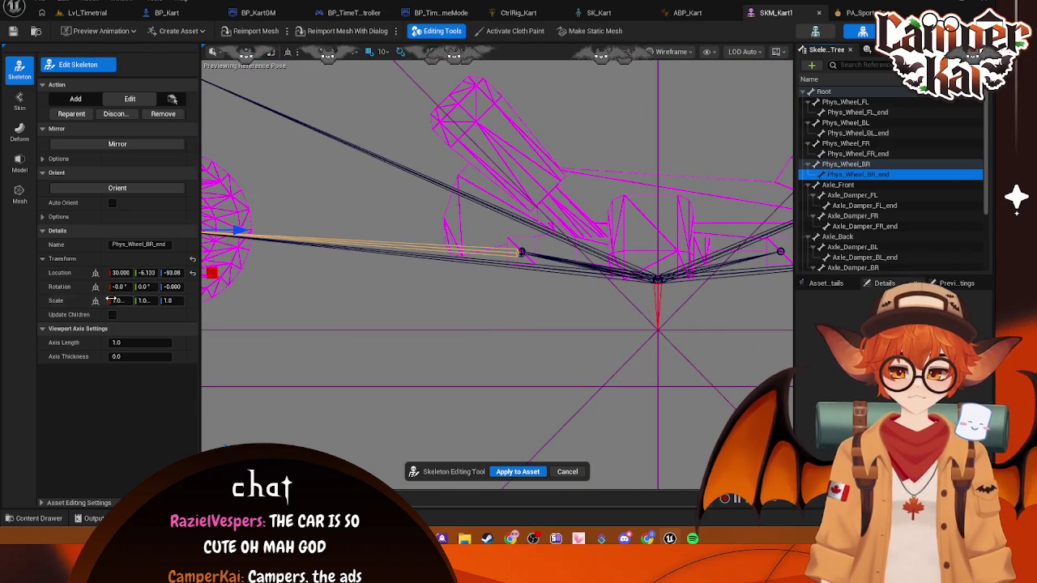
{"action": "left_click", "coordinate": [148, 273]}
{"action": "type", "text": "0"}
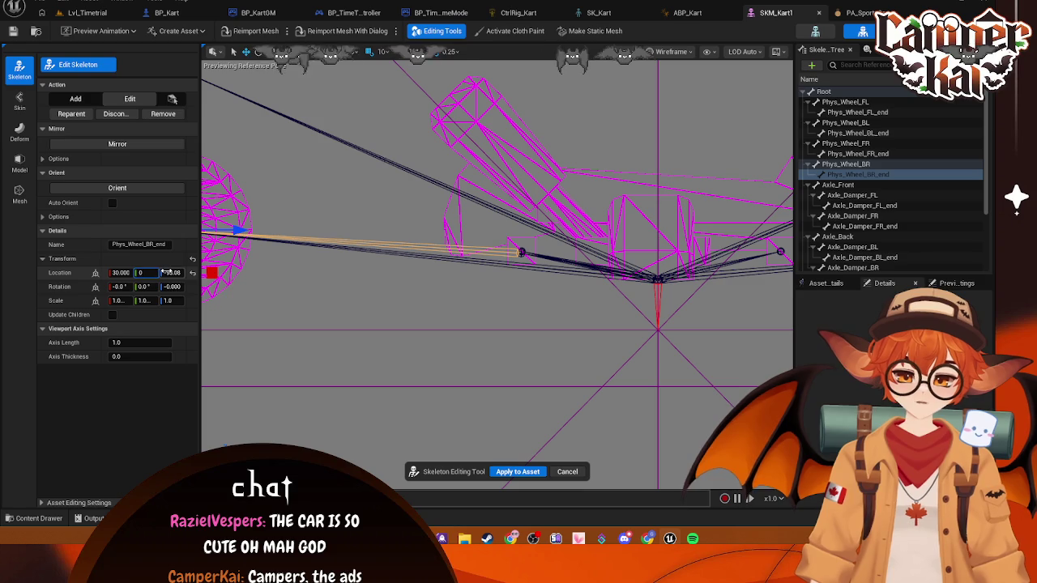
{"action": "key", "text": "Return"}
{"action": "left_click", "coordinate": [319, 310]}
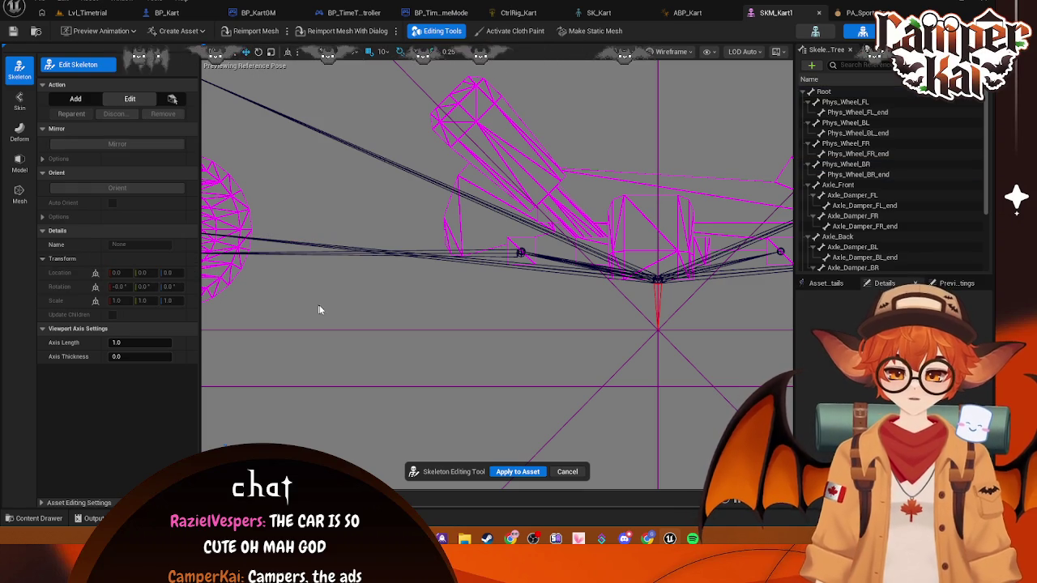
{"action": "left_click", "coordinate": [847, 102]}
{"action": "left_click", "coordinate": [864, 143]}
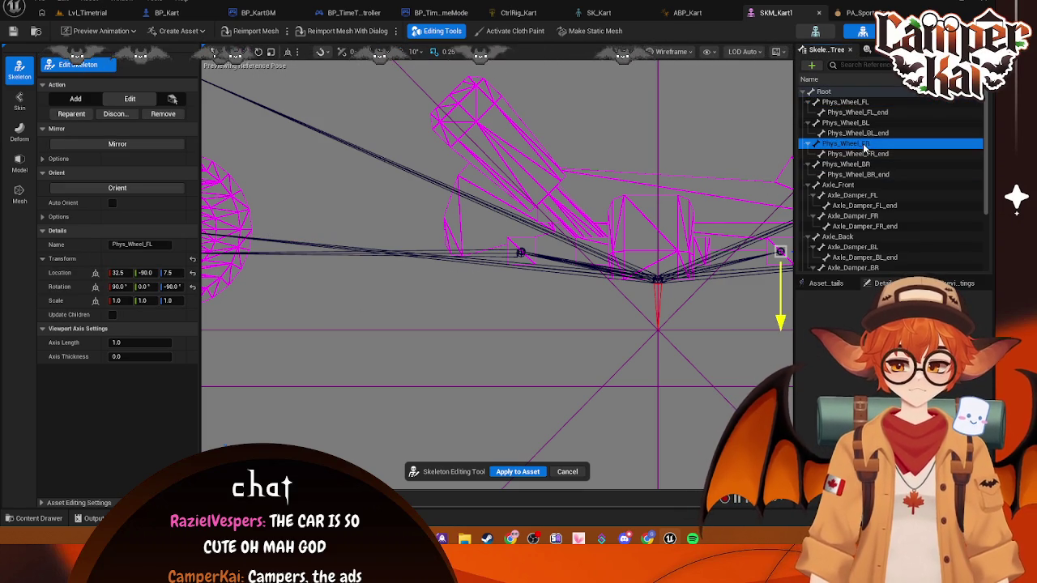
{"action": "left_click", "coordinate": [864, 105]}
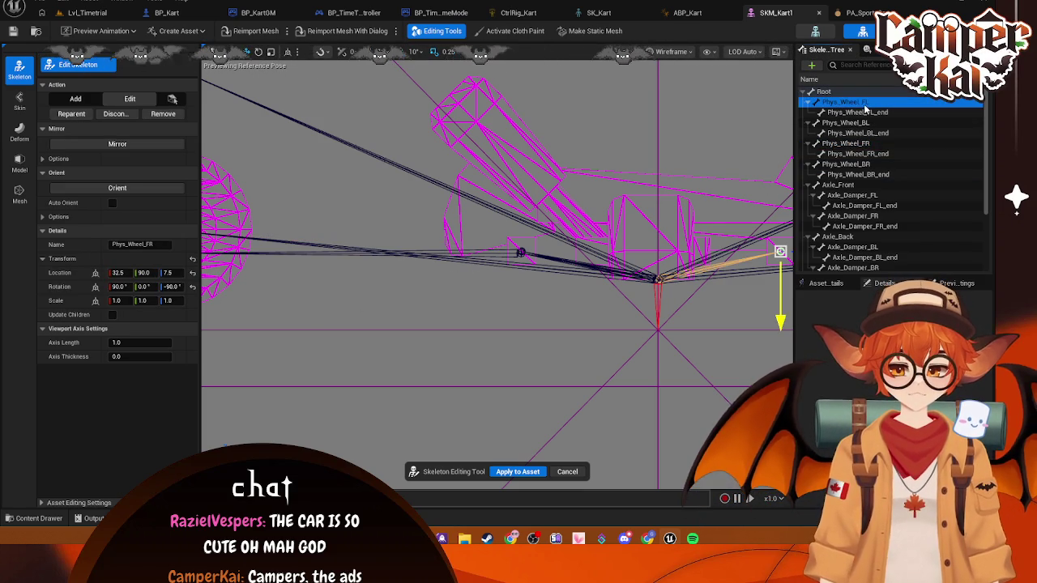
{"action": "left_click", "coordinate": [860, 123]}
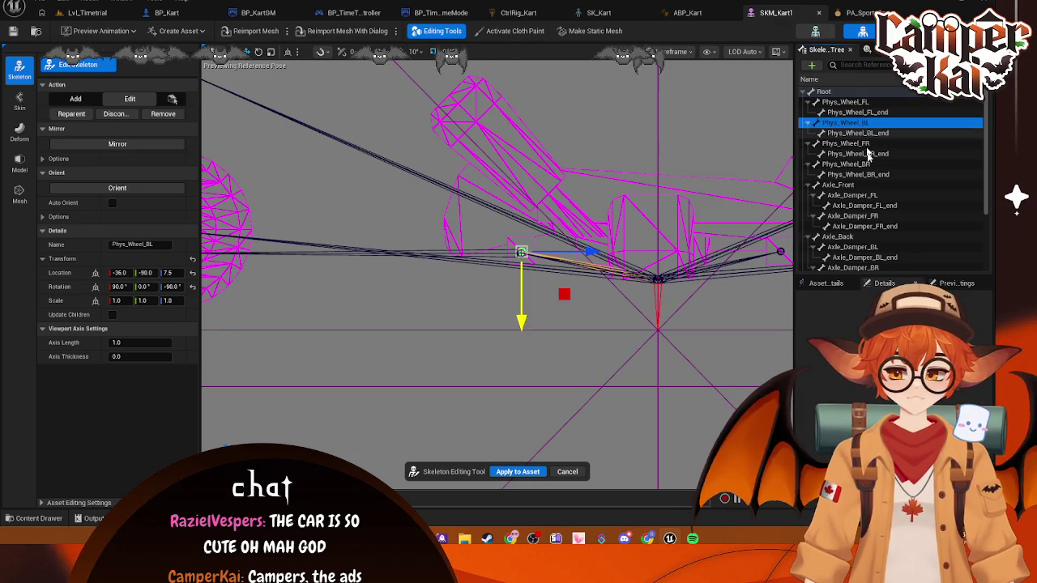
- Set Phys_Wheel_BR's location to X -36.0 and Z 7.5, matching Phys_Wheel_BL
{"action": "left_click", "coordinate": [864, 164]}
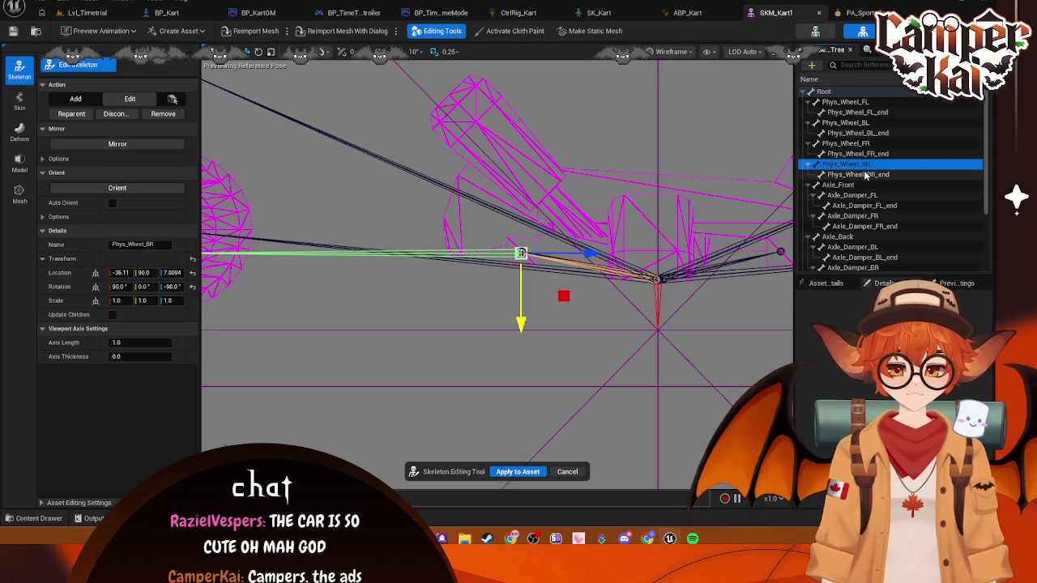
{"action": "left_click", "coordinate": [858, 175]}
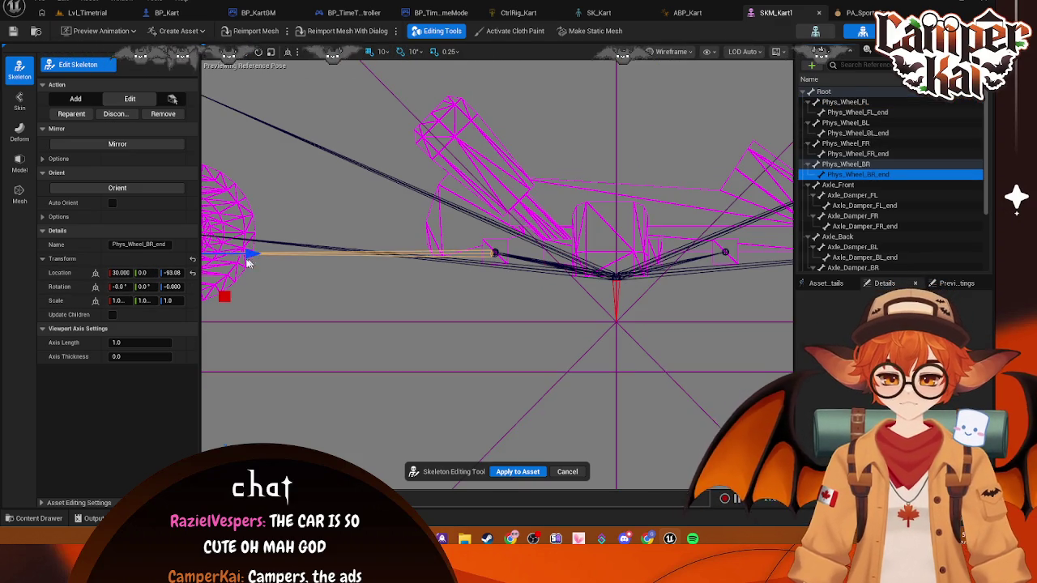
{"action": "left_click_drag", "start_coordinate": [355, 257], "coordinate": [441, 259]}
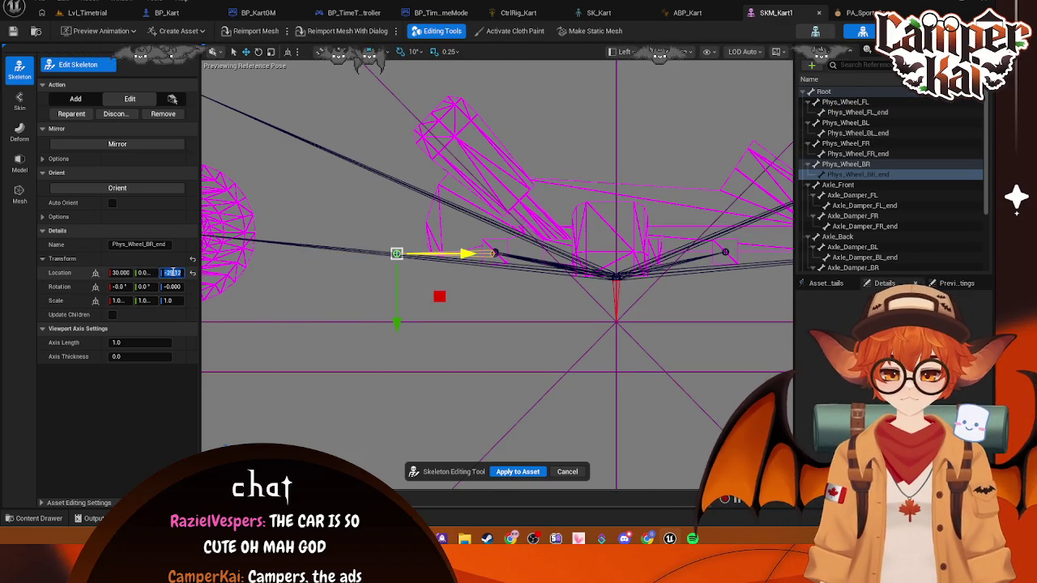
{"action": "left_click", "coordinate": [450, 258]}
{"action": "scroll", "coordinate": [451, 258], "scroll_direction": "up", "scroll_amount": 3}
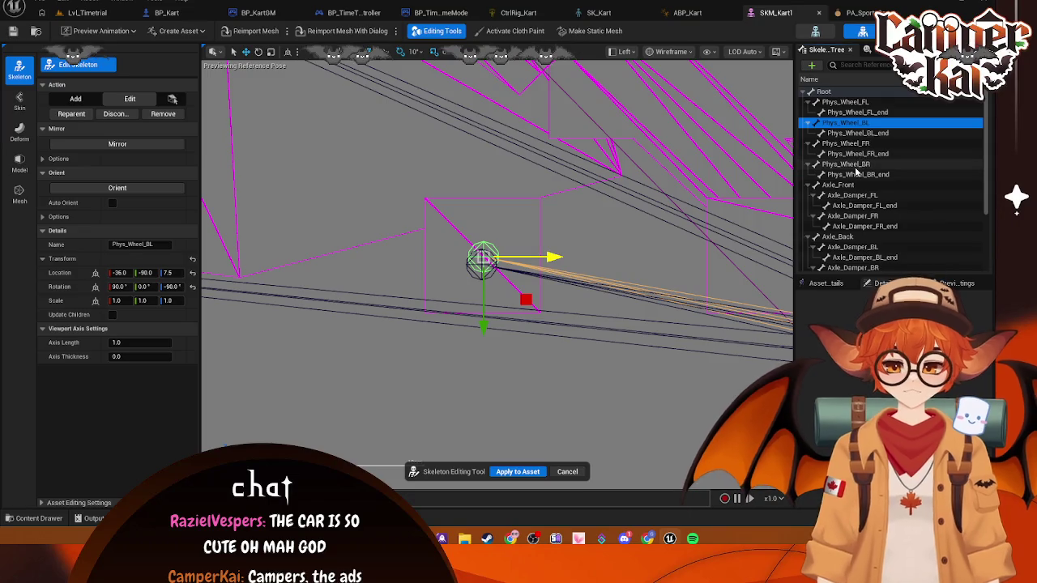
{"action": "left_click", "coordinate": [120, 272]}
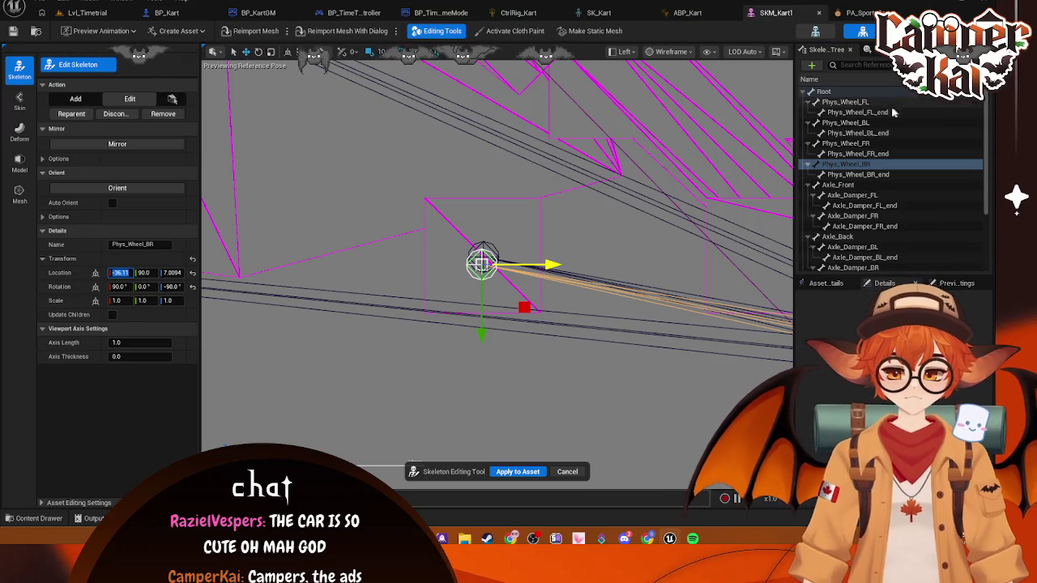
{"action": "left_click", "coordinate": [850, 123]}
{"action": "left_click", "coordinate": [847, 164]}
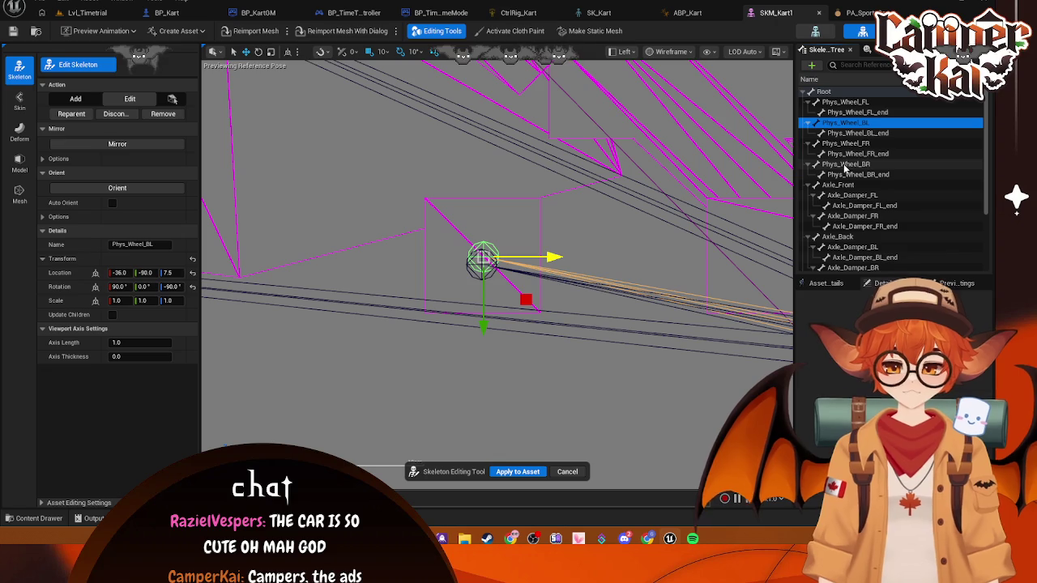
{"action": "left_click", "coordinate": [173, 273]}
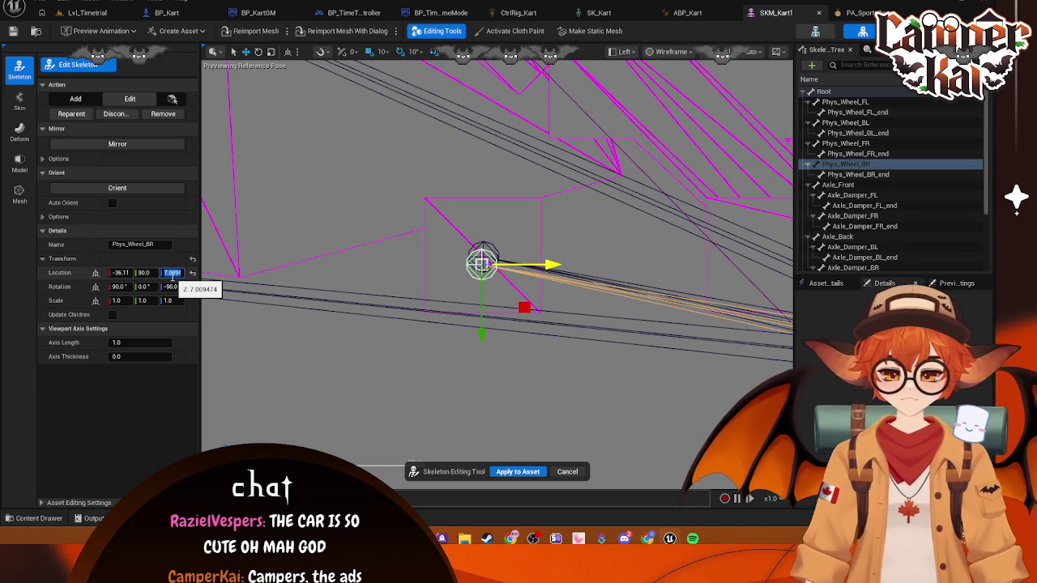
{"action": "type", "text": ".5"}
{"action": "key", "text": "Return"}
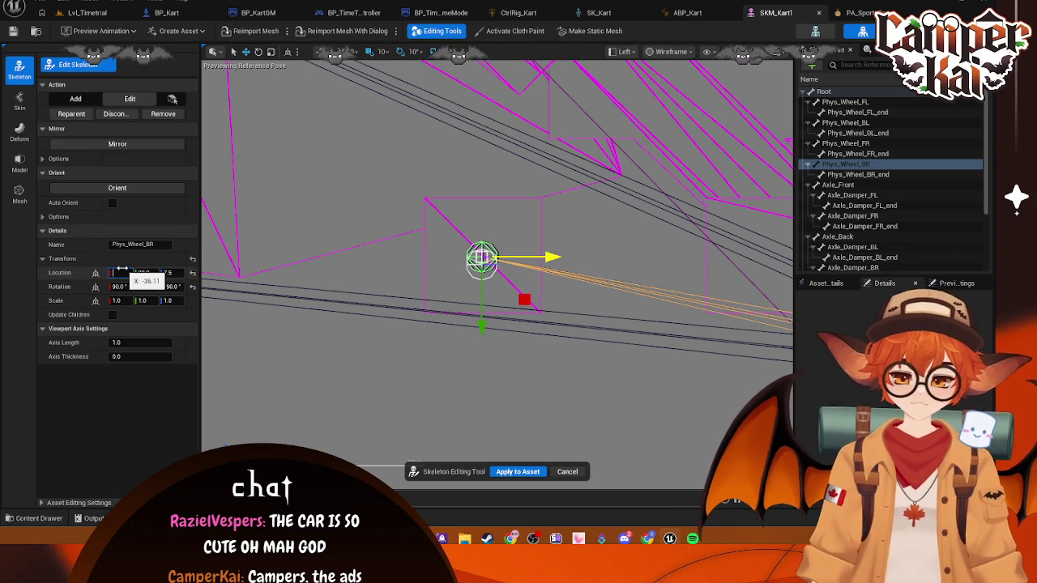
{"action": "key", "text": "Return"}
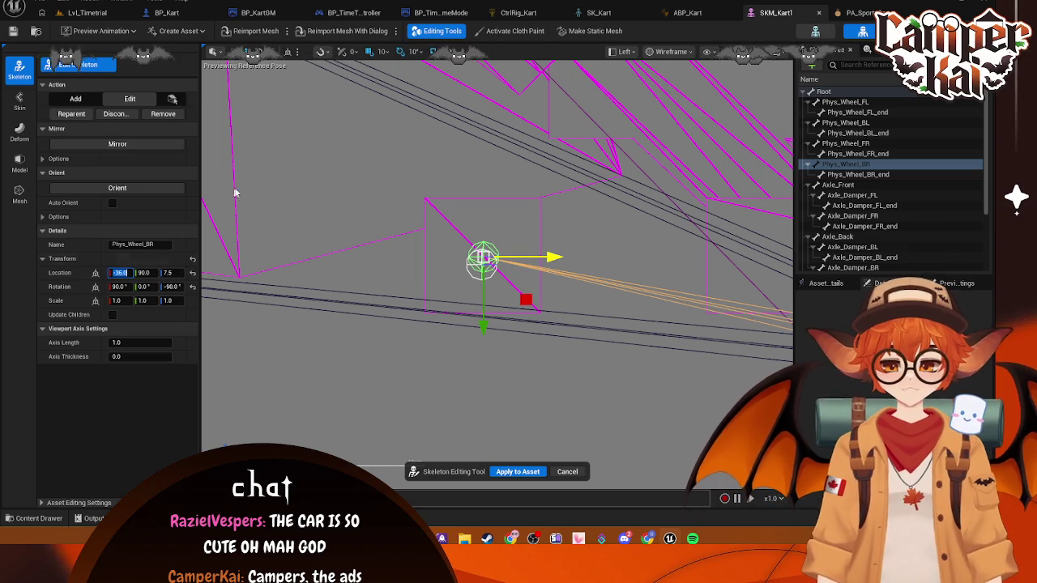
- Recheck Phys_Wheel_BR_end and edit its location to straighten it
{"action": "left_click", "coordinate": [849, 175]}
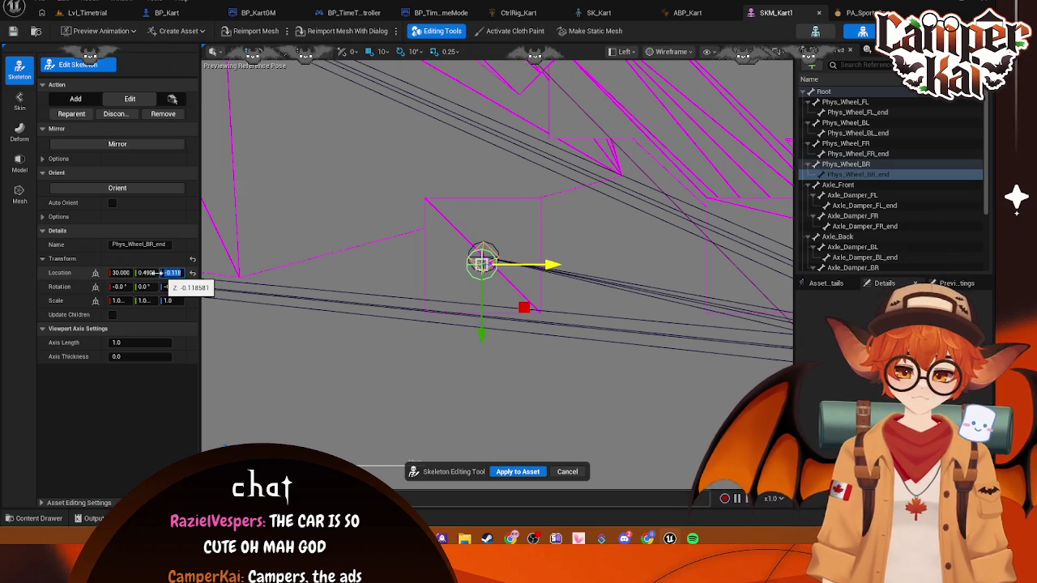
{"action": "left_click", "coordinate": [531, 217]}
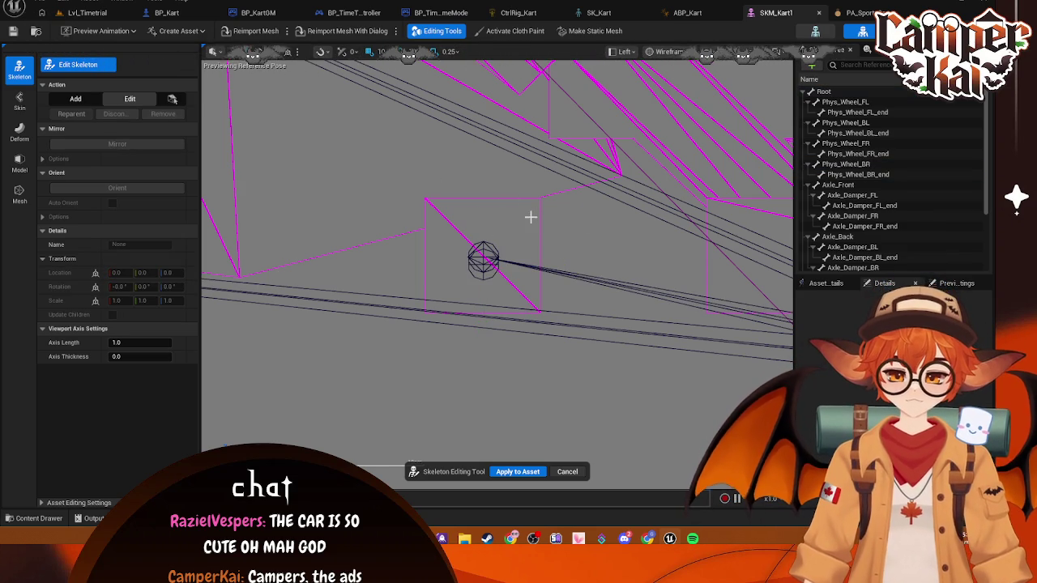
{"action": "left_click", "coordinate": [484, 257]}
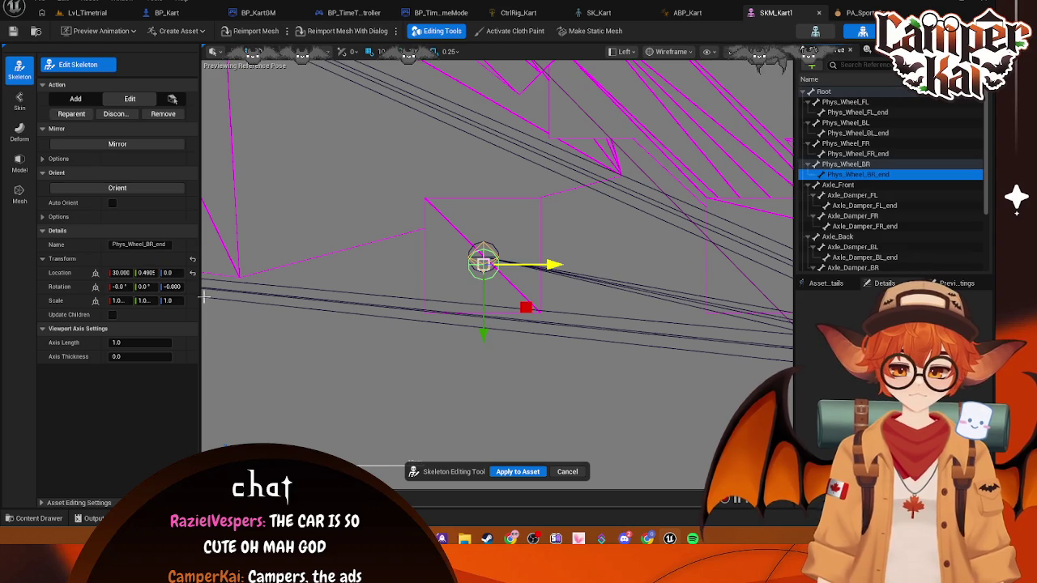
{"action": "left_click", "coordinate": [147, 273]}
{"action": "left_click", "coordinate": [566, 237]}
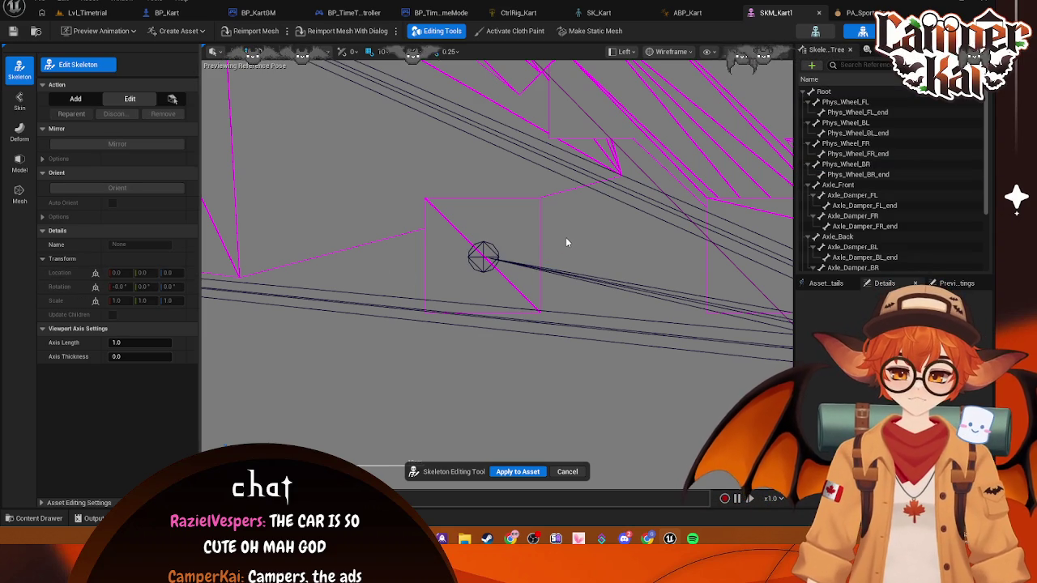
{"action": "scroll", "coordinate": [613, 194], "scroll_direction": "down", "scroll_amount": 10}
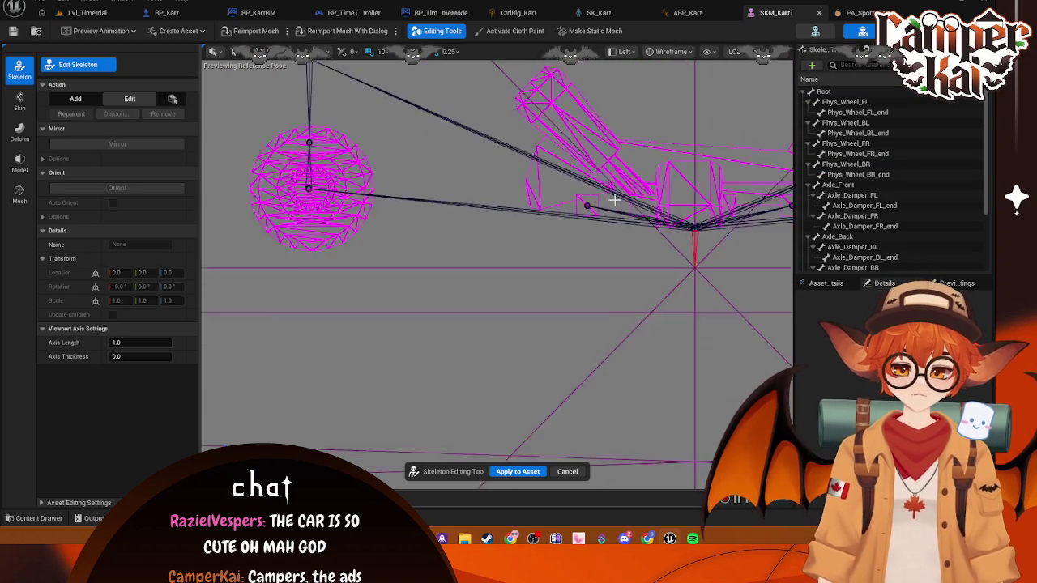
- Centre the kart, glance at the Kenney_Assets kart meshes, and change the viewport to Top view
{"action": "left_click_drag", "start_coordinate": [497, 287], "coordinate": [505, 316]}
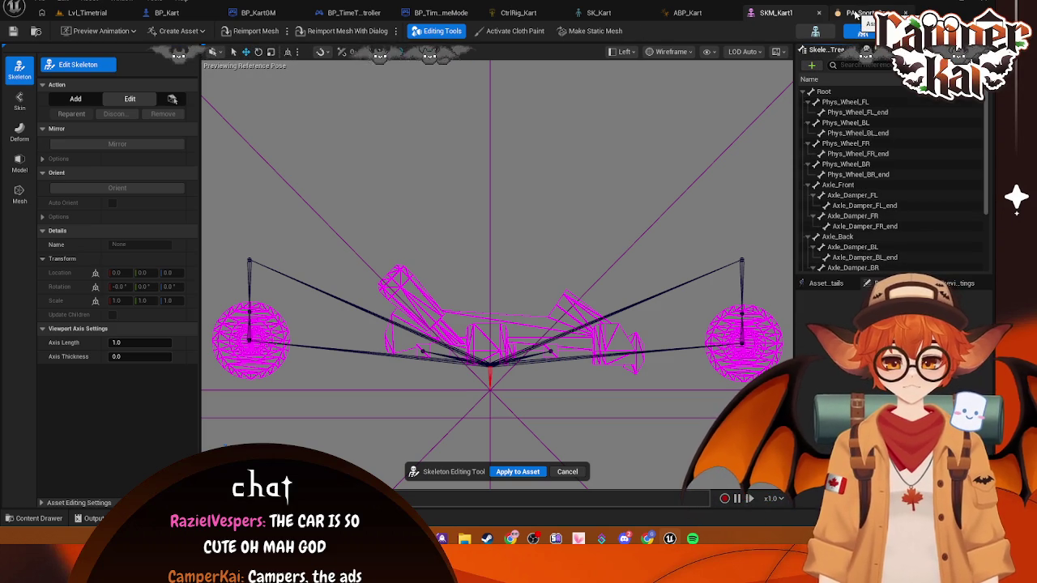
{"action": "left_click", "coordinate": [33, 519]}
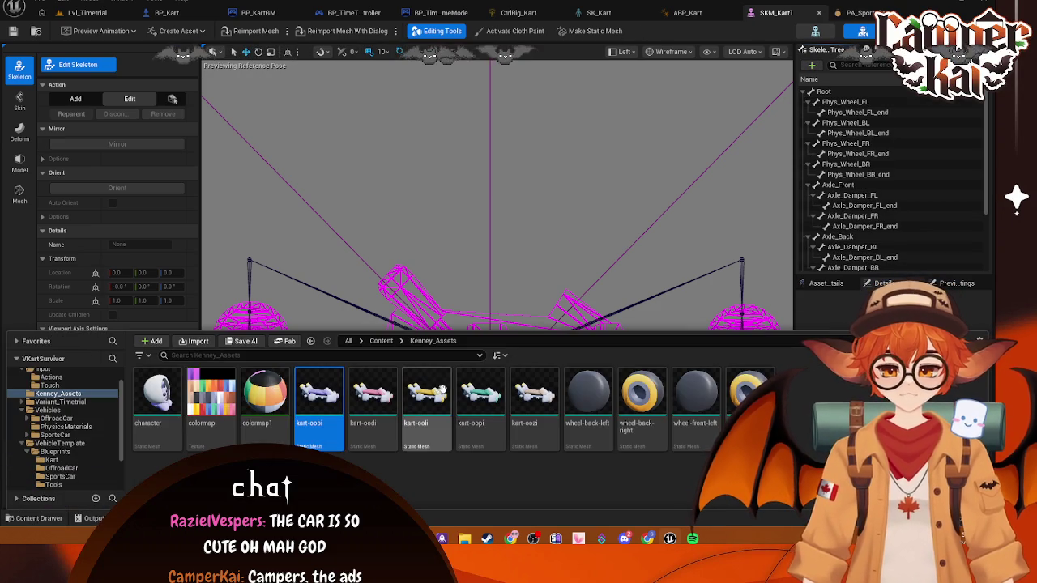
{"action": "left_click", "coordinate": [659, 115]}
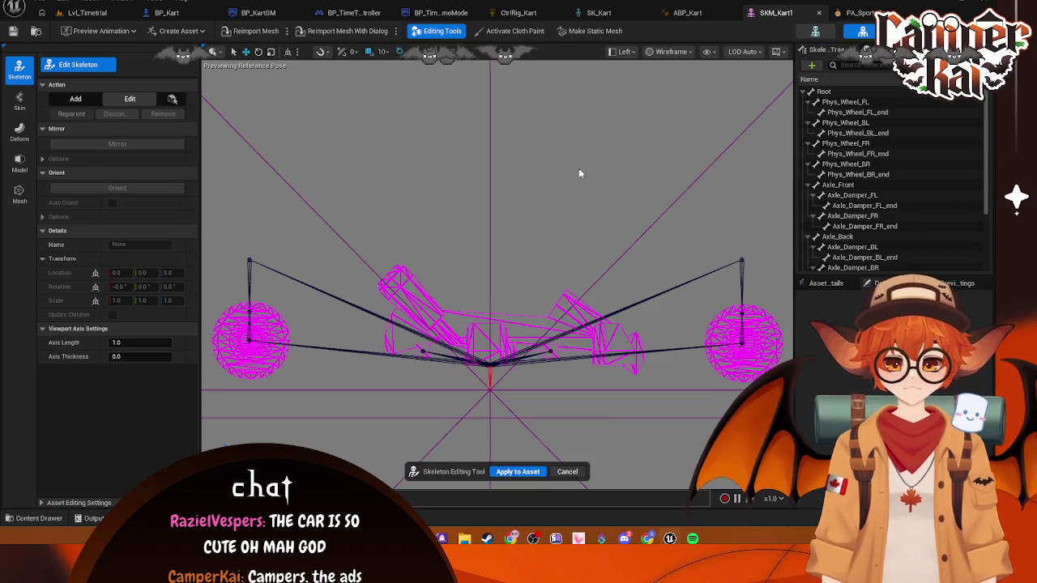
{"action": "left_click", "coordinate": [623, 51]}
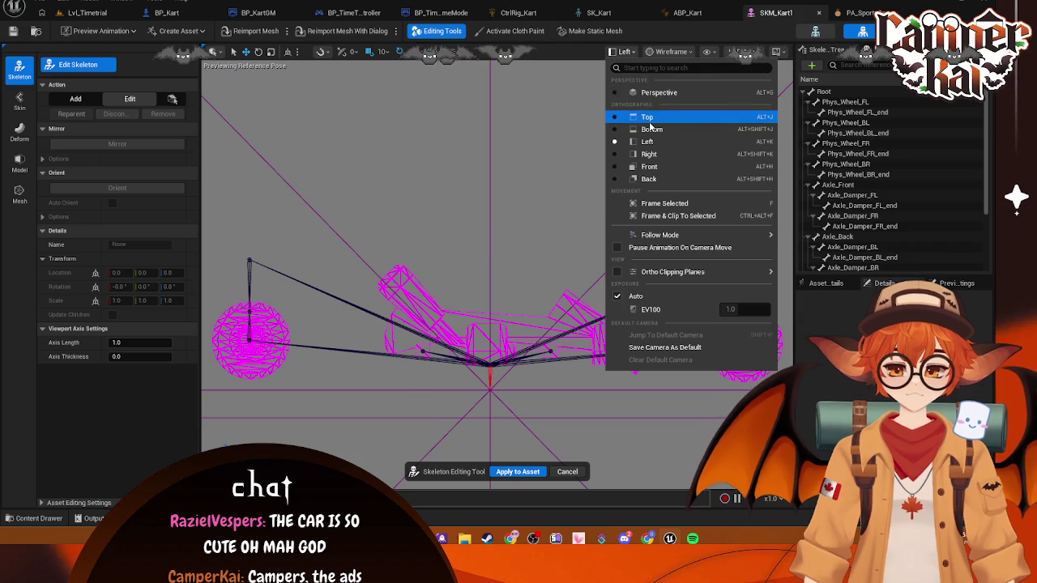
{"action": "left_click", "coordinate": [649, 119]}
{"action": "scroll", "coordinate": [564, 239], "scroll_direction": "up", "scroll_amount": 3}
- Pull the Phys_Wheel_BL bone inward toward the kart body
{"action": "scroll", "coordinate": [564, 239], "scroll_direction": "down", "scroll_amount": 5}
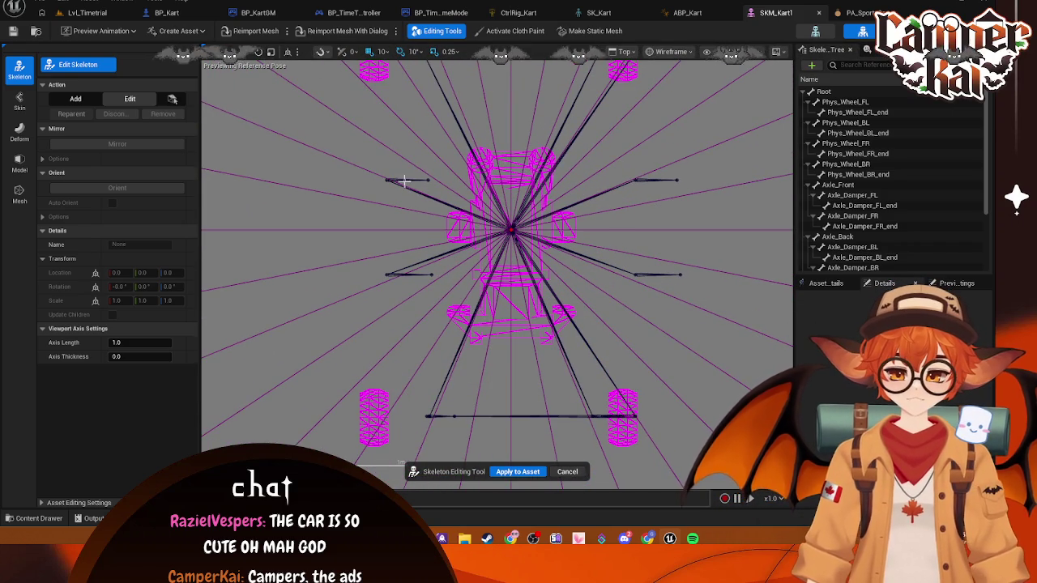
{"action": "left_click", "coordinate": [637, 180]}
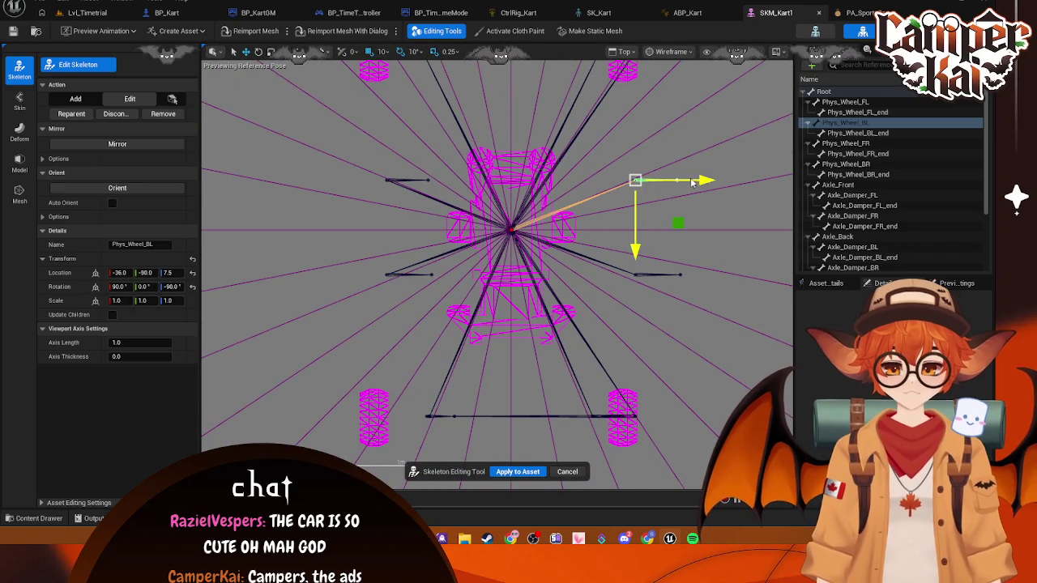
{"action": "left_click_drag", "start_coordinate": [703, 184], "coordinate": [623, 189]}
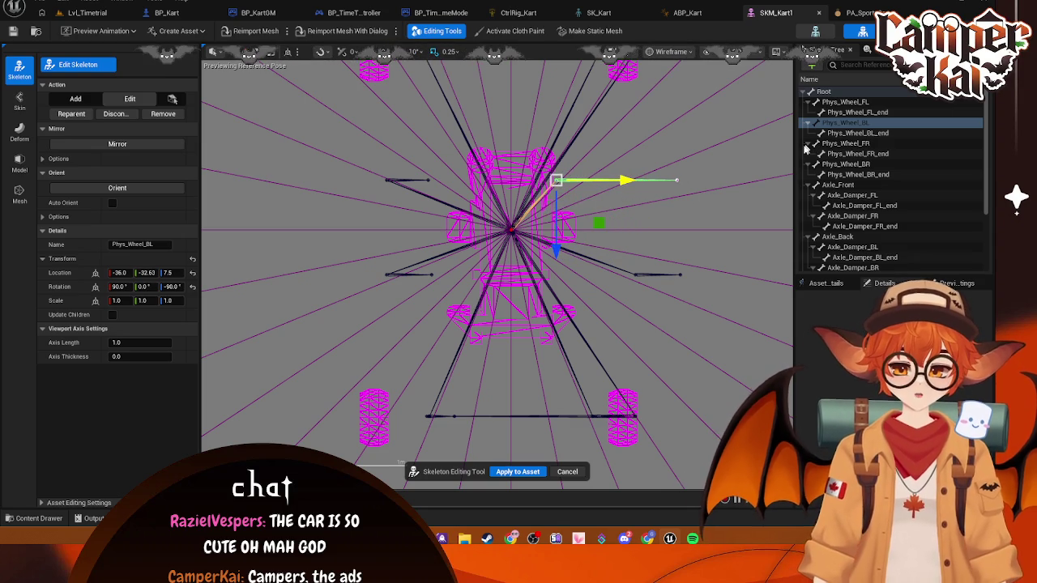
- From a top-down view, slide Phys_Wheel_FL inward and set its location Y to -27.0
{"action": "scroll", "coordinate": [568, 173], "scroll_direction": "up", "scroll_amount": 6}
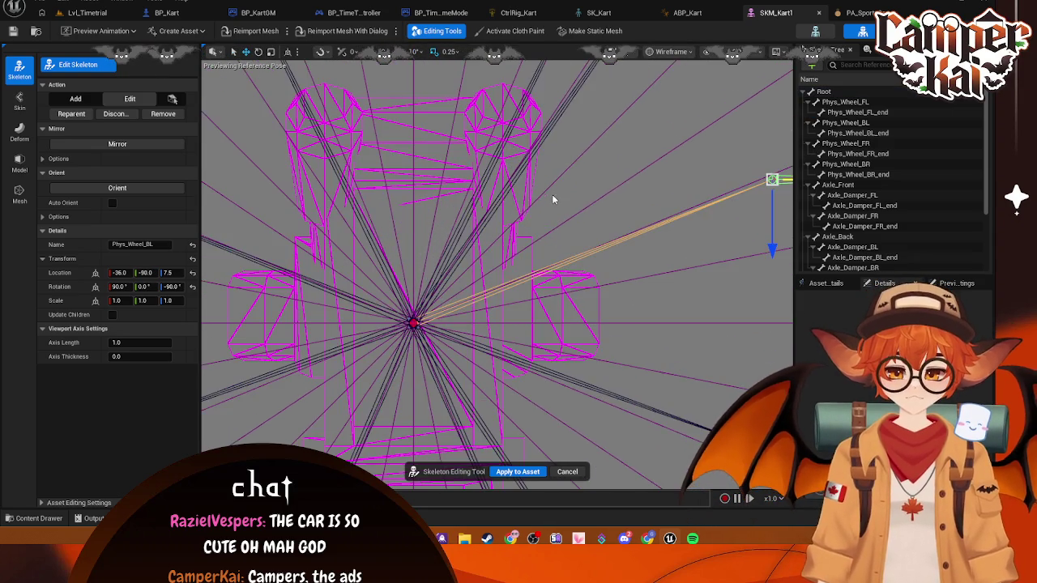
{"action": "scroll", "coordinate": [403, 233], "scroll_direction": "down", "scroll_amount": 4}
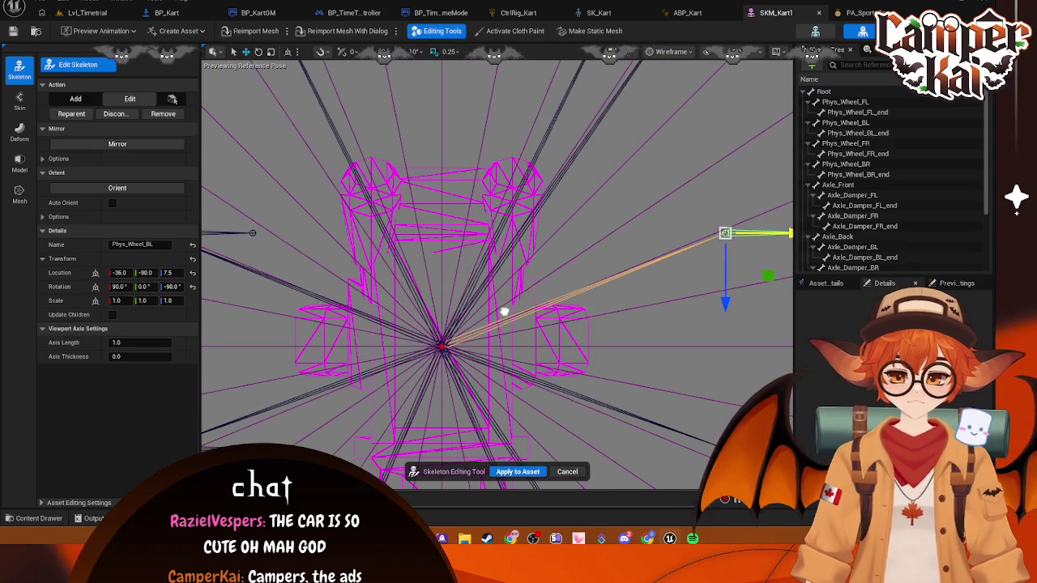
{"action": "mouse_move", "coordinate": [527, 258]}
{"action": "left_mouse_down"}
{"action": "mouse_move", "coordinate": [560, 254]}
{"action": "mouse_move", "coordinate": [590, 176]}
{"action": "mouse_move", "coordinate": [568, 121]}
{"action": "mouse_move", "coordinate": [468, 293]}
{"action": "mouse_move", "coordinate": [658, 313]}
{"action": "left_mouse_up"}
{"action": "left_click", "coordinate": [715, 274]}
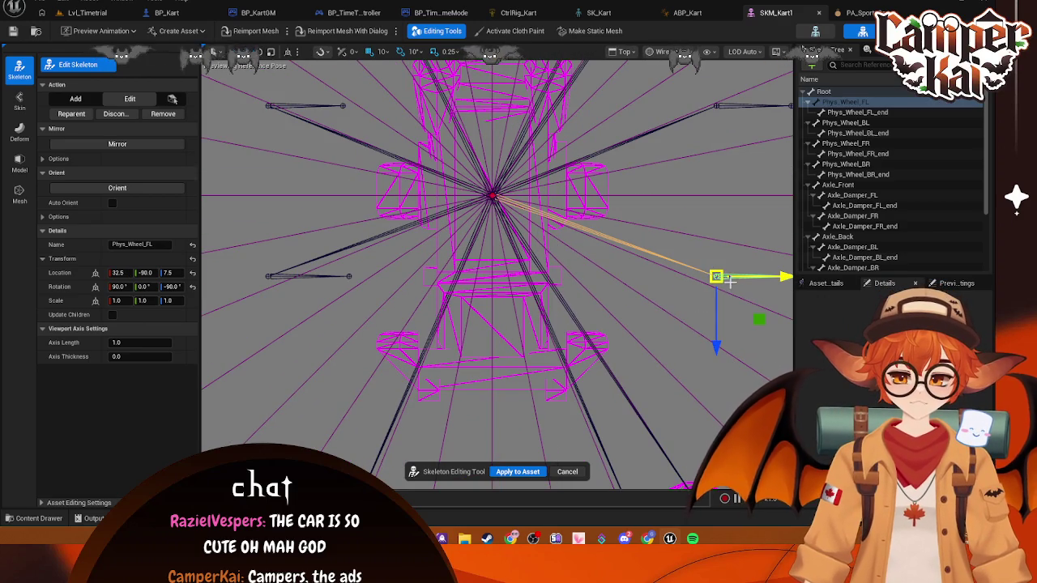
{"action": "left_click_drag", "start_coordinate": [786, 285], "coordinate": [626, 293]}
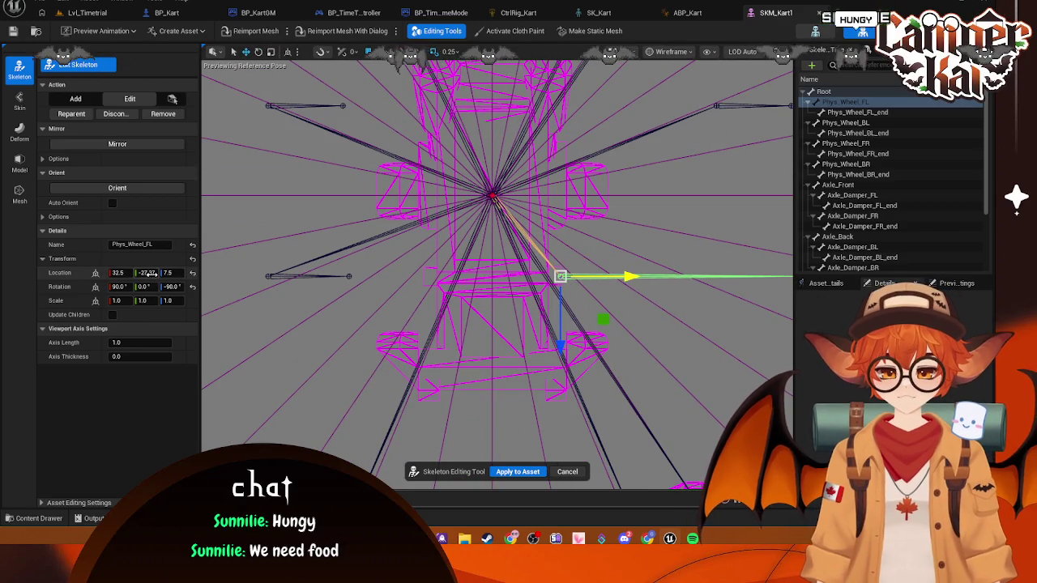
{"action": "type", "text": "7"}
{"action": "key", "text": "Return"}
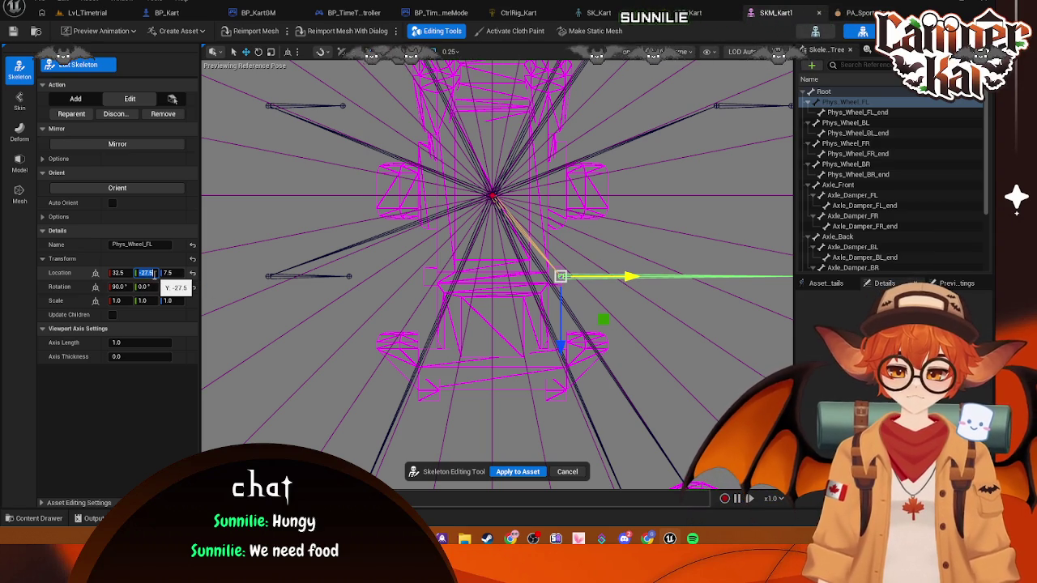
- Select Phys_Wheel_FR and collapse then re-expand the bone hierarchy under Root
{"action": "left_click", "coordinate": [269, 276]}
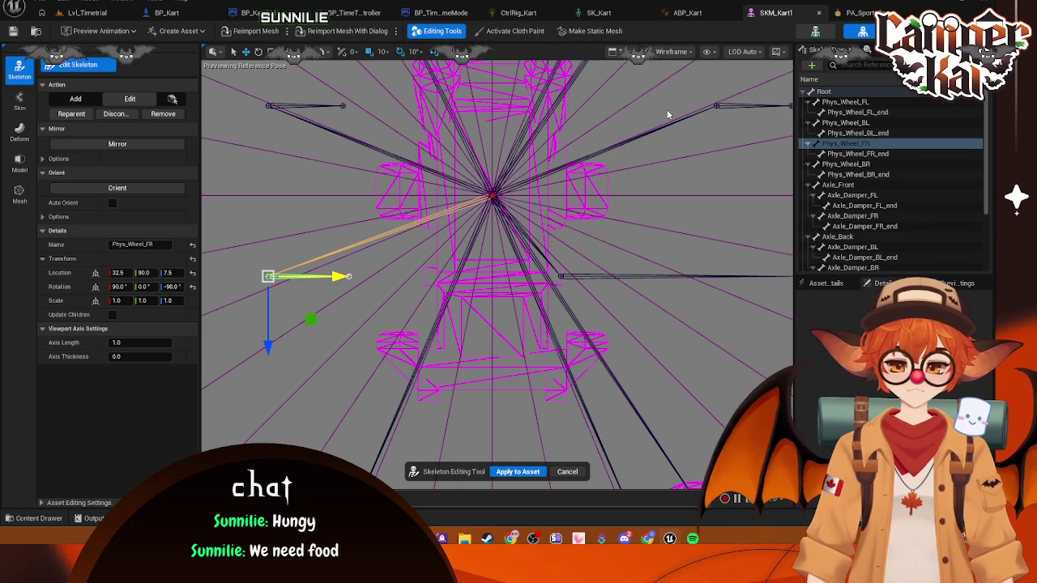
{"action": "left_click", "coordinate": [804, 93]}
{"action": "left_click", "coordinate": [805, 92]}
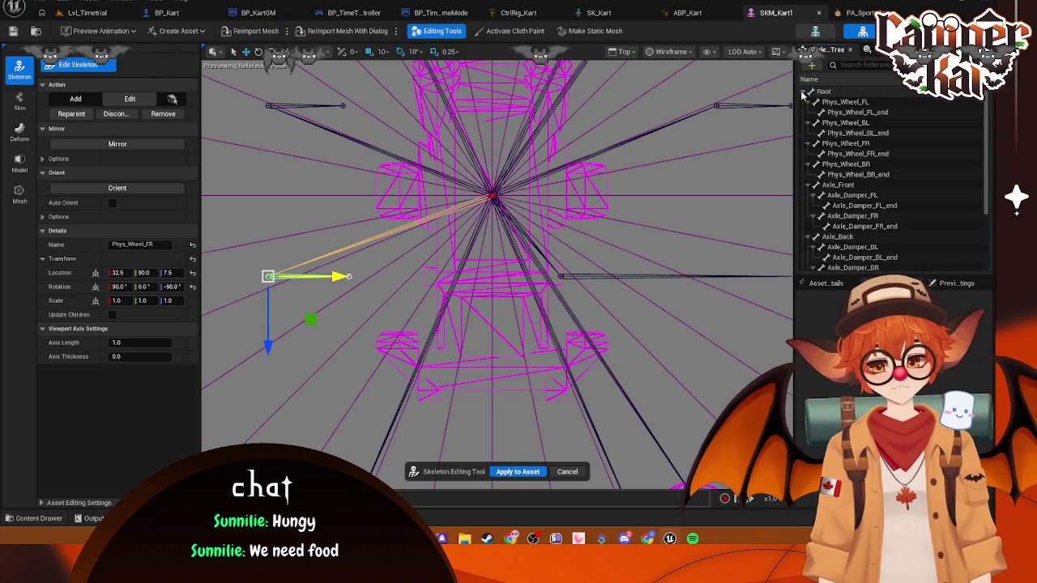
{"action": "scroll", "coordinate": [936, 178], "scroll_direction": "down", "scroll_amount": 3}
{"action": "scroll", "coordinate": [926, 188], "scroll_direction": "up", "scroll_amount": 3}
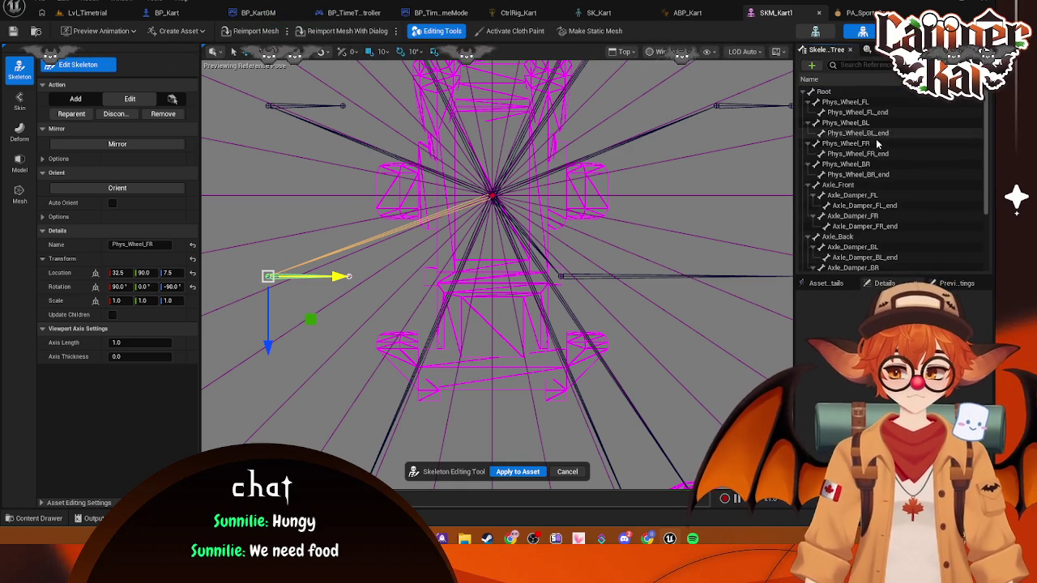
{"action": "scroll", "coordinate": [900, 137], "scroll_direction": "down", "scroll_amount": 3}
{"action": "scroll", "coordinate": [897, 139], "scroll_direction": "up", "scroll_amount": 3}
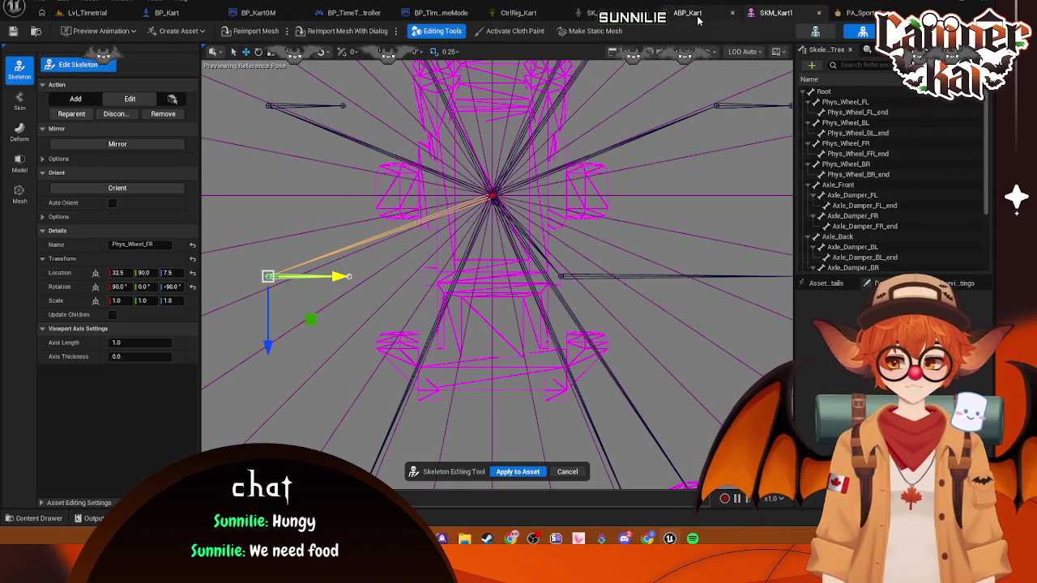
{"action": "left_click", "coordinate": [599, 12]}
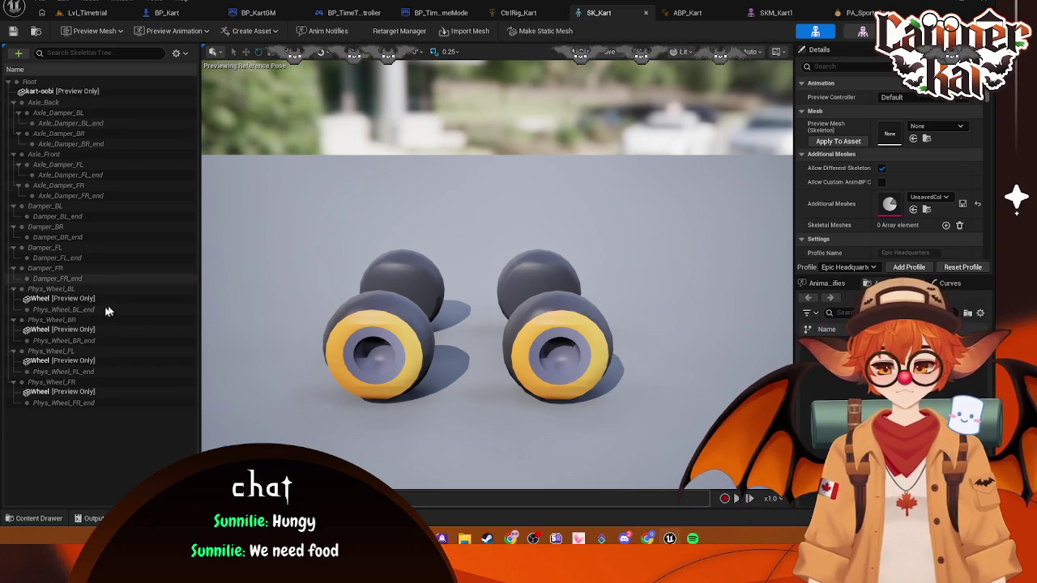
{"action": "scroll", "coordinate": [502, 232], "scroll_direction": "down", "scroll_amount": 5}
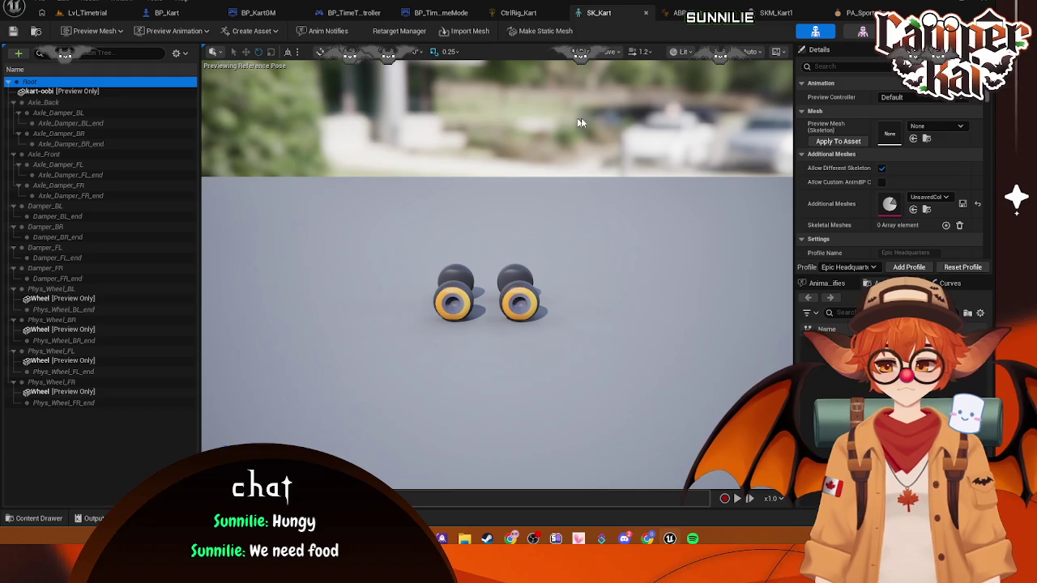
{"action": "left_click", "coordinate": [680, 12]}
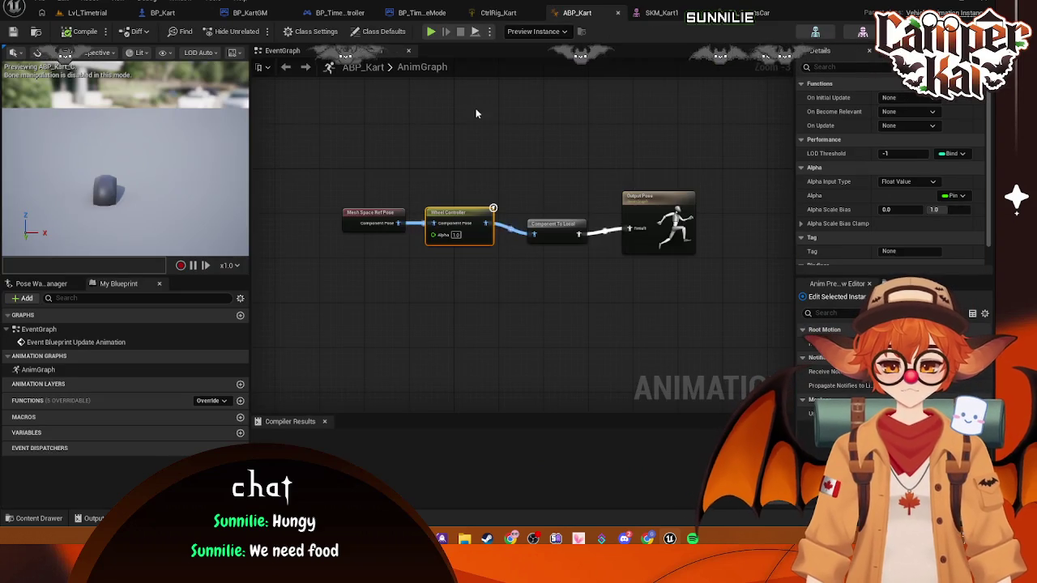
{"action": "left_click", "coordinate": [658, 13]}
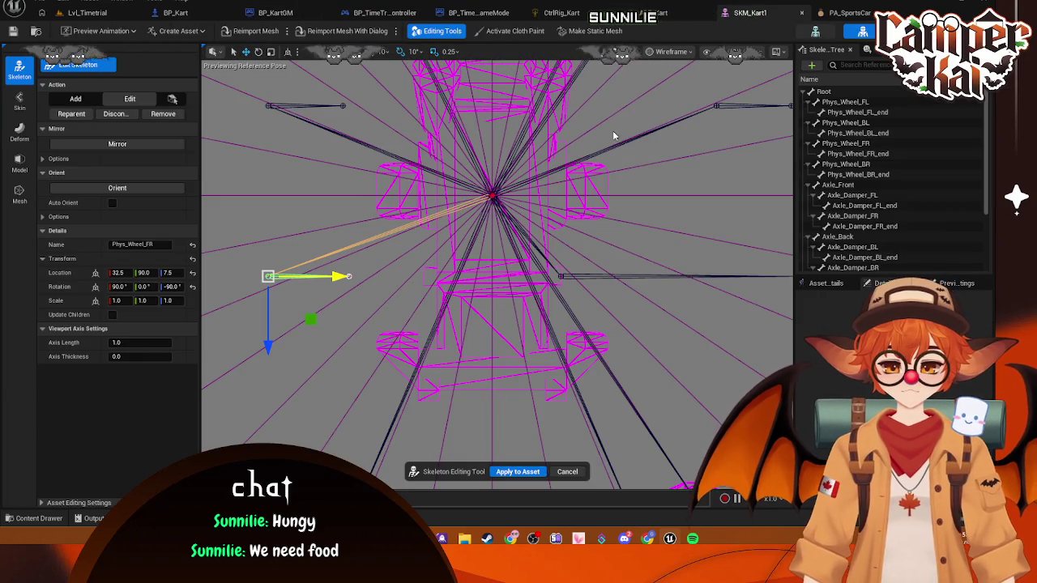
{"action": "left_click", "coordinate": [815, 31]}
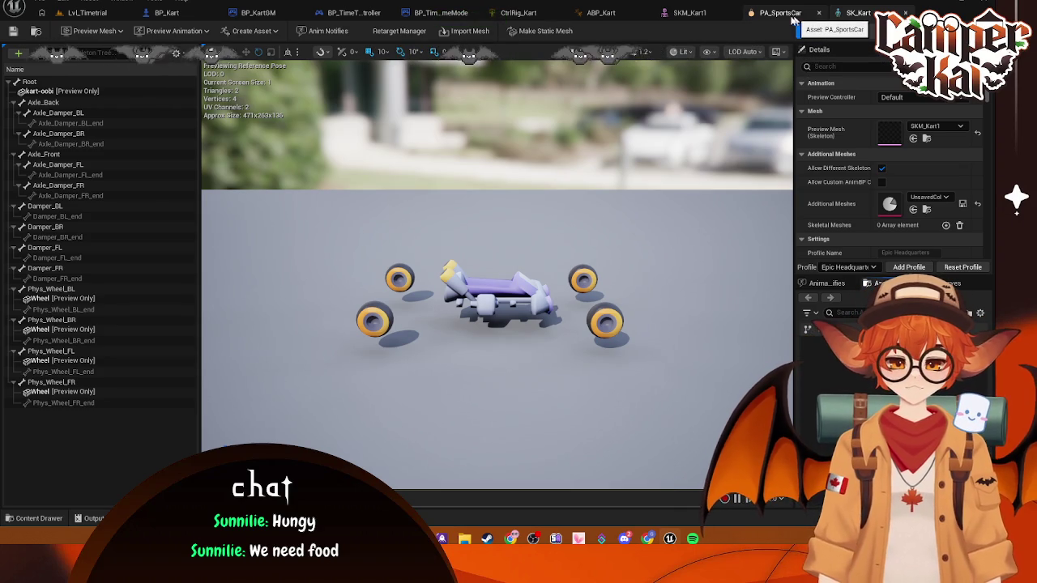
- Back in the SKM_Kart1 skeleton editor, select the Phys_Wheel_FL_end joint
{"action": "left_click", "coordinate": [686, 14]}
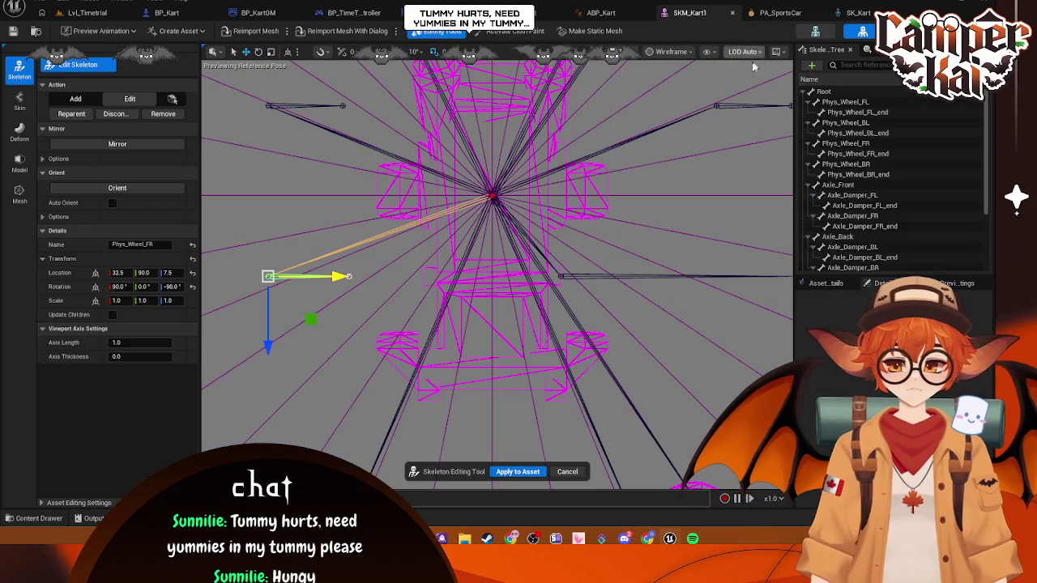
{"action": "scroll", "coordinate": [598, 195], "scroll_direction": "down", "scroll_amount": 1}
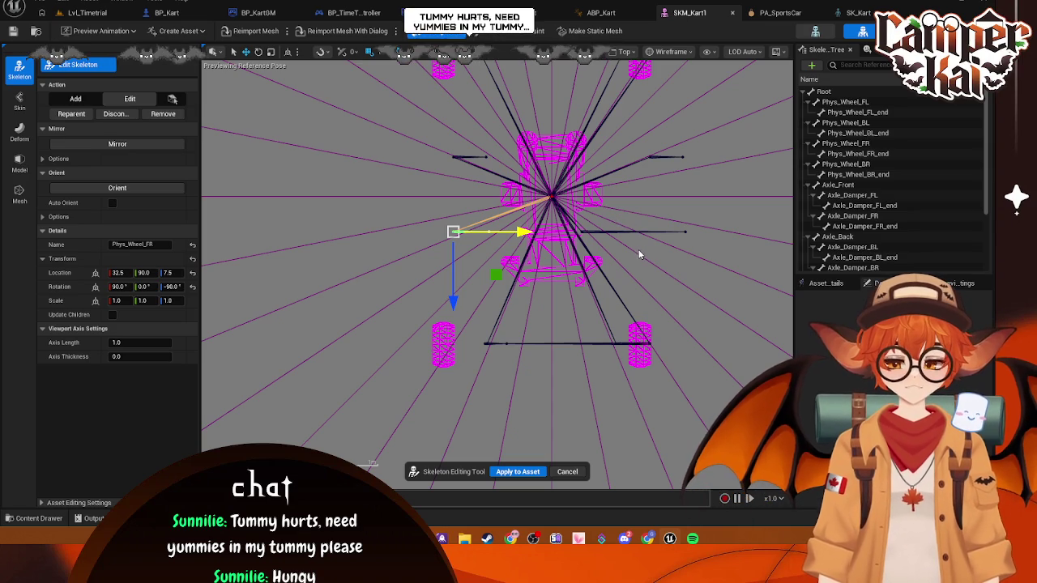
{"action": "scroll", "coordinate": [636, 272], "scroll_direction": "up", "scroll_amount": 2}
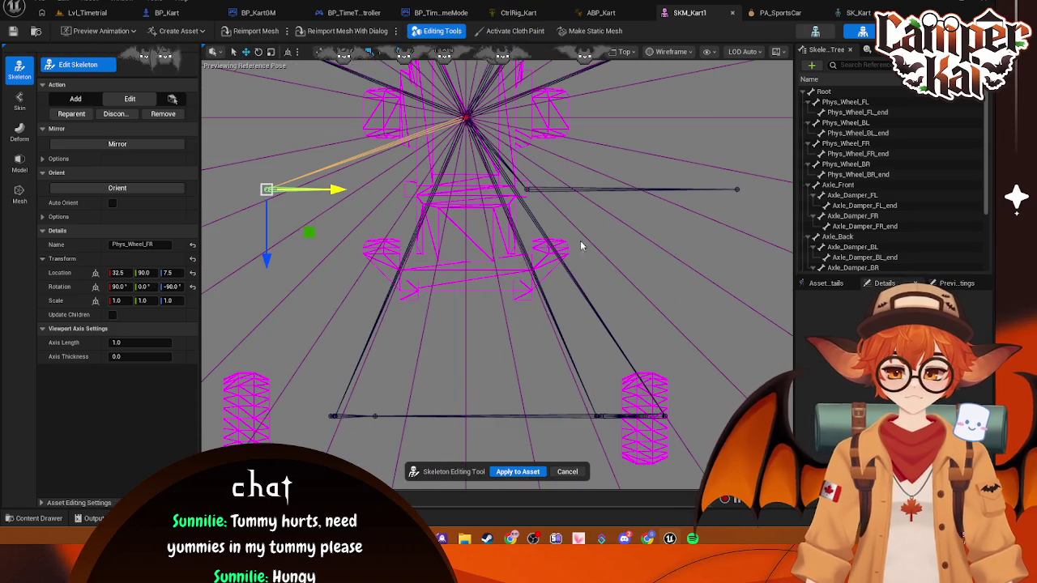
{"action": "scroll", "coordinate": [577, 232], "scroll_direction": "down", "scroll_amount": 3}
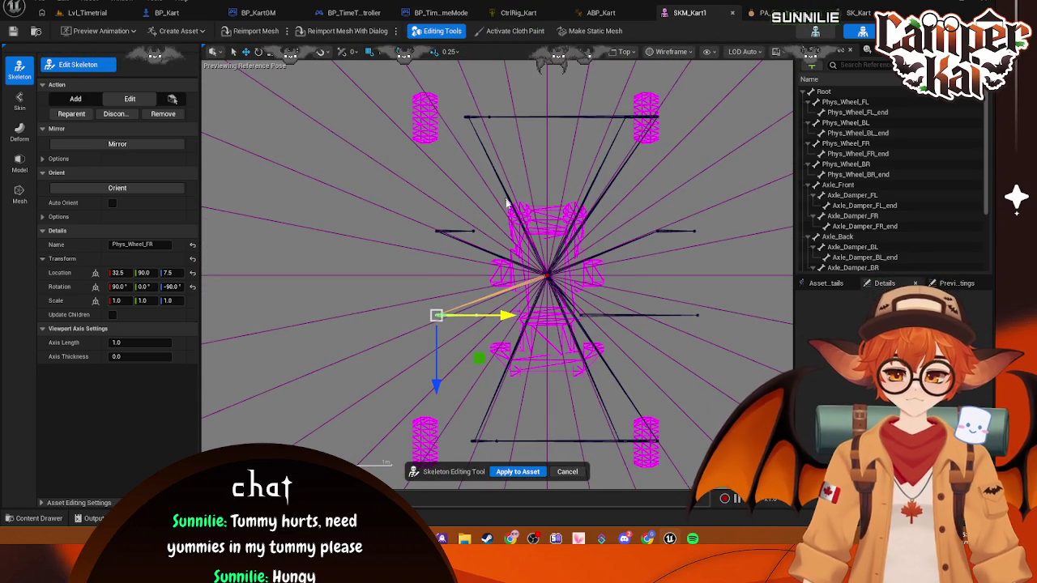
{"action": "left_click", "coordinate": [449, 131]}
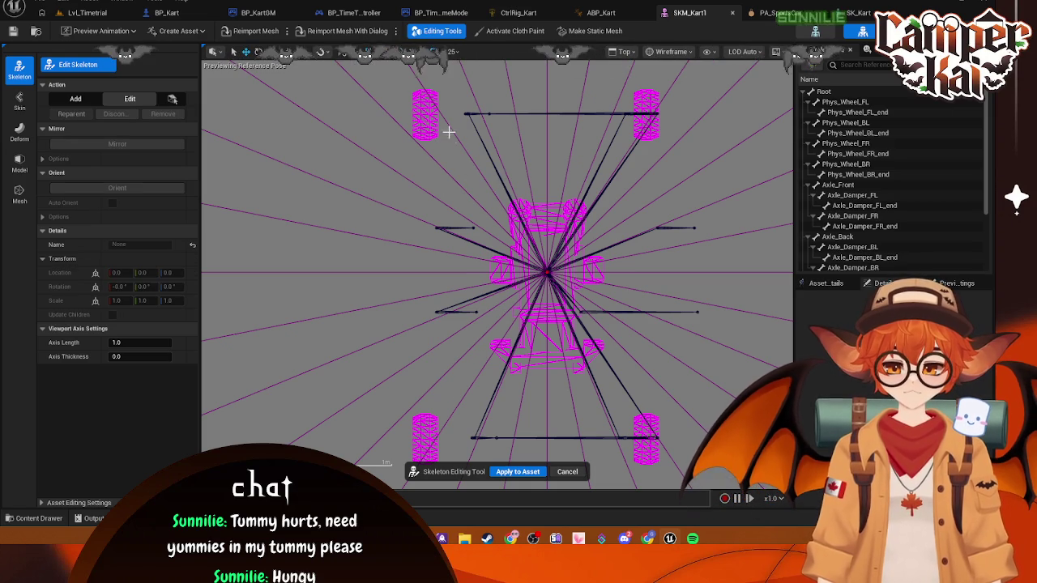
{"action": "left_click", "coordinate": [871, 113]}
{"action": "scroll", "coordinate": [876, 162], "scroll_direction": "down", "scroll_amount": 3}
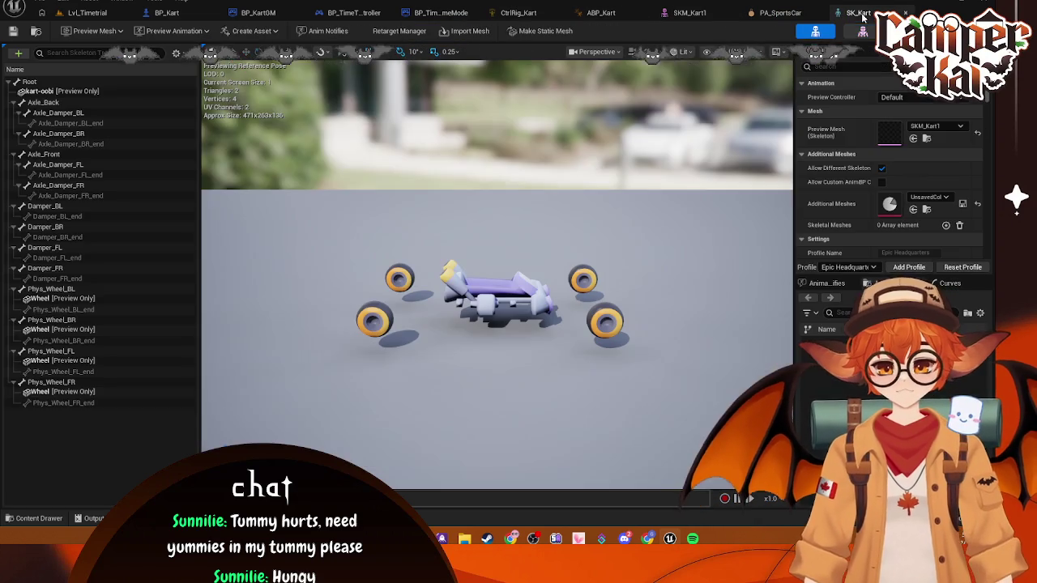
- Check the kart in SK_Kart, then return to SKM_Kart1 and reselect Phys_Wheel_FL_end
{"action": "left_click", "coordinate": [858, 12]}
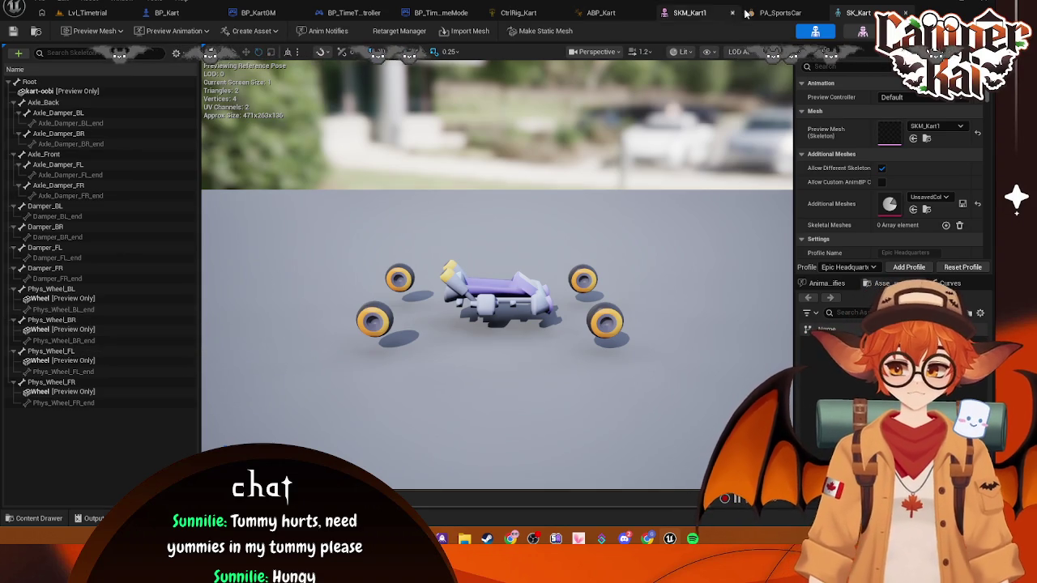
{"action": "left_click", "coordinate": [689, 13]}
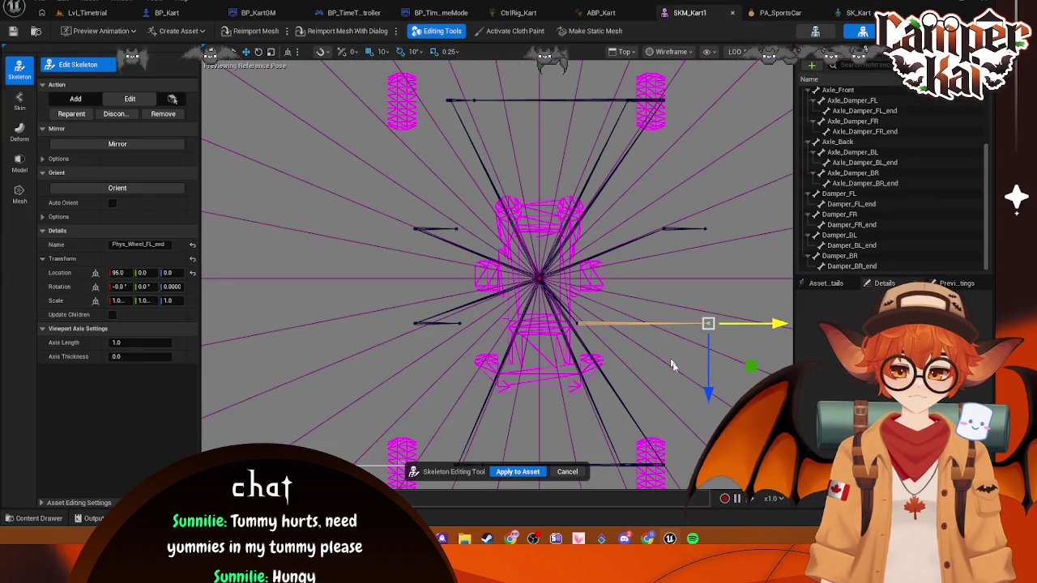
{"action": "mouse_move", "coordinate": [671, 365]}
{"action": "left_mouse_down"}
{"action": "mouse_move", "coordinate": [659, 308]}
{"action": "mouse_move", "coordinate": [713, 235]}
{"action": "mouse_move", "coordinate": [683, 237]}
{"action": "left_mouse_up"}
{"action": "left_click", "coordinate": [706, 230]}
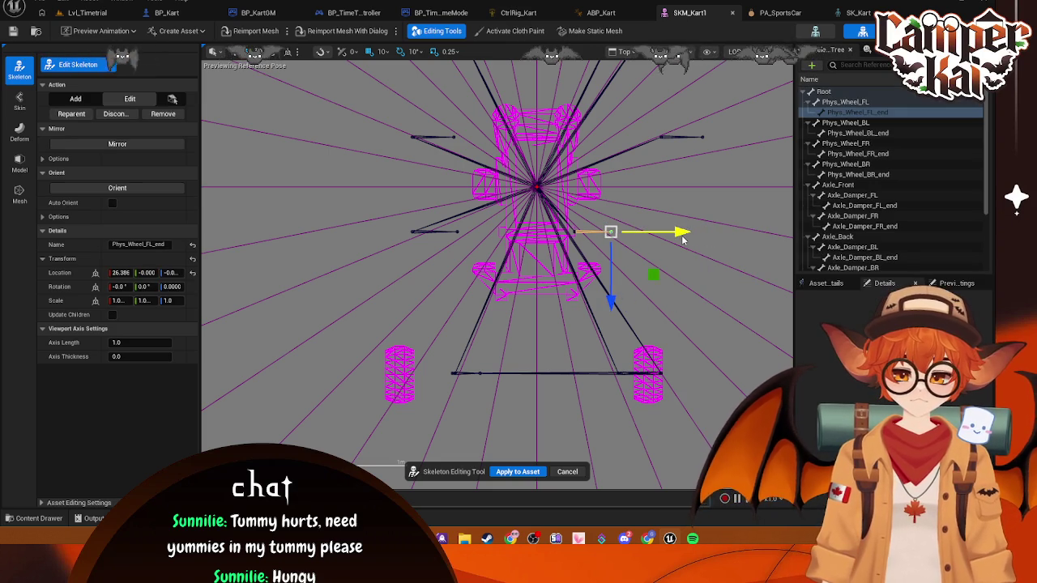
{"action": "left_click", "coordinate": [702, 261]}
{"action": "scroll", "coordinate": [608, 232], "scroll_direction": "up", "scroll_amount": 2}
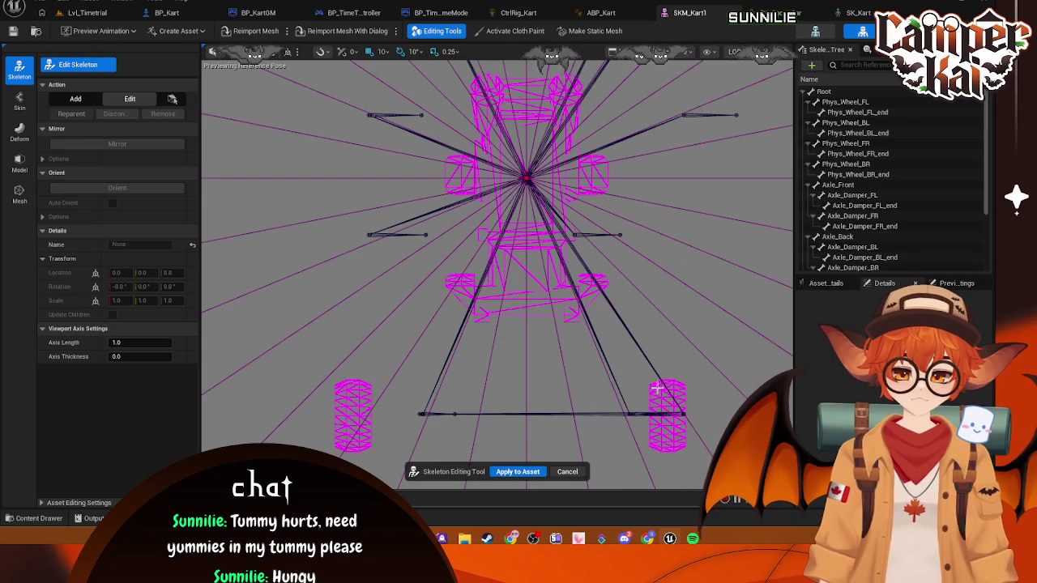
{"action": "left_click", "coordinate": [589, 235]}
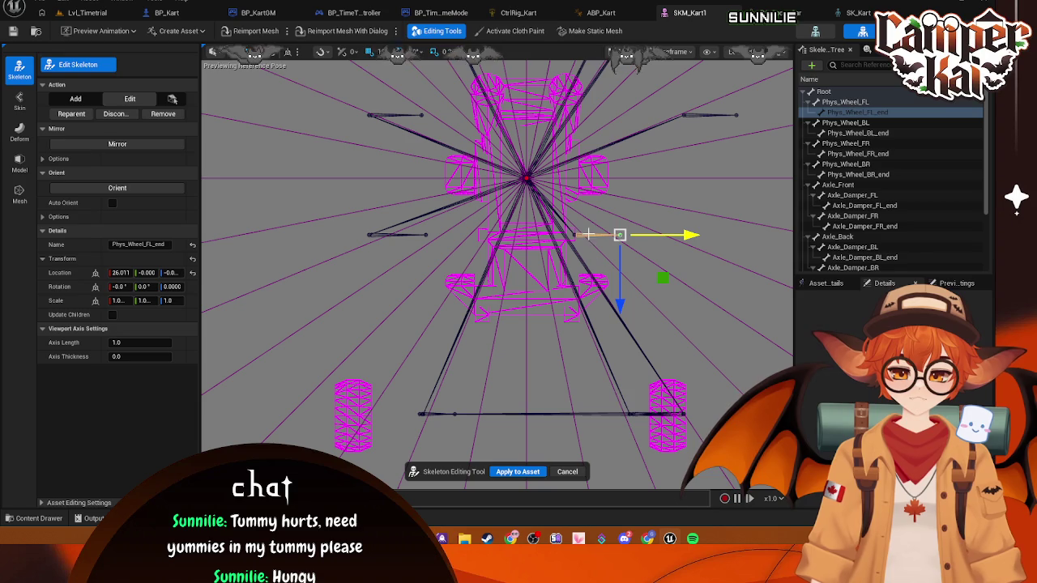
{"action": "left_click", "coordinate": [692, 235]}
{"action": "left_click", "coordinate": [642, 389]}
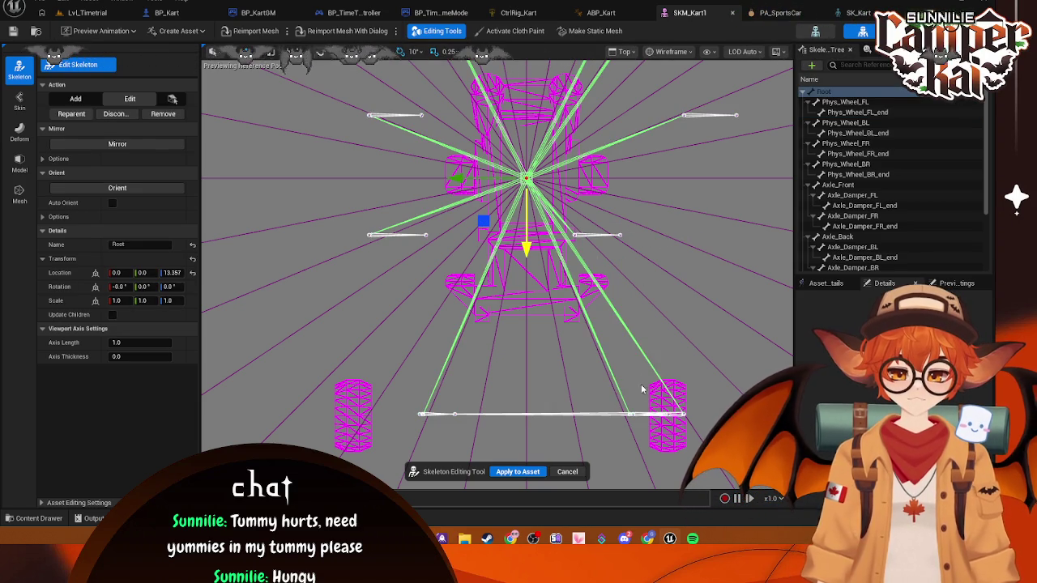
{"action": "left_click", "coordinate": [641, 343]}
{"action": "left_click", "coordinate": [620, 236]}
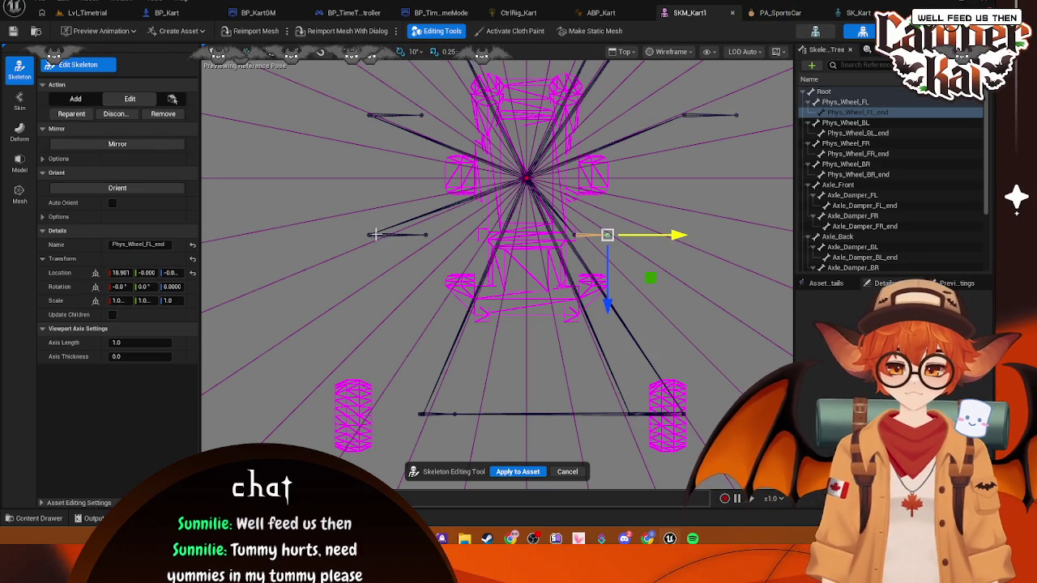
- Move the Phys_Wheel_FR_end joint inward to X 62.0
{"action": "left_click", "coordinate": [428, 232]}
{"action": "left_click_drag", "start_coordinate": [428, 234], "coordinate": [476, 235]}
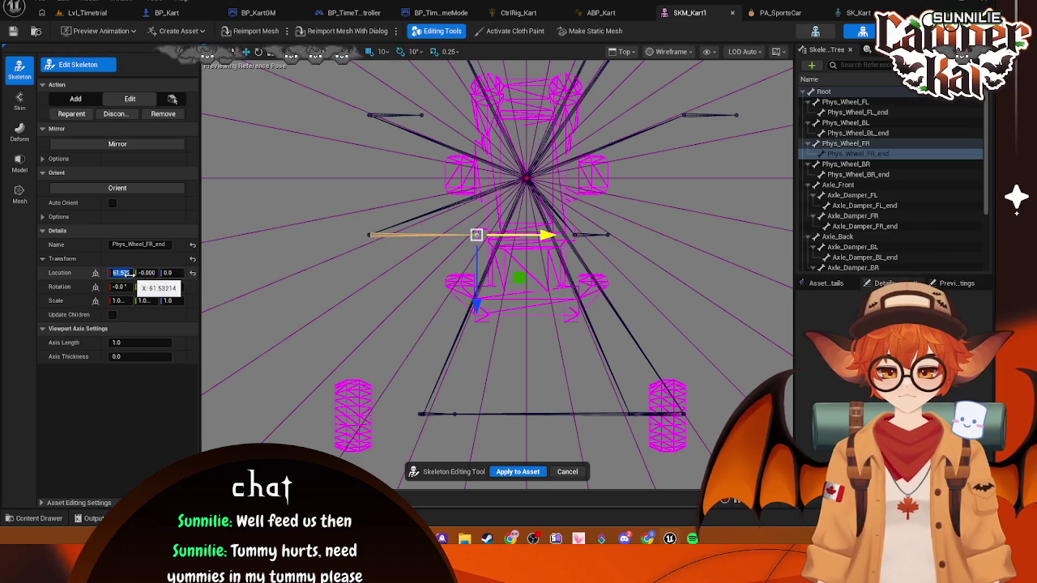
{"action": "type", "text": "2"}
{"action": "key", "text": "Return"}
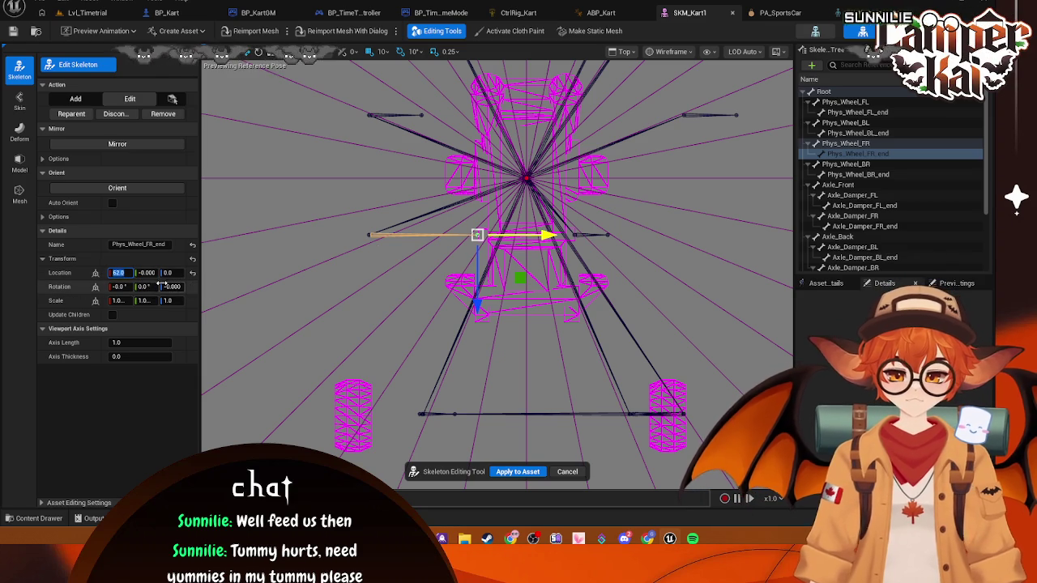
- Slide the Phys_Wheel_FR bone in toward the kart body
{"action": "scroll", "coordinate": [504, 231], "scroll_direction": "up", "scroll_amount": 4}
{"action": "scroll", "coordinate": [505, 230], "scroll_direction": "up", "scroll_amount": 2}
{"action": "scroll", "coordinate": [683, 245], "scroll_direction": "down", "scroll_amount": 3}
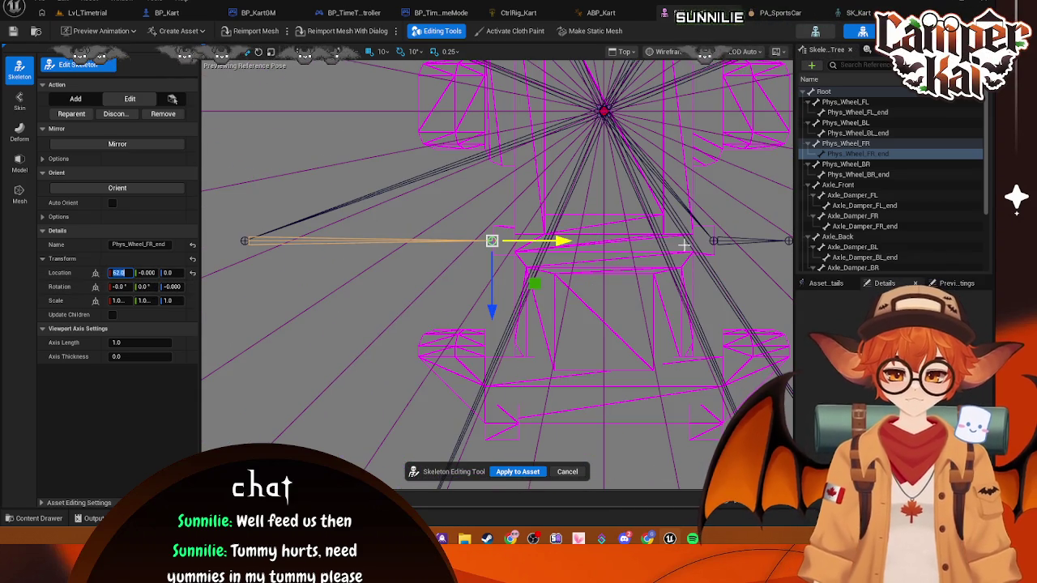
{"action": "left_click", "coordinate": [247, 241]}
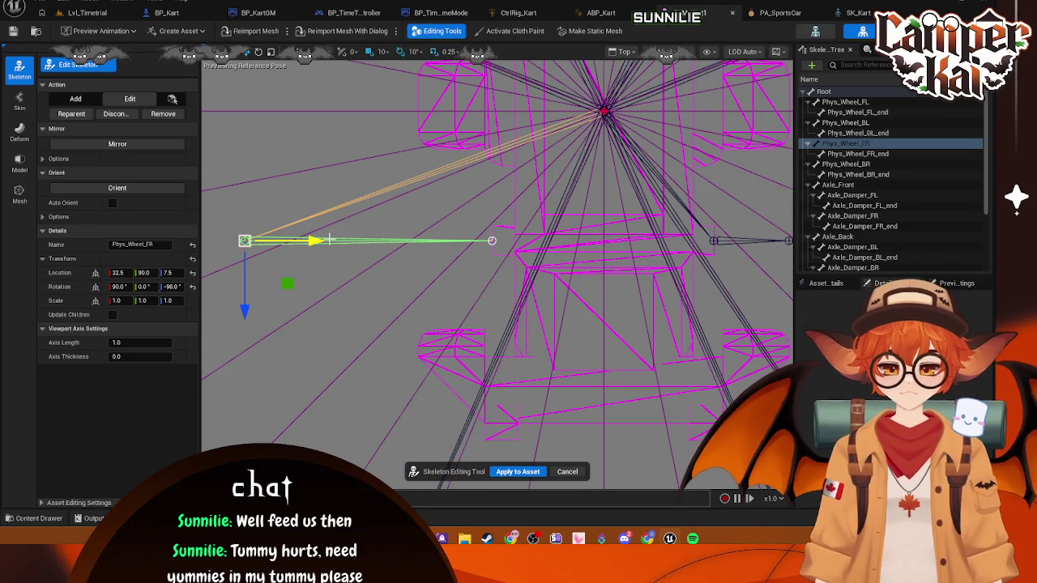
{"action": "left_click_drag", "start_coordinate": [318, 241], "coordinate": [501, 240]}
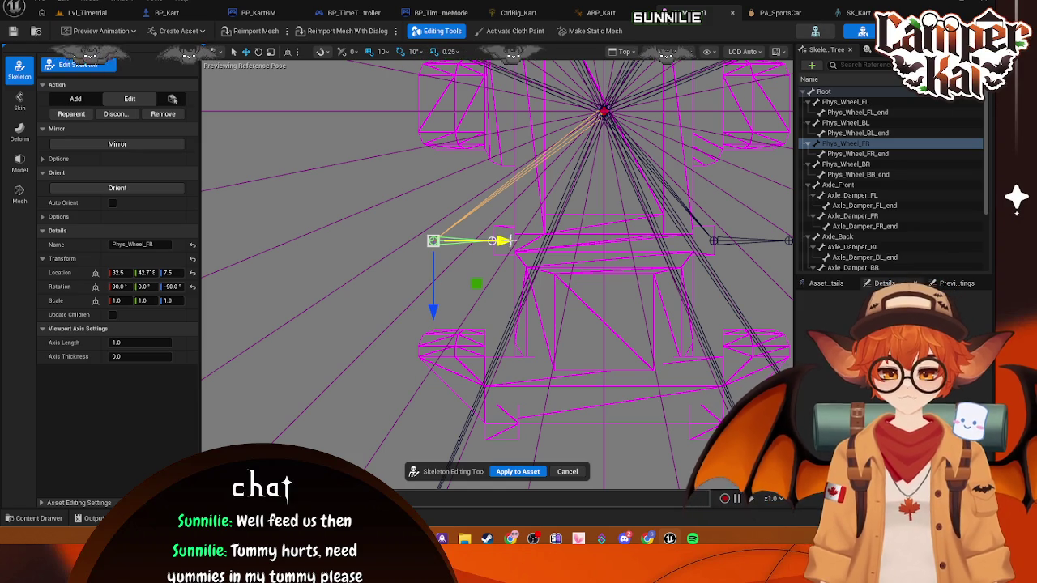
{"action": "left_click_drag", "start_coordinate": [509, 241], "coordinate": [511, 240]}
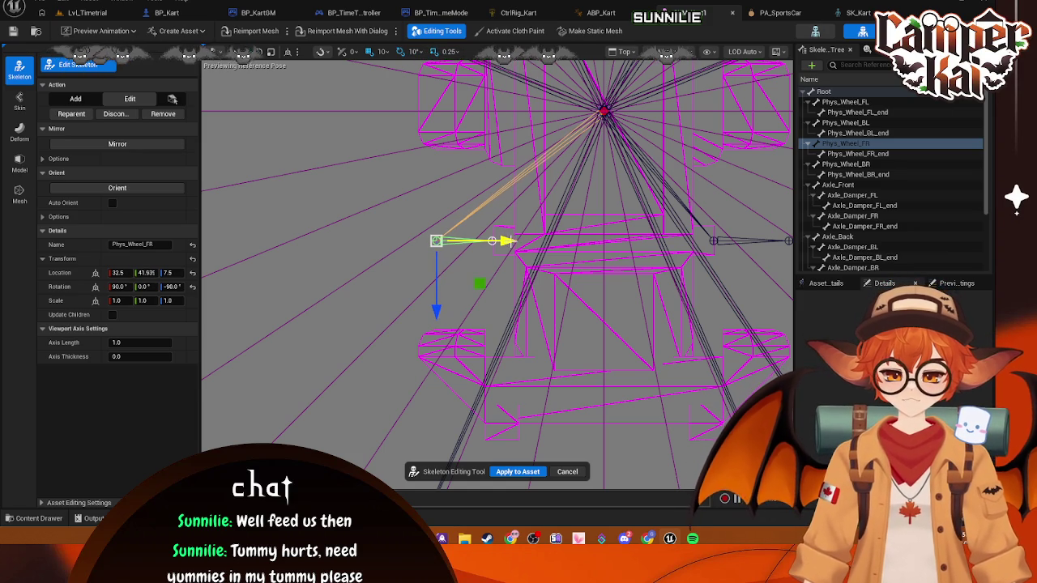
{"action": "key", "text": "ctrl+z"}
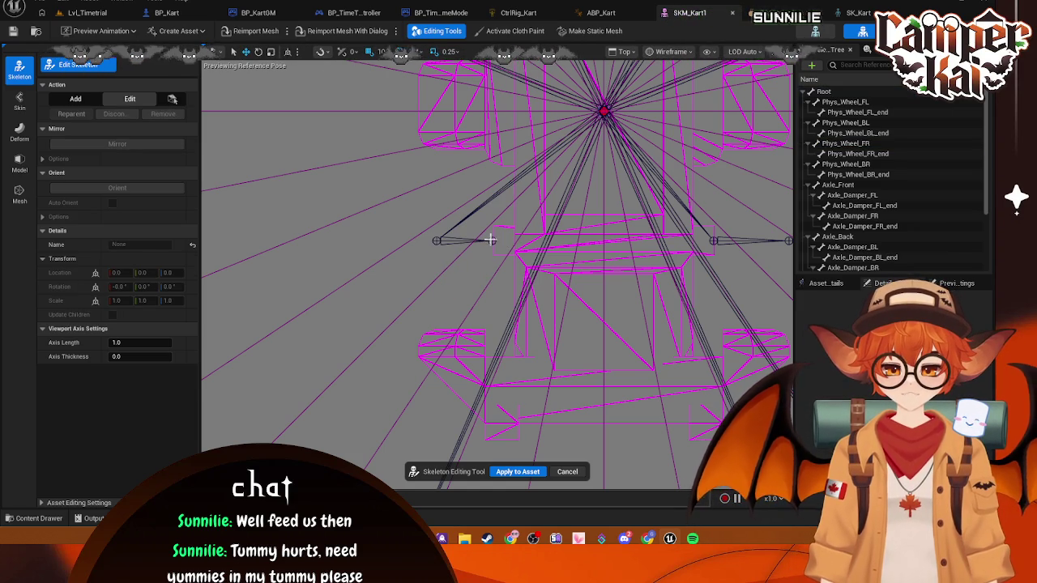
{"action": "key", "text": "ctrl+y"}
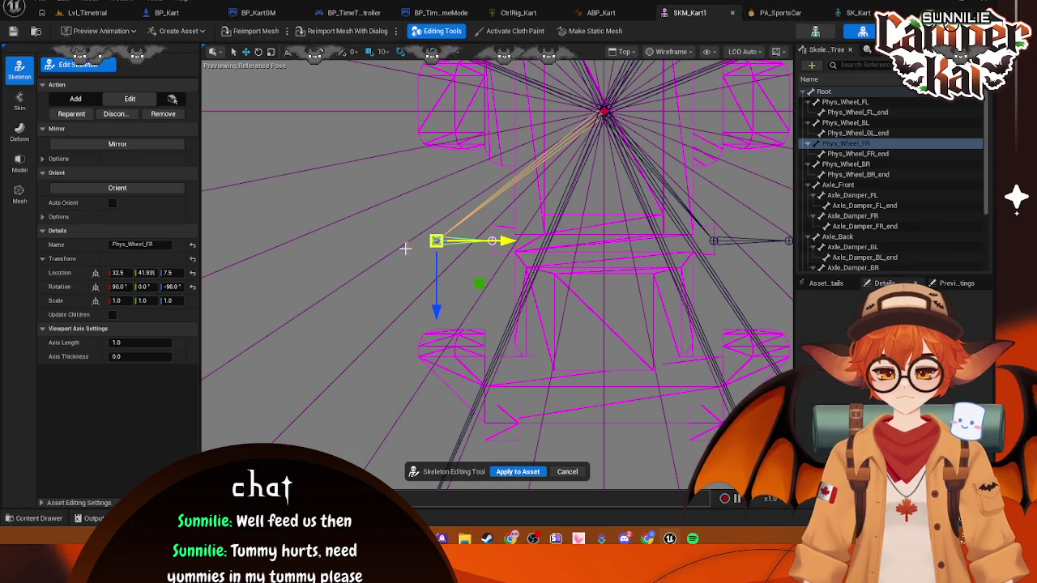
- Switch the viewport to Left, then back to Top, and adjust the front-left wheel end bone
{"action": "left_click", "coordinate": [624, 51]}
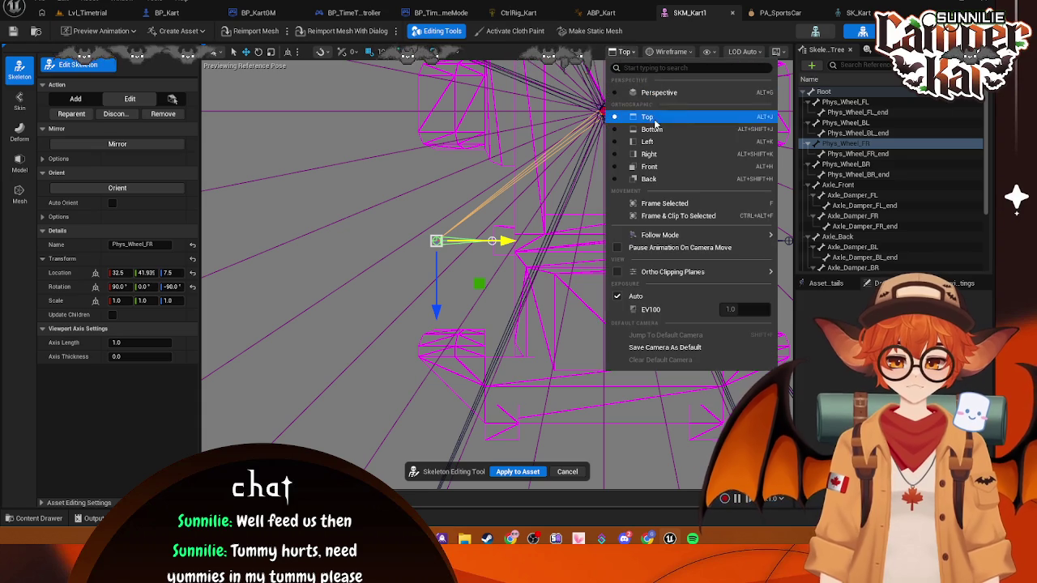
{"action": "left_click", "coordinate": [649, 144]}
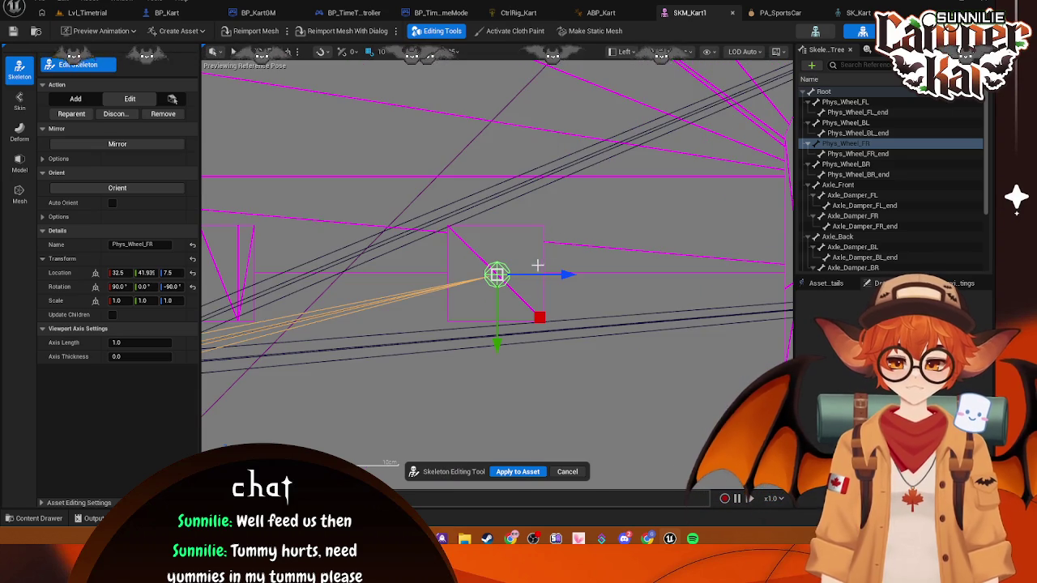
{"action": "left_click", "coordinate": [624, 51]}
{"action": "left_click", "coordinate": [646, 119]}
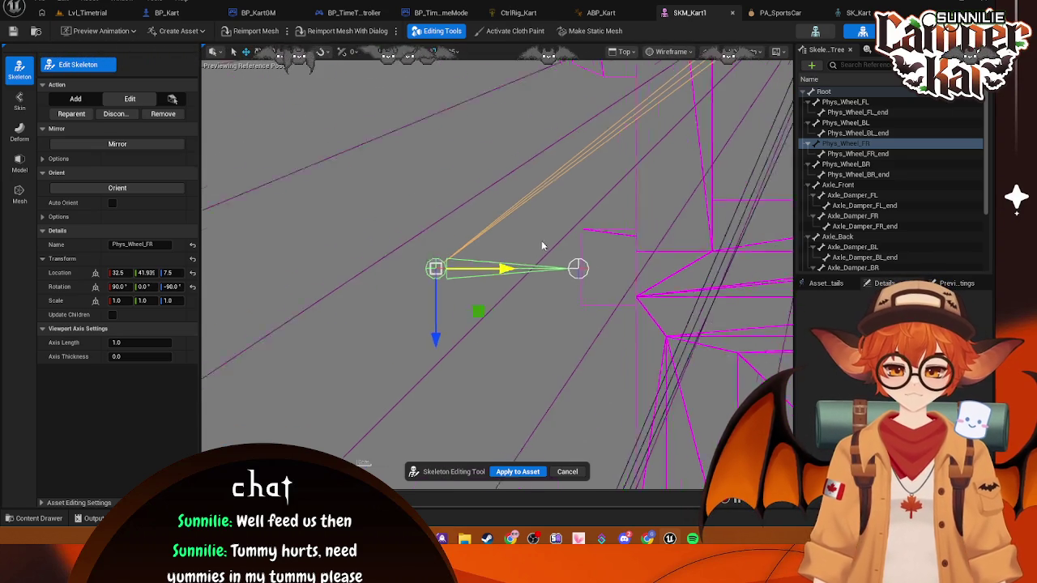
{"action": "scroll", "coordinate": [542, 241], "scroll_direction": "up", "scroll_amount": 3}
{"action": "scroll", "coordinate": [547, 212], "scroll_direction": "down", "scroll_amount": 3}
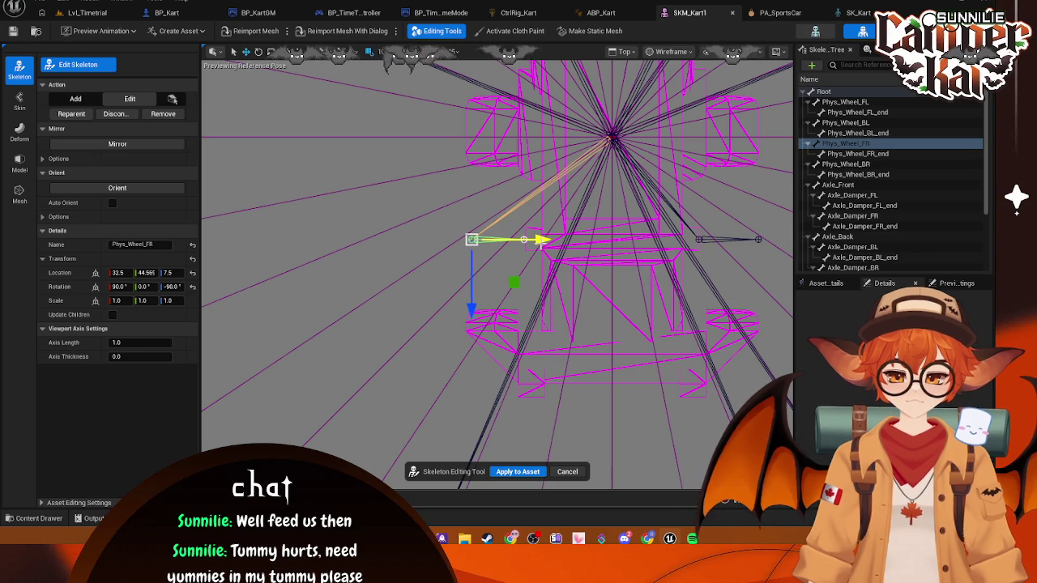
{"action": "left_click_drag", "start_coordinate": [647, 239], "coordinate": [588, 216]}
{"action": "left_click", "coordinate": [611, 218]}
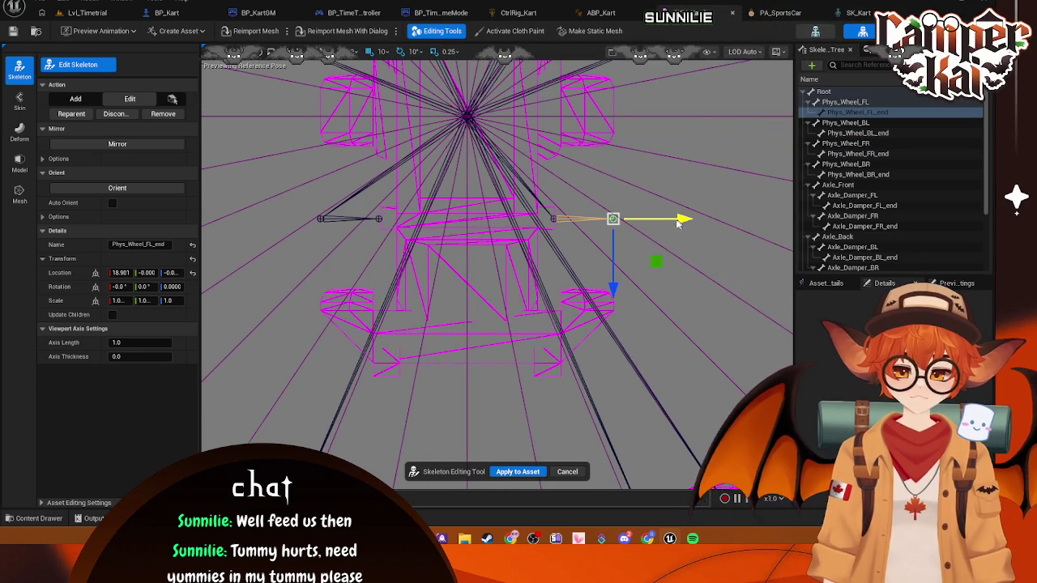
{"action": "mouse_move", "coordinate": [680, 223]}
{"action": "left_mouse_down"}
{"action": "mouse_move", "coordinate": [609, 229]}
{"action": "mouse_move", "coordinate": [297, 160]}
{"action": "left_mouse_up"}
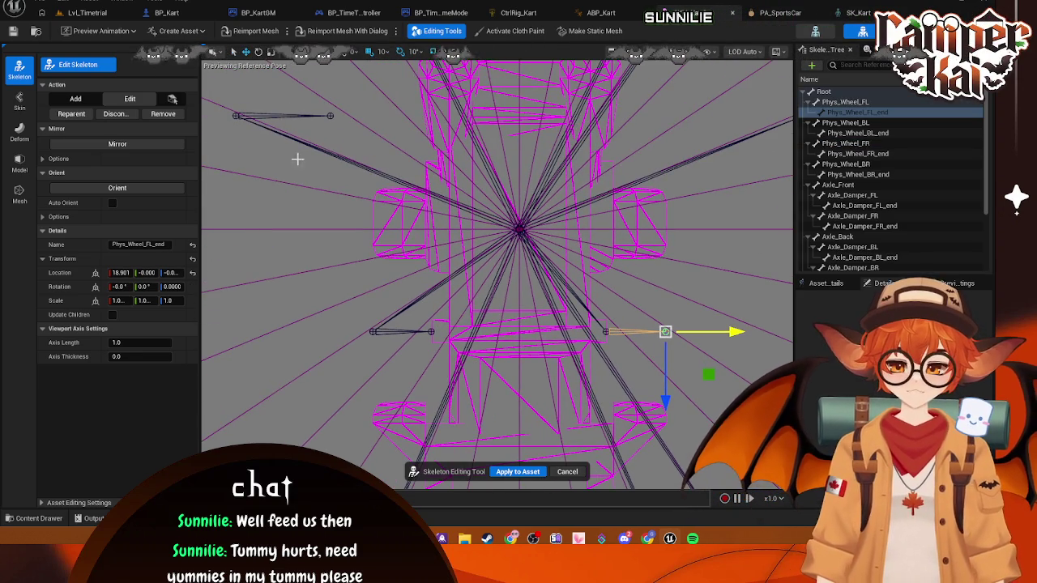
- Move the Phys_Wheel_BR bone inward toward the kart body
{"action": "left_click", "coordinate": [330, 113]}
{"action": "left_click_drag", "start_coordinate": [421, 122], "coordinate": [505, 127]}
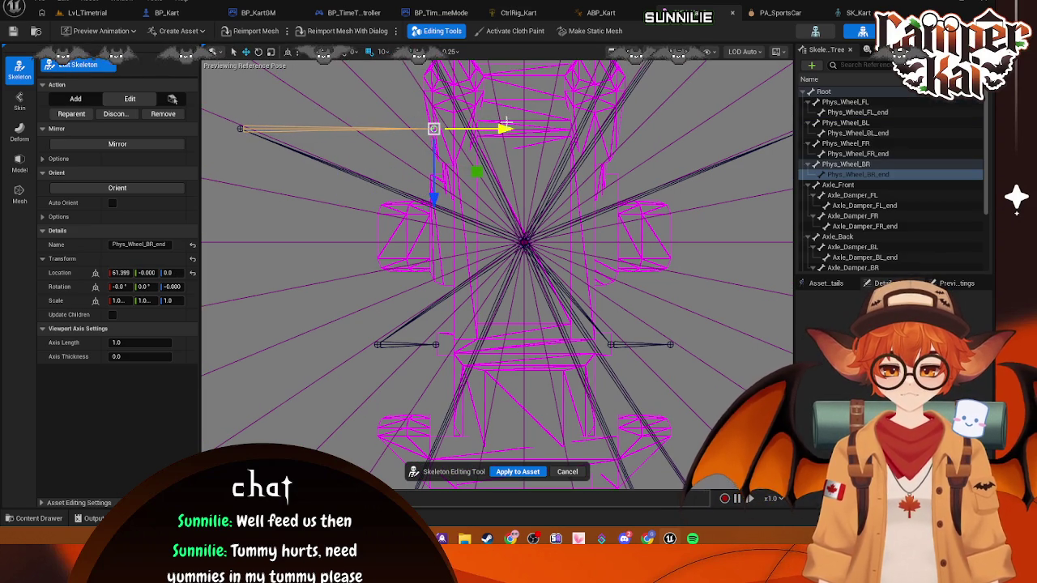
{"action": "left_click", "coordinate": [239, 128]}
{"action": "left_click_drag", "start_coordinate": [310, 128], "coordinate": [447, 120]}
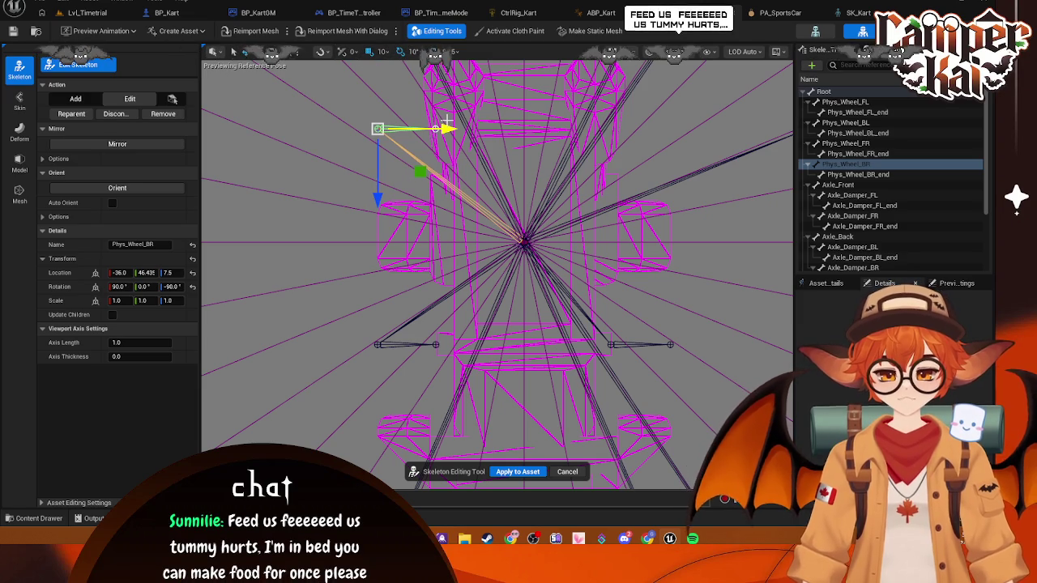
- Move Phys_Wheel_BL inward to Y -28.20 and shorten its end bone to X 18.348
{"action": "mouse_move", "coordinate": [618, 154]}
{"action": "left_mouse_down"}
{"action": "mouse_move", "coordinate": [491, 170]}
{"action": "mouse_move", "coordinate": [582, 175]}
{"action": "left_mouse_up"}
{"action": "left_click", "coordinate": [608, 159]}
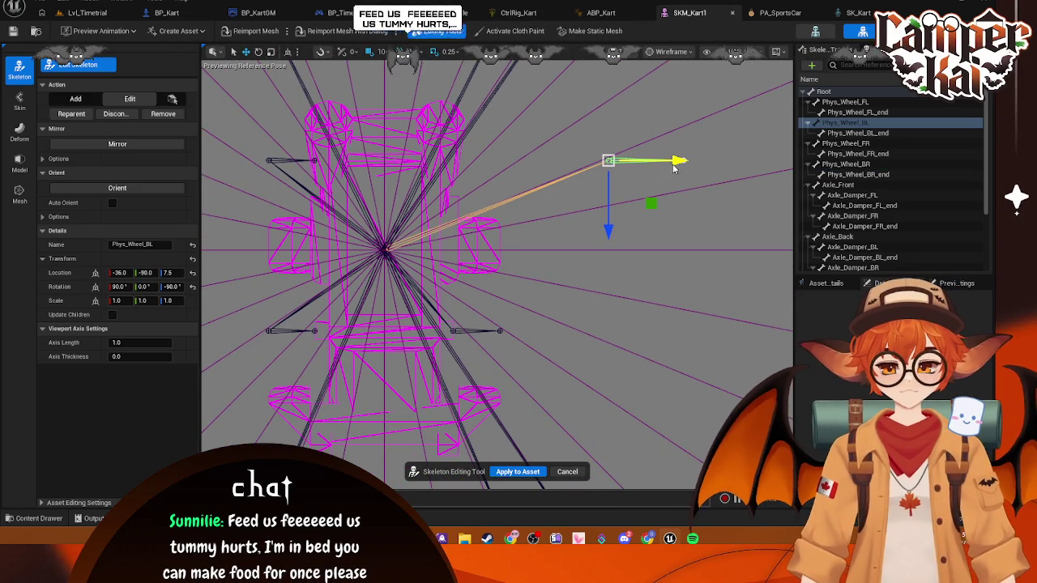
{"action": "mouse_move", "coordinate": [644, 161]}
{"action": "left_mouse_down"}
{"action": "mouse_move", "coordinate": [506, 161]}
{"action": "mouse_move", "coordinate": [523, 160]}
{"action": "left_mouse_up"}
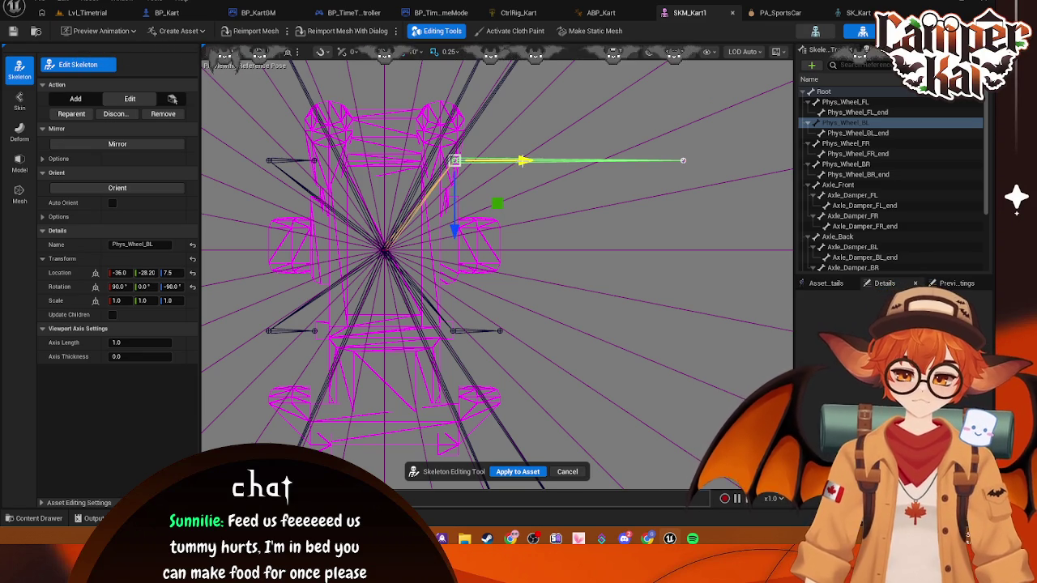
{"action": "left_click", "coordinate": [683, 160]}
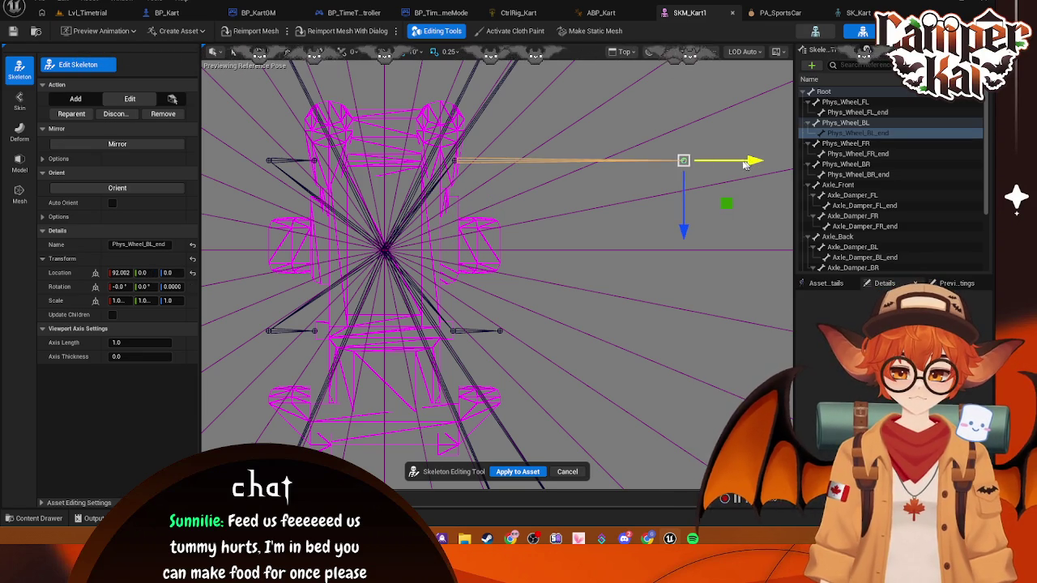
{"action": "left_click_drag", "start_coordinate": [746, 165], "coordinate": [570, 177]}
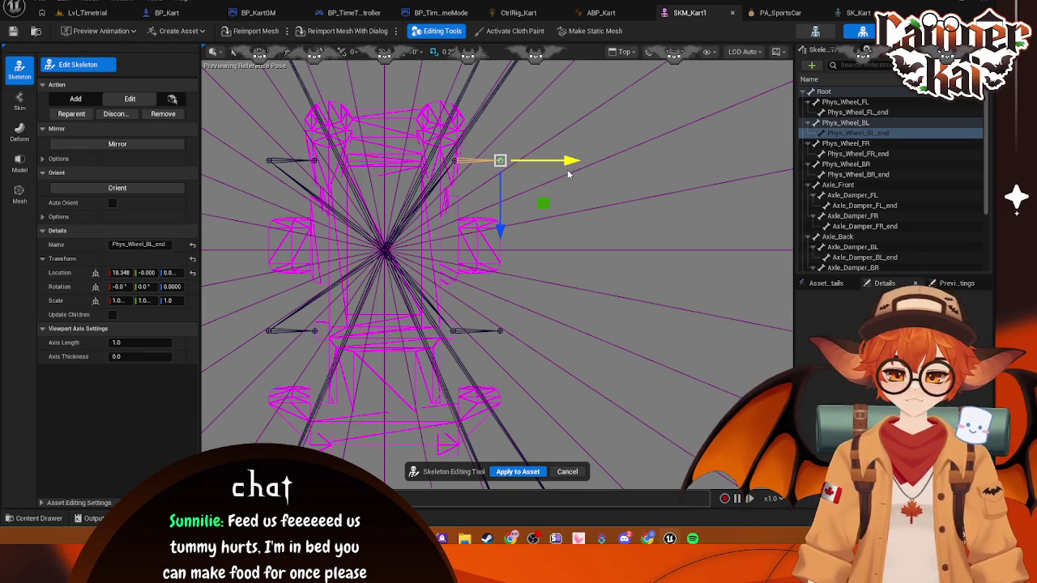
{"action": "left_click", "coordinate": [521, 269]}
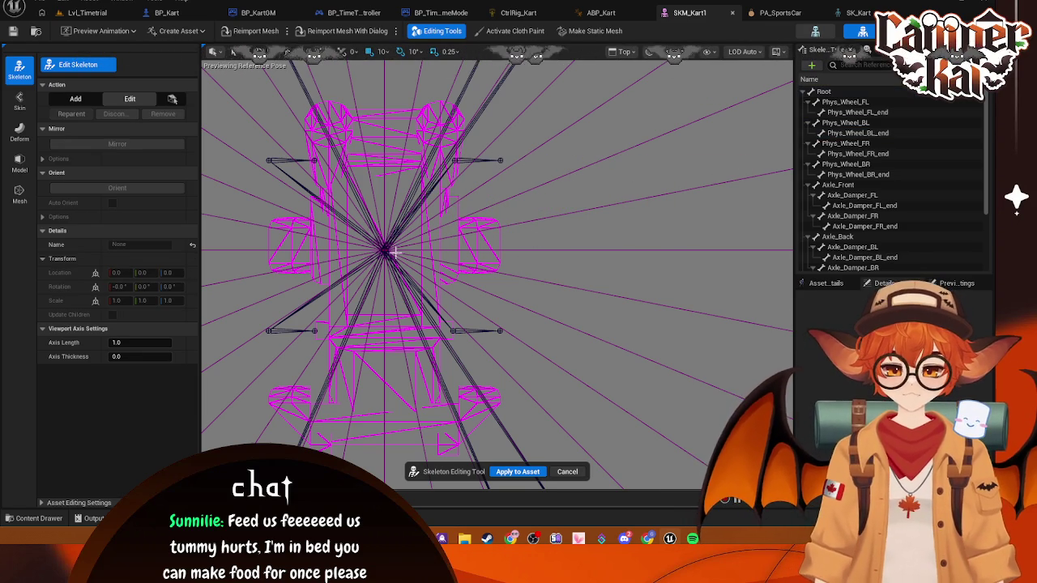
{"action": "key", "text": "f"}
{"action": "mouse_move", "coordinate": [519, 192]}
{"action": "left_mouse_down"}
{"action": "mouse_move", "coordinate": [505, 267]}
{"action": "mouse_move", "coordinate": [505, 202]}
{"action": "mouse_move", "coordinate": [500, 234]}
{"action": "left_mouse_up"}
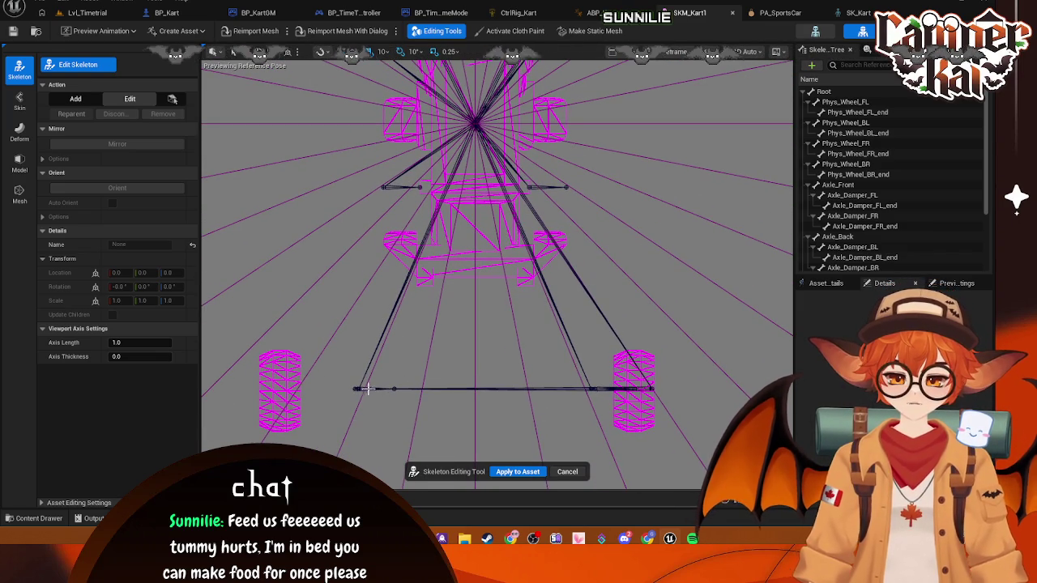
- Raise Damper_FR and Damper_FR_end off the wheel and shift them in beside the body
{"action": "left_click", "coordinate": [359, 390]}
{"action": "left_click_drag", "start_coordinate": [361, 460], "coordinate": [367, 320]}
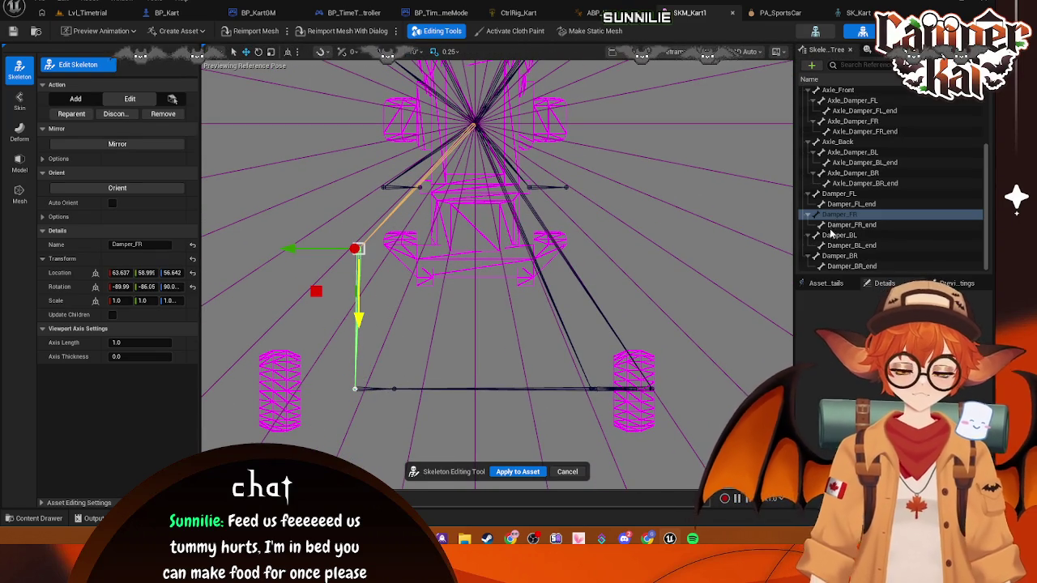
{"action": "key", "text": "ctrl+z"}
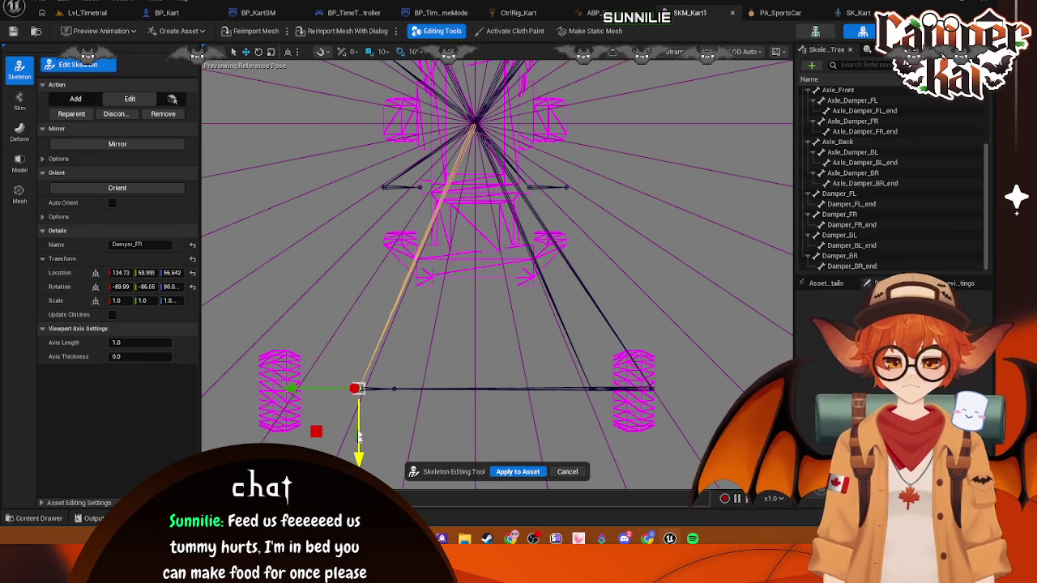
{"action": "left_click_drag", "start_coordinate": [359, 436], "coordinate": [377, 258]}
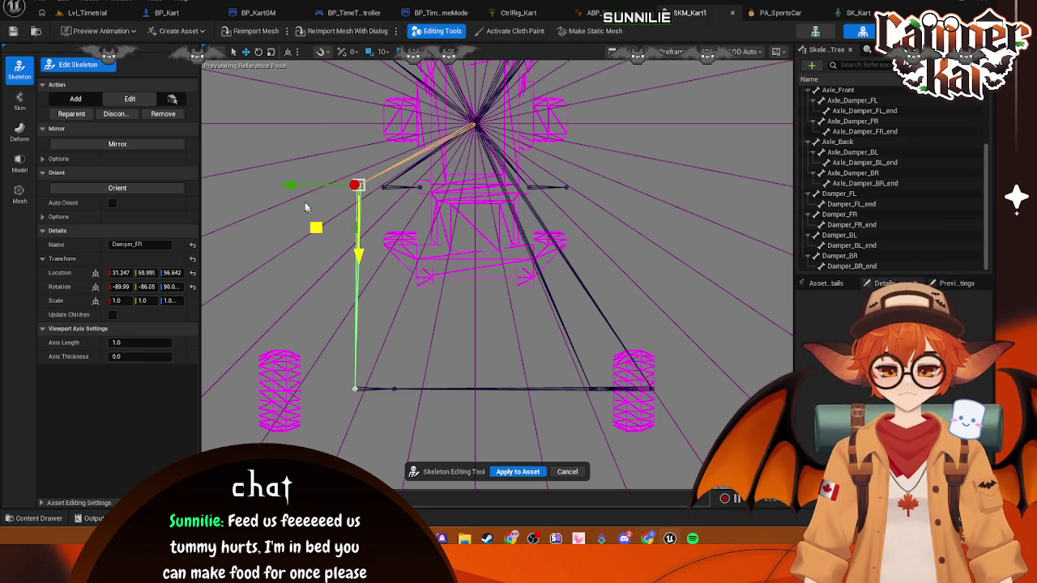
{"action": "left_click_drag", "start_coordinate": [289, 186], "coordinate": [313, 187]}
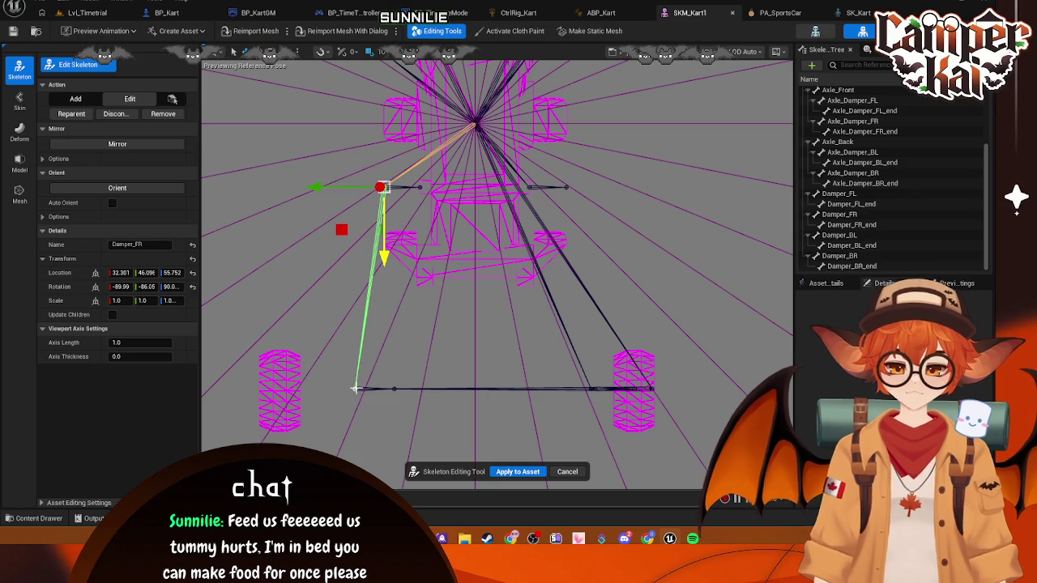
{"action": "left_click", "coordinate": [355, 388]}
{"action": "left_click_drag", "start_coordinate": [357, 414], "coordinate": [366, 293]}
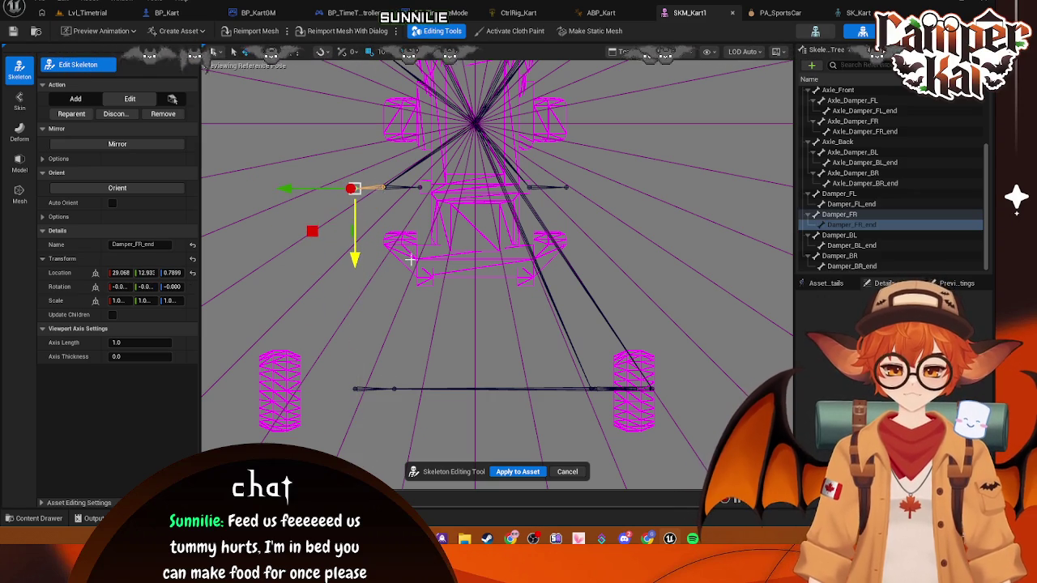
{"action": "left_click_drag", "start_coordinate": [283, 188], "coordinate": [353, 195]}
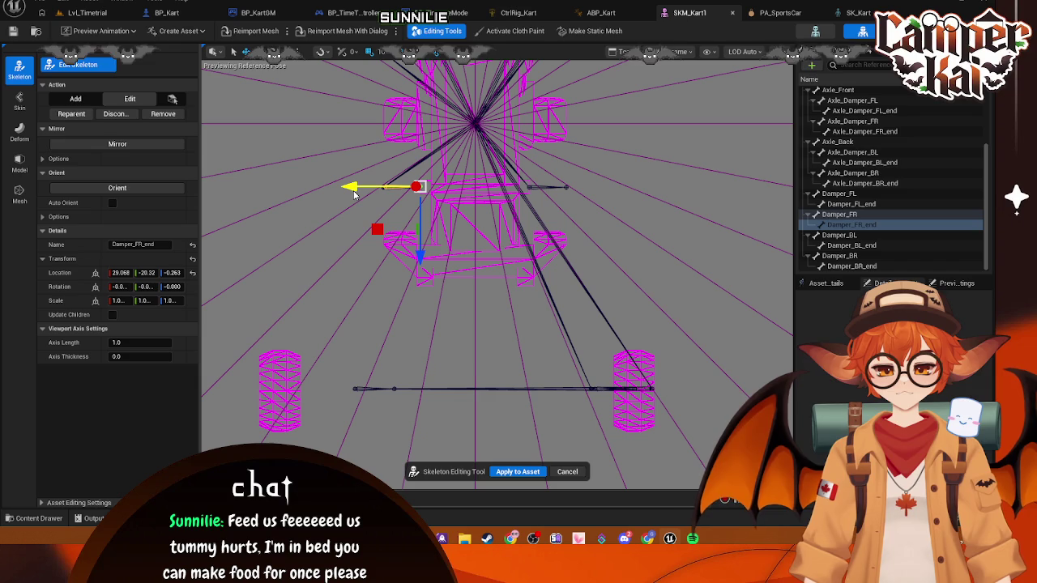
- Move Damper_FL up and inward to 31.774, -26.87, 54.427
{"action": "scroll", "coordinate": [442, 217], "scroll_direction": "up", "scroll_amount": 2}
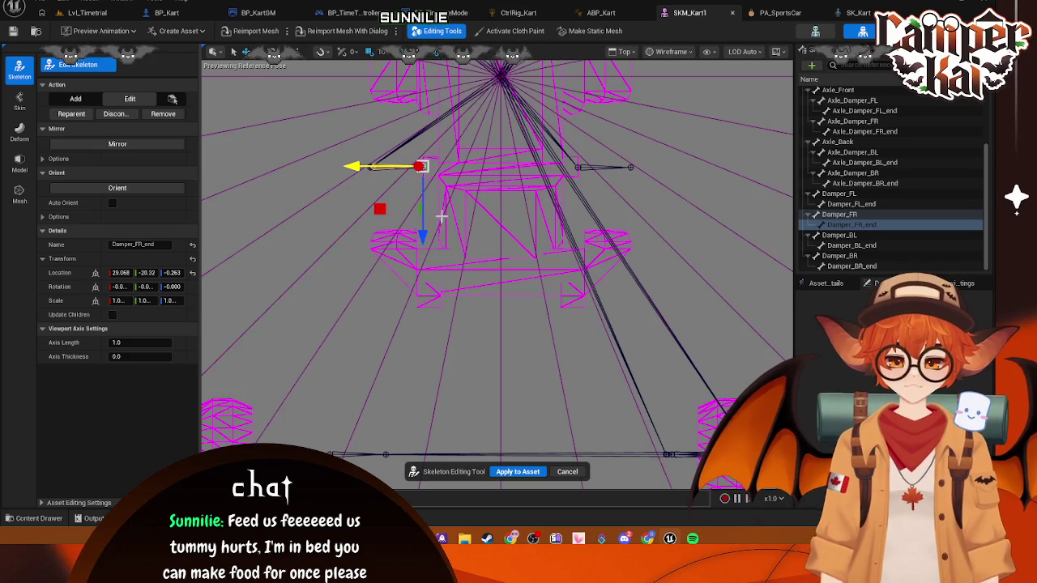
{"action": "scroll", "coordinate": [592, 243], "scroll_direction": "down", "scroll_amount": 3}
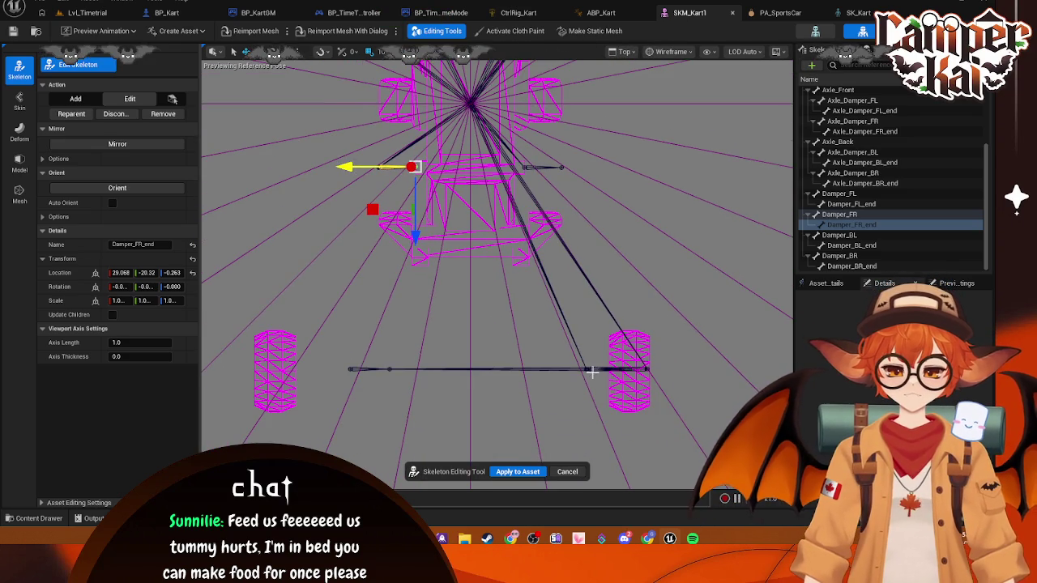
{"action": "left_click", "coordinate": [590, 371]}
{"action": "left_click_drag", "start_coordinate": [587, 442], "coordinate": [568, 238]}
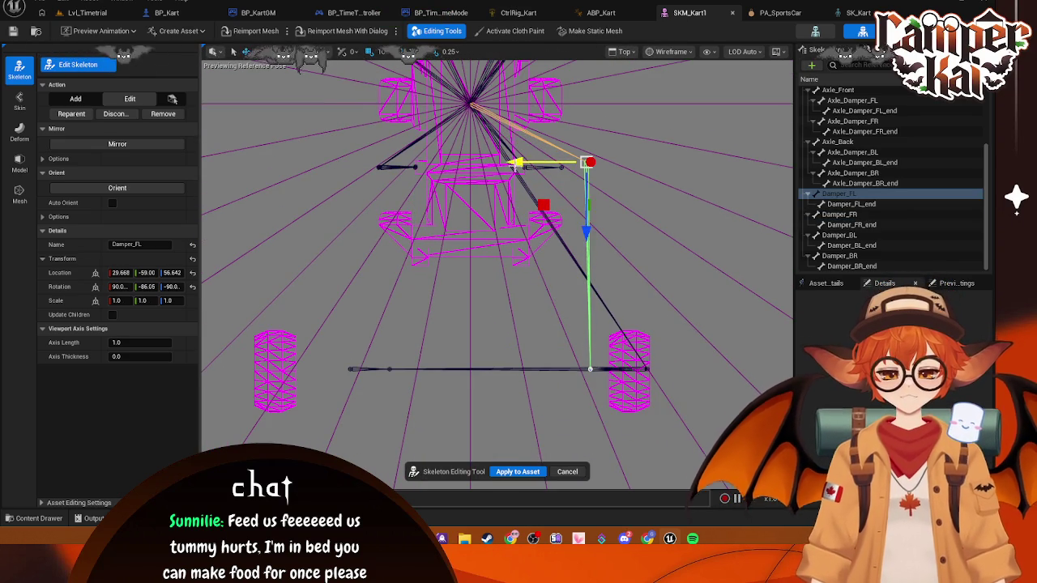
{"action": "left_click_drag", "start_coordinate": [585, 163], "coordinate": [525, 166]}
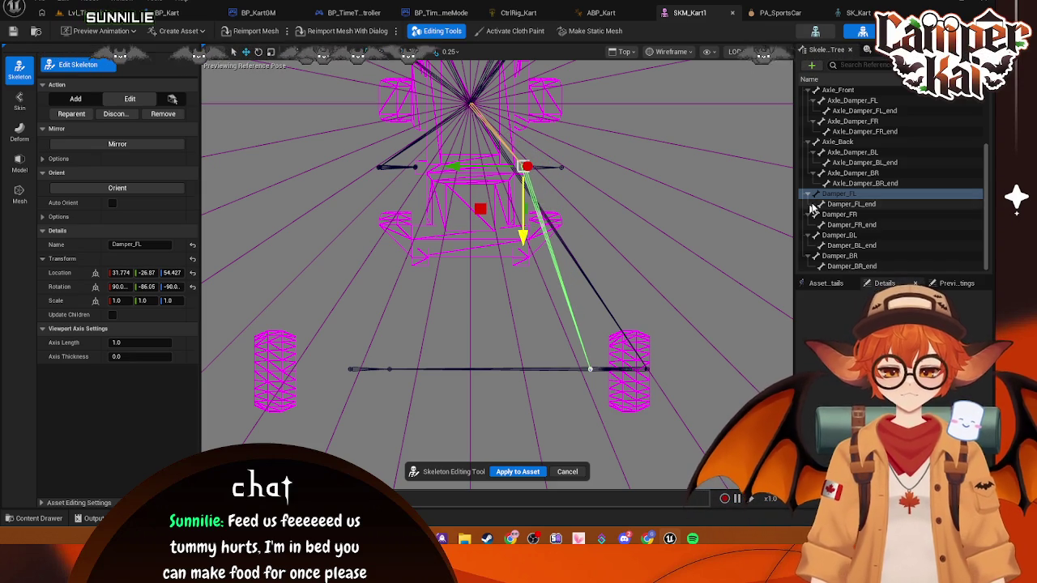
{"action": "scroll", "coordinate": [891, 162], "scroll_direction": "up", "scroll_amount": 2}
{"action": "left_click", "coordinate": [838, 139]}
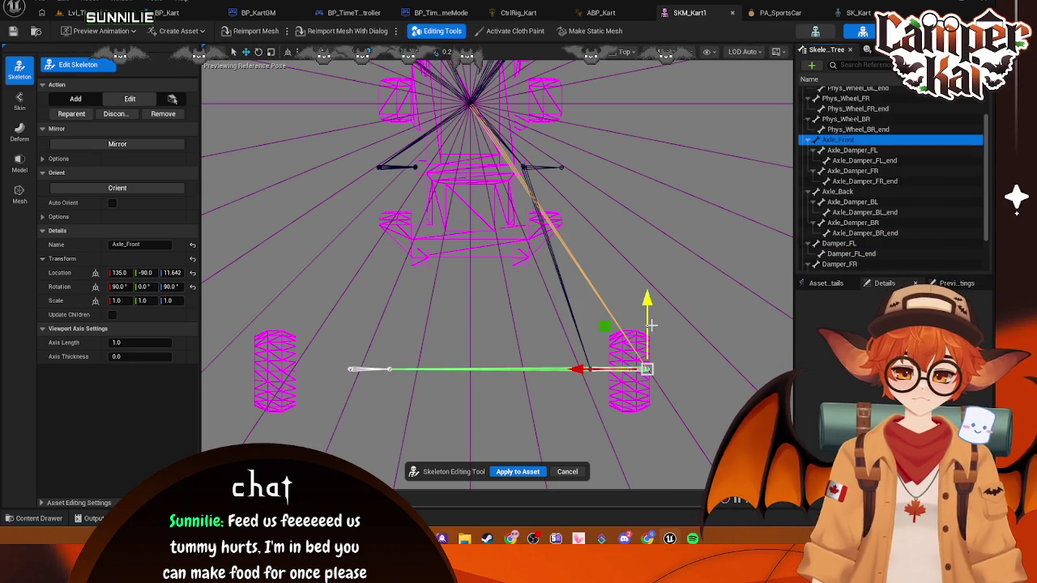
- Move the Axle_Front bone up and inward toward the kart body
{"action": "mouse_move", "coordinate": [646, 299]}
{"action": "left_mouse_down"}
{"action": "mouse_move", "coordinate": [620, 109]}
{"action": "mouse_move", "coordinate": [615, 310]}
{"action": "mouse_move", "coordinate": [595, 98]}
{"action": "left_mouse_up"}
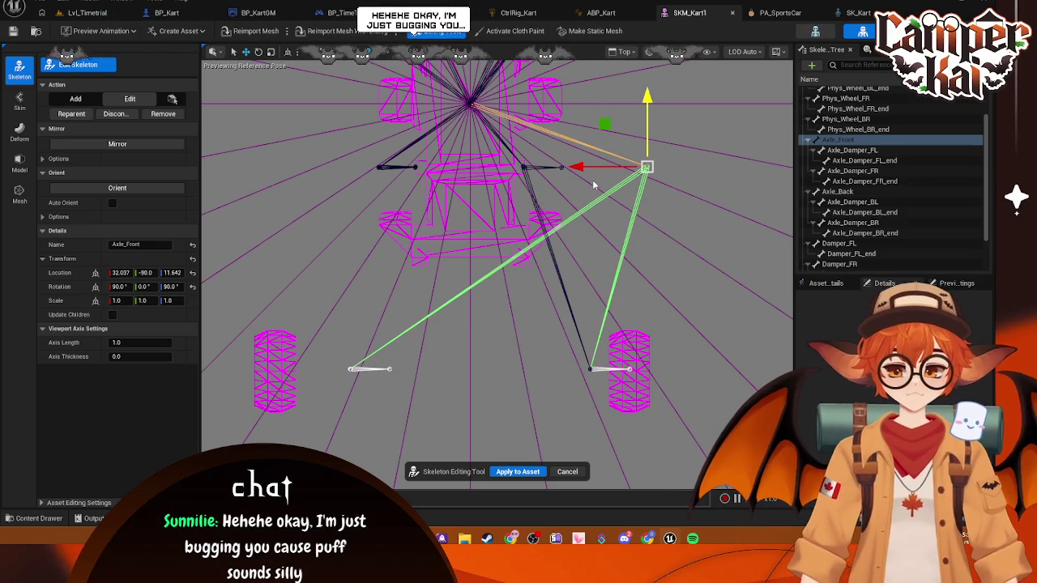
{"action": "left_click_drag", "start_coordinate": [581, 169], "coordinate": [496, 169]}
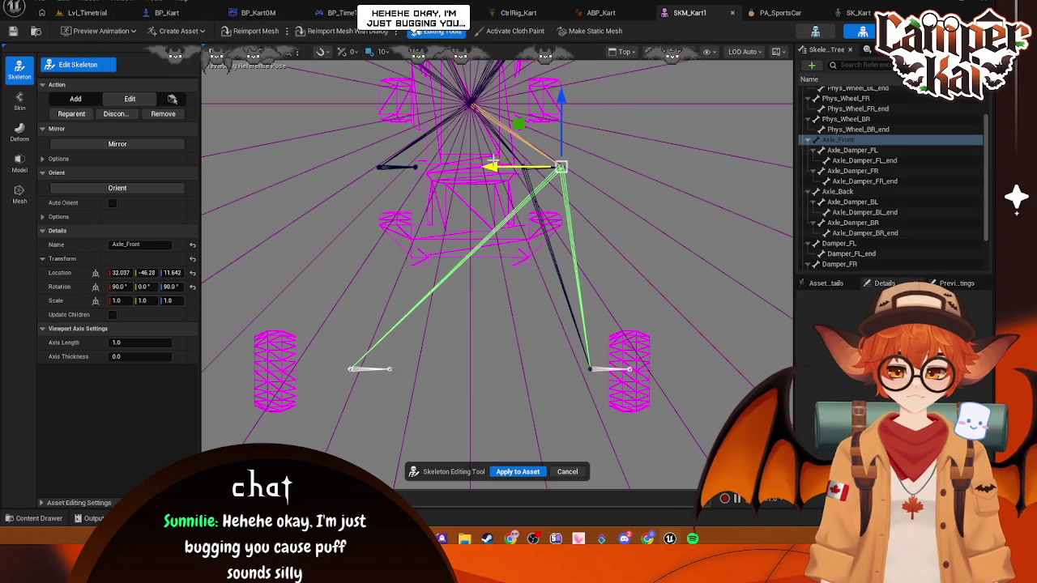
{"action": "scroll", "coordinate": [561, 116], "scroll_direction": "up", "scroll_amount": 4}
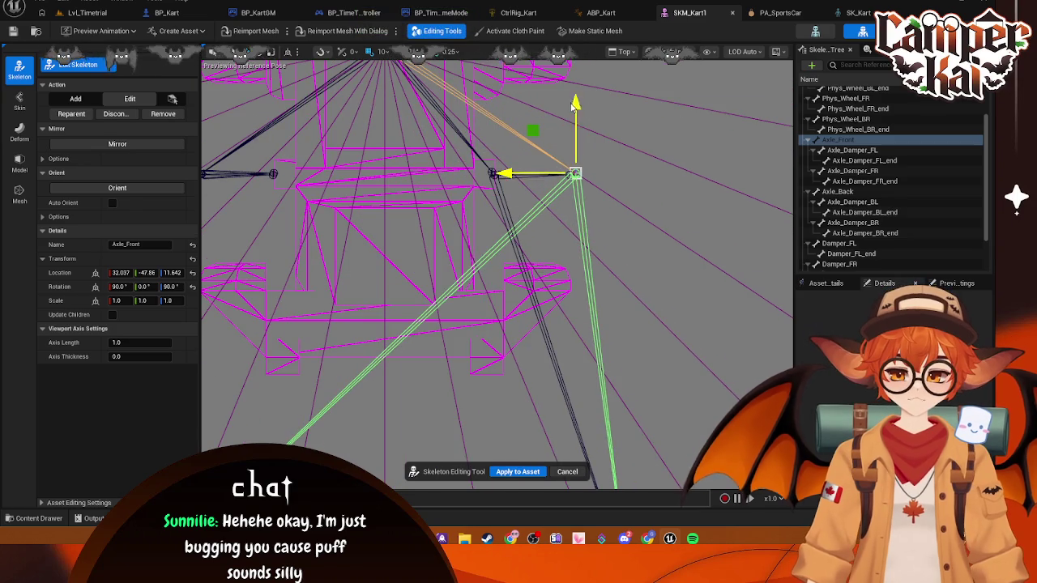
{"action": "mouse_move", "coordinate": [495, 174]}
{"action": "left_mouse_down"}
{"action": "mouse_move", "coordinate": [551, 194]}
{"action": "mouse_move", "coordinate": [611, 290]}
{"action": "mouse_move", "coordinate": [643, 430]}
{"action": "left_mouse_up"}
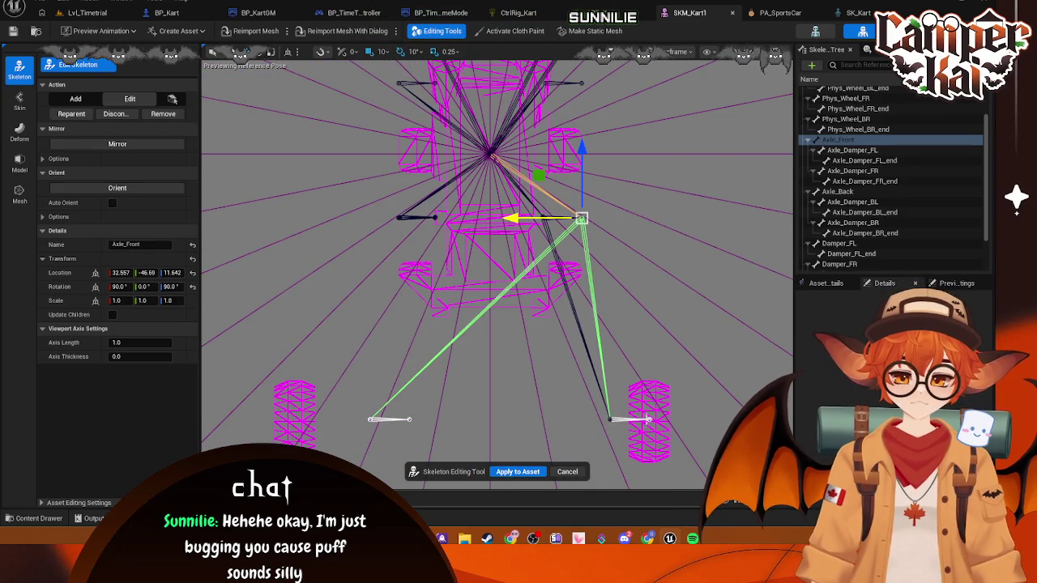
- Raise Axle_Damper_FL to X 20.194 and pull its end bone up to X 9.4668
{"action": "left_click", "coordinate": [610, 419]}
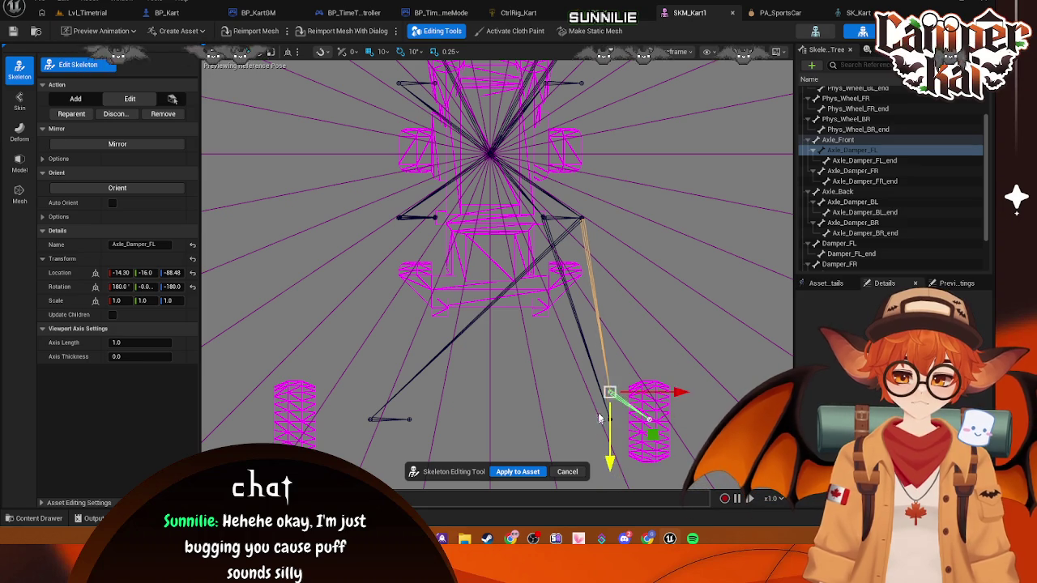
{"action": "left_click_drag", "start_coordinate": [600, 419], "coordinate": [576, 286]}
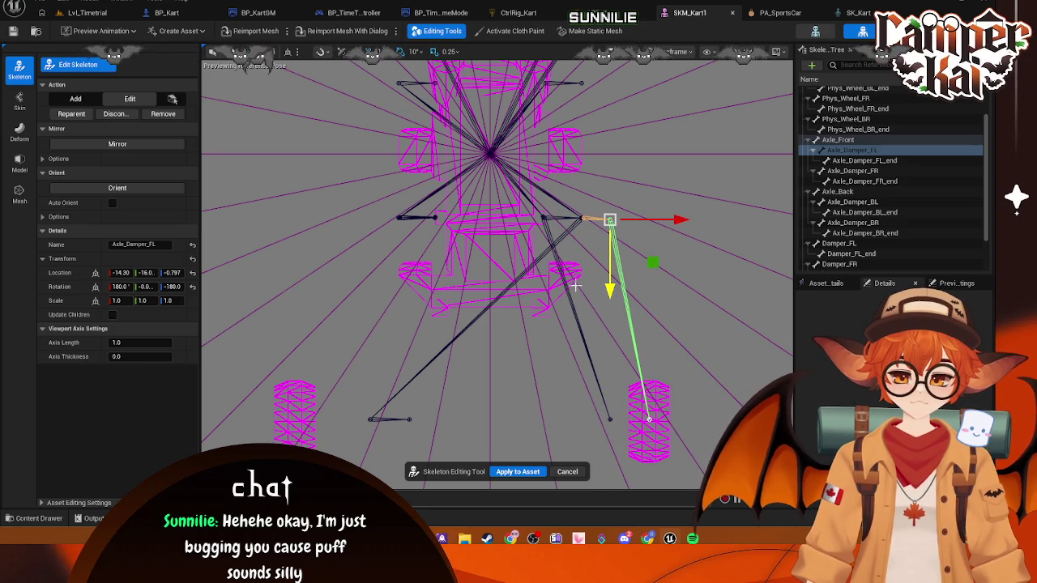
{"action": "left_click_drag", "start_coordinate": [680, 219], "coordinate": [606, 224]}
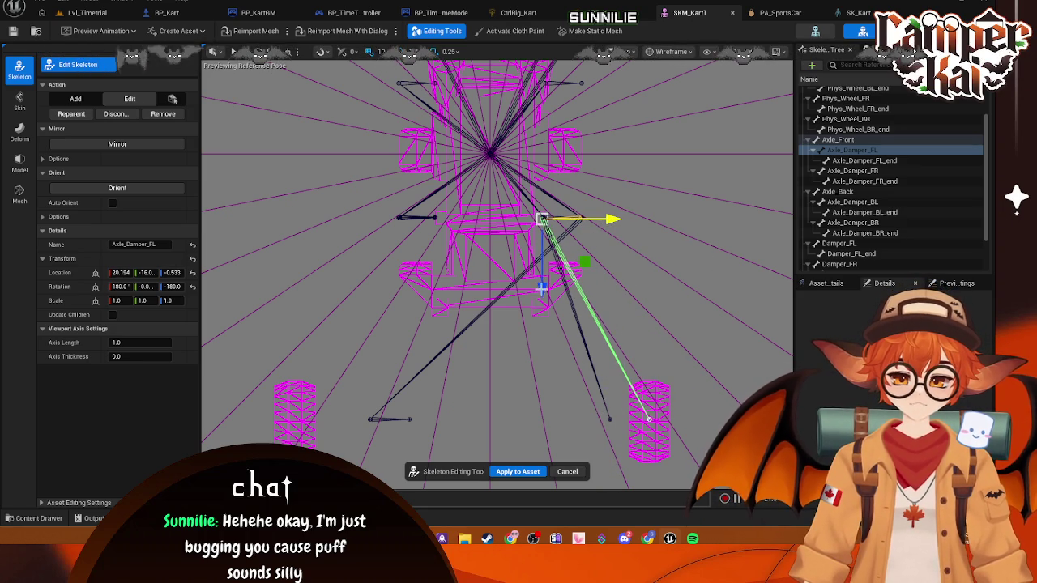
{"action": "left_click_drag", "start_coordinate": [542, 280], "coordinate": [542, 278]}
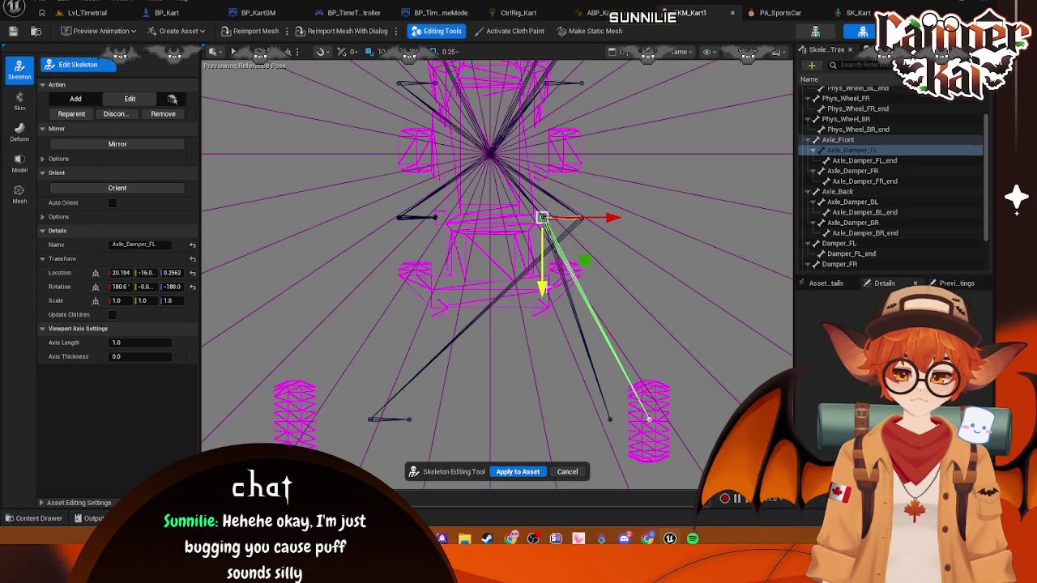
{"action": "left_click", "coordinate": [648, 419]}
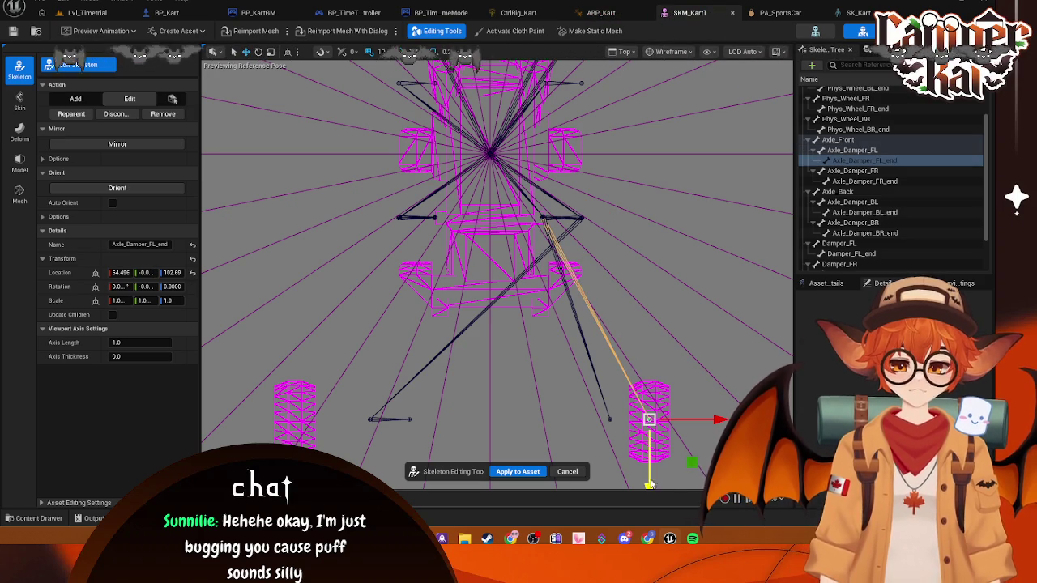
{"action": "left_click_drag", "start_coordinate": [649, 485], "coordinate": [636, 286]}
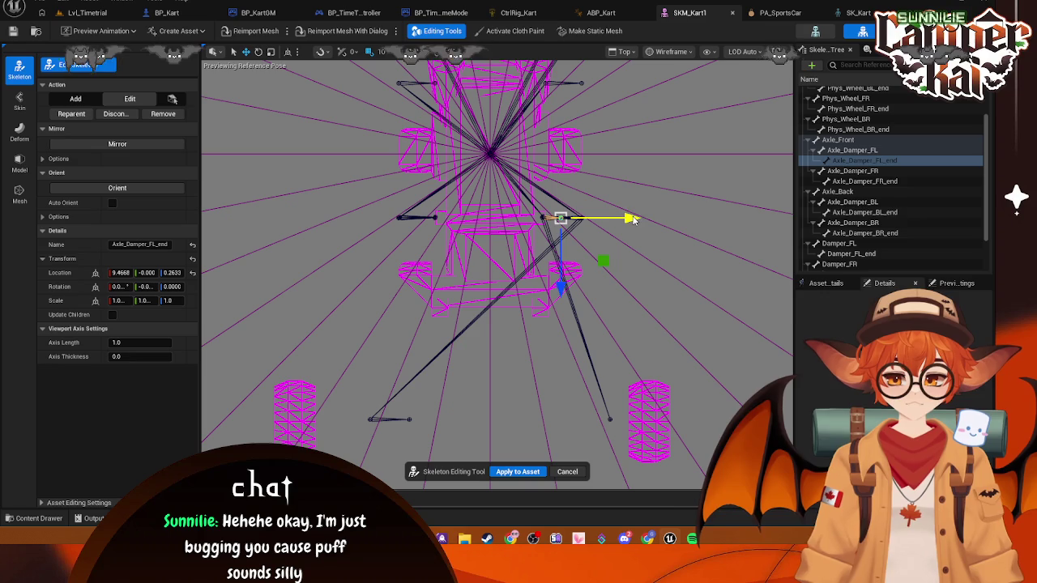
- Move Damper_FL_end up to the front axle and in toward the kart centre
{"action": "left_click", "coordinate": [609, 417]}
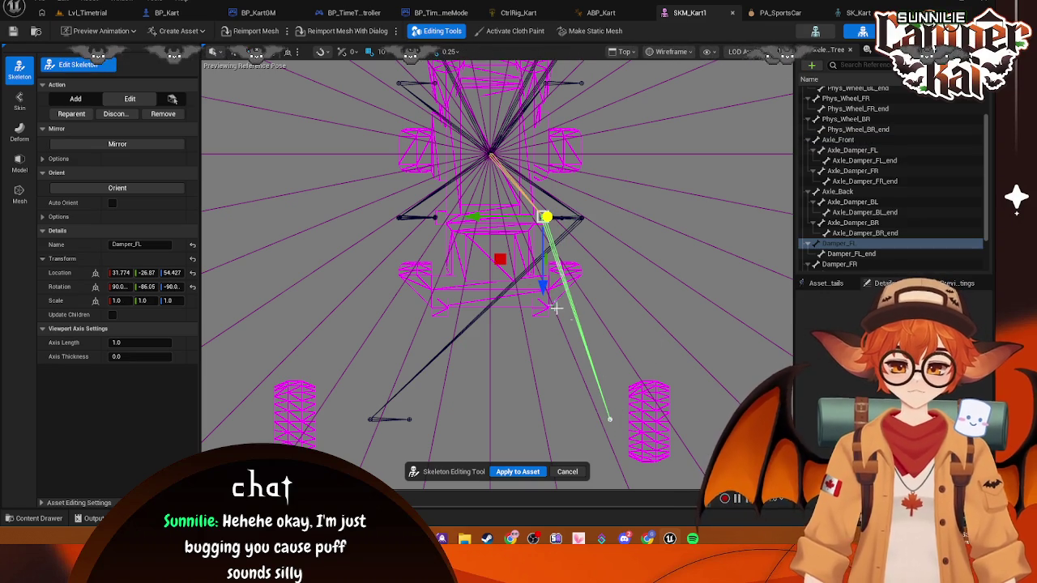
{"action": "left_click", "coordinate": [613, 420]}
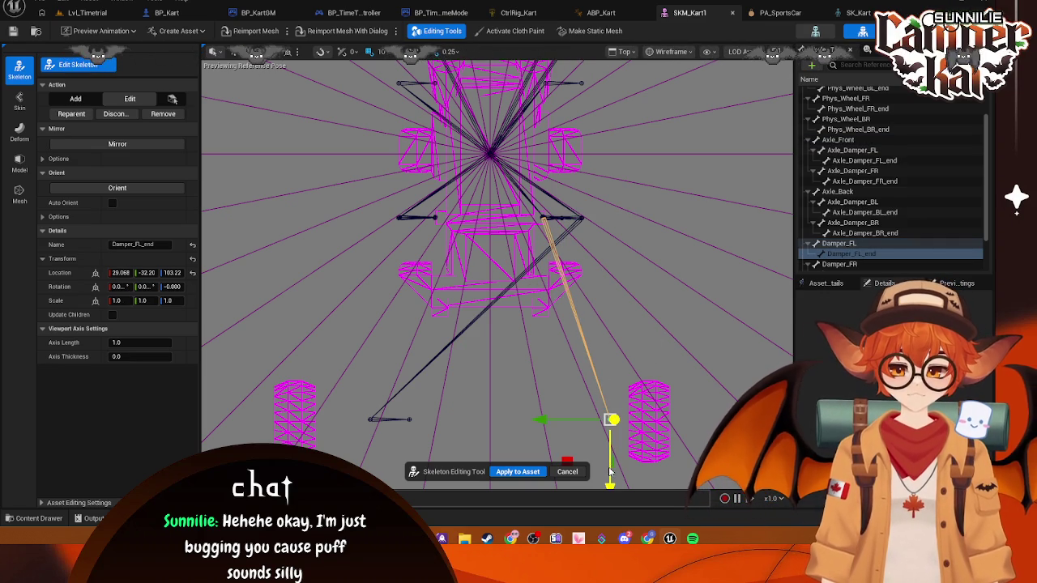
{"action": "left_click_drag", "start_coordinate": [609, 471], "coordinate": [587, 268]}
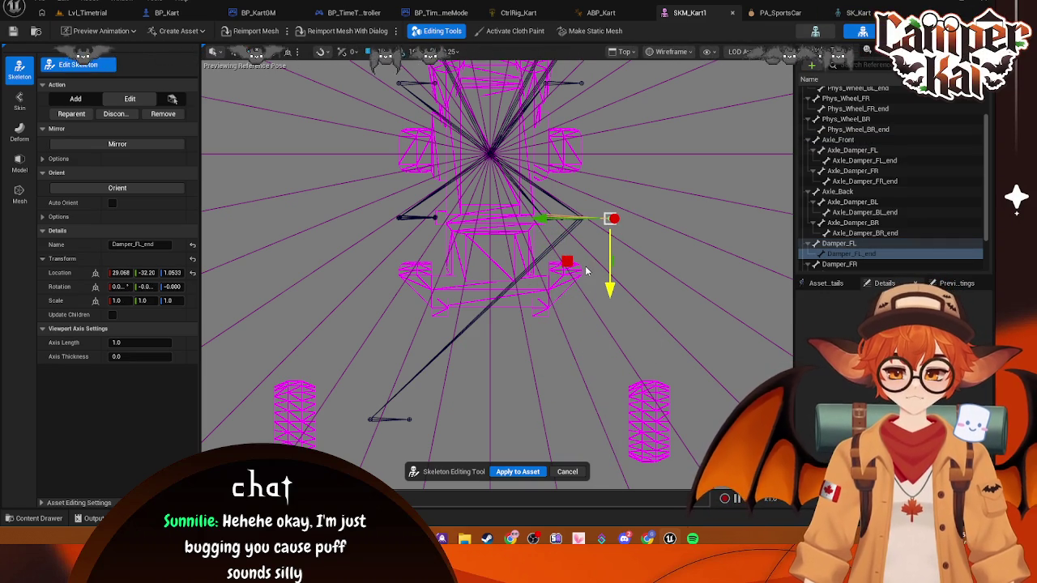
{"action": "mouse_move", "coordinate": [556, 236]}
{"action": "left_mouse_down"}
{"action": "mouse_move", "coordinate": [493, 236]}
{"action": "mouse_move", "coordinate": [469, 223]}
{"action": "mouse_move", "coordinate": [550, 240]}
{"action": "left_mouse_up"}
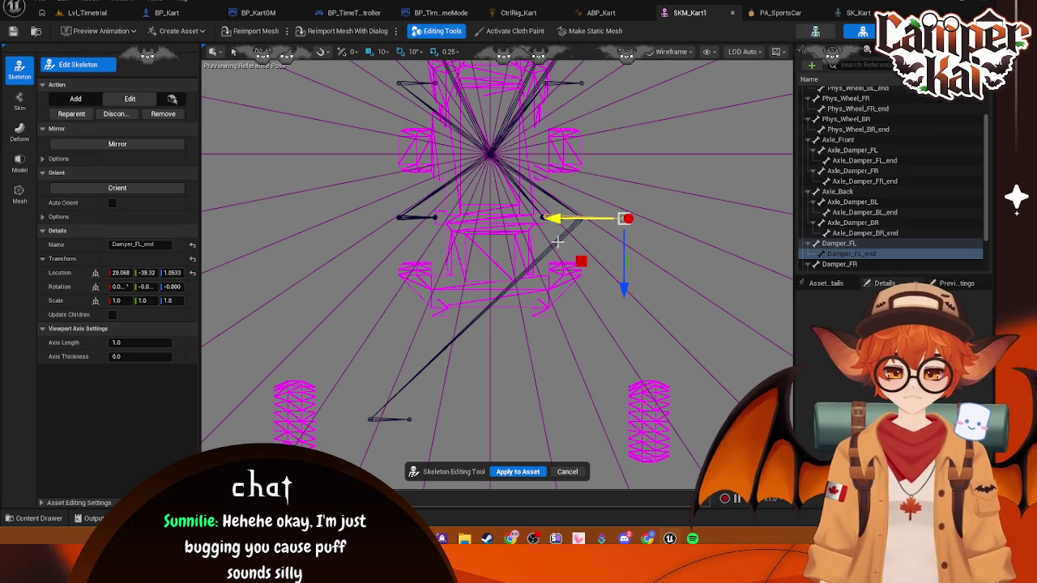
{"action": "left_click", "coordinate": [410, 419]}
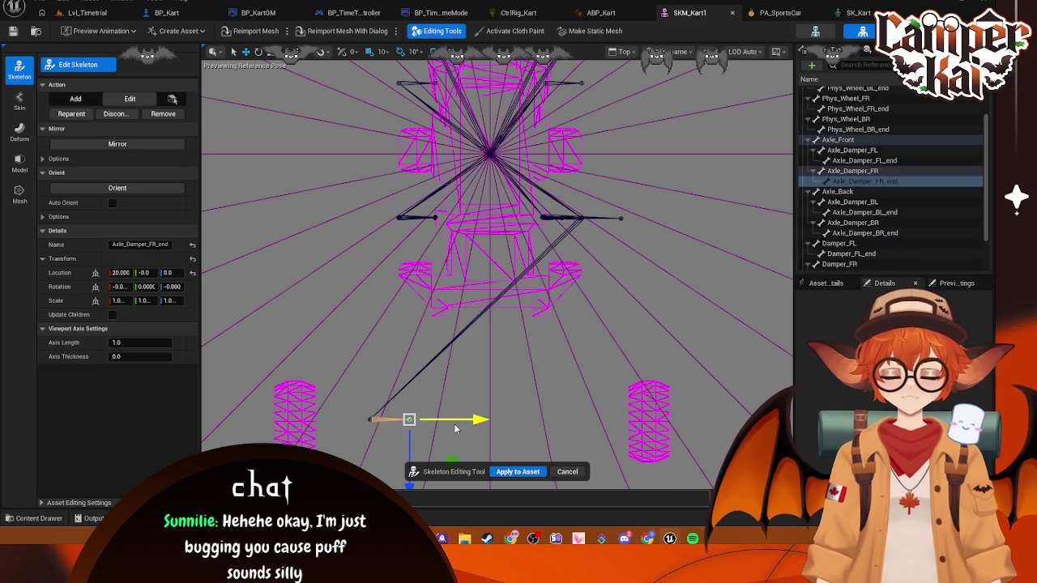
{"action": "left_click", "coordinate": [621, 218]}
{"action": "left_click_drag", "start_coordinate": [554, 219], "coordinate": [515, 222]}
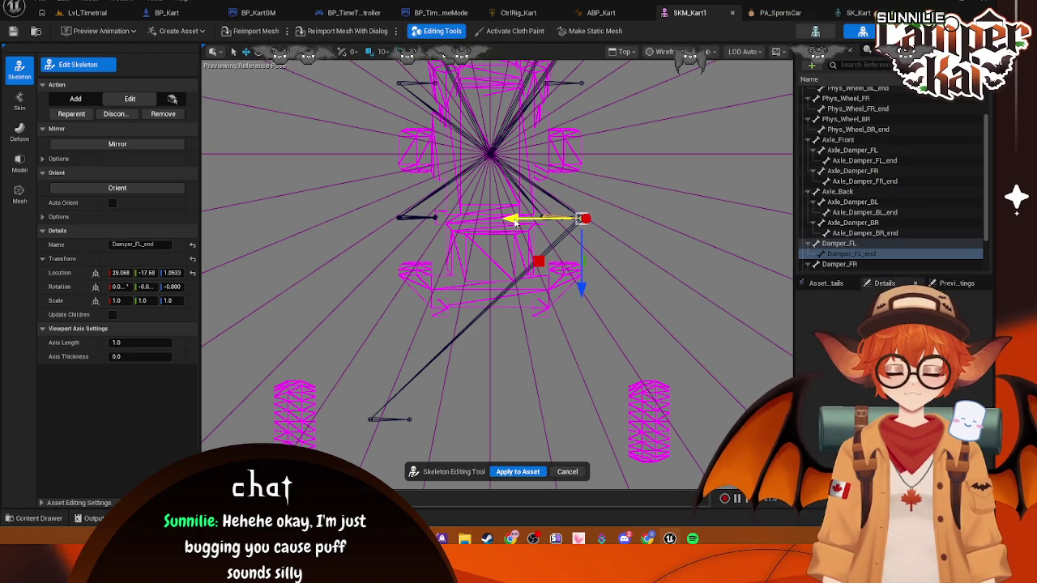
- Raise Axle_Damper_FR and Axle_Damper_FR_end up onto the front axle
{"action": "left_click", "coordinate": [370, 419]}
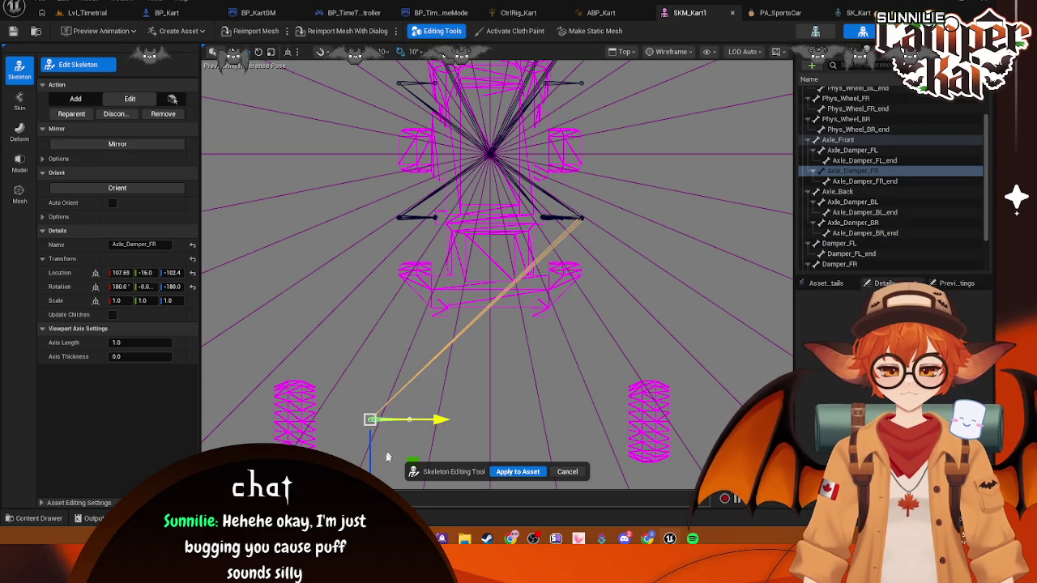
{"action": "left_click_drag", "start_coordinate": [403, 482], "coordinate": [403, 279]}
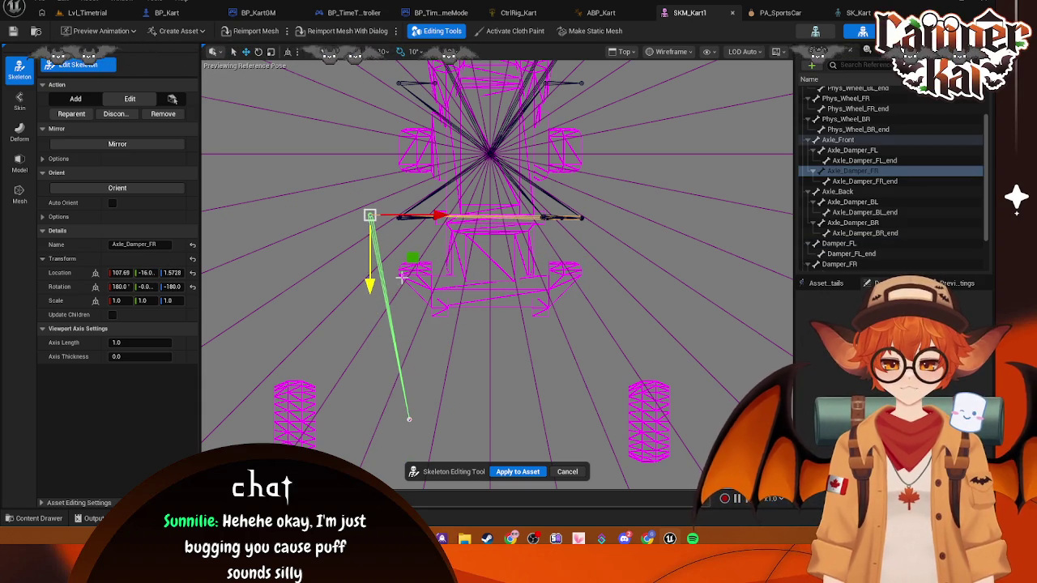
{"action": "left_click", "coordinate": [461, 219]}
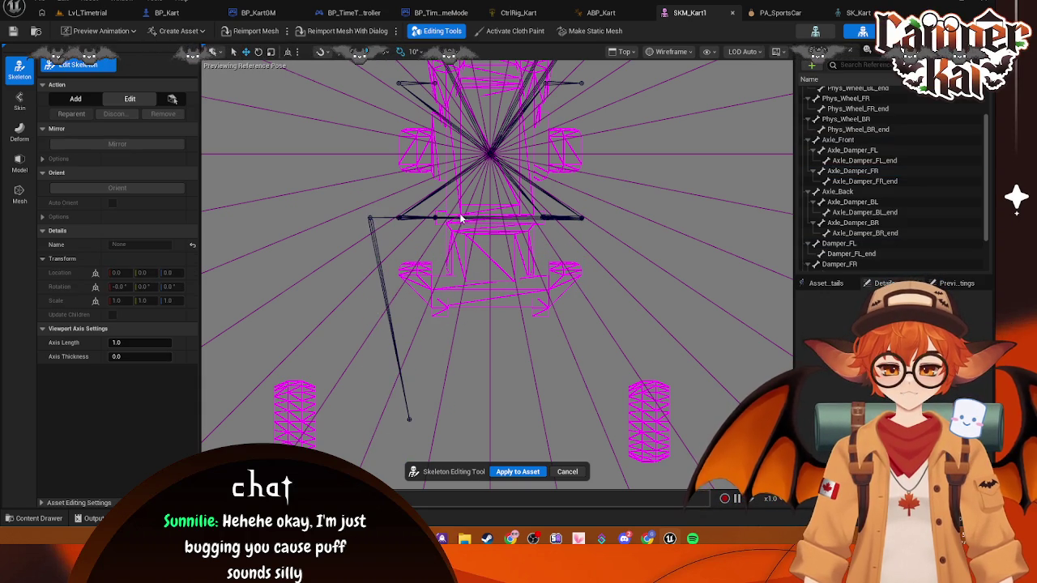
{"action": "left_click", "coordinate": [374, 216]}
{"action": "left_click_drag", "start_coordinate": [438, 217], "coordinate": [468, 217]}
{"action": "left_click", "coordinate": [410, 421]}
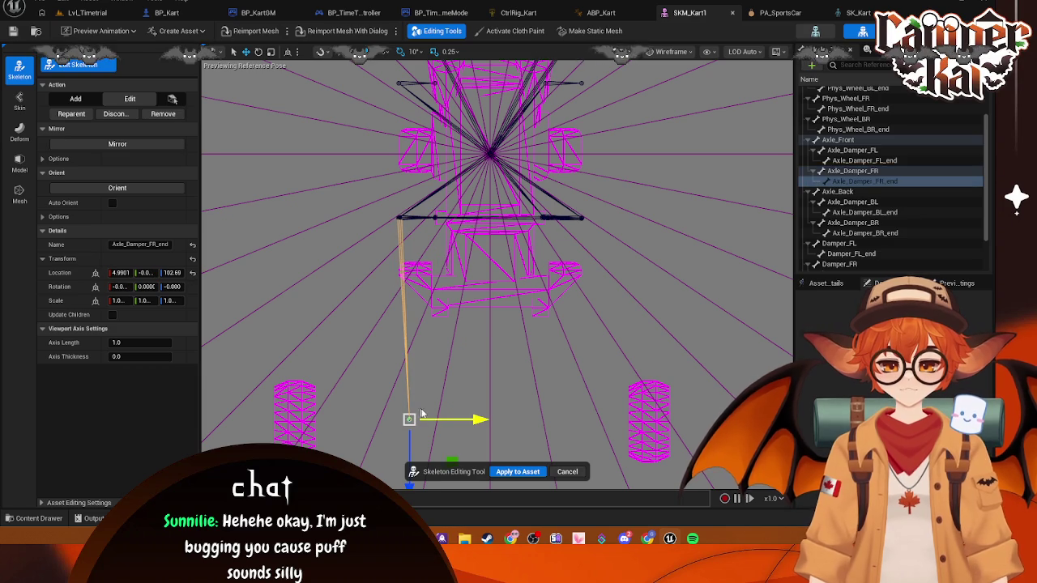
{"action": "mouse_move", "coordinate": [410, 420]}
{"action": "left_mouse_down"}
{"action": "mouse_move", "coordinate": [436, 296]}
{"action": "mouse_move", "coordinate": [460, 282]}
{"action": "left_mouse_up"}
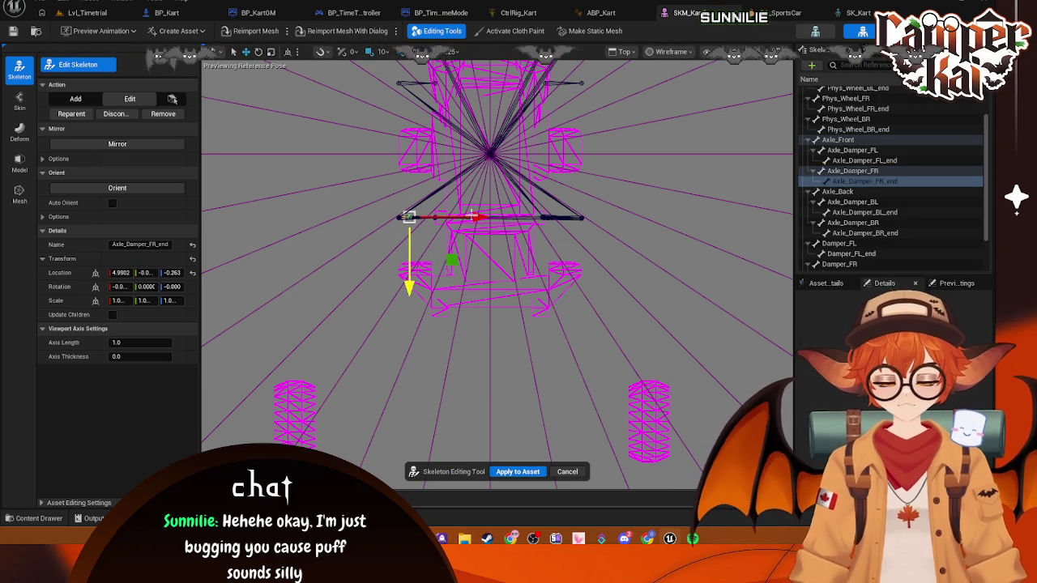
- Move the Axle_Back bone down from the rear wheels and in toward the kart centre
{"action": "mouse_move", "coordinate": [589, 171]}
{"action": "left_mouse_down"}
{"action": "mouse_move", "coordinate": [602, 317]}
{"action": "mouse_move", "coordinate": [581, 442]}
{"action": "left_mouse_up"}
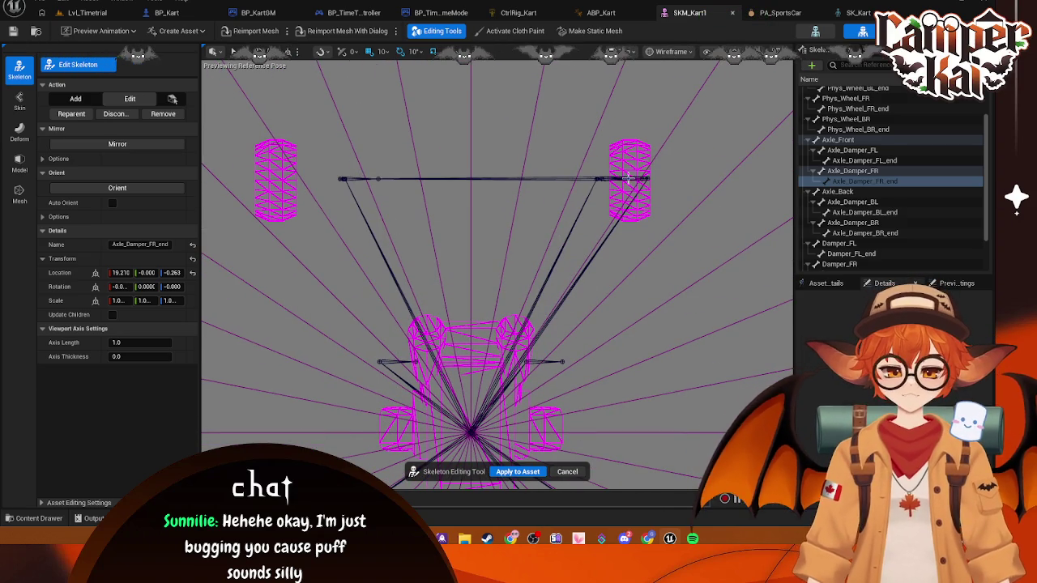
{"action": "left_click", "coordinate": [601, 178]}
{"action": "mouse_move", "coordinate": [632, 257]}
{"action": "left_mouse_down"}
{"action": "mouse_move", "coordinate": [625, 297]}
{"action": "mouse_move", "coordinate": [621, 169]}
{"action": "mouse_move", "coordinate": [654, 209]}
{"action": "mouse_move", "coordinate": [613, 184]}
{"action": "mouse_move", "coordinate": [655, 366]}
{"action": "mouse_move", "coordinate": [634, 292]}
{"action": "left_mouse_up"}
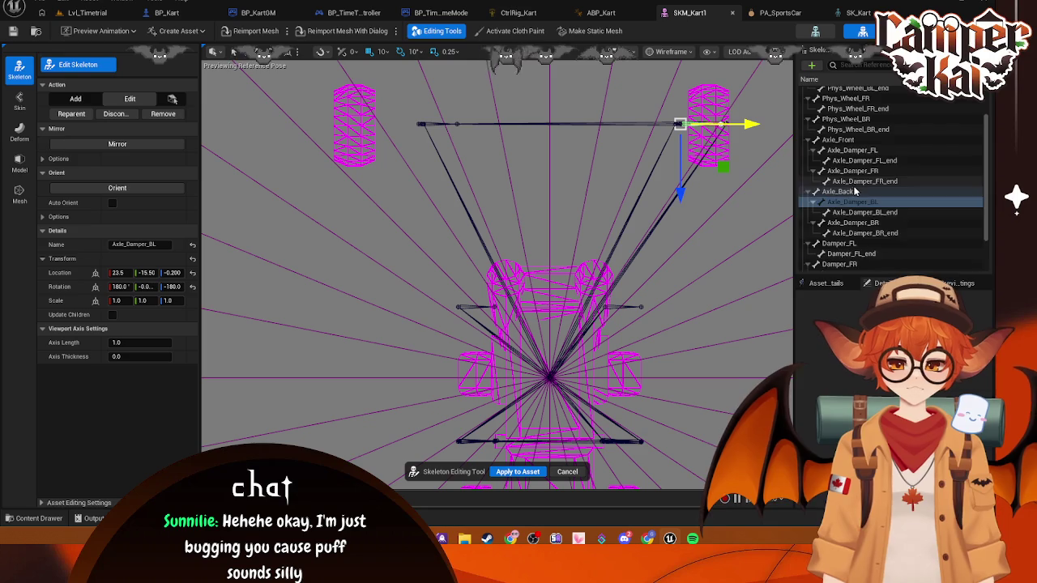
{"action": "left_click", "coordinate": [611, 211]}
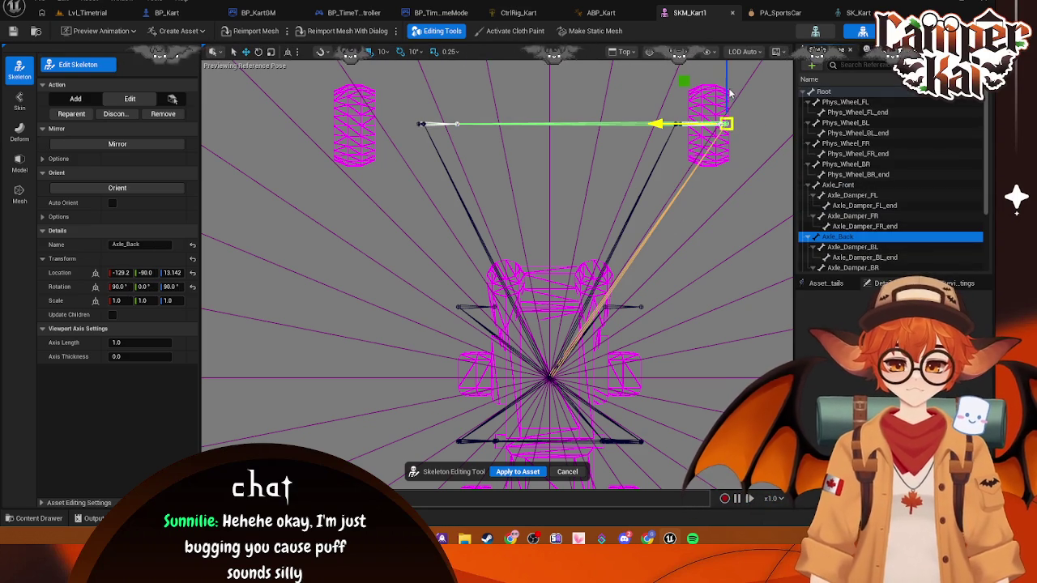
{"action": "left_click_drag", "start_coordinate": [728, 122], "coordinate": [745, 271]}
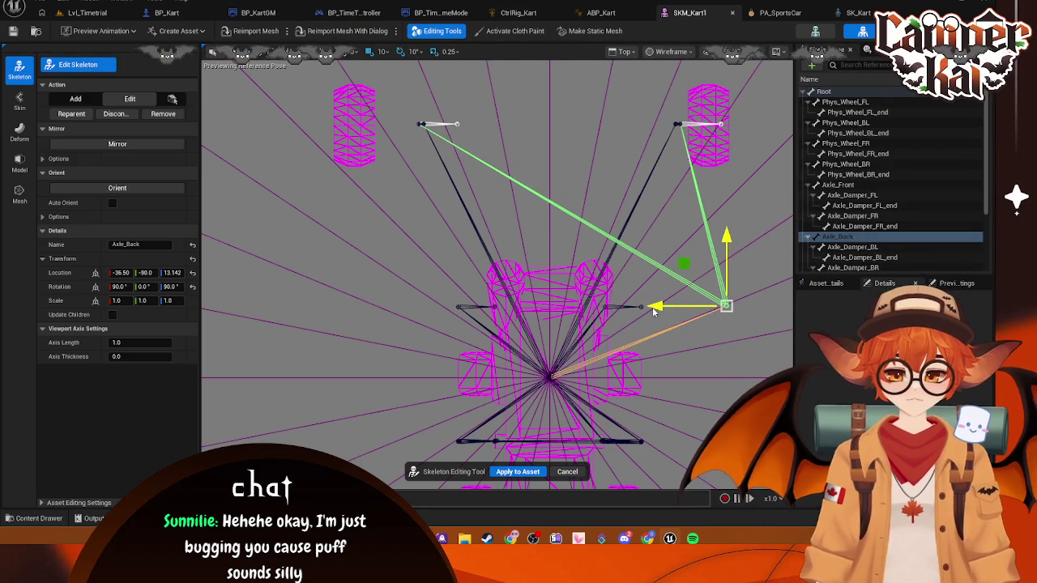
{"action": "left_click_drag", "start_coordinate": [657, 306], "coordinate": [569, 306]}
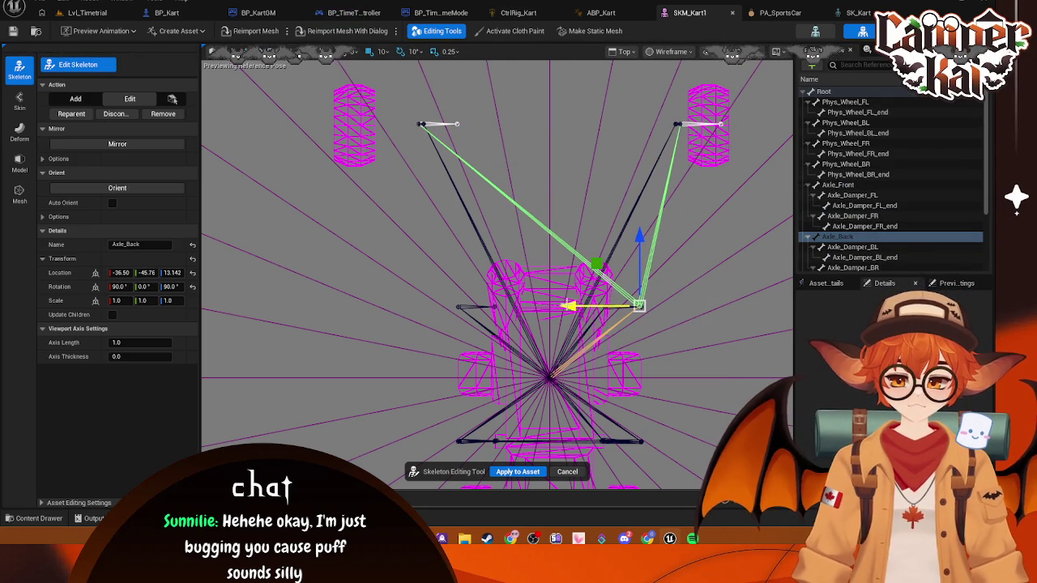
- Bring Axle_Damper_BL_end onto the rear axle and Damper_BL_end in toward the body
{"action": "left_click", "coordinate": [719, 124]}
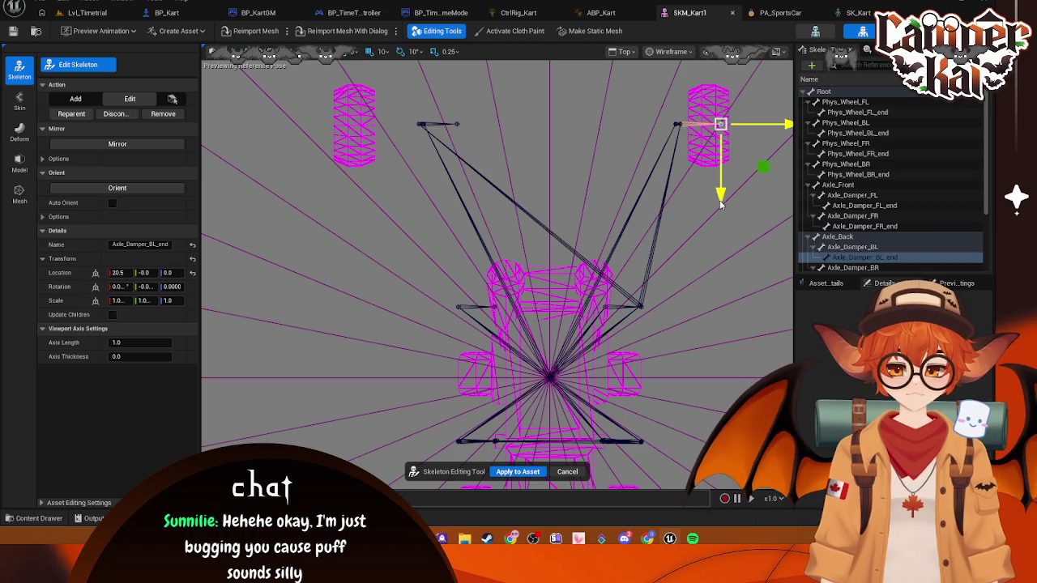
{"action": "left_click_drag", "start_coordinate": [718, 322], "coordinate": [708, 380]}
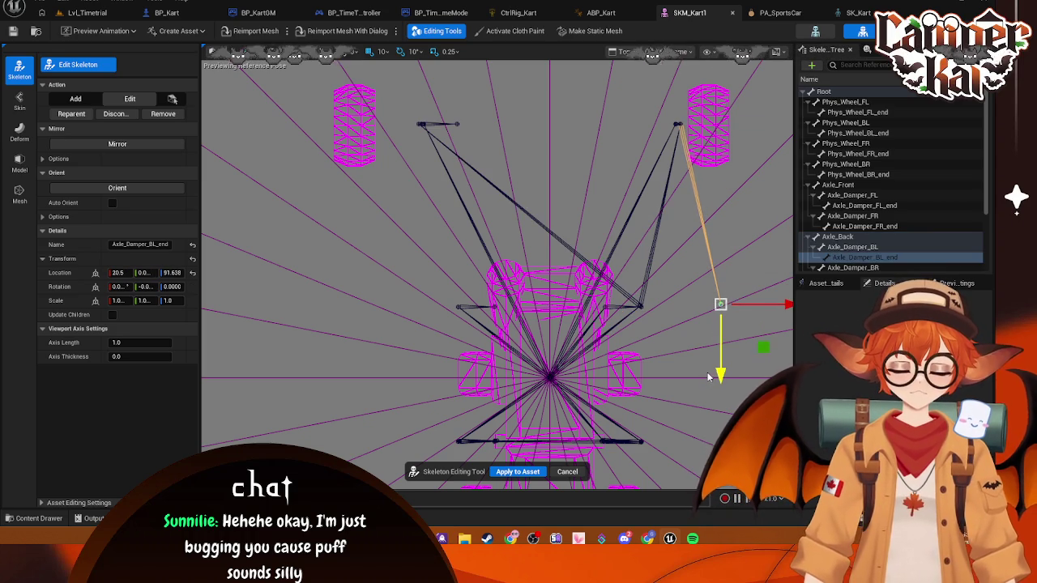
{"action": "left_click_drag", "start_coordinate": [777, 312], "coordinate": [689, 308]}
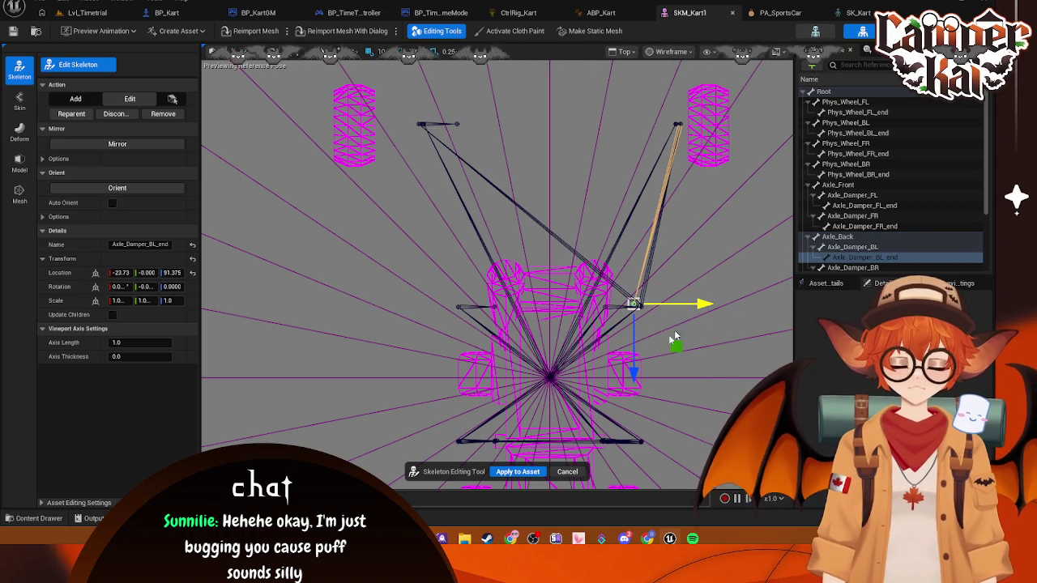
{"action": "left_click_drag", "start_coordinate": [636, 368], "coordinate": [635, 374]}
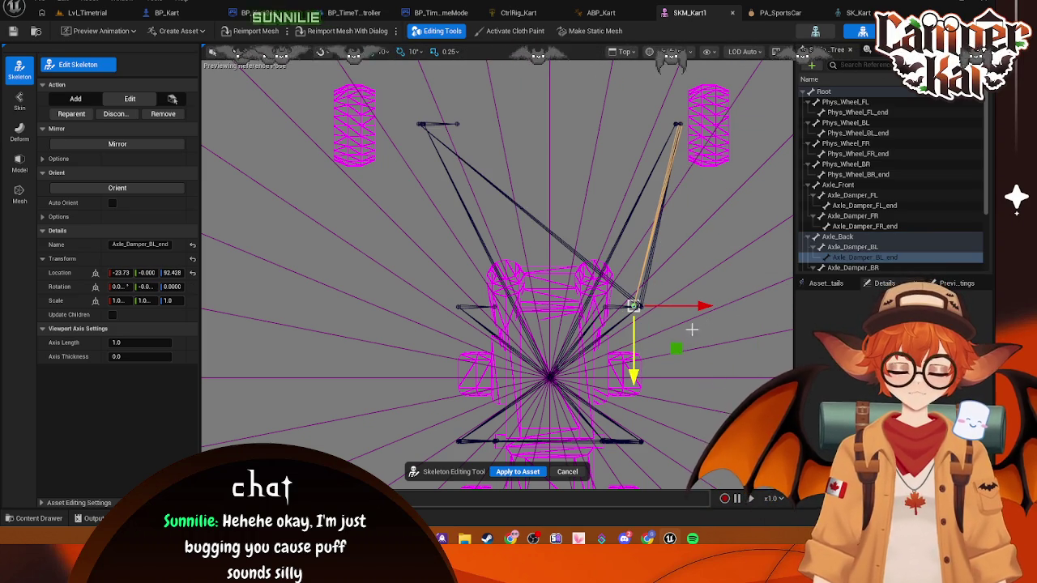
{"action": "left_click", "coordinate": [678, 126]}
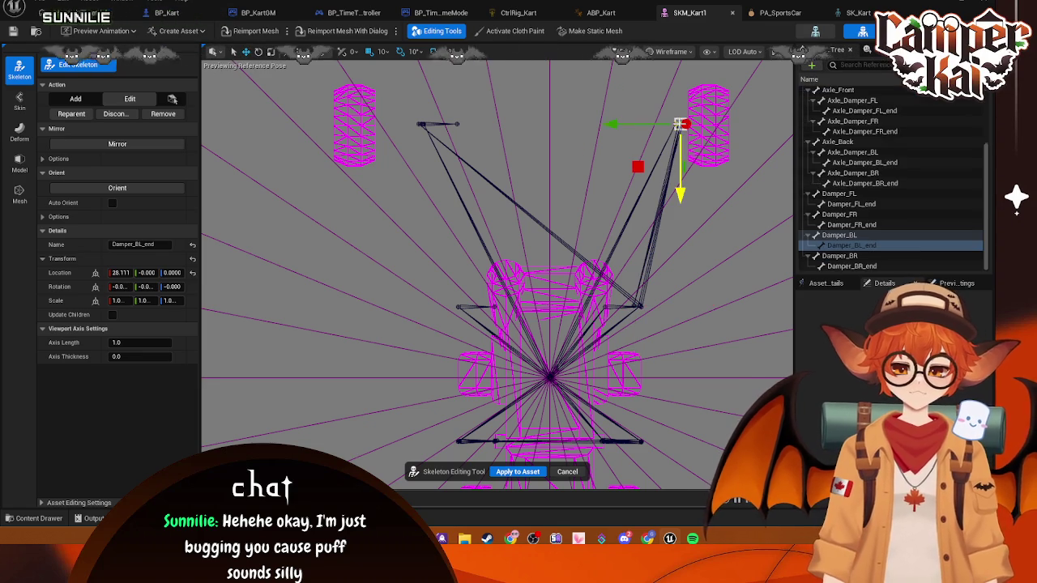
{"action": "left_click", "coordinate": [676, 313]}
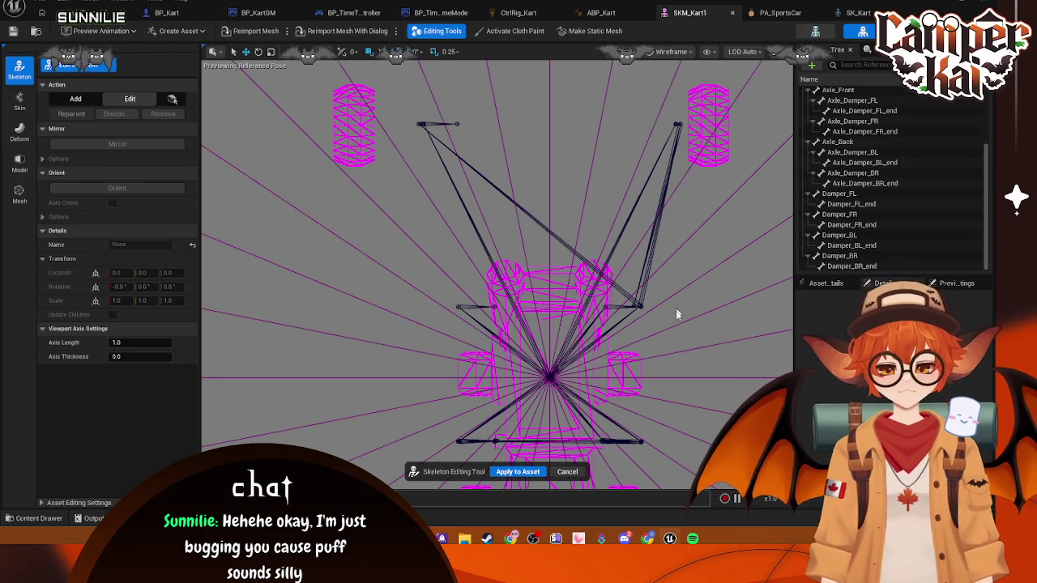
{"action": "left_click", "coordinate": [679, 124]}
{"action": "left_click_drag", "start_coordinate": [679, 192], "coordinate": [681, 376]}
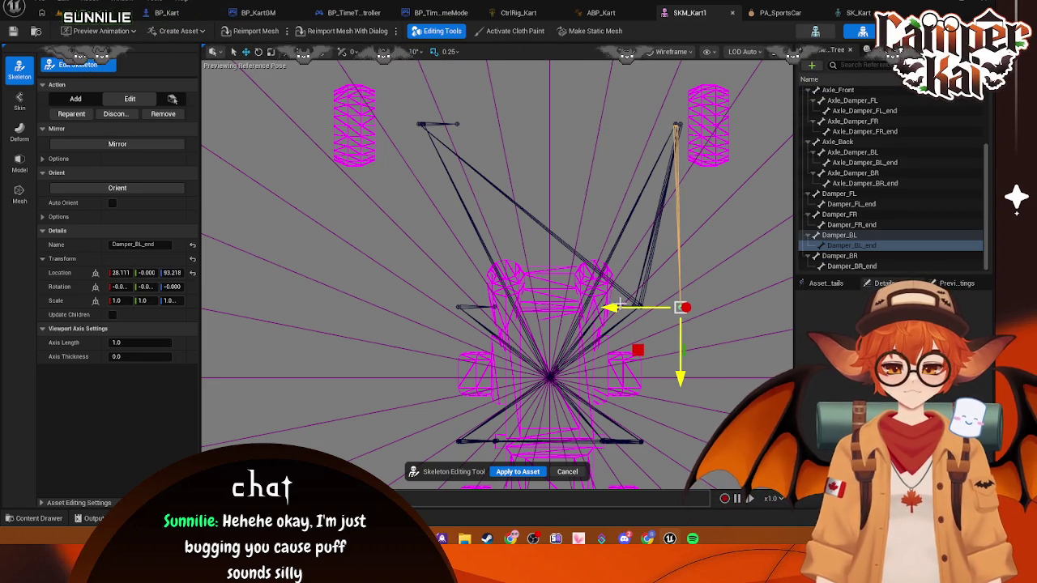
{"action": "left_click_drag", "start_coordinate": [640, 307], "coordinate": [564, 307]}
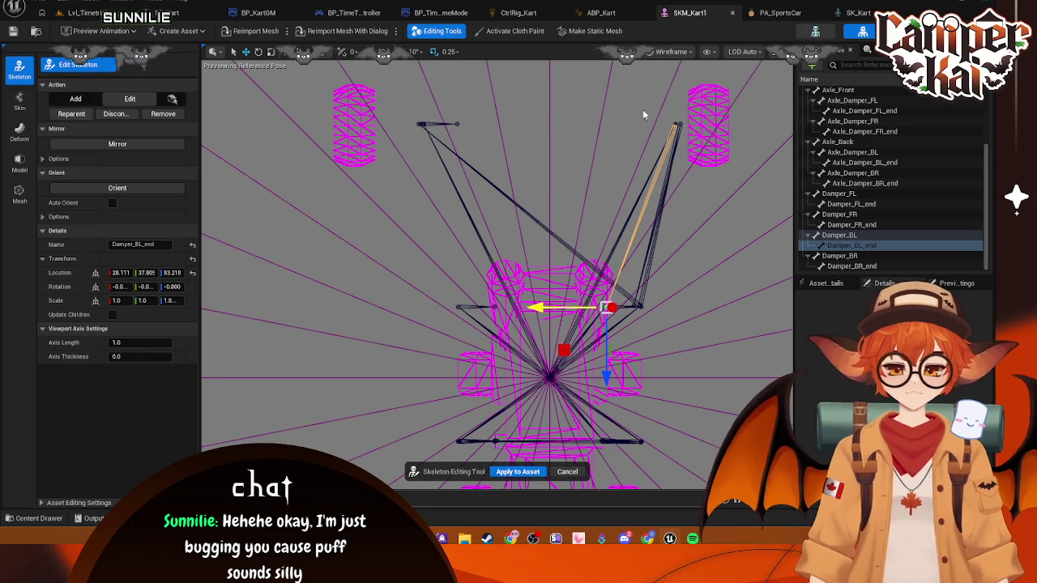
- Move Axle_Damper_BL and Damper_BL inward, placing Damper_BL at -36.30, -28.97, 53.515
{"action": "left_click", "coordinate": [676, 146]}
{"action": "left_click_drag", "start_coordinate": [683, 195], "coordinate": [713, 375]}
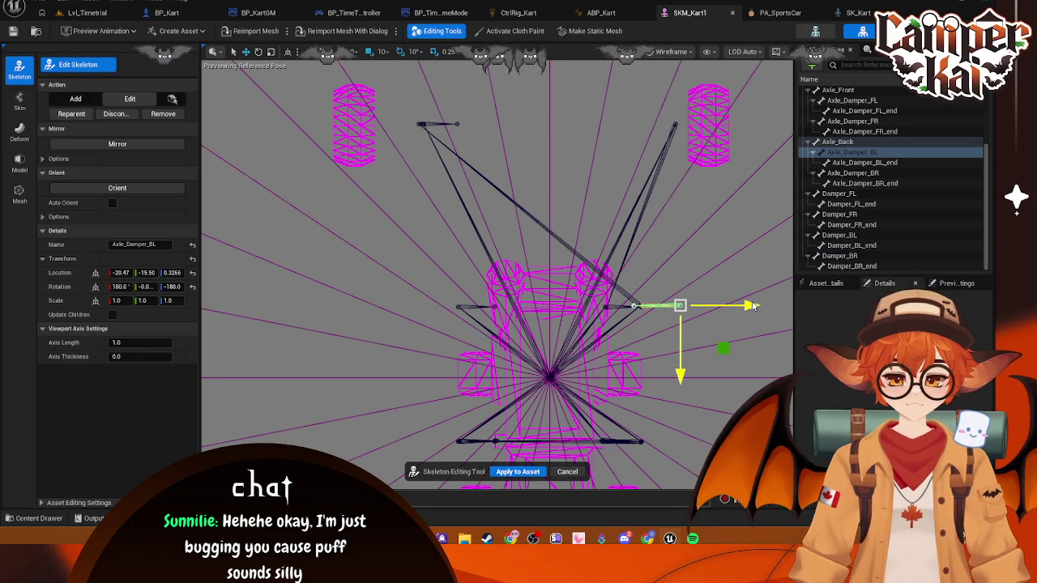
{"action": "left_click_drag", "start_coordinate": [733, 306], "coordinate": [657, 306]}
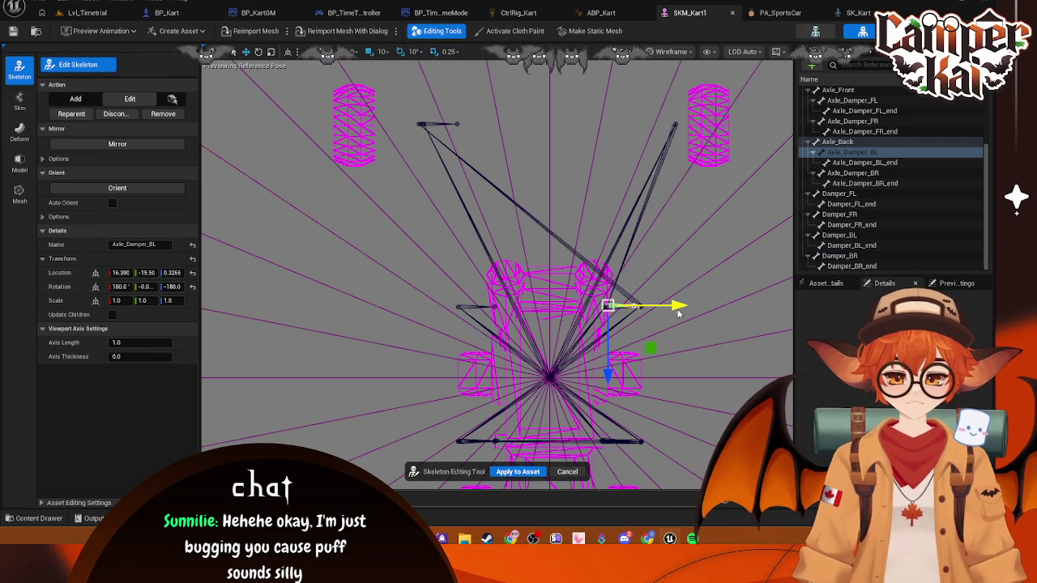
{"action": "left_click", "coordinate": [678, 125]}
{"action": "left_click_drag", "start_coordinate": [678, 194], "coordinate": [683, 379]}
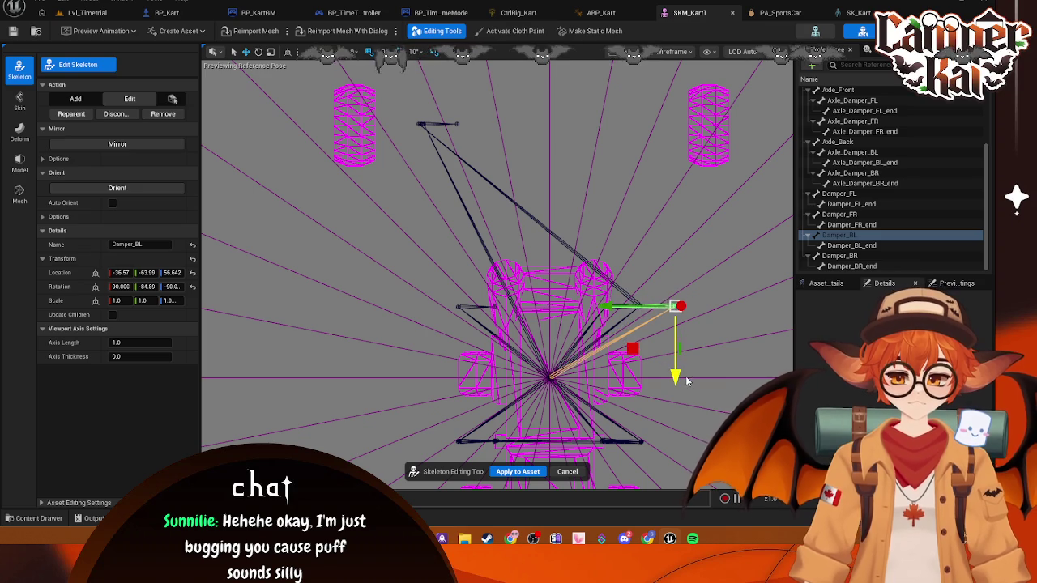
{"action": "left_click_drag", "start_coordinate": [604, 306], "coordinate": [538, 306]}
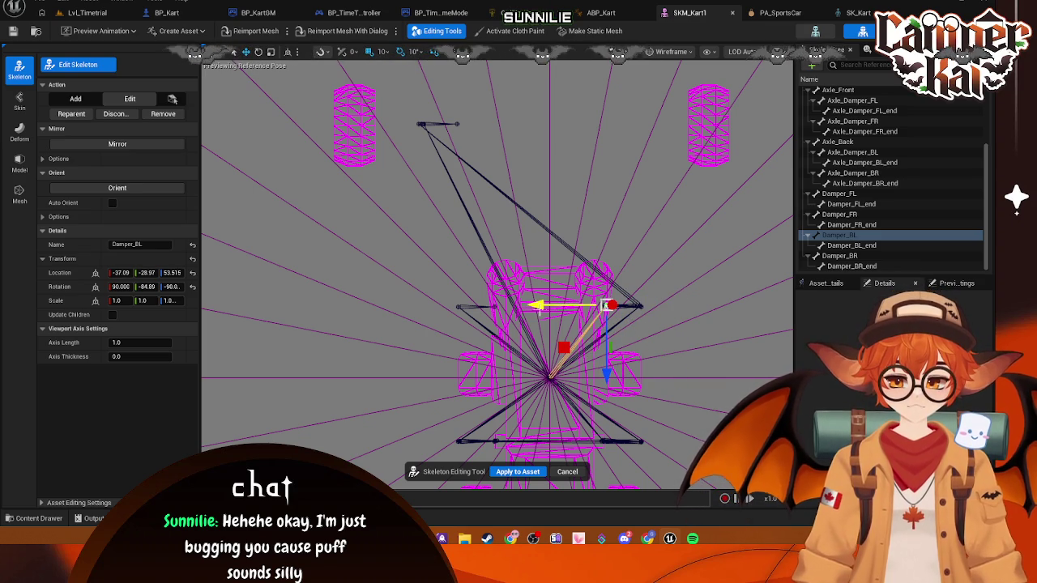
{"action": "left_click_drag", "start_coordinate": [606, 374], "coordinate": [606, 378]}
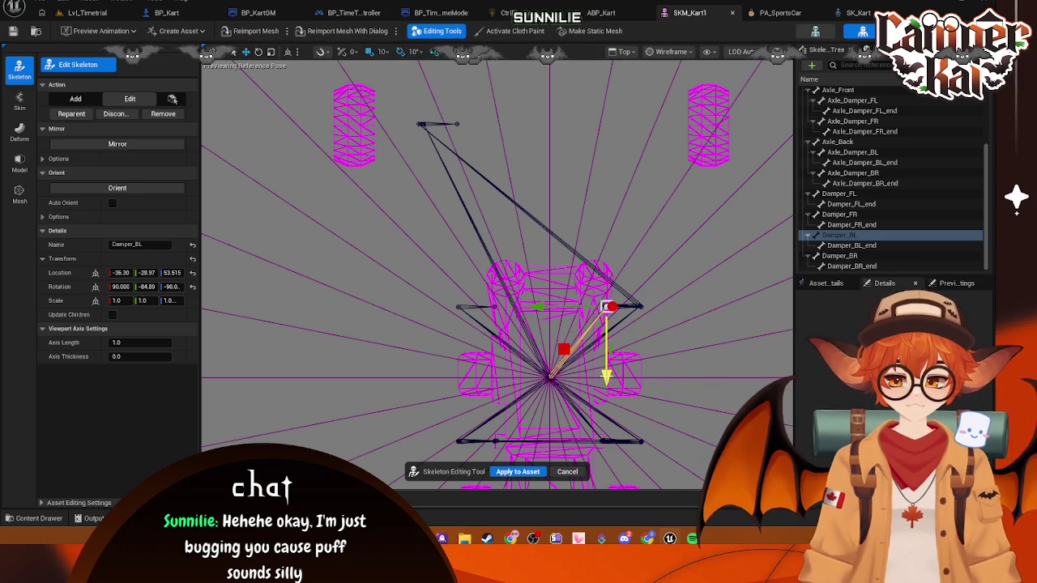
- Move the Axle_Damper_BR_end and Damper_BR_end joints down and inward onto the kart body
{"action": "left_click", "coordinate": [456, 124]}
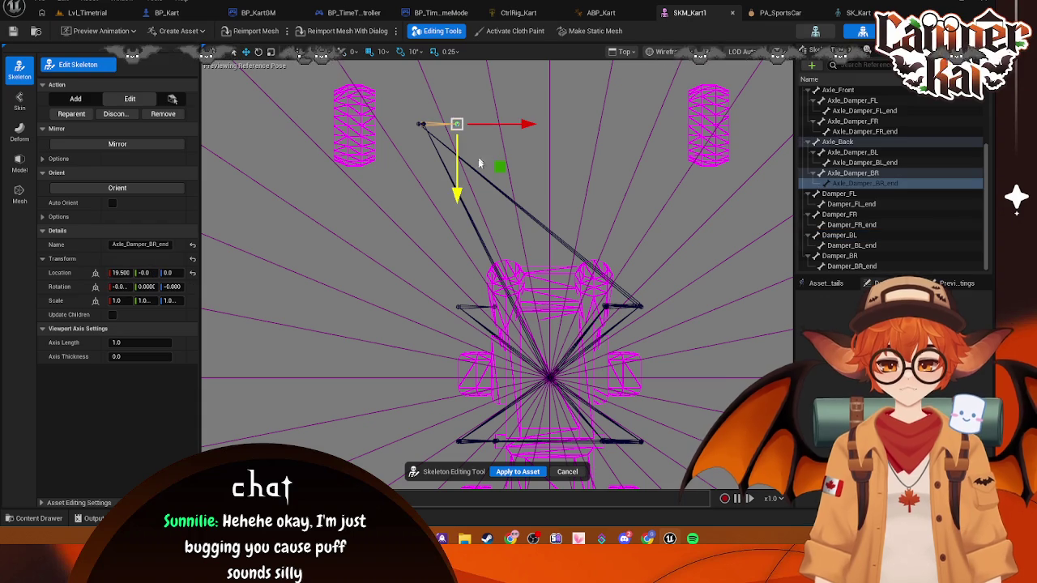
{"action": "left_click_drag", "start_coordinate": [457, 128], "coordinate": [456, 317]}
{"action": "left_click_drag", "start_coordinate": [458, 389], "coordinate": [458, 375]}
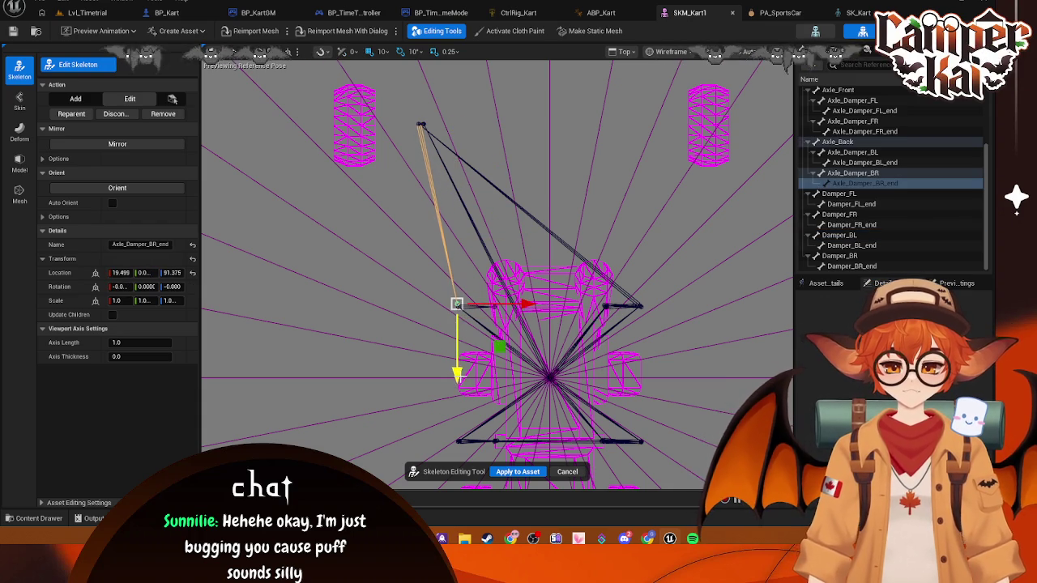
{"action": "left_click_drag", "start_coordinate": [525, 307], "coordinate": [552, 307]}
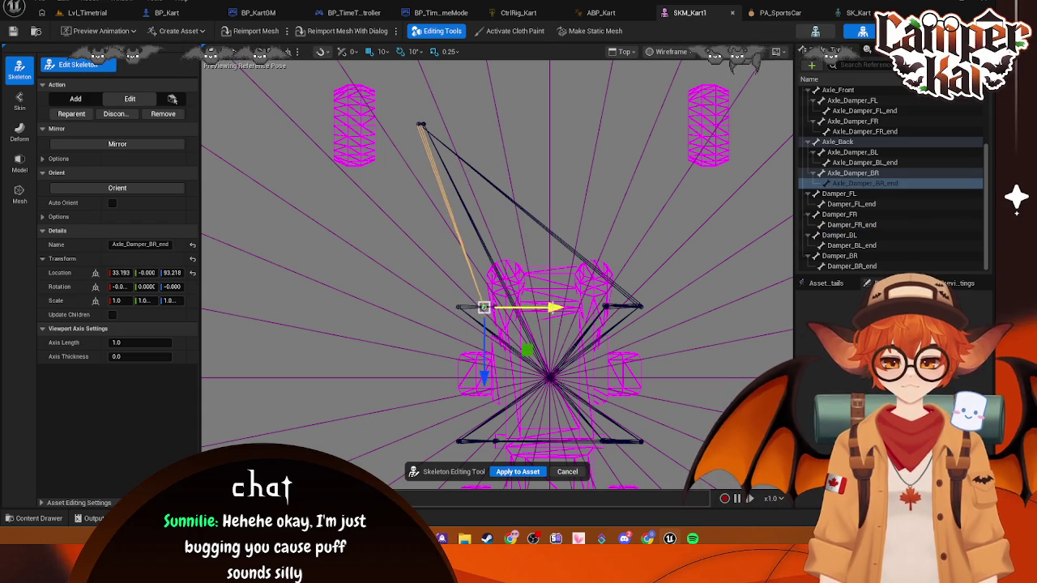
{"action": "left_click", "coordinate": [419, 124]}
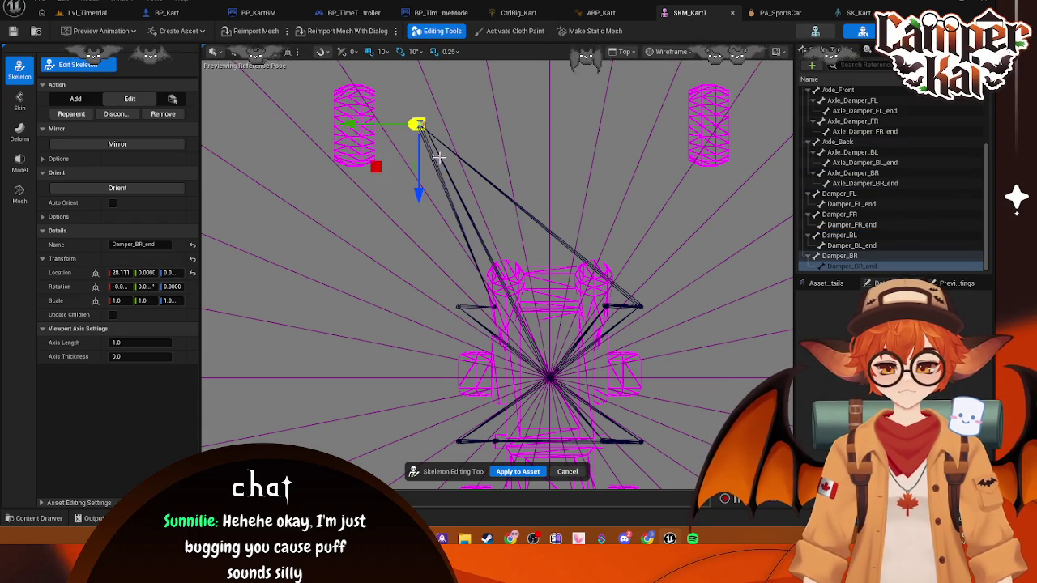
{"action": "left_click_drag", "start_coordinate": [419, 197], "coordinate": [433, 378]}
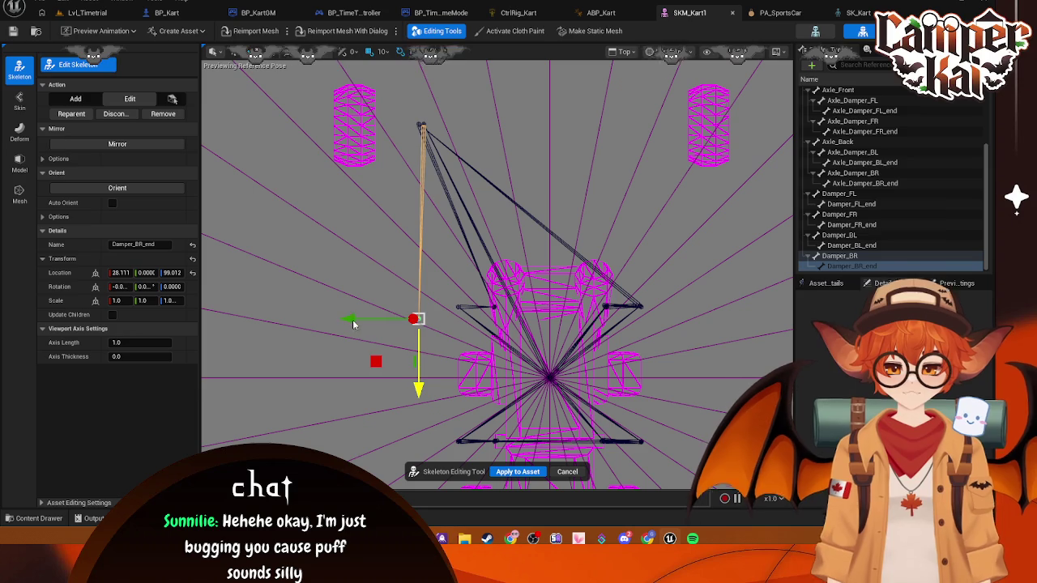
{"action": "mouse_move", "coordinate": [353, 323]}
{"action": "left_mouse_down"}
{"action": "mouse_move", "coordinate": [403, 325]}
{"action": "mouse_move", "coordinate": [390, 328]}
{"action": "left_mouse_up"}
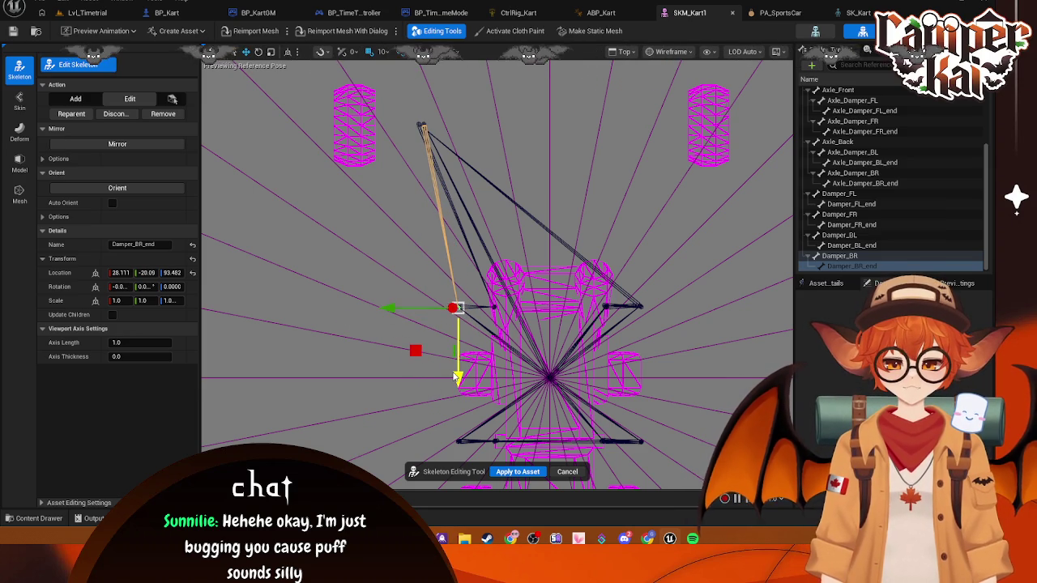
- Bring Damper_BR and Axle_Damper_BR in to the kart, lowering Axle_Damper_BR to 91.457, -15.90, -0.726
{"action": "left_click", "coordinate": [423, 126]}
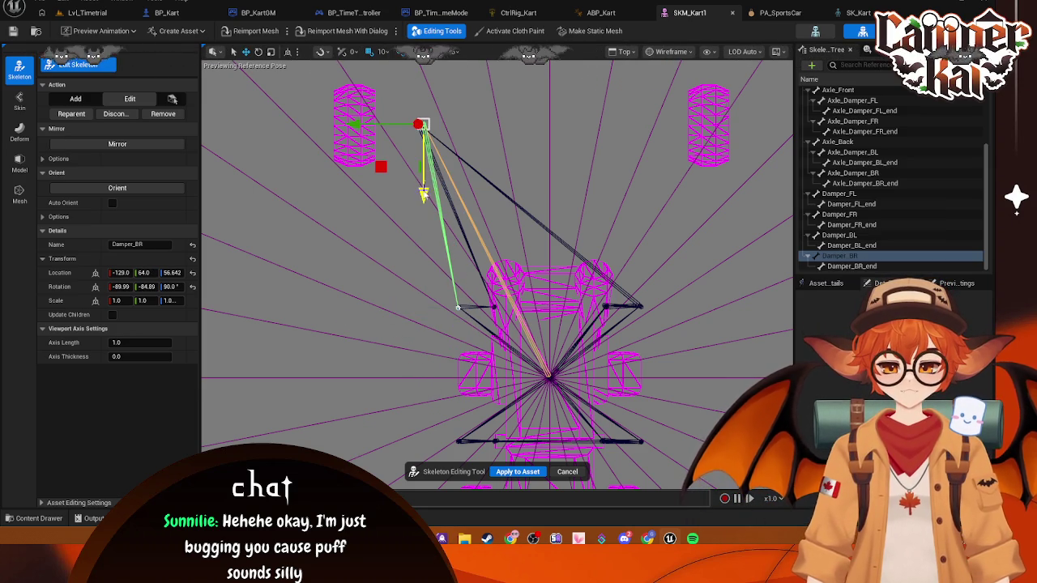
{"action": "left_click_drag", "start_coordinate": [438, 201], "coordinate": [438, 378]}
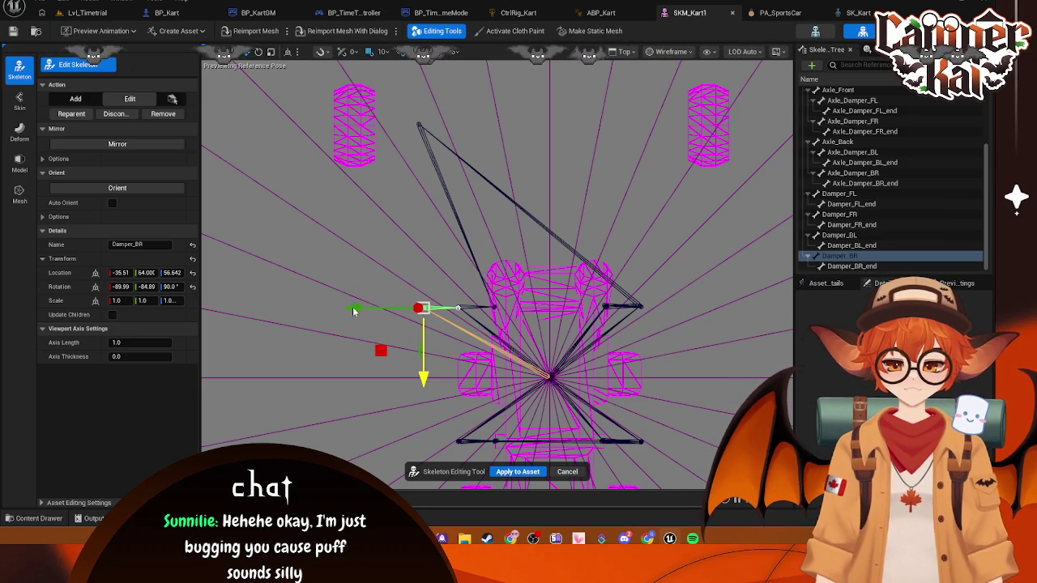
{"action": "left_click_drag", "start_coordinate": [353, 311], "coordinate": [387, 309]}
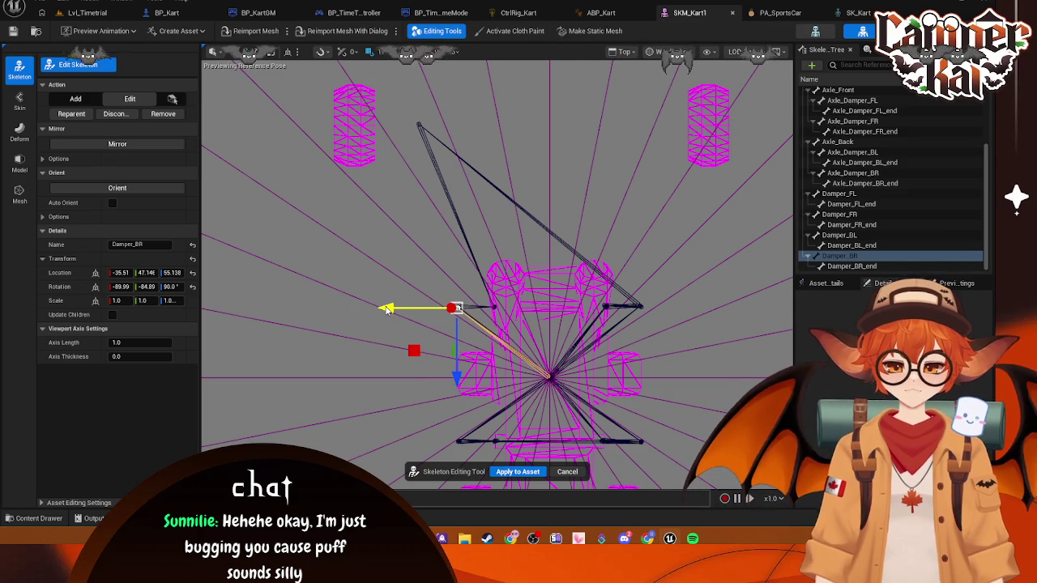
{"action": "left_click", "coordinate": [419, 123]}
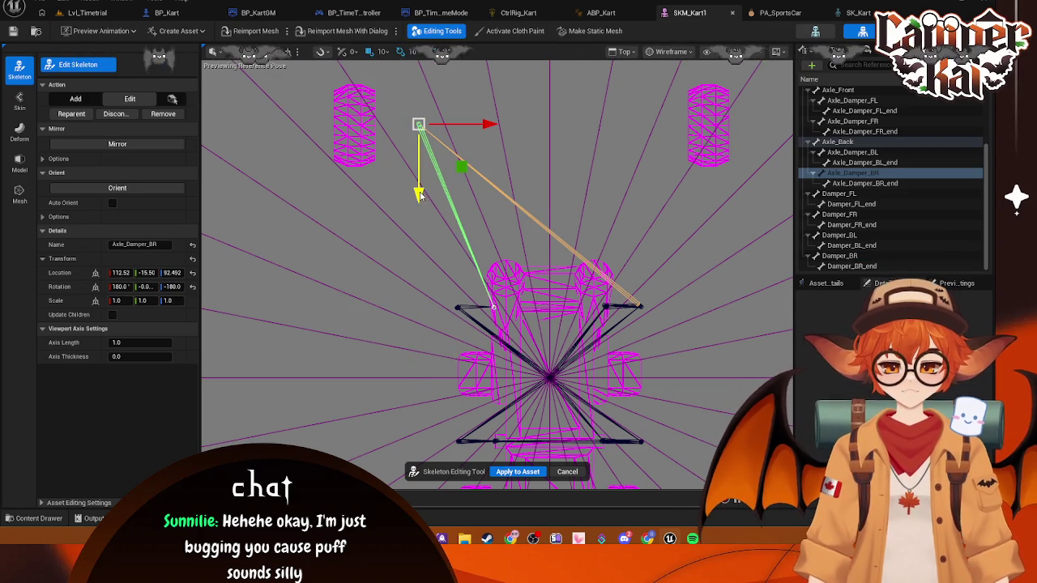
{"action": "left_click_drag", "start_coordinate": [420, 194], "coordinate": [444, 381]}
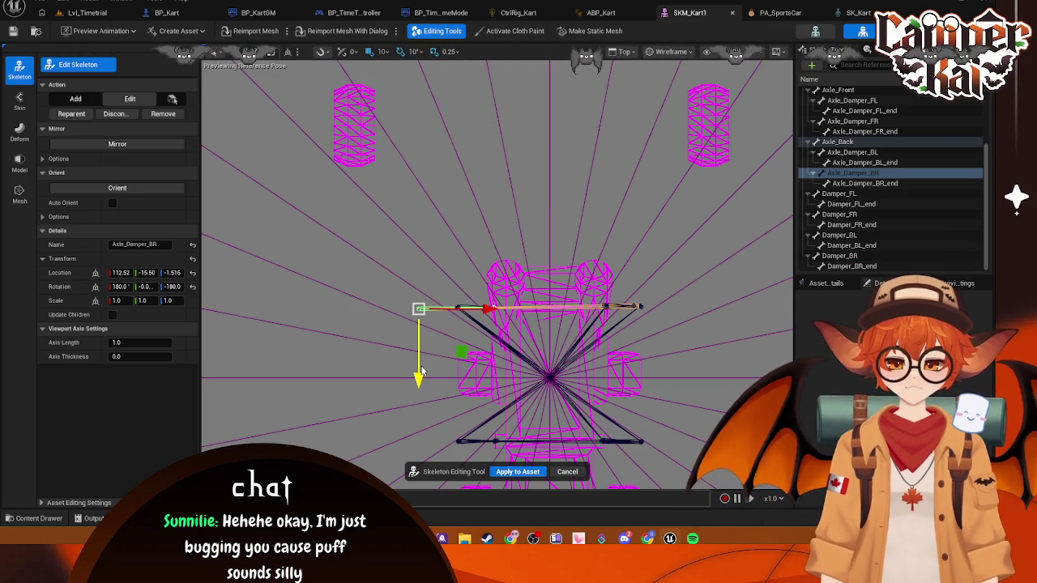
{"action": "left_click_drag", "start_coordinate": [478, 307], "coordinate": [514, 307]}
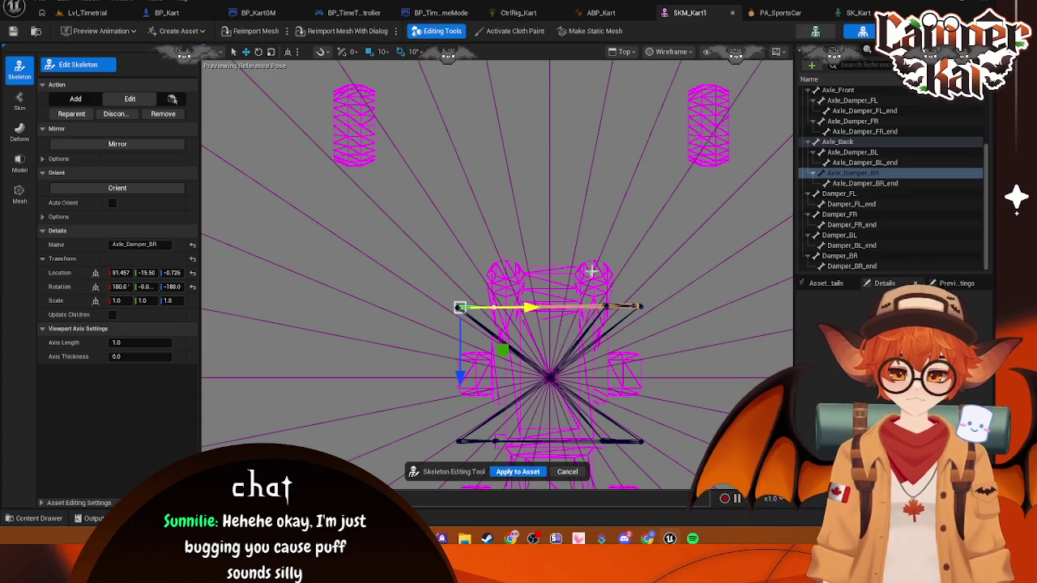
{"action": "scroll", "coordinate": [623, 224], "scroll_direction": "down", "scroll_amount": 3}
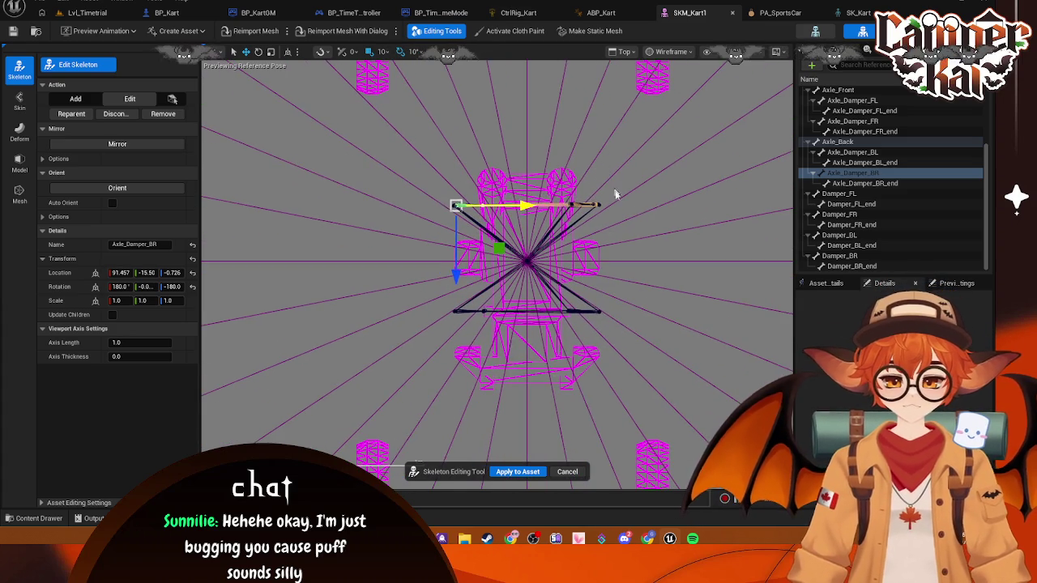
- Apply the back-right damper bone edits to SKM_Kart1 and re-enter skeleton editing
{"action": "left_click", "coordinate": [642, 205]}
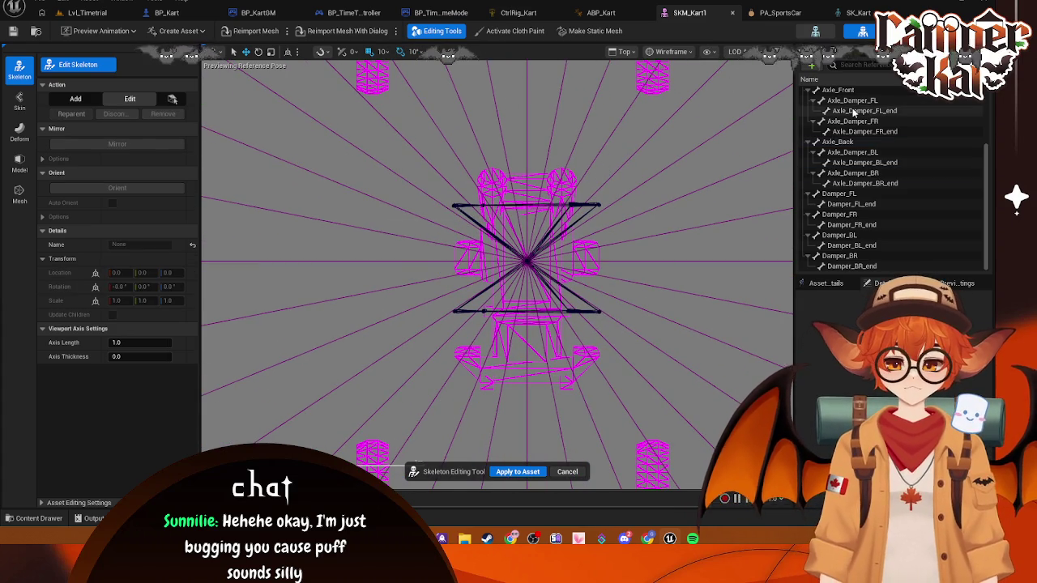
{"action": "left_click", "coordinate": [521, 472]}
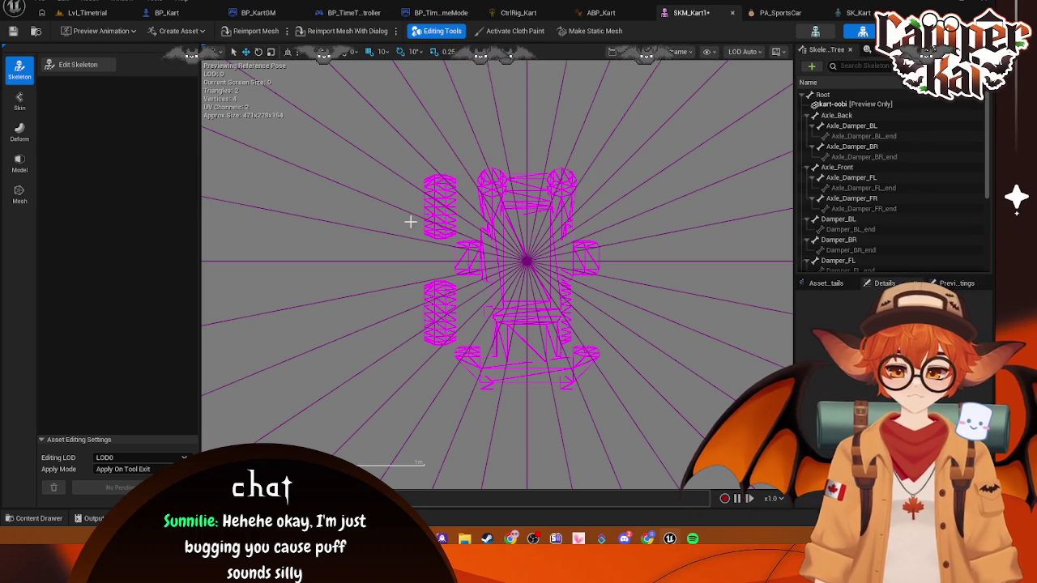
{"action": "left_click", "coordinate": [81, 65]}
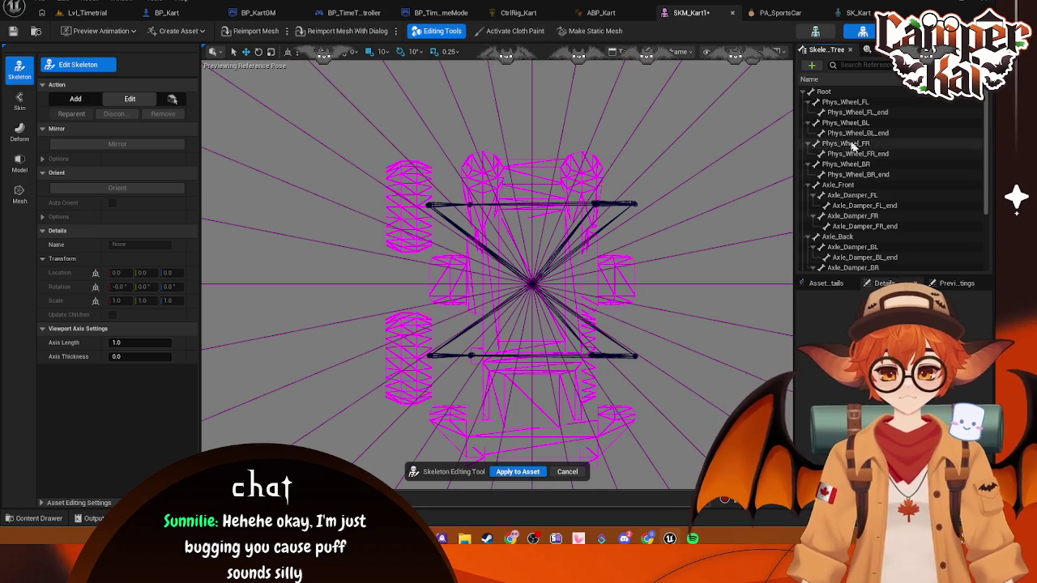
- Switch to the SK_Kart skeleton to preview the textured kart and its bones
{"action": "scroll", "coordinate": [843, 187], "scroll_direction": "down", "scroll_amount": 3}
{"action": "scroll", "coordinate": [856, 199], "scroll_direction": "up", "scroll_amount": 3}
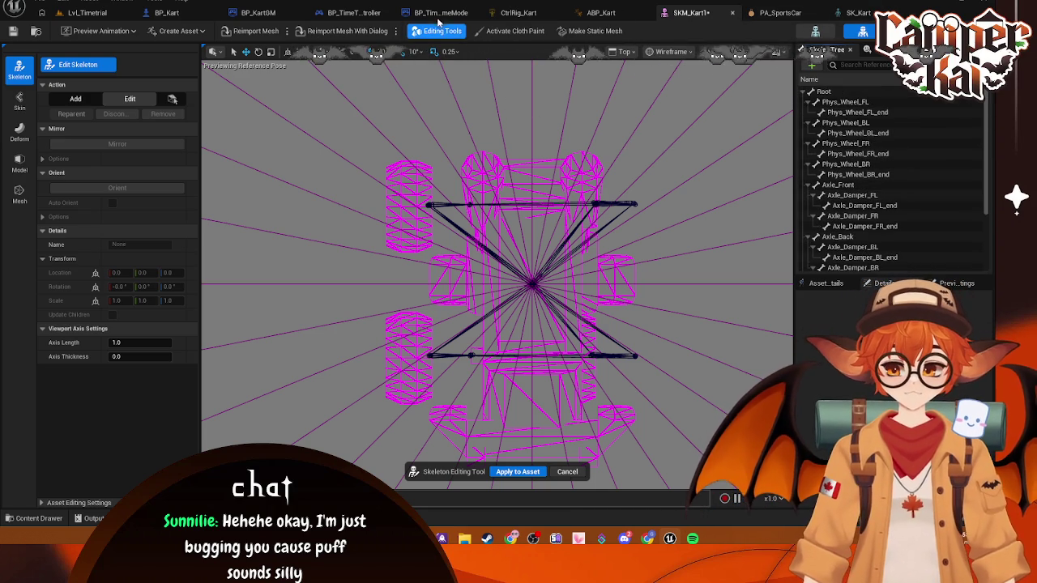
{"action": "left_click", "coordinate": [861, 14]}
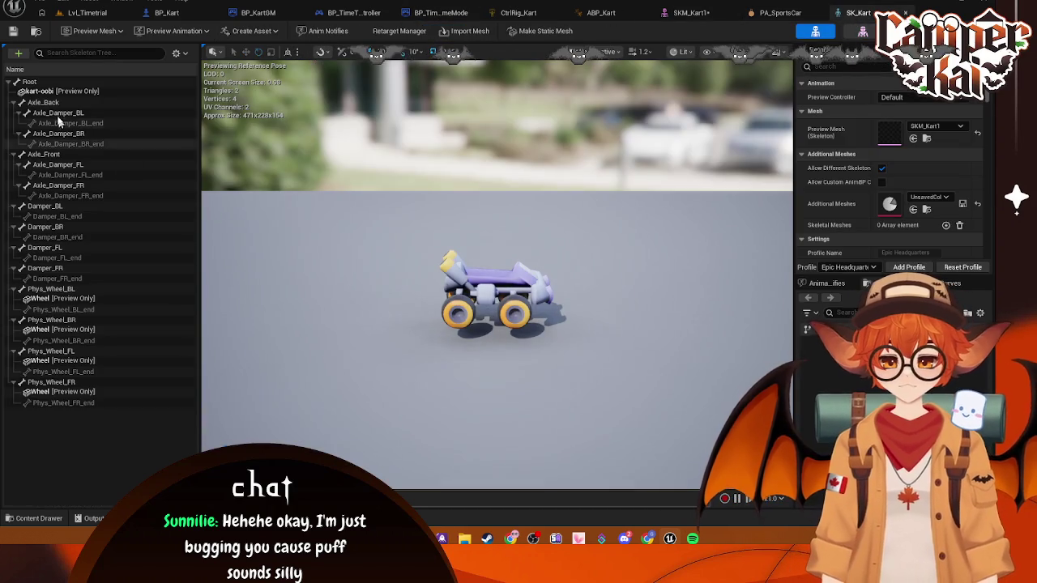
- View the kart from above in SK_Kart, hide Preview Scene Settings, and return to SKM_Kart1
{"action": "mouse_move", "coordinate": [575, 213]}
{"action": "left_mouse_down"}
{"action": "mouse_move", "coordinate": [526, 251]}
{"action": "mouse_move", "coordinate": [350, 209]}
{"action": "left_mouse_up"}
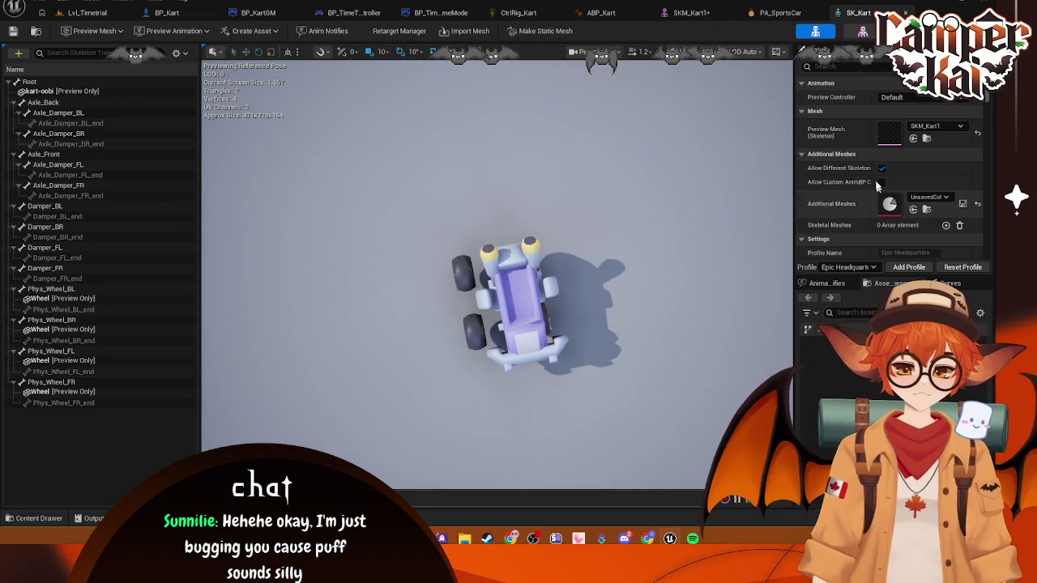
{"action": "left_click", "coordinate": [848, 61]}
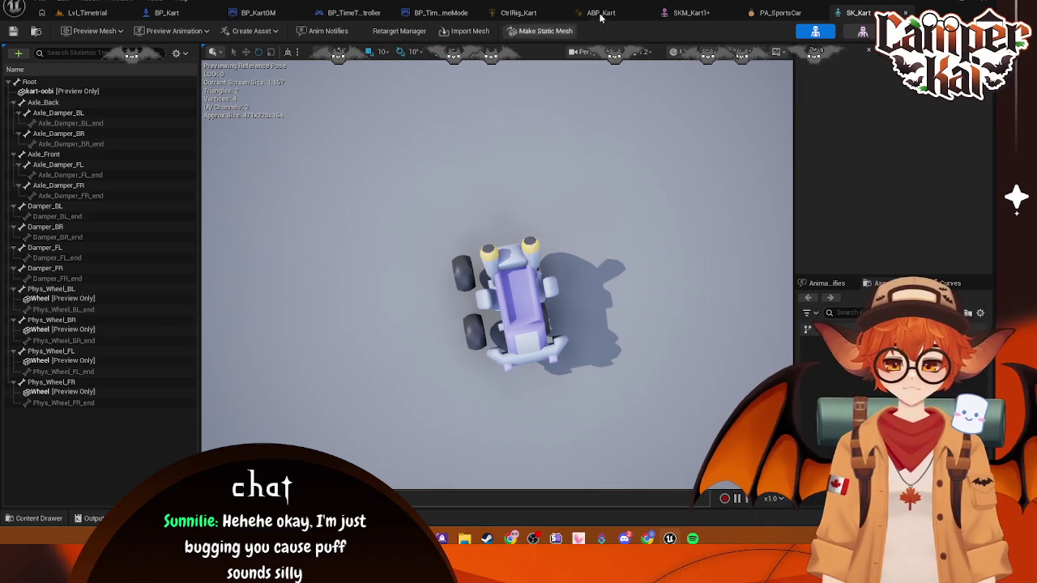
{"action": "left_click", "coordinate": [707, 13]}
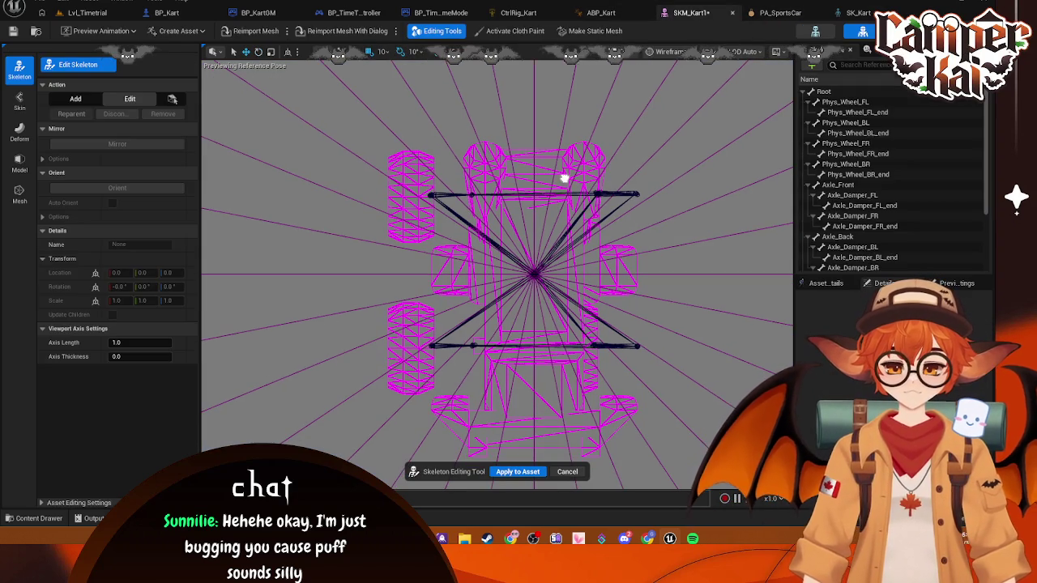
- Slide the Phys_Wheel_FL, BL, FR and BR bones along their axles and apply to SKM_Kart1
{"action": "left_click", "coordinate": [859, 102]}
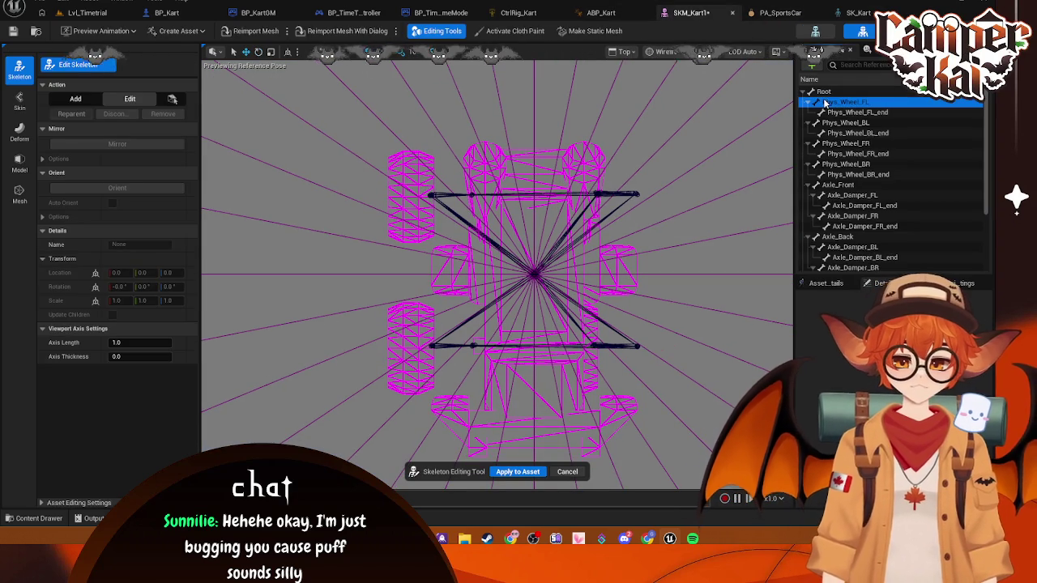
{"action": "left_click_drag", "start_coordinate": [663, 350], "coordinate": [705, 351]}
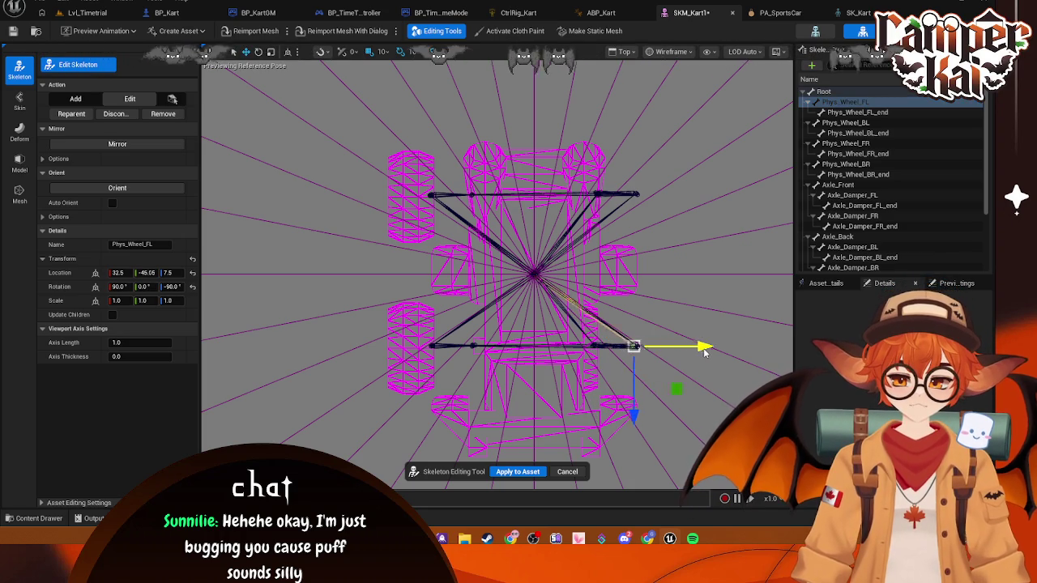
{"action": "left_click", "coordinate": [597, 195]}
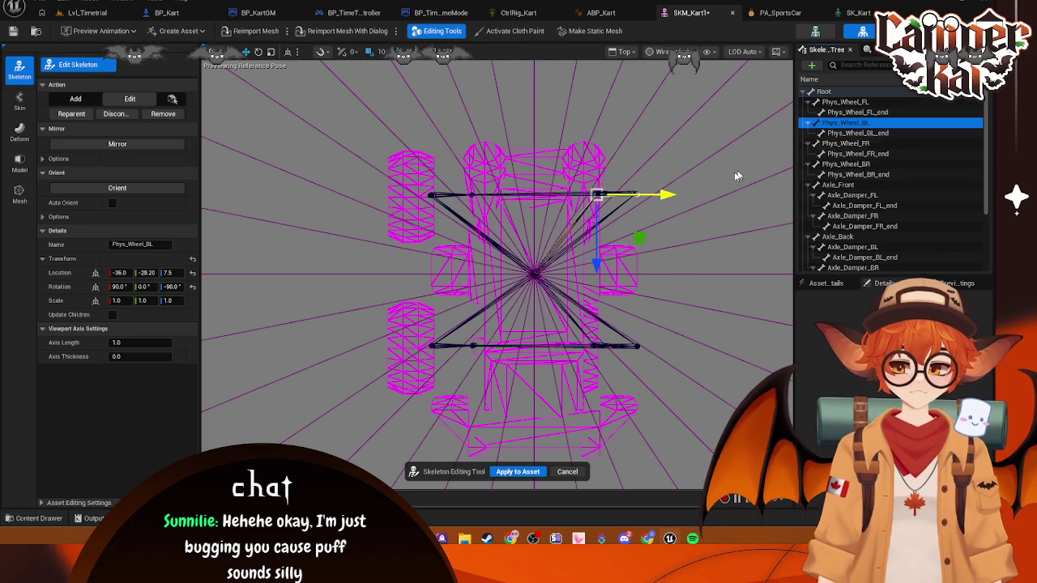
{"action": "left_click_drag", "start_coordinate": [675, 195], "coordinate": [716, 199]}
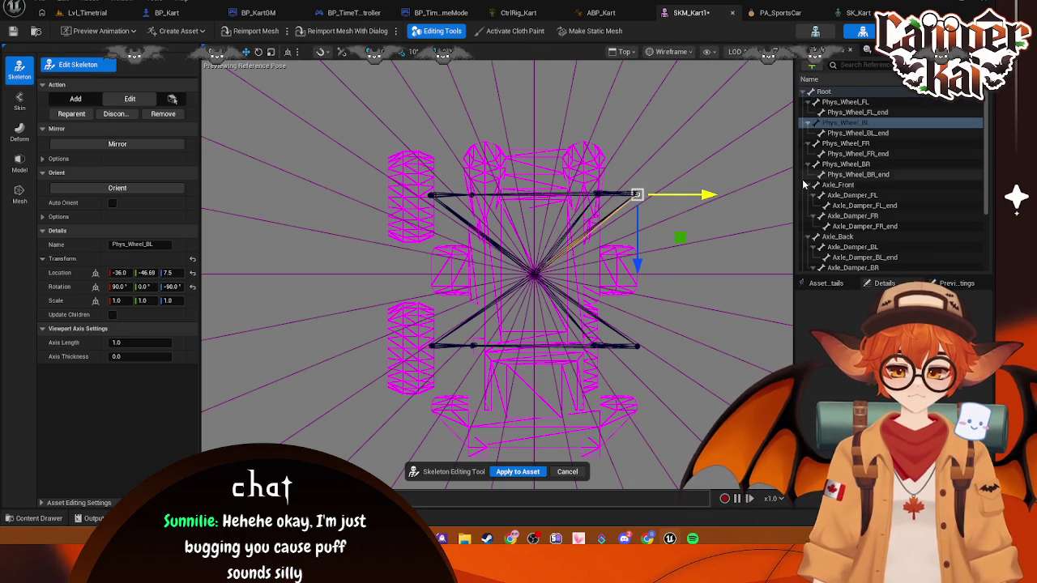
{"action": "left_click", "coordinate": [841, 144]}
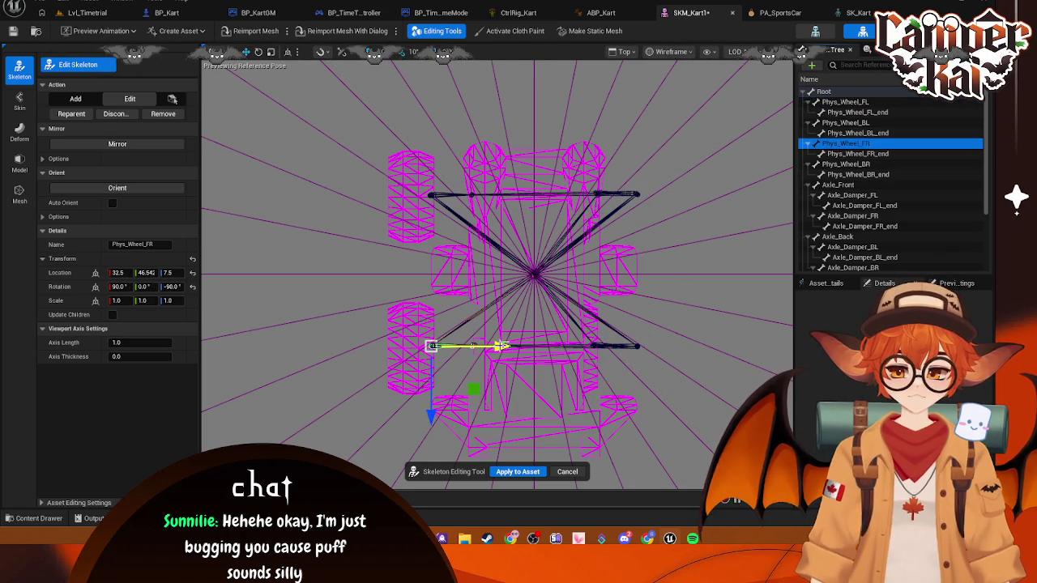
{"action": "left_click_drag", "start_coordinate": [499, 346], "coordinate": [534, 347]}
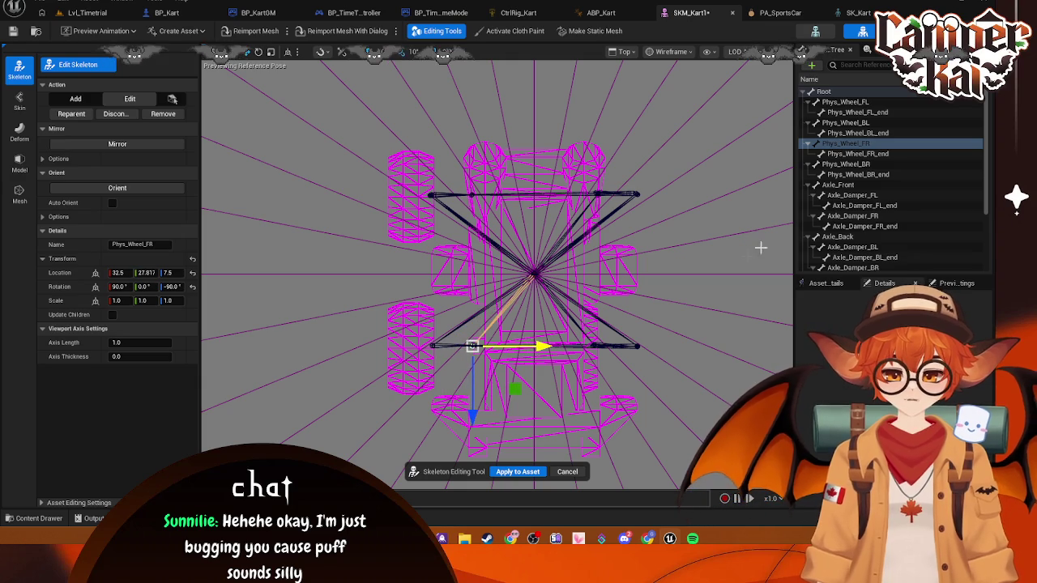
{"action": "left_click", "coordinate": [840, 165]}
{"action": "left_click_drag", "start_coordinate": [514, 201], "coordinate": [554, 201]}
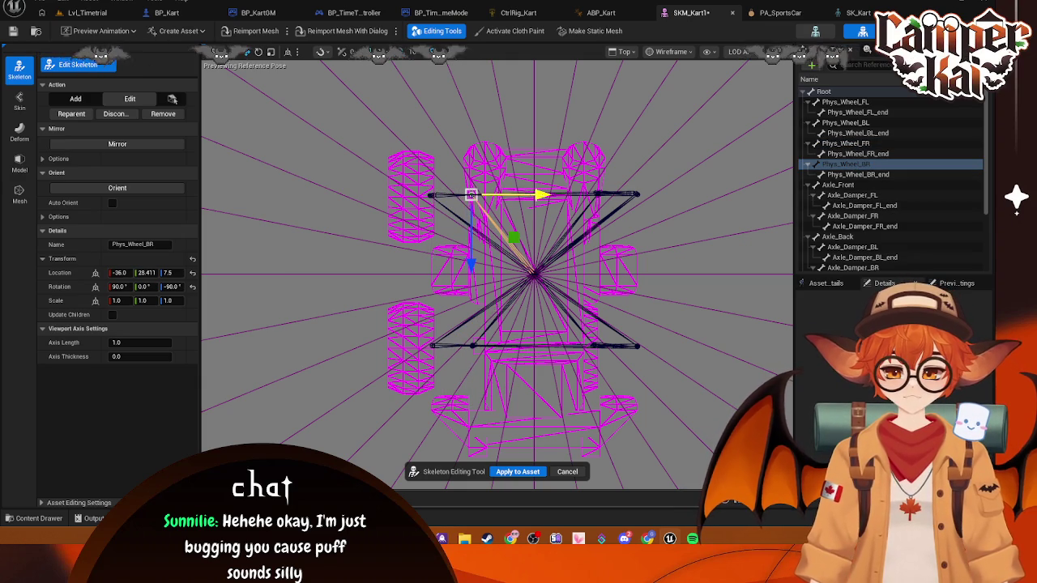
{"action": "left_click", "coordinate": [518, 474]}
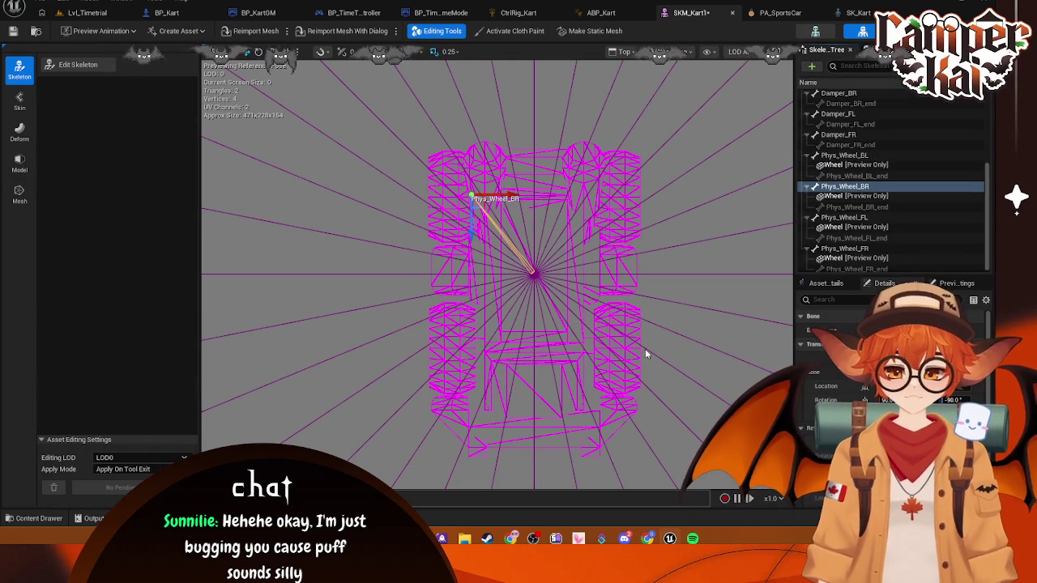
- Switch the viewport to the Left view and frame the kart with the Root bone selected
{"action": "left_click", "coordinate": [669, 294]}
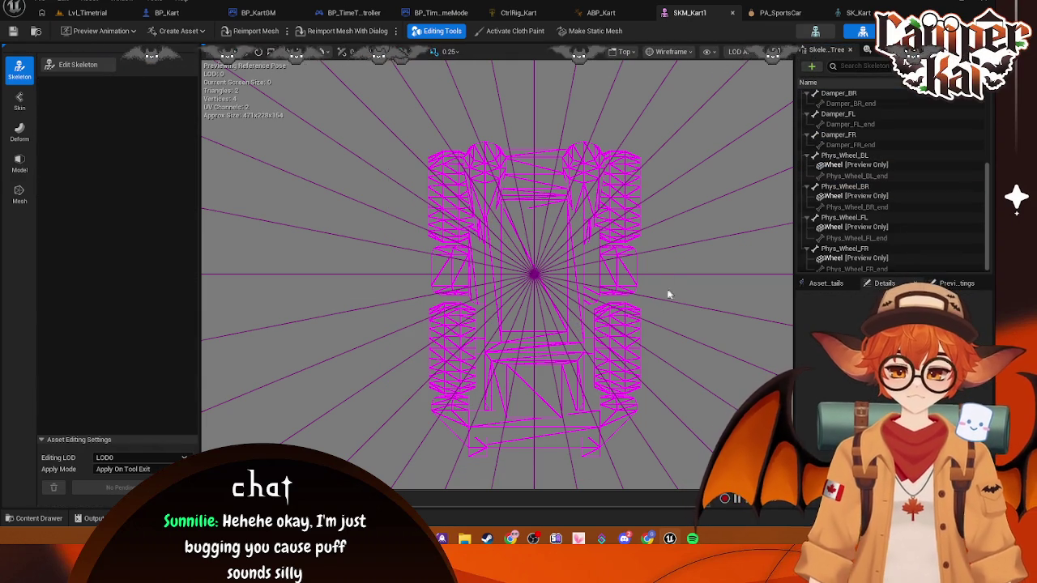
{"action": "left_click", "coordinate": [671, 51]}
{"action": "left_click", "coordinate": [625, 51]}
{"action": "left_click", "coordinate": [648, 143]}
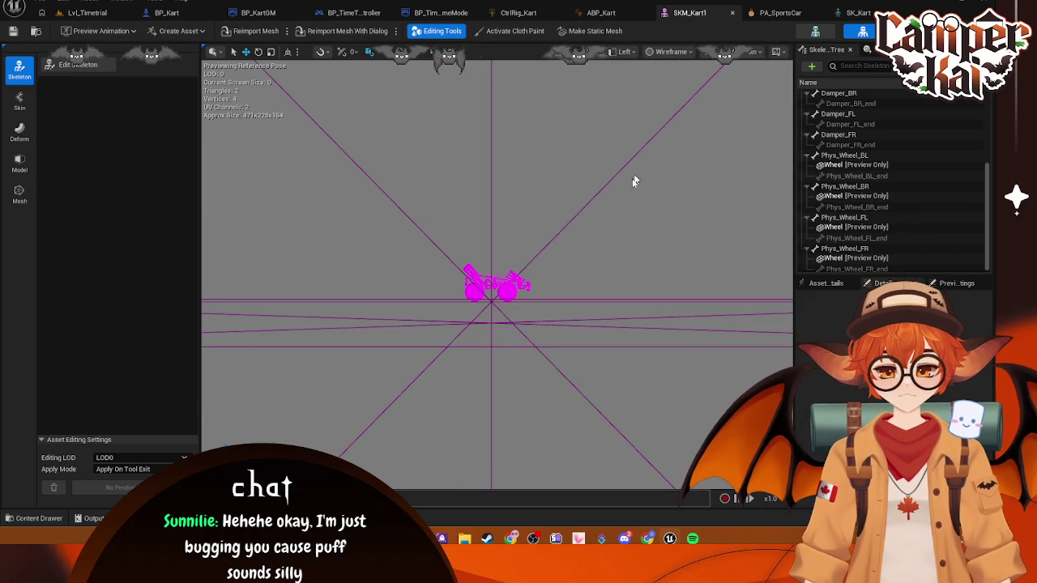
{"action": "scroll", "coordinate": [859, 146], "scroll_direction": "up", "scroll_amount": 10}
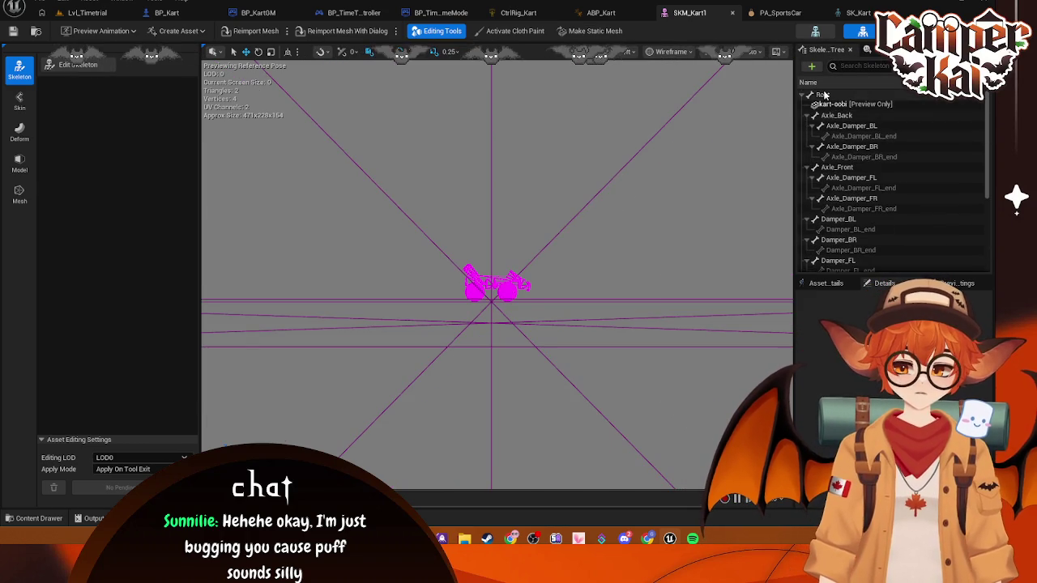
{"action": "left_click", "coordinate": [823, 94]}
{"action": "scroll", "coordinate": [488, 247], "scroll_direction": "up", "scroll_amount": 6}
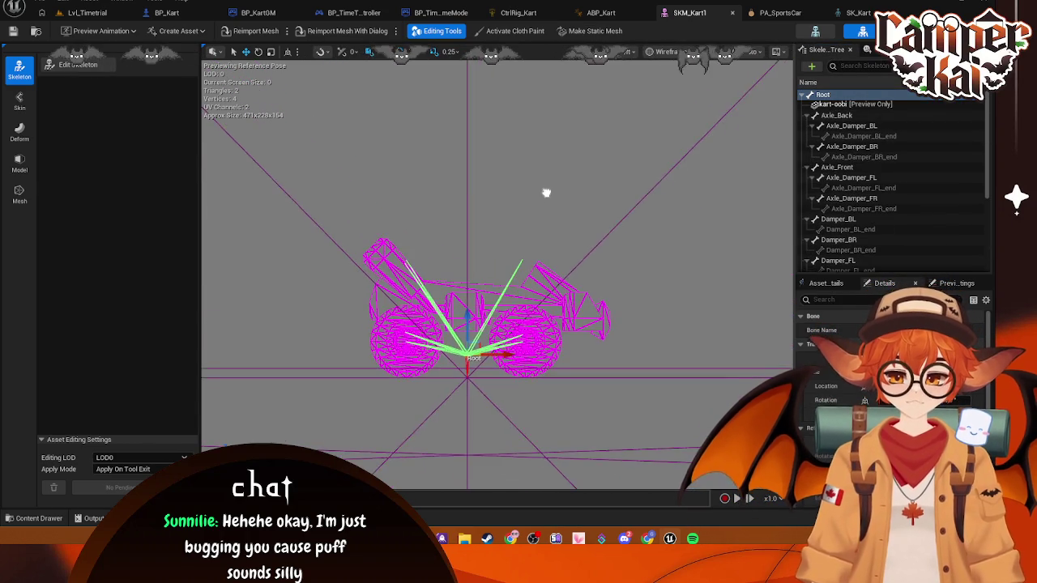
{"action": "mouse_move", "coordinate": [523, 279]}
{"action": "left_mouse_down"}
{"action": "mouse_move", "coordinate": [549, 148]}
{"action": "mouse_move", "coordinate": [569, 198]}
{"action": "left_mouse_up"}
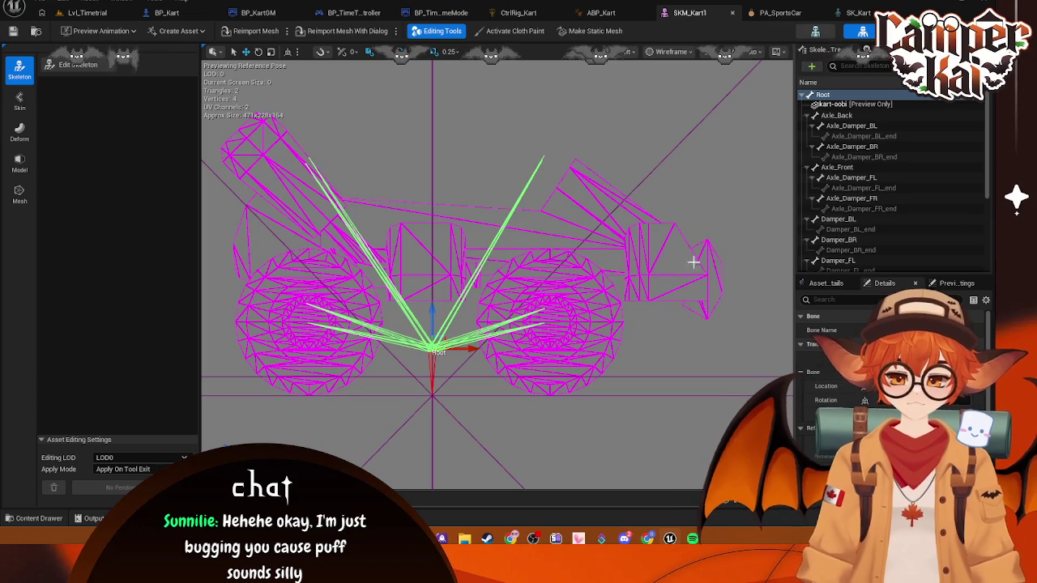
- Select the Axle_Damper_BL bone, then go back to the Lvl_Timetrial level
{"action": "left_click", "coordinate": [851, 126]}
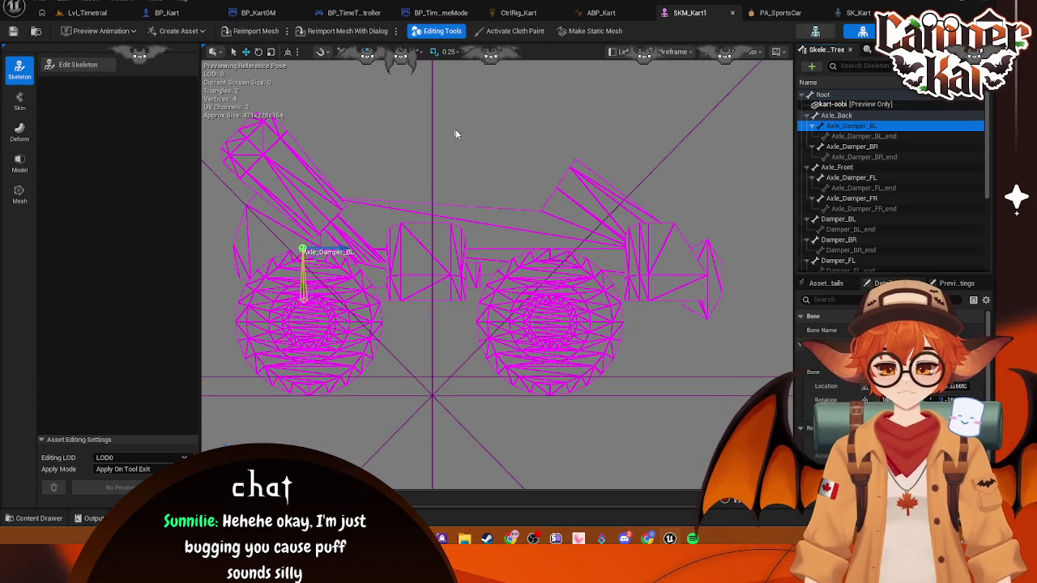
{"action": "left_click", "coordinate": [471, 158]}
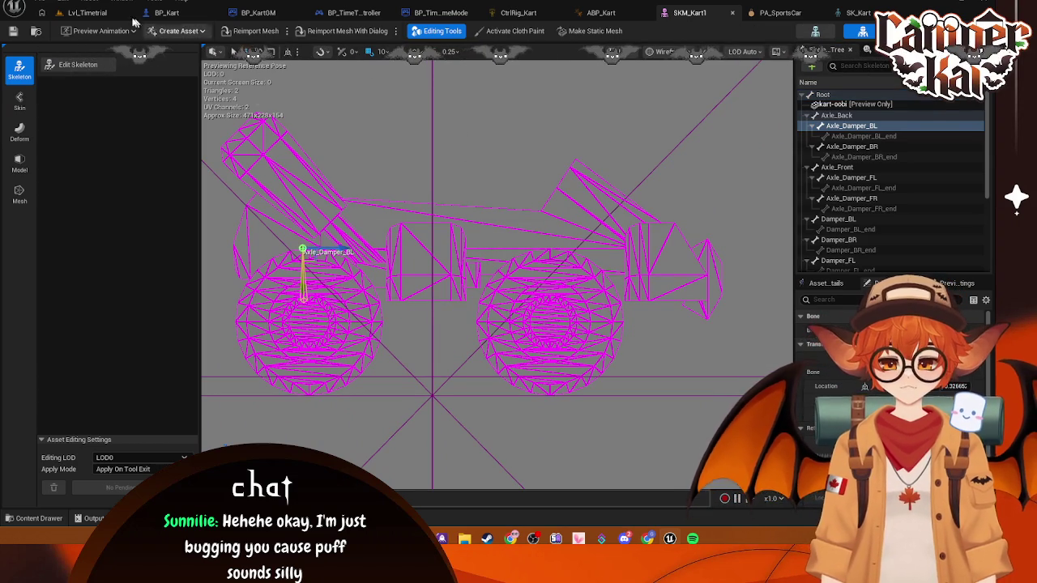
{"action": "left_click", "coordinate": [105, 12]}
- Play the time-trial level, driving the kart forward and steering right into the curve, then stop
{"action": "left_click", "coordinate": [258, 32]}
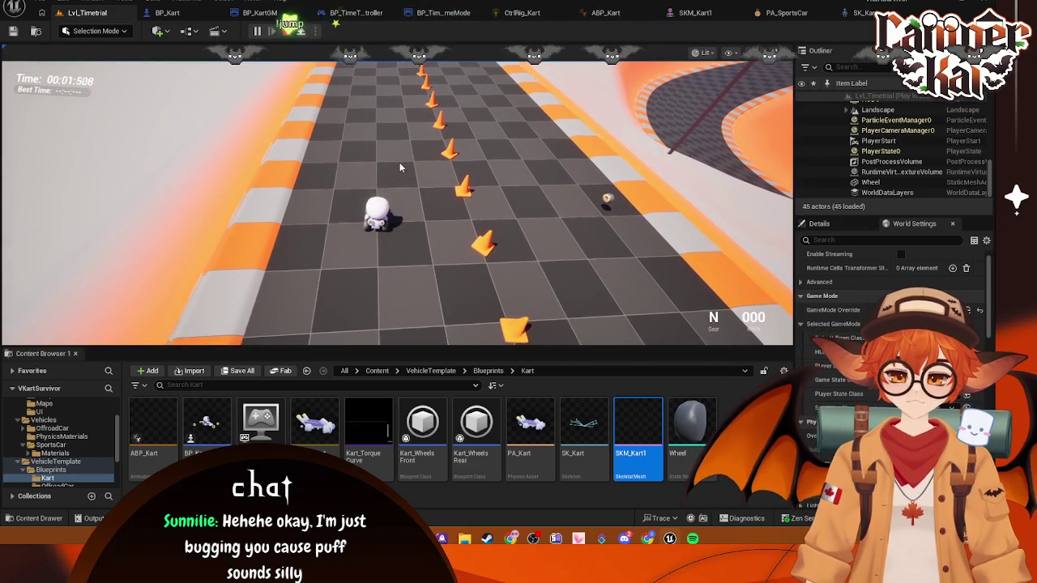
{"action": "left_click", "coordinate": [400, 162]}
{"action": "key", "text": "w"}
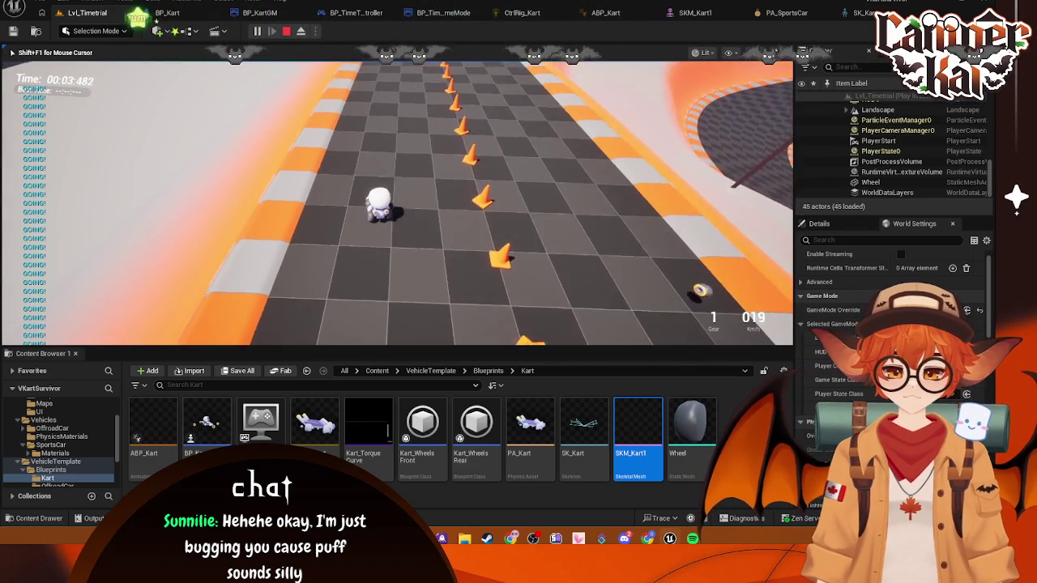
{"action": "key", "text": "d"}
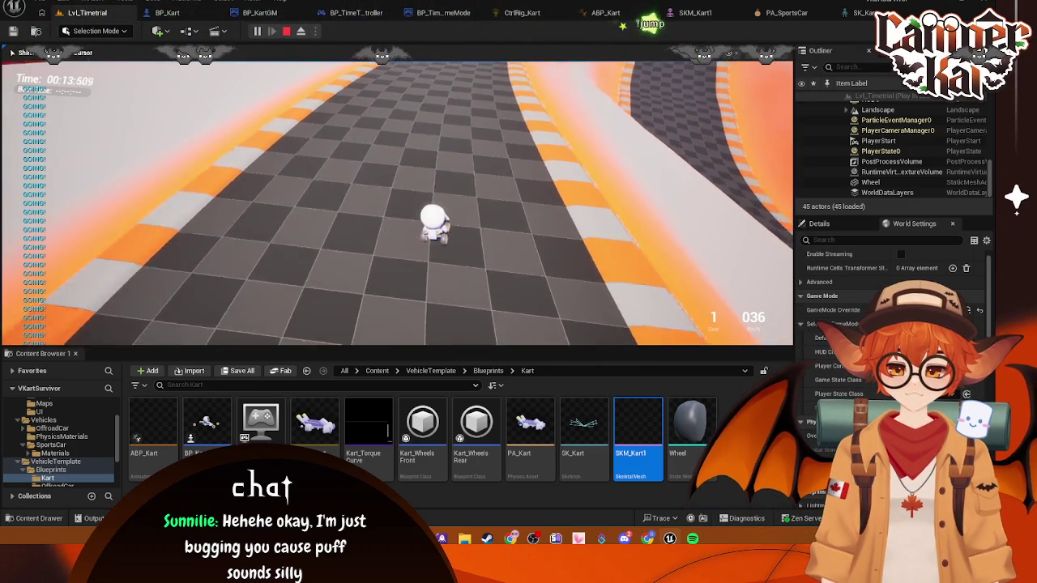
{"action": "key", "text": "Escape"}
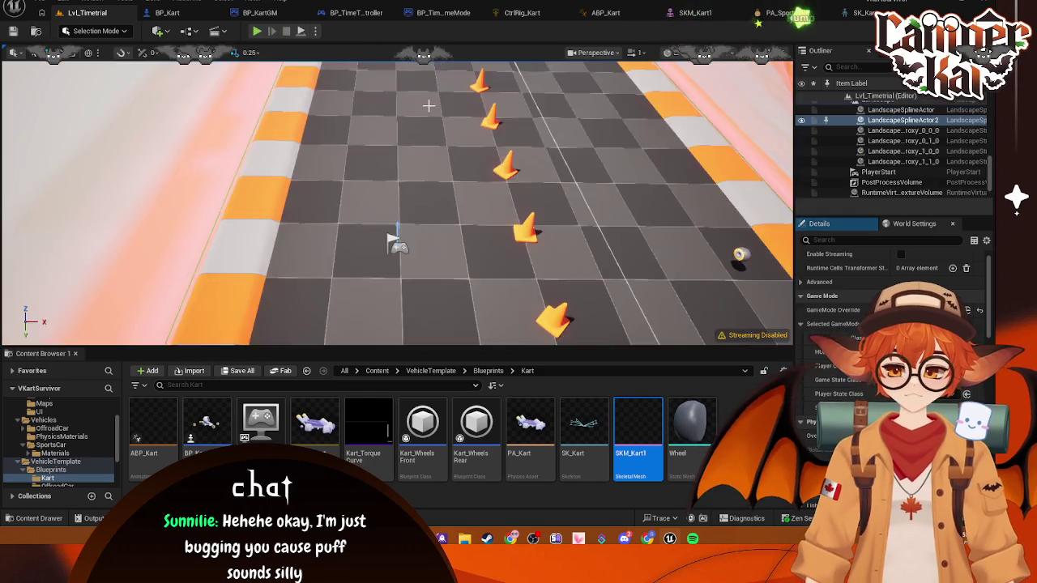
- In BP_Kart, check Wheel–Wheel3 parent sockets (Wheel→Phys_Wheel_FL, Wheel3→Phys_Wheel_FR), then view SK_Kart from above
{"action": "left_click", "coordinate": [166, 12]}
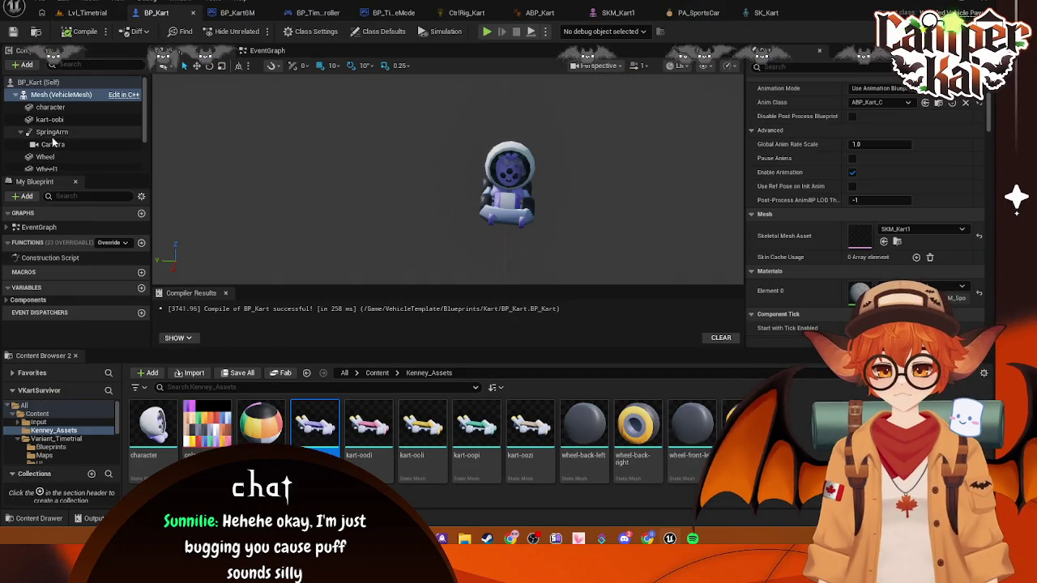
{"action": "left_click", "coordinate": [47, 111]}
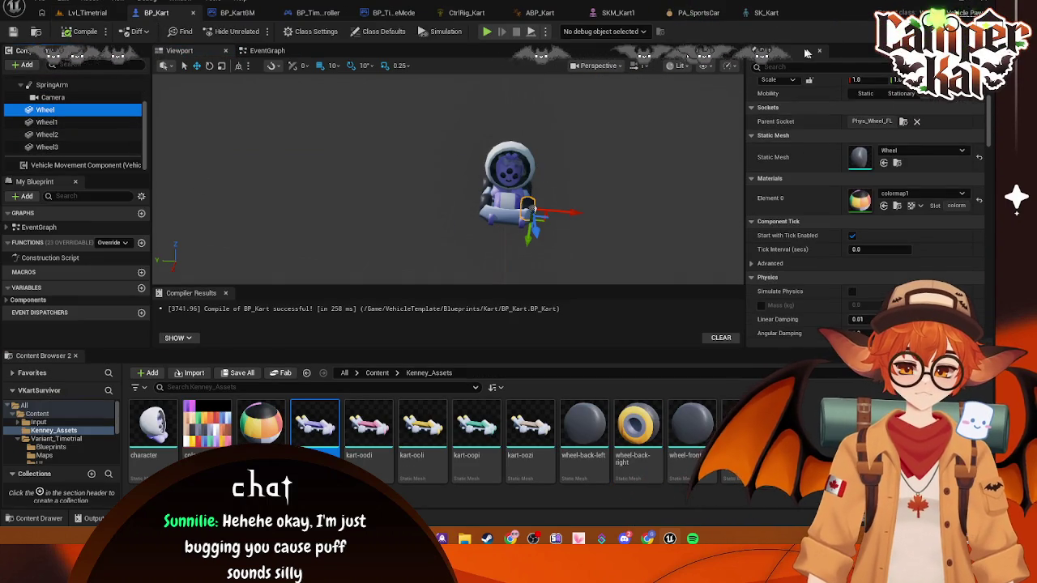
{"action": "scroll", "coordinate": [828, 126], "scroll_direction": "up", "scroll_amount": 2}
{"action": "left_click", "coordinate": [47, 121]}
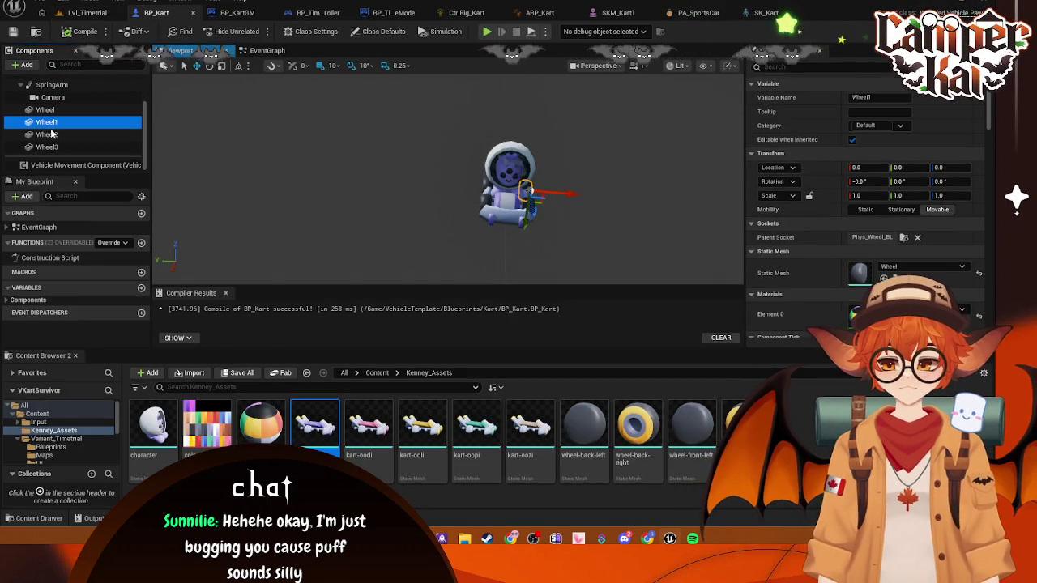
{"action": "left_click", "coordinate": [54, 135]}
{"action": "left_click", "coordinate": [67, 148]}
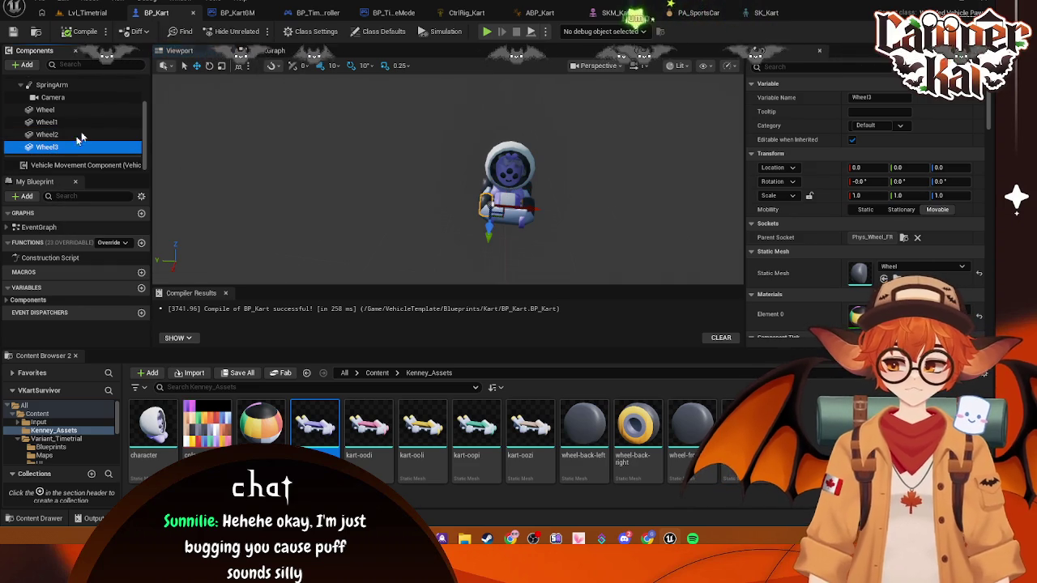
{"action": "left_click", "coordinate": [53, 134]}
{"action": "left_click", "coordinate": [51, 121]}
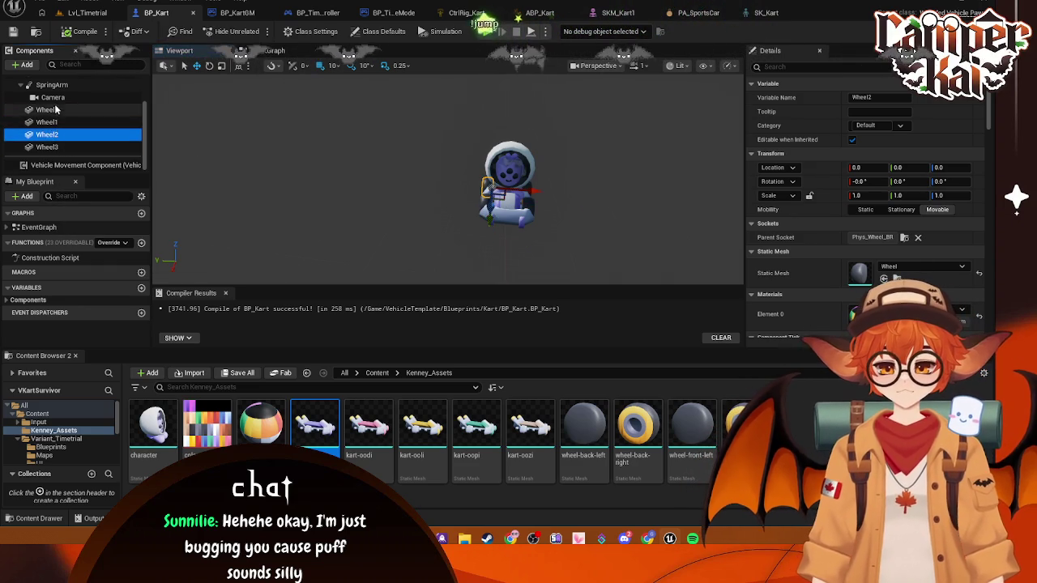
{"action": "left_click", "coordinate": [47, 109]}
{"action": "left_click", "coordinate": [766, 12]}
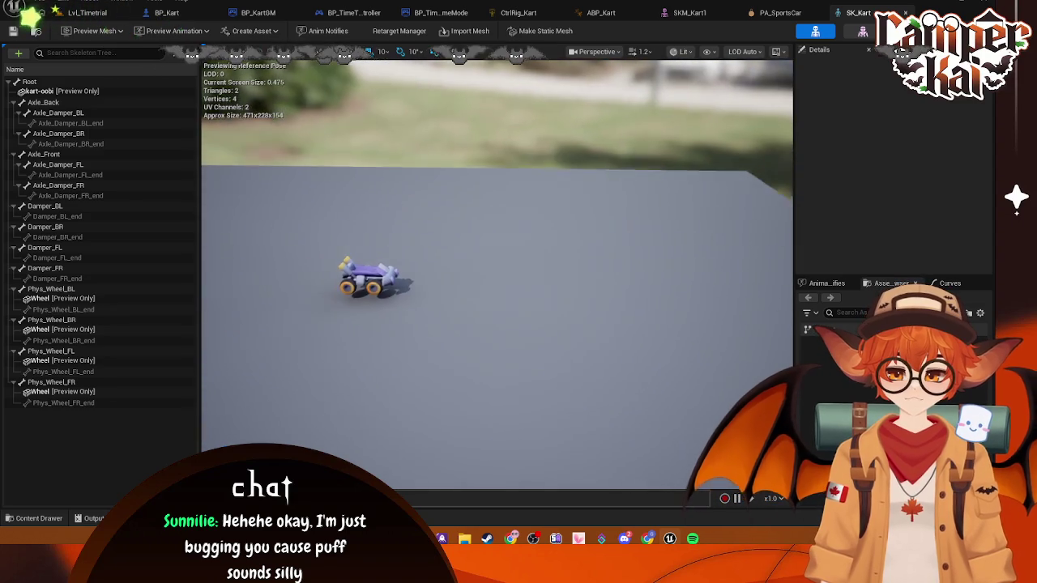
{"action": "left_click_drag", "start_coordinate": [512, 295], "coordinate": [512, 295]}
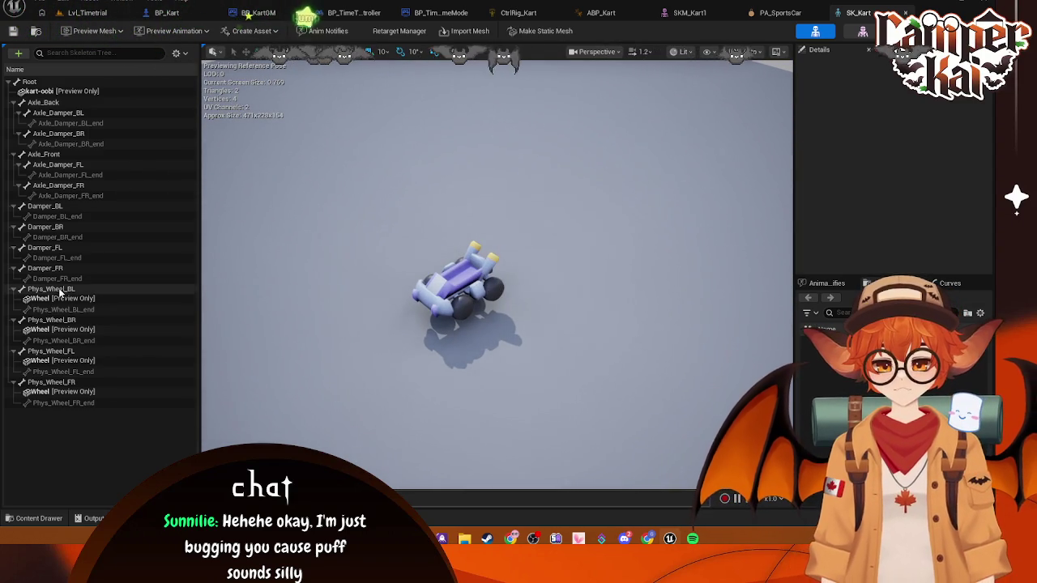
- Back on SKM_Kart1, switch the viewport to perspective and orbit to see the whole kart
{"action": "left_click", "coordinate": [721, 14]}
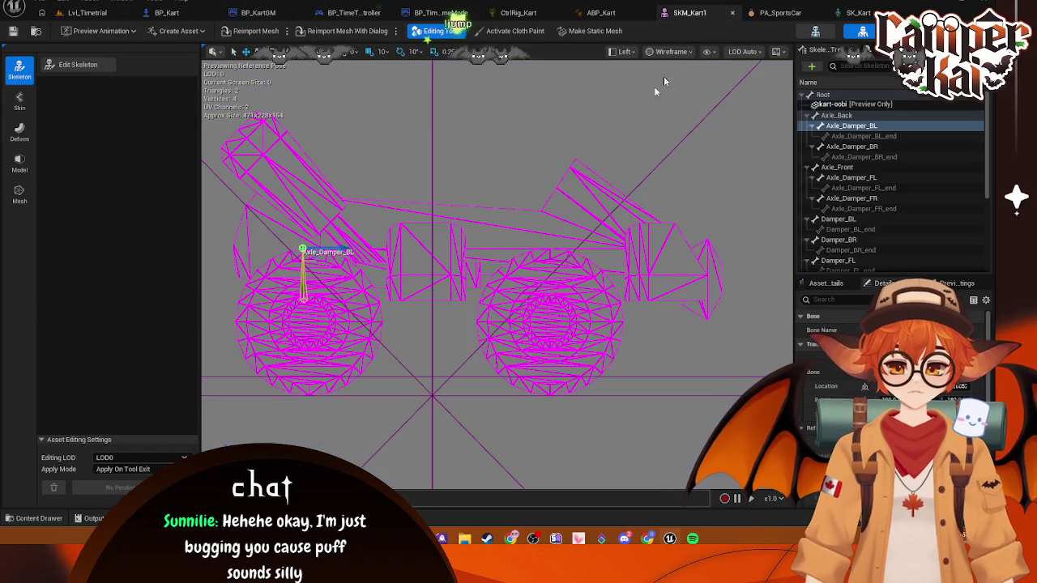
{"action": "left_click", "coordinate": [629, 120]}
{"action": "left_click", "coordinate": [625, 51]}
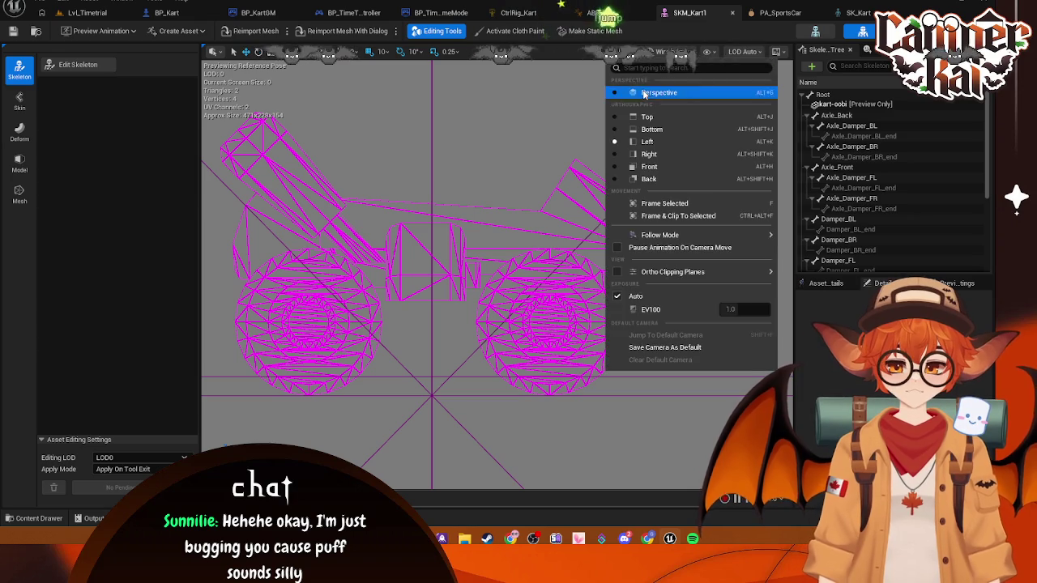
{"action": "left_click", "coordinate": [632, 91]}
{"action": "left_click", "coordinate": [685, 52]}
{"action": "left_click", "coordinate": [609, 146]}
{"action": "scroll", "coordinate": [609, 147], "scroll_direction": "up", "scroll_amount": 5}
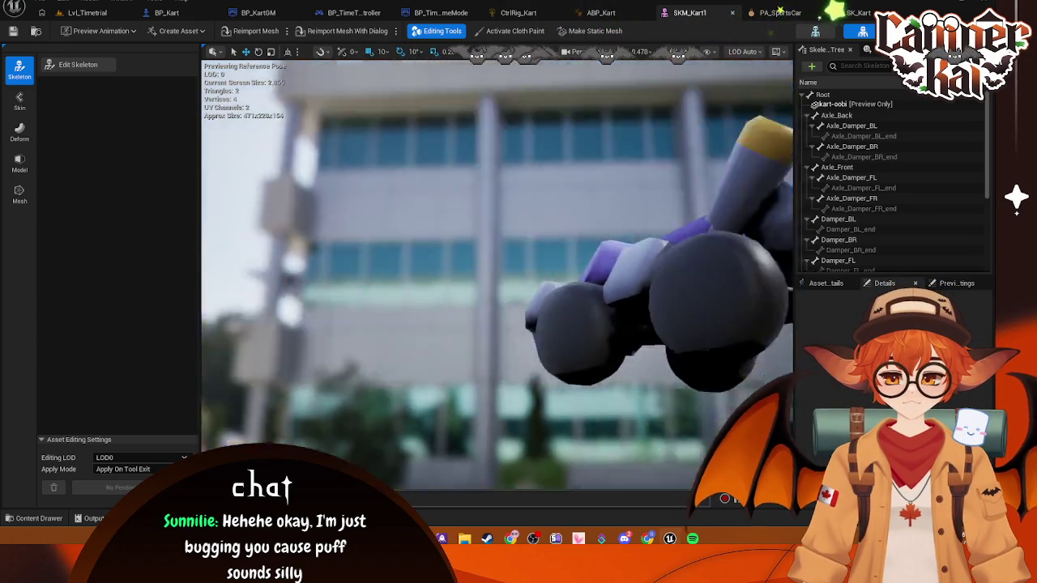
{"action": "scroll", "coordinate": [498, 267], "scroll_direction": "down", "scroll_amount": 3}
{"action": "left_click_drag", "start_coordinate": [498, 268], "coordinate": [405, 267]}
- Enter Edit Skeleton and look down on the kart, picking the Axle_Back, Phys_Wheel_BL and Axle_Front bones
{"action": "left_click", "coordinate": [78, 65]}
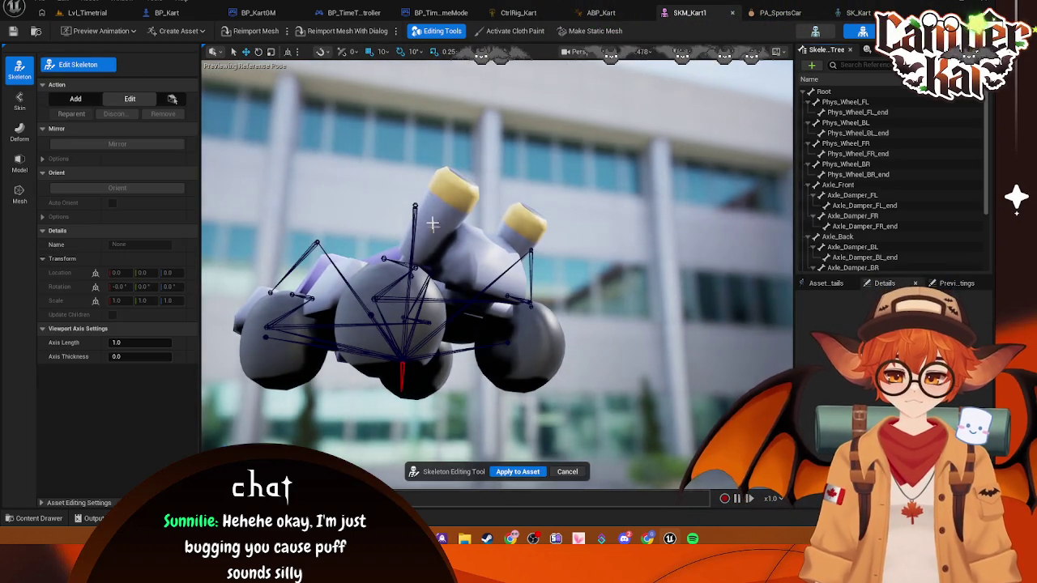
{"action": "mouse_move", "coordinate": [433, 224]}
{"action": "left_mouse_down"}
{"action": "mouse_move", "coordinate": [433, 191]}
{"action": "mouse_move", "coordinate": [432, 243]}
{"action": "mouse_move", "coordinate": [423, 242]}
{"action": "mouse_move", "coordinate": [421, 202]}
{"action": "left_mouse_up"}
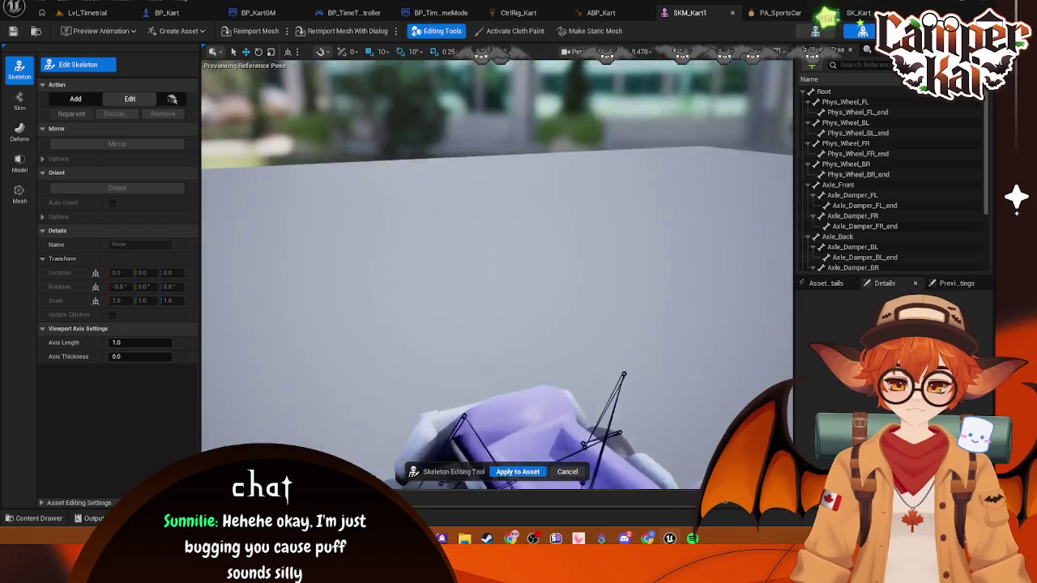
{"action": "mouse_move", "coordinate": [377, 297]}
{"action": "left_mouse_down"}
{"action": "mouse_move", "coordinate": [377, 267]}
{"action": "mouse_move", "coordinate": [356, 268]}
{"action": "mouse_move", "coordinate": [376, 297]}
{"action": "left_mouse_up"}
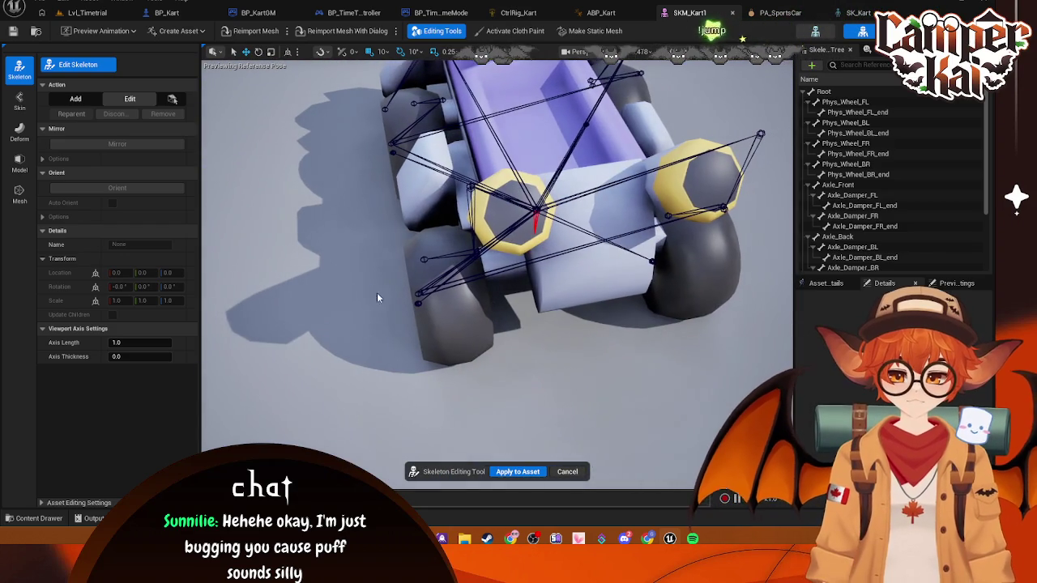
{"action": "left_click", "coordinate": [419, 292]}
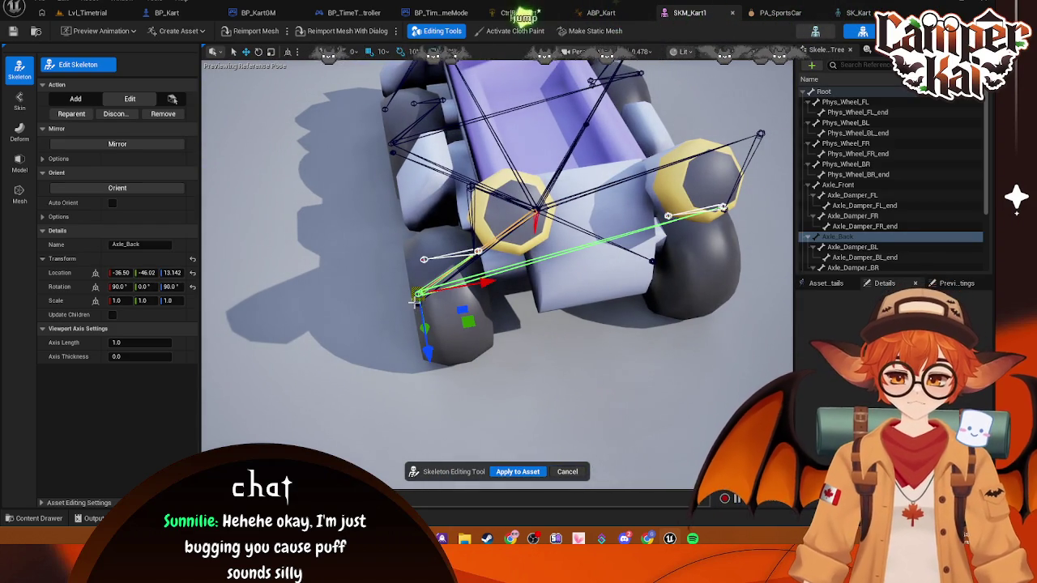
{"action": "left_click", "coordinate": [444, 301]}
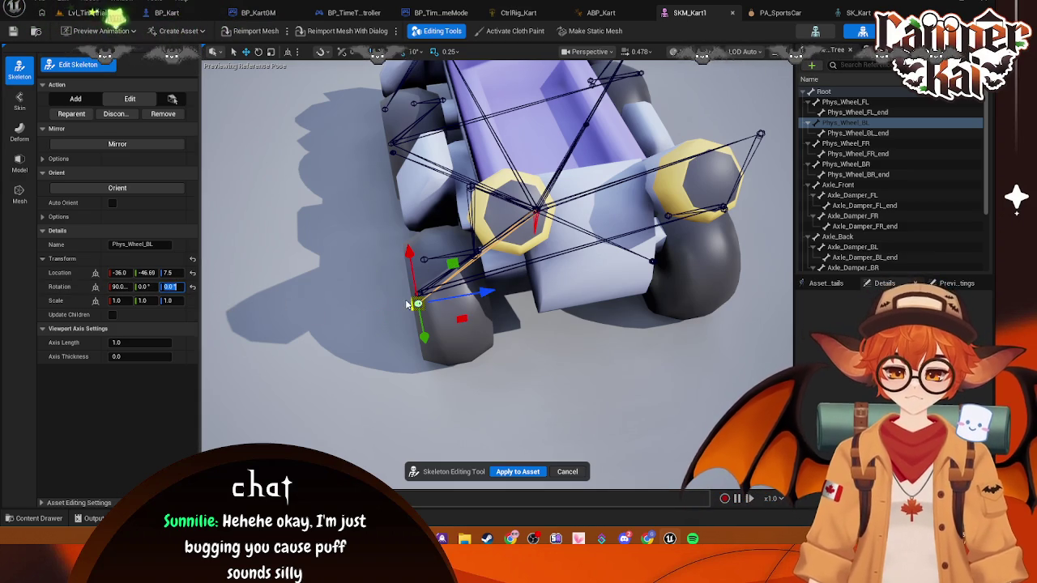
{"action": "left_click", "coordinate": [390, 142]}
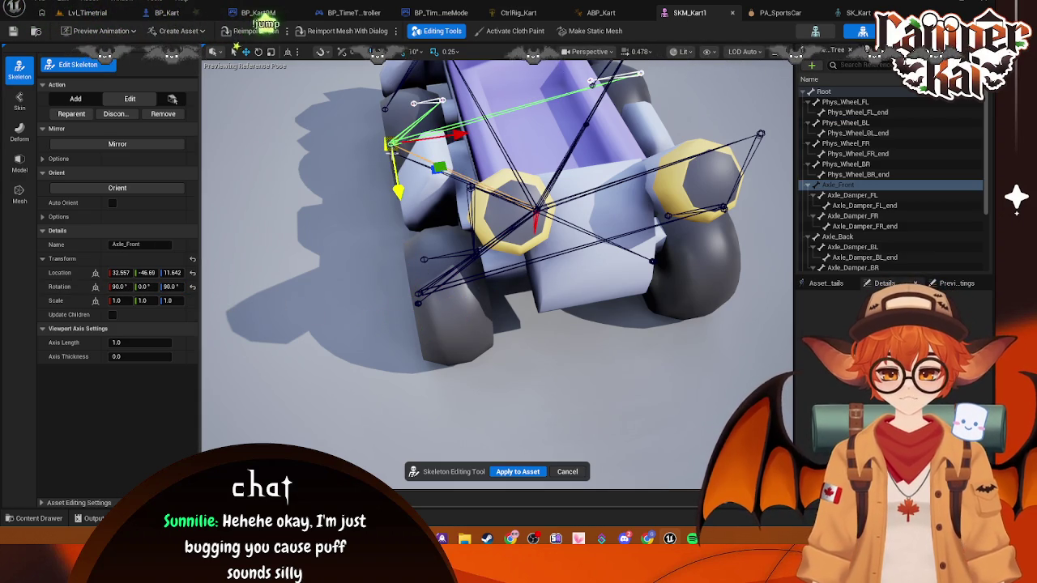
{"action": "left_click", "coordinate": [387, 162]}
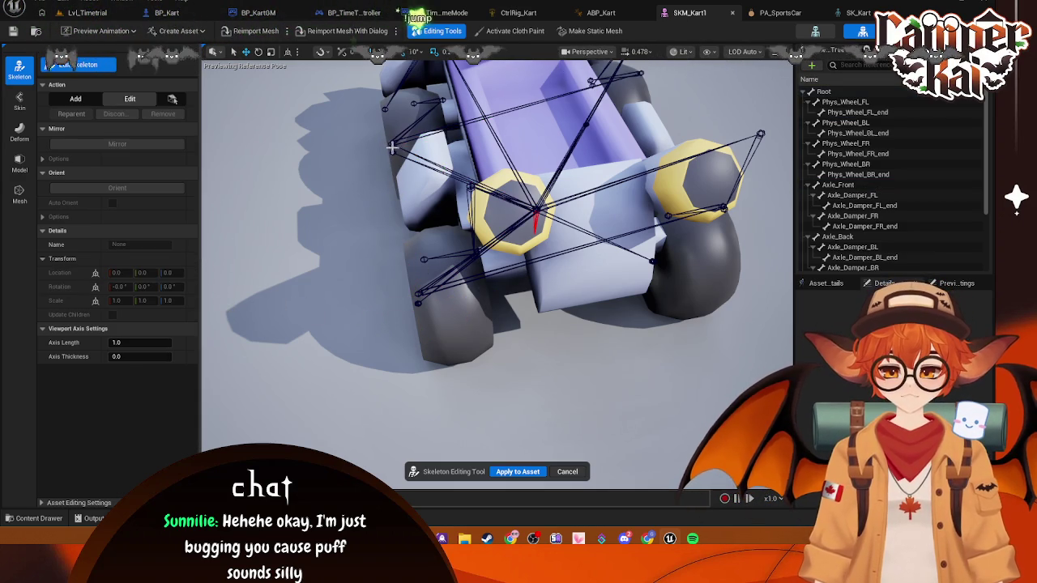
{"action": "left_click", "coordinate": [391, 147]}
- Set Phys_Wheel_FL's Rotation Z to 0 and apply it to the kart mesh
{"action": "left_click", "coordinate": [391, 152]}
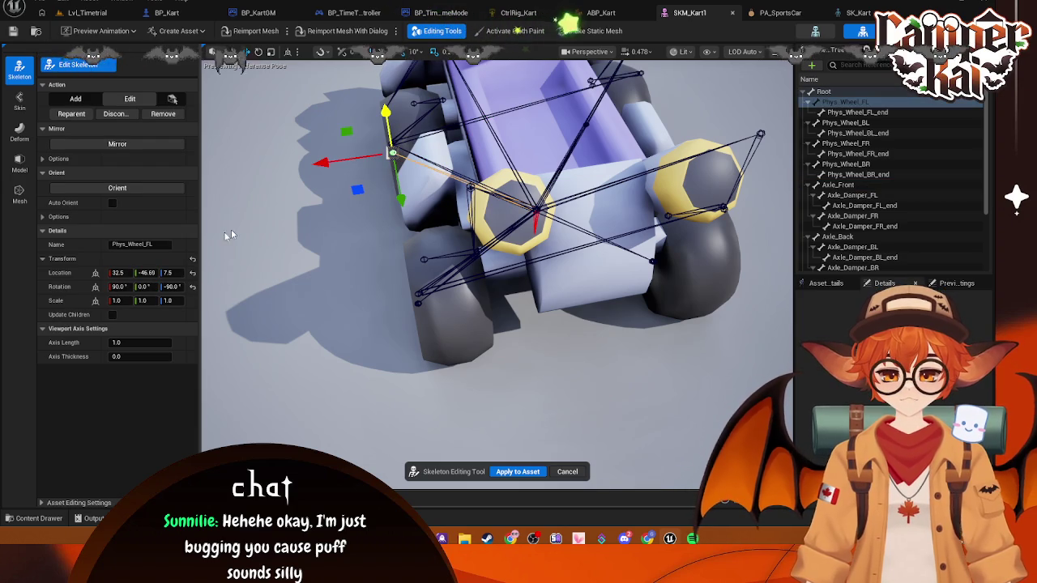
{"action": "type", "text": "0"}
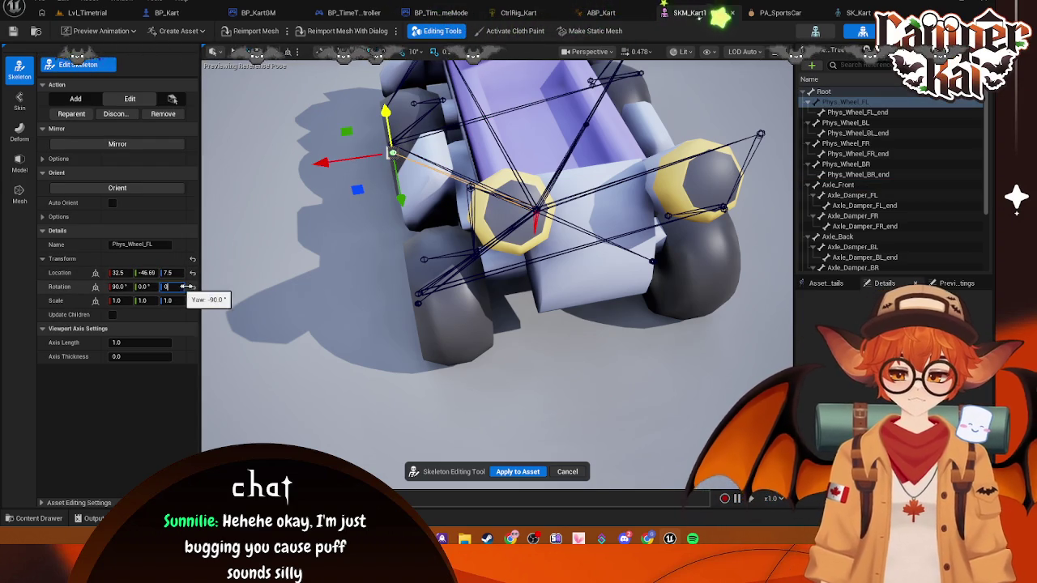
{"action": "key", "text": "Return"}
{"action": "left_click", "coordinate": [518, 471]}
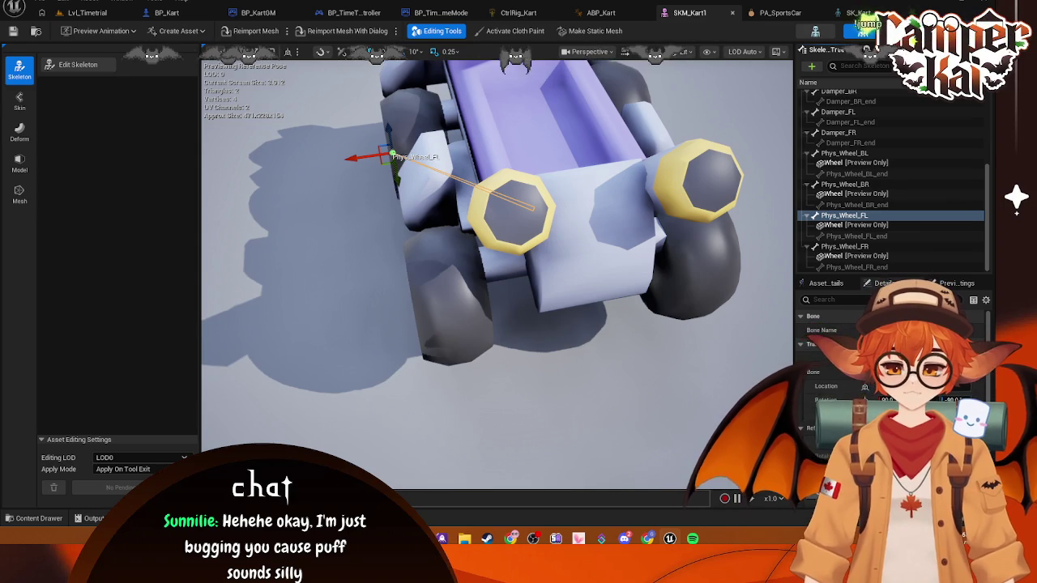
{"action": "left_click", "coordinate": [78, 64]}
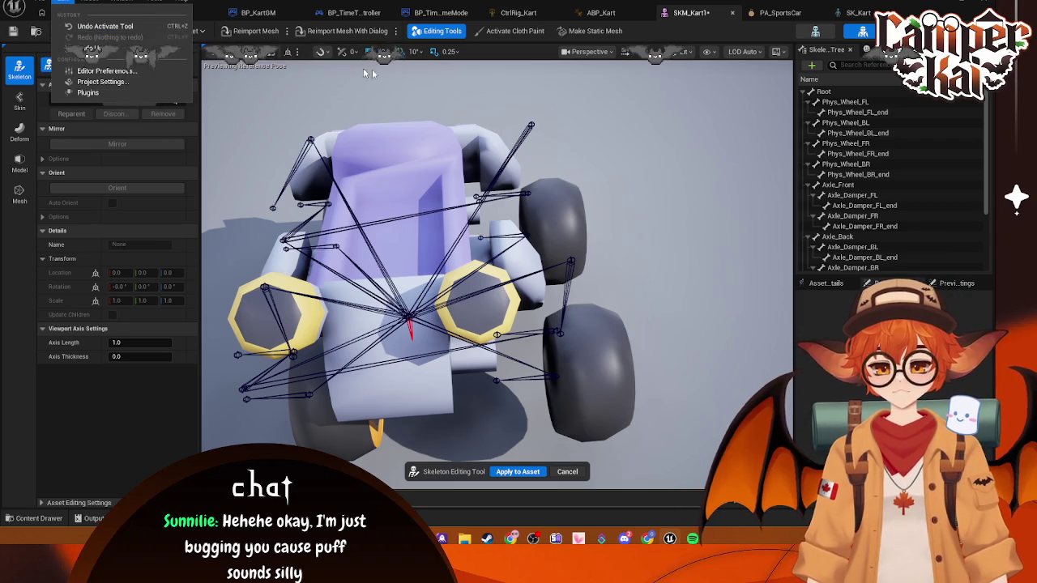
- In a top wireframe view, slide Phys_Wheel_FL along its axis, set its yaw to 90, and apply
{"action": "mouse_move", "coordinate": [547, 107]}
{"action": "left_mouse_down"}
{"action": "mouse_move", "coordinate": [445, 150]}
{"action": "mouse_move", "coordinate": [536, 101]}
{"action": "mouse_move", "coordinate": [523, 112]}
{"action": "left_mouse_up"}
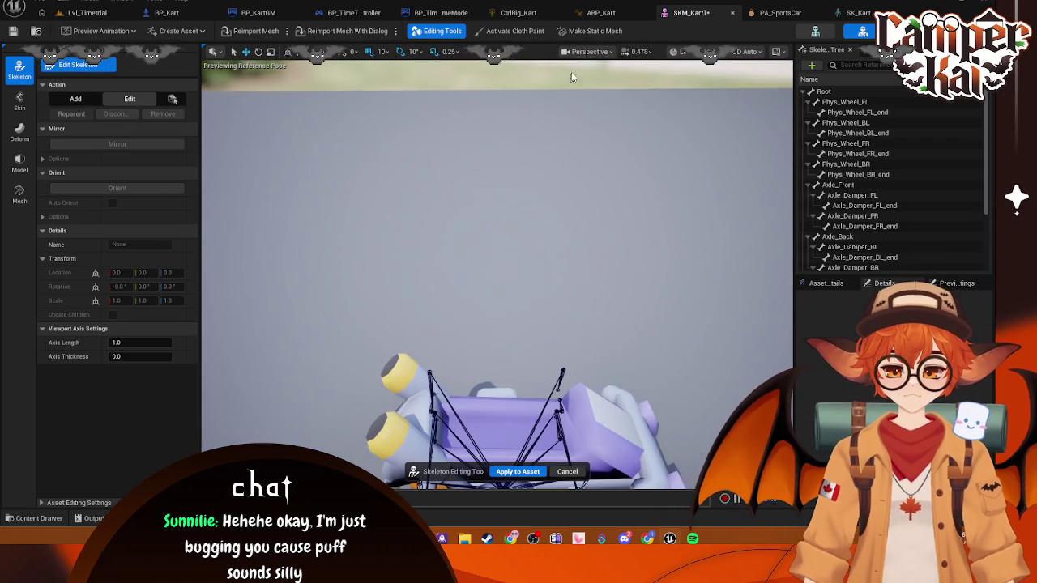
{"action": "left_click", "coordinate": [609, 53]}
{"action": "left_click", "coordinate": [600, 118]}
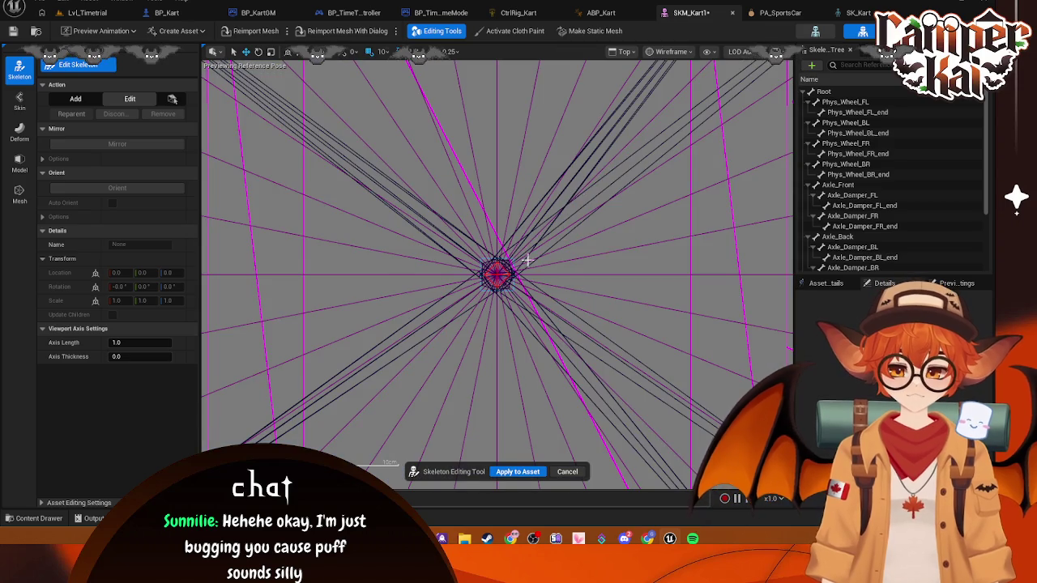
{"action": "scroll", "coordinate": [527, 260], "scroll_direction": "down", "scroll_amount": 10}
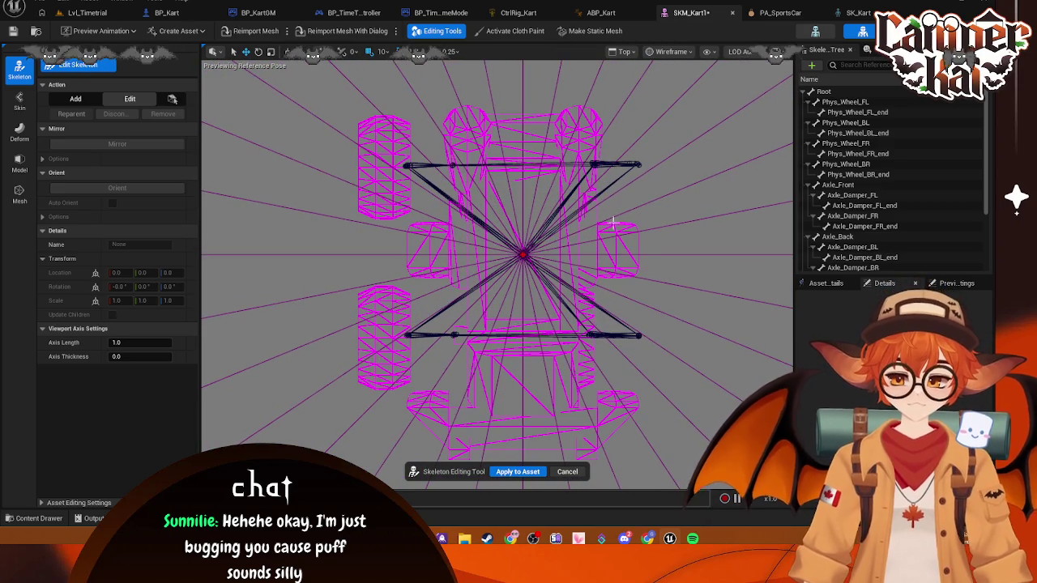
{"action": "left_click", "coordinate": [845, 102]}
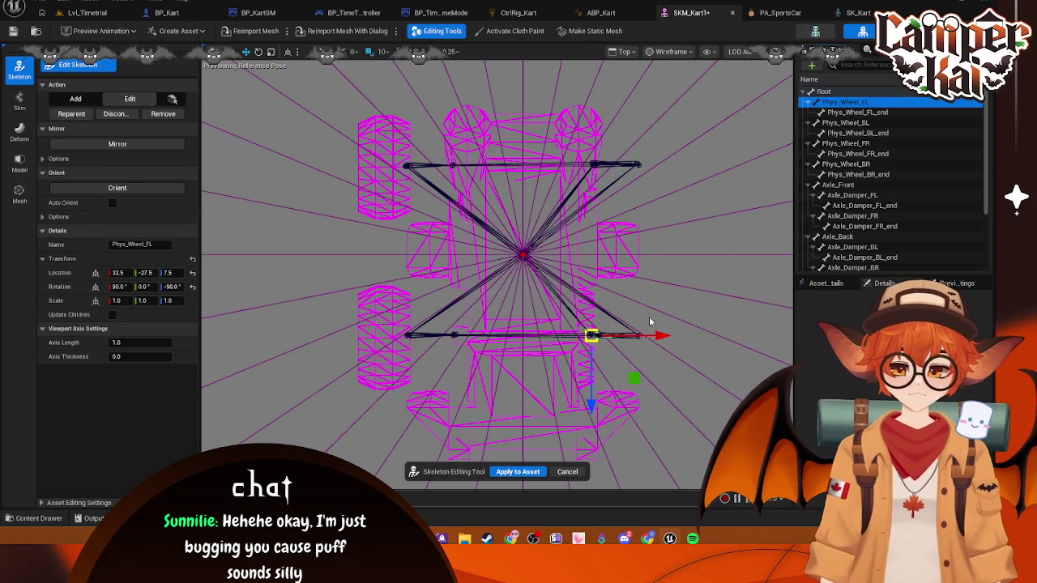
{"action": "mouse_move", "coordinate": [661, 334]}
{"action": "left_mouse_down"}
{"action": "mouse_move", "coordinate": [707, 339]}
{"action": "mouse_move", "coordinate": [660, 351]}
{"action": "left_mouse_up"}
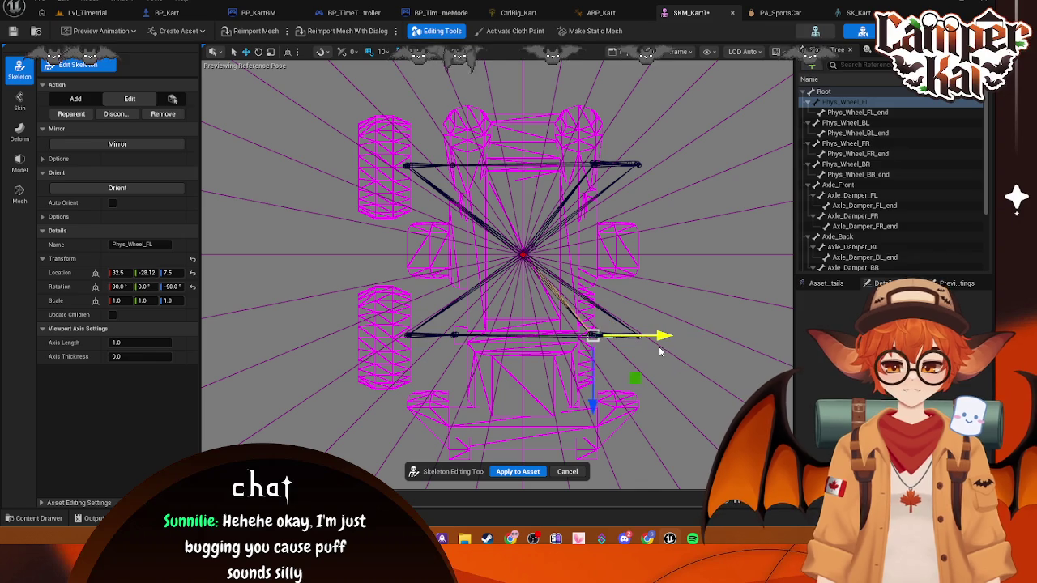
{"action": "left_click", "coordinate": [168, 288]}
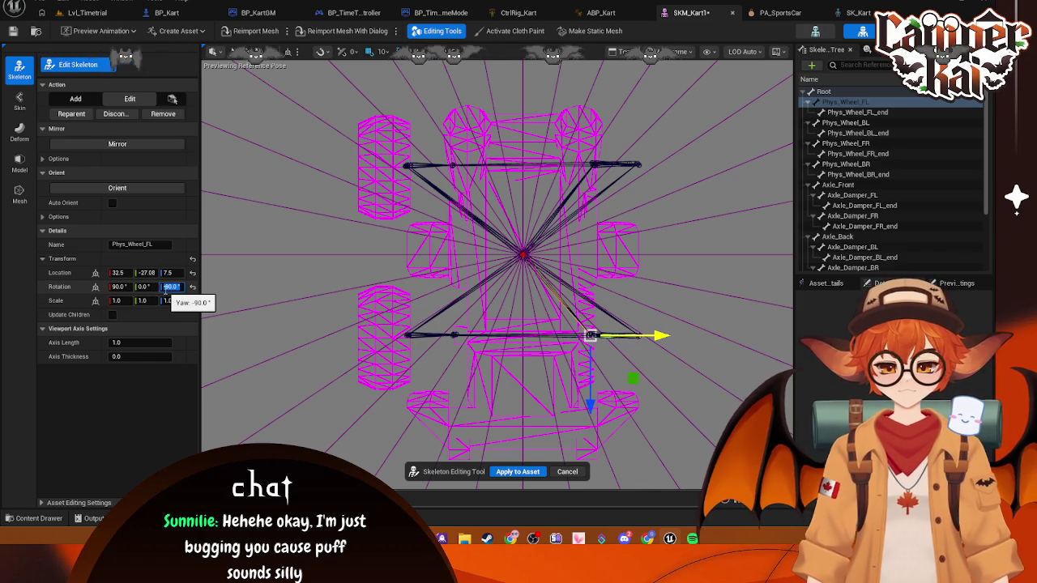
{"action": "type", "text": "90"}
{"action": "key", "text": "Return"}
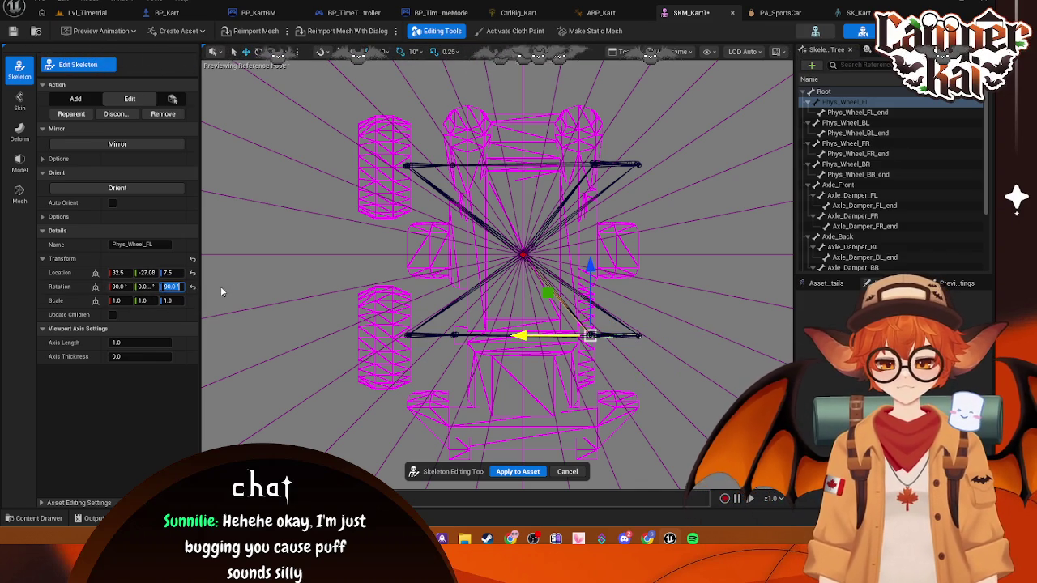
{"action": "left_click", "coordinate": [504, 472]}
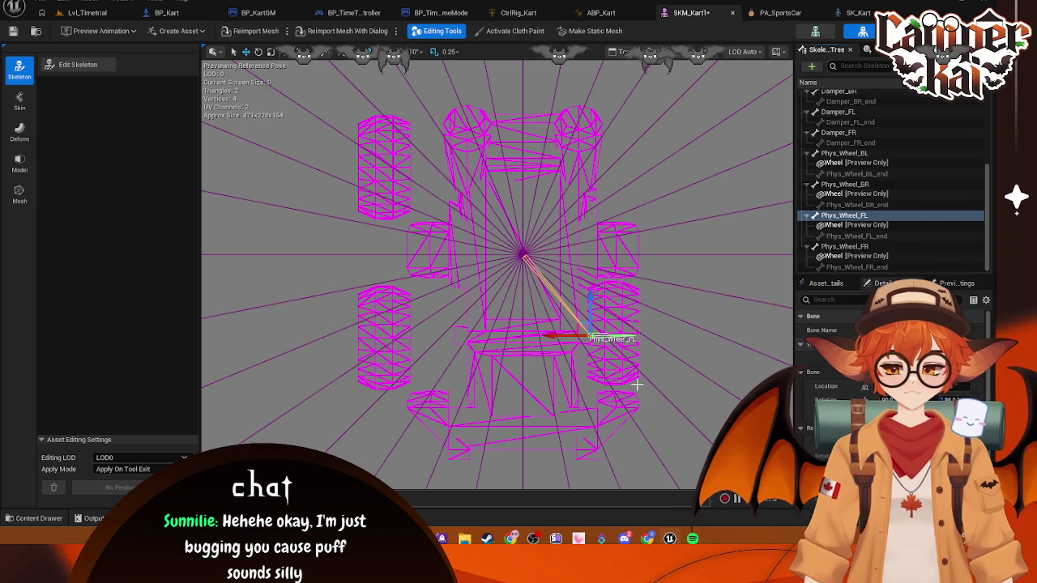
{"action": "left_click", "coordinate": [78, 64]}
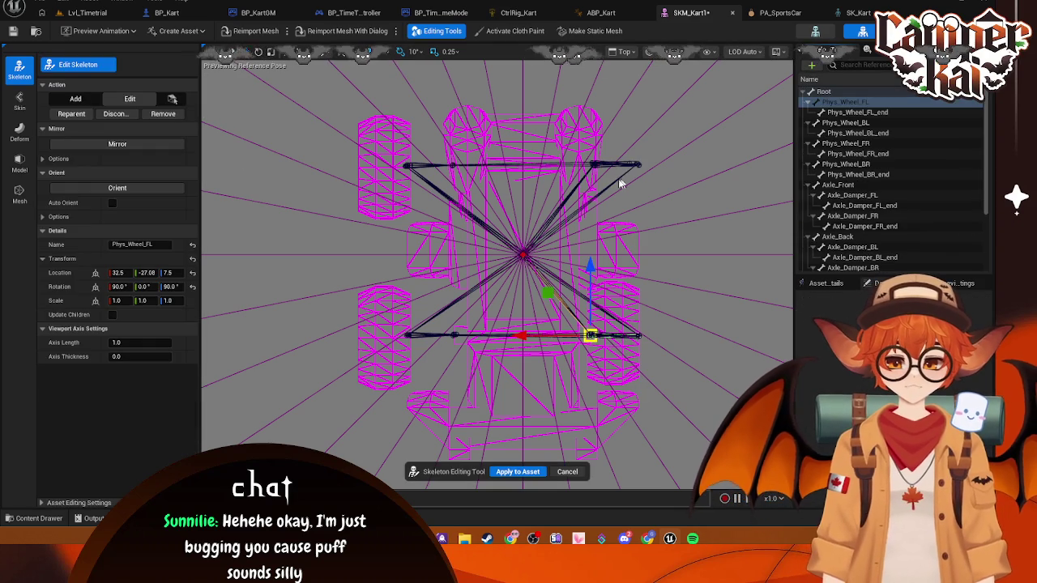
- Move Phys_Wheel_FR inward and Phys_Wheel_FR_end out to the wheel's edge, then apply
{"action": "left_click", "coordinate": [863, 154]}
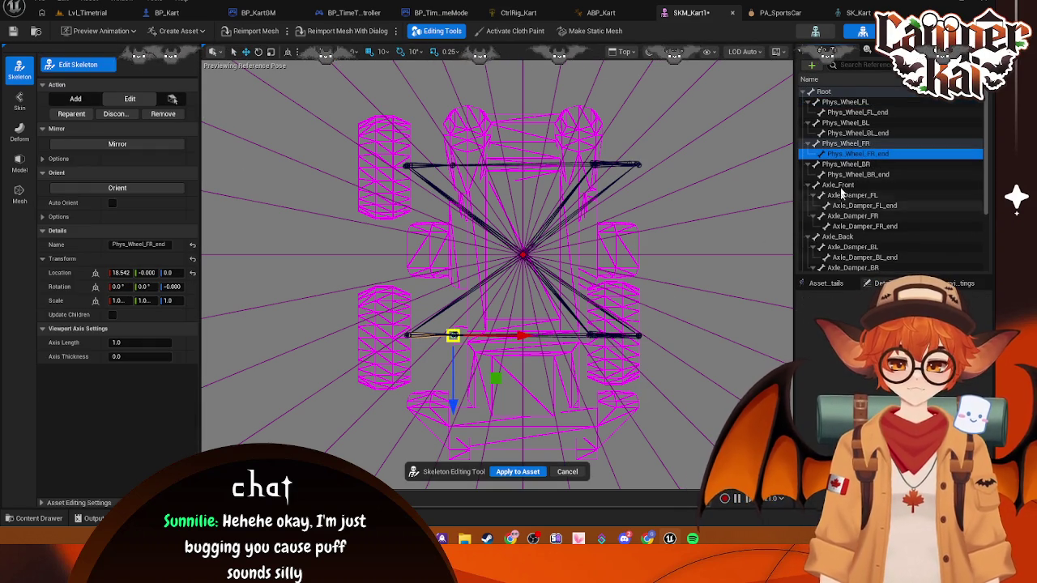
{"action": "left_click", "coordinate": [847, 143]}
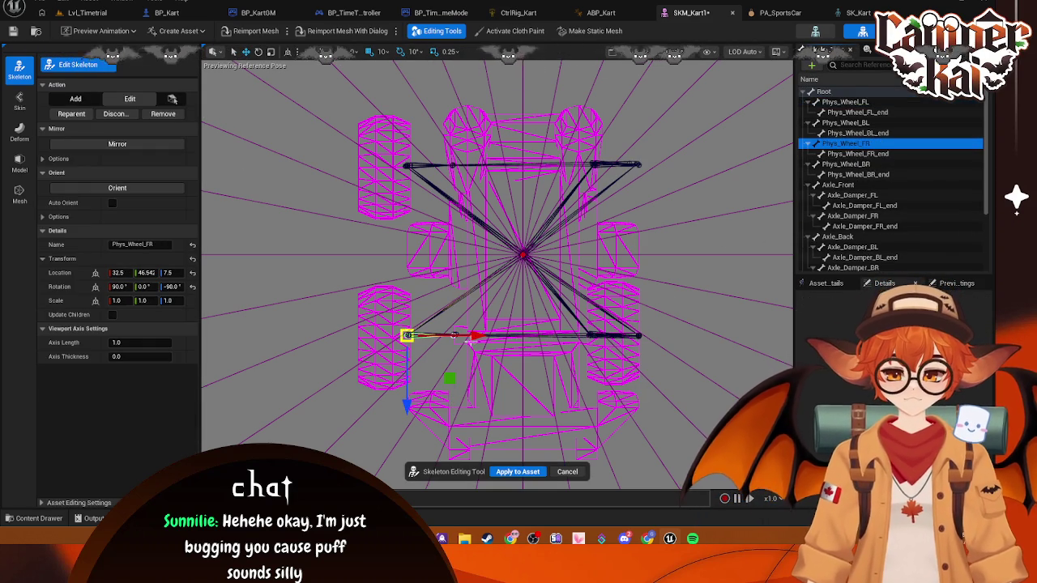
{"action": "left_click_drag", "start_coordinate": [486, 337], "coordinate": [531, 337]}
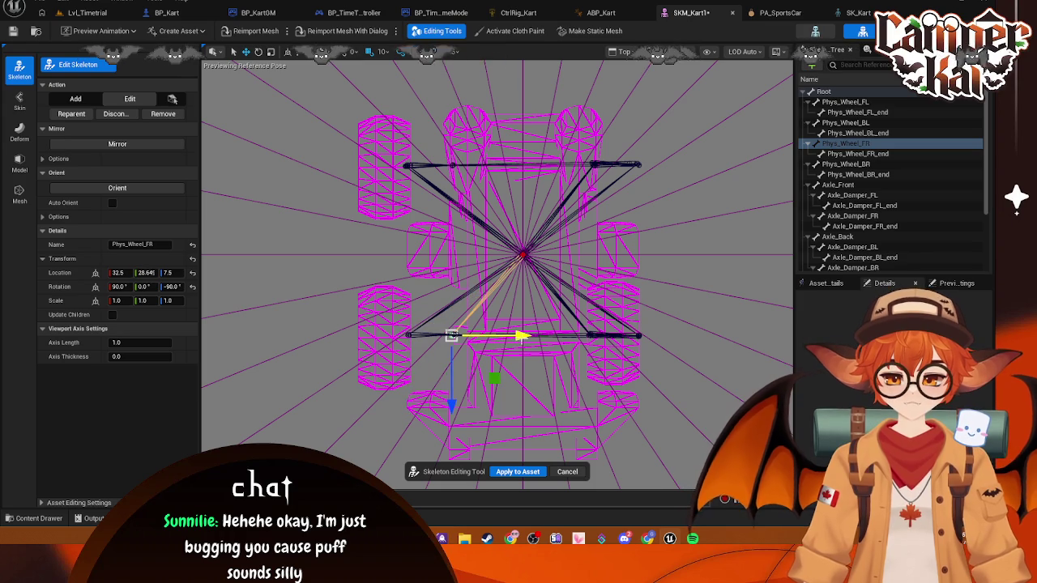
{"action": "left_click", "coordinate": [855, 155]}
{"action": "left_click_drag", "start_coordinate": [495, 337], "coordinate": [445, 337]}
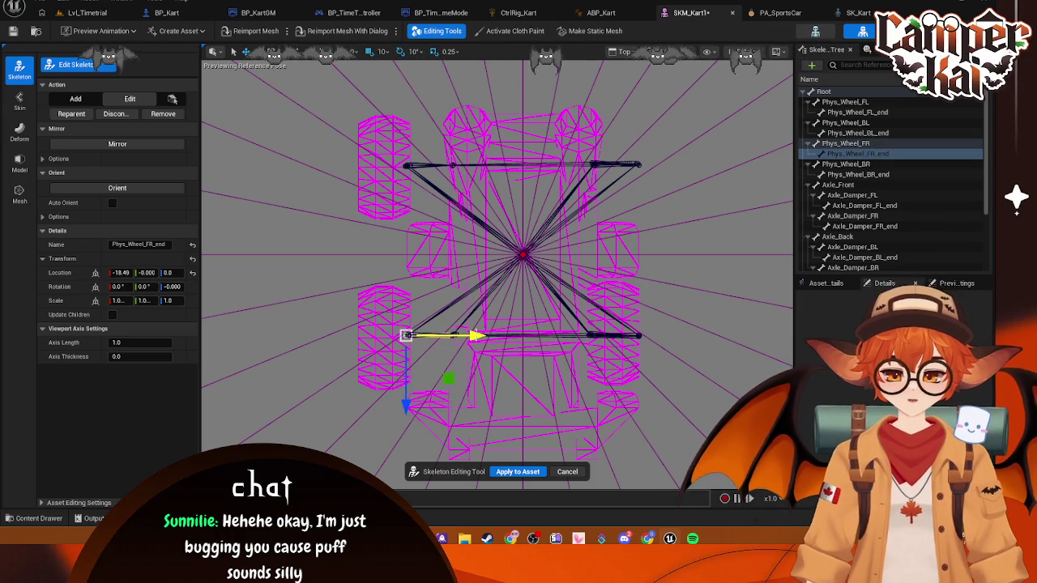
{"action": "left_click", "coordinate": [506, 473]}
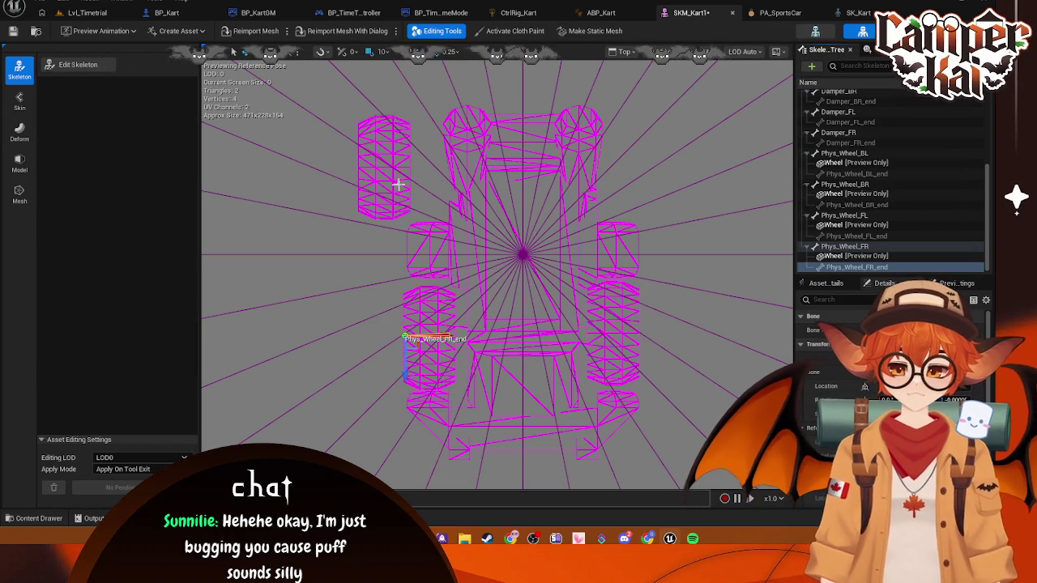
{"action": "left_click", "coordinate": [479, 195]}
{"action": "left_click", "coordinate": [81, 65]}
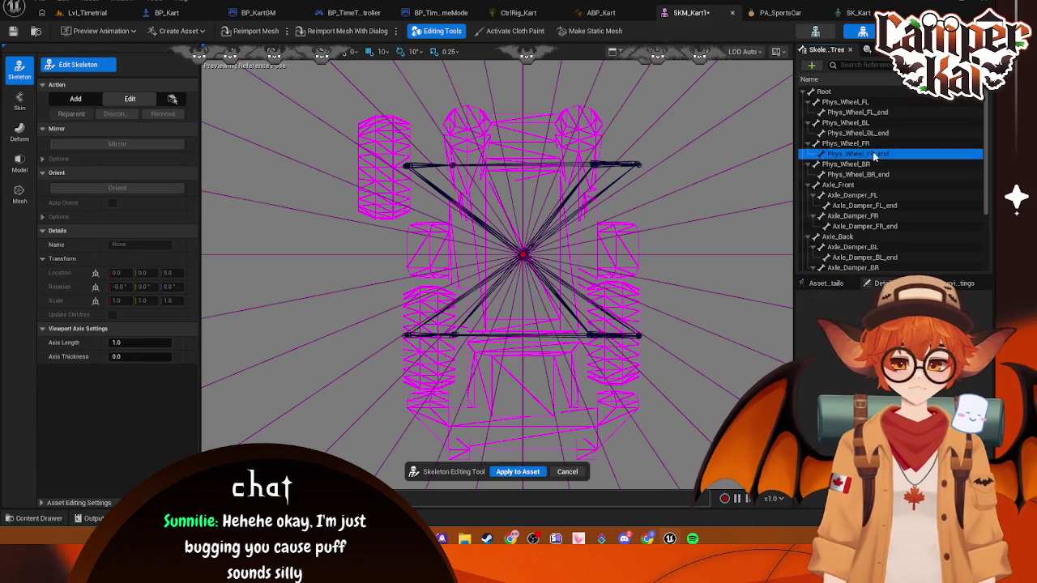
- Move Phys_Wheel_BR inward and Phys_Wheel_BR_end out to the wheel's edge
{"action": "left_click", "coordinate": [862, 144]}
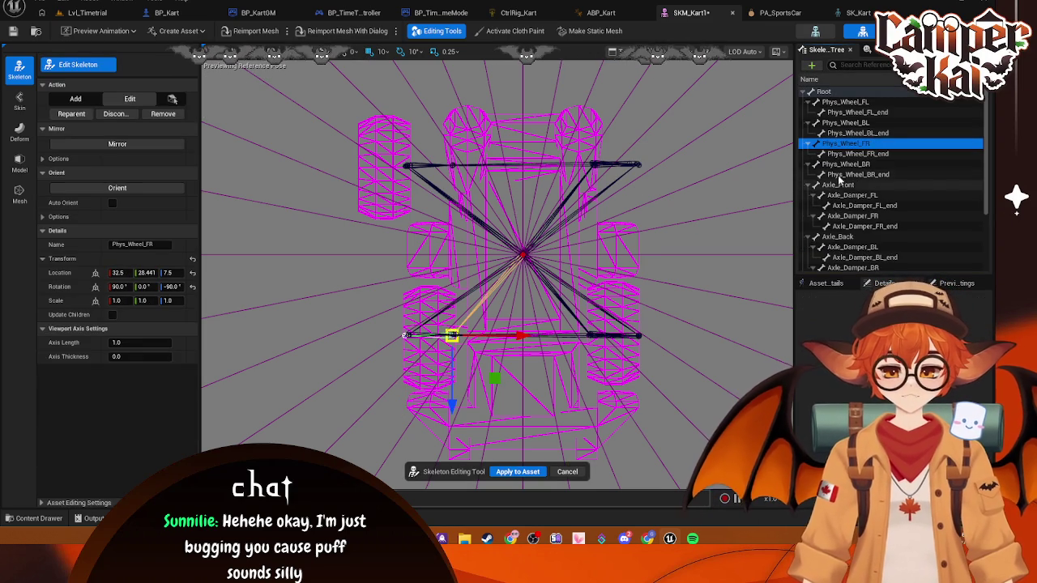
{"action": "left_click", "coordinate": [845, 164]}
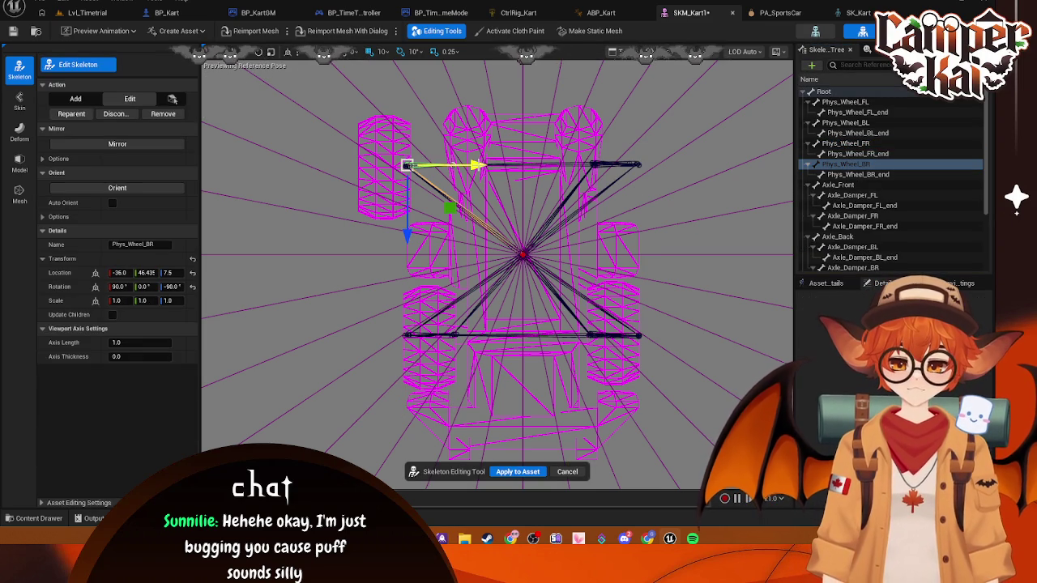
{"action": "left_click_drag", "start_coordinate": [477, 166], "coordinate": [522, 174]}
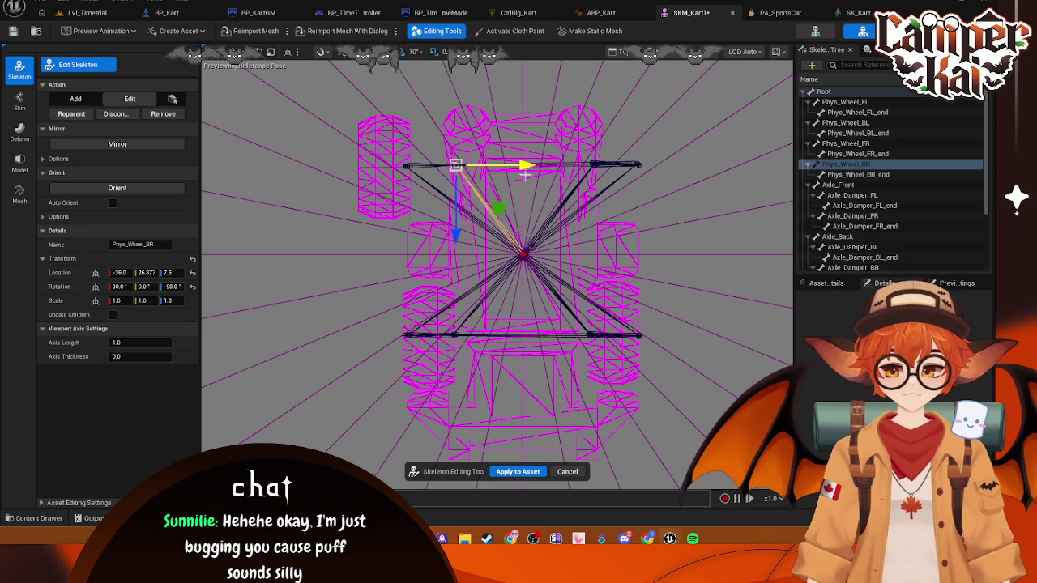
{"action": "left_click", "coordinate": [858, 175]}
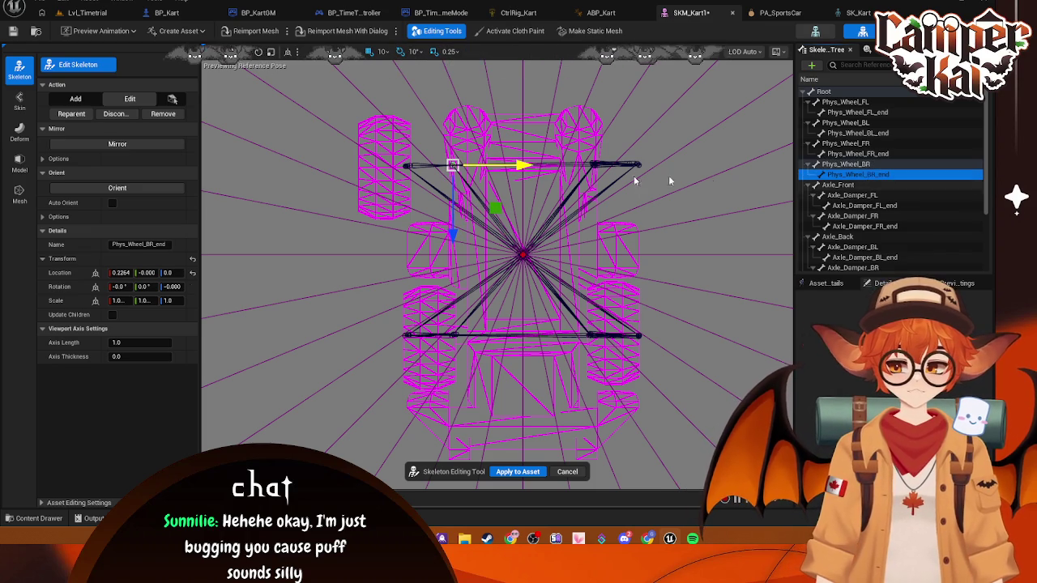
{"action": "left_click_drag", "start_coordinate": [462, 167], "coordinate": [474, 167]}
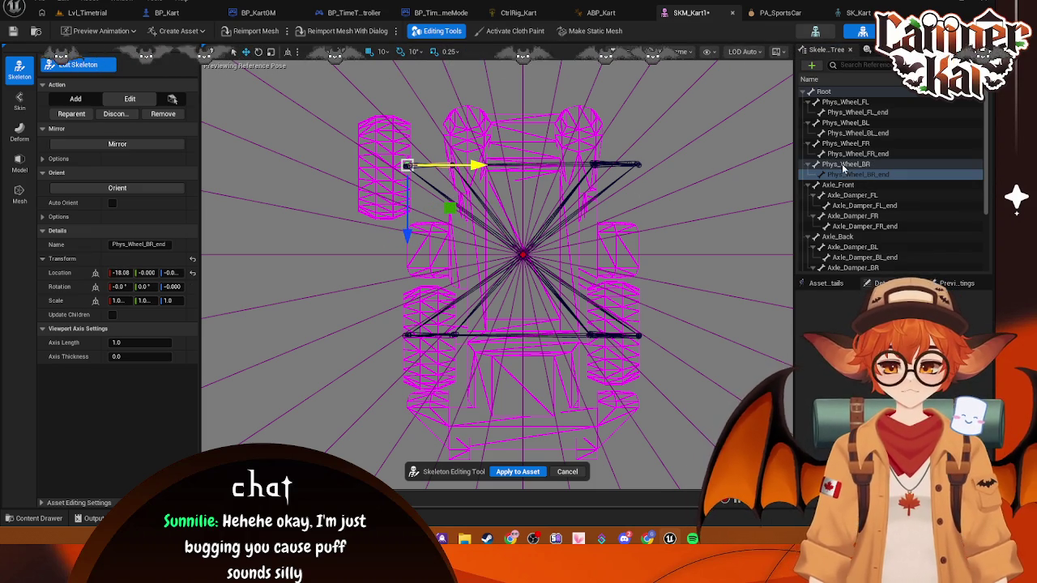
- Change Phys_Wheel_BL's Rotation Z to 90 and apply the edits to the kart mesh
{"action": "left_click", "coordinate": [868, 122]}
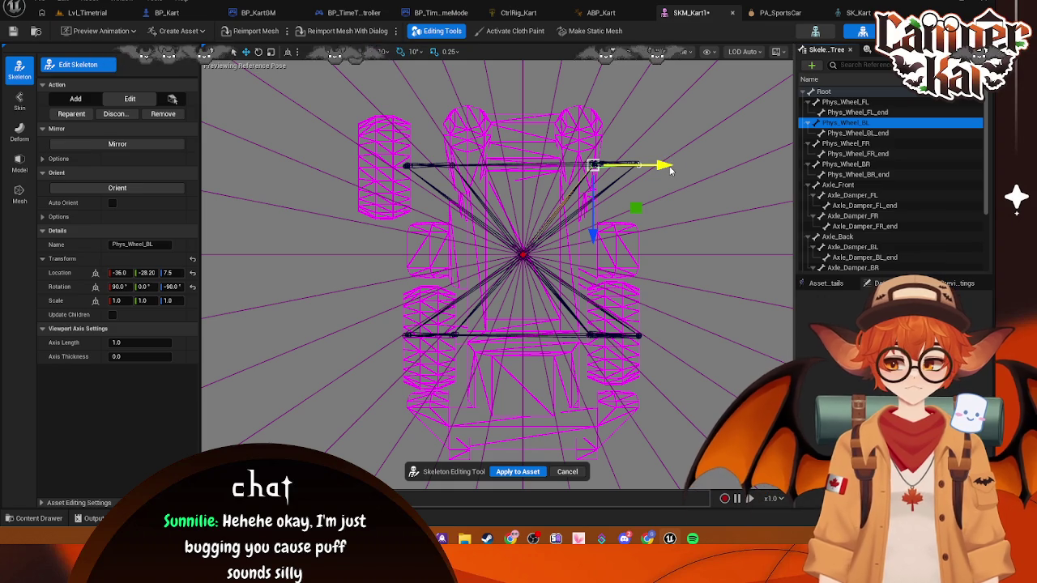
{"action": "left_click", "coordinate": [172, 287]}
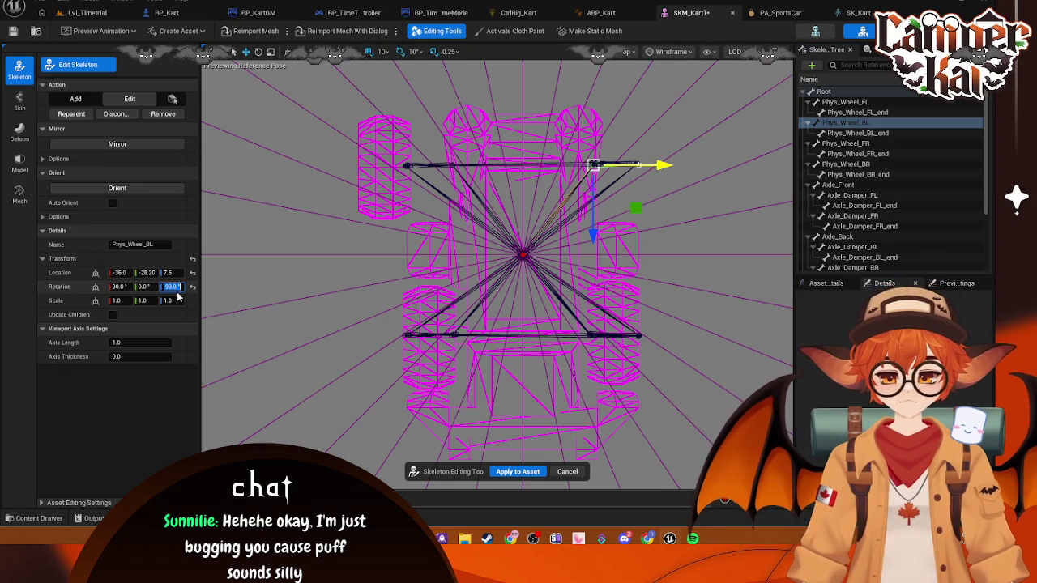
{"action": "type", "text": "90"}
{"action": "key", "text": "Return"}
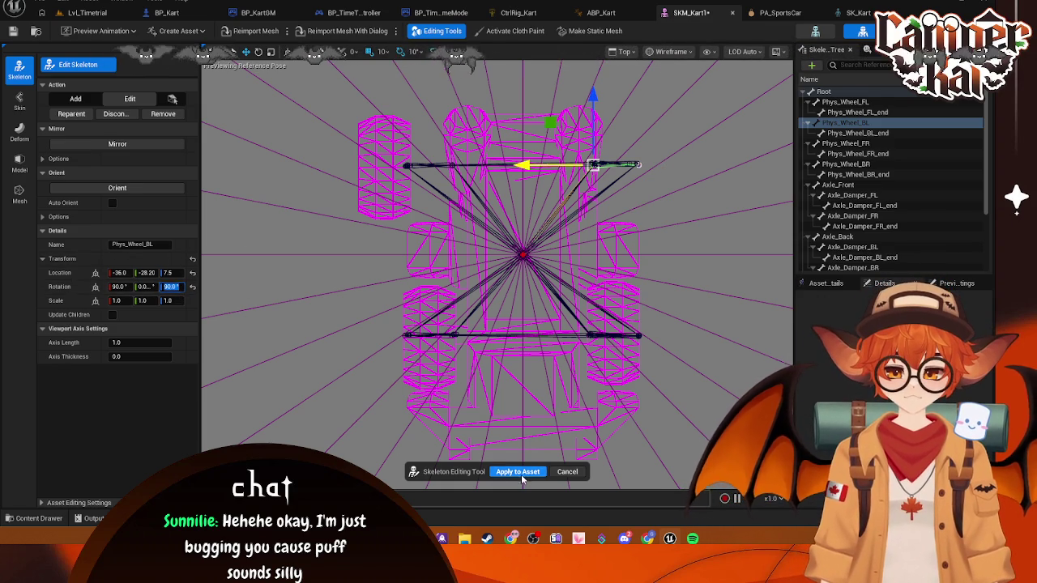
{"action": "left_click", "coordinate": [518, 471]}
- Play-test Lvl_Timetrial with Alt+P, steering the kart through the bends and curves, briefly reversing, then stop
{"action": "left_click", "coordinate": [93, 14]}
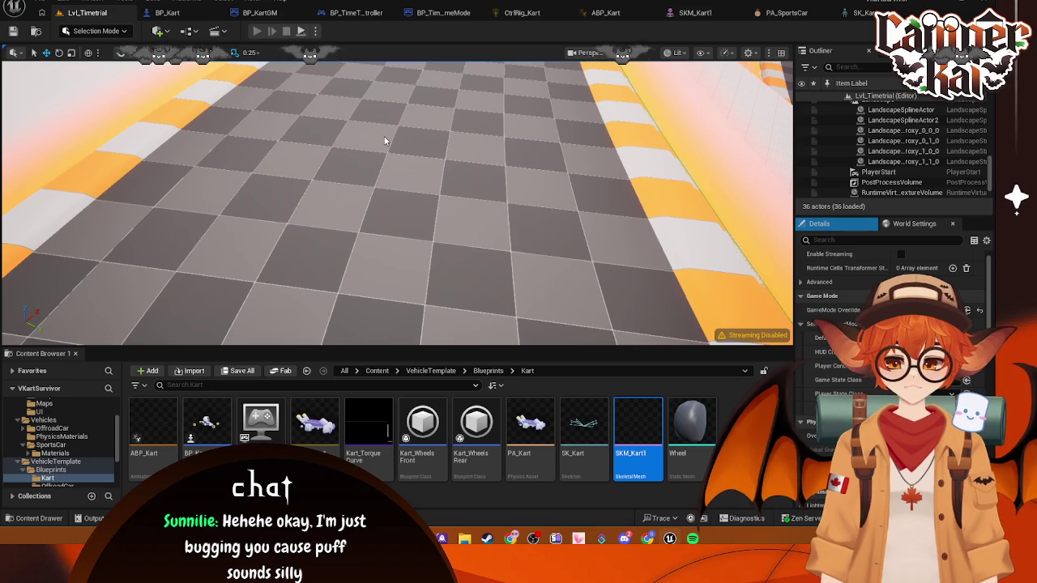
{"action": "key", "text": "alt+p"}
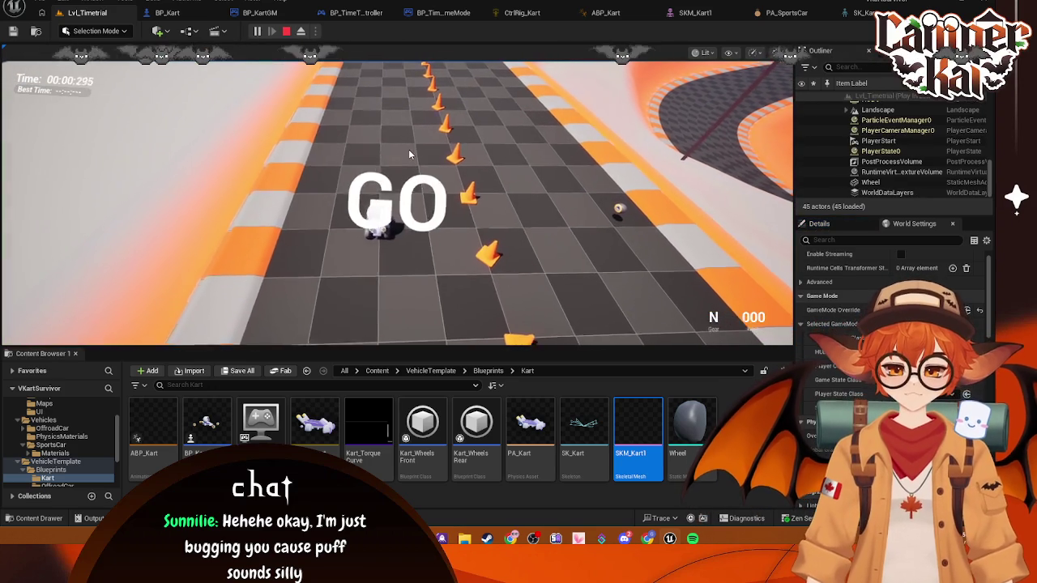
{"action": "left_click", "coordinate": [407, 154]}
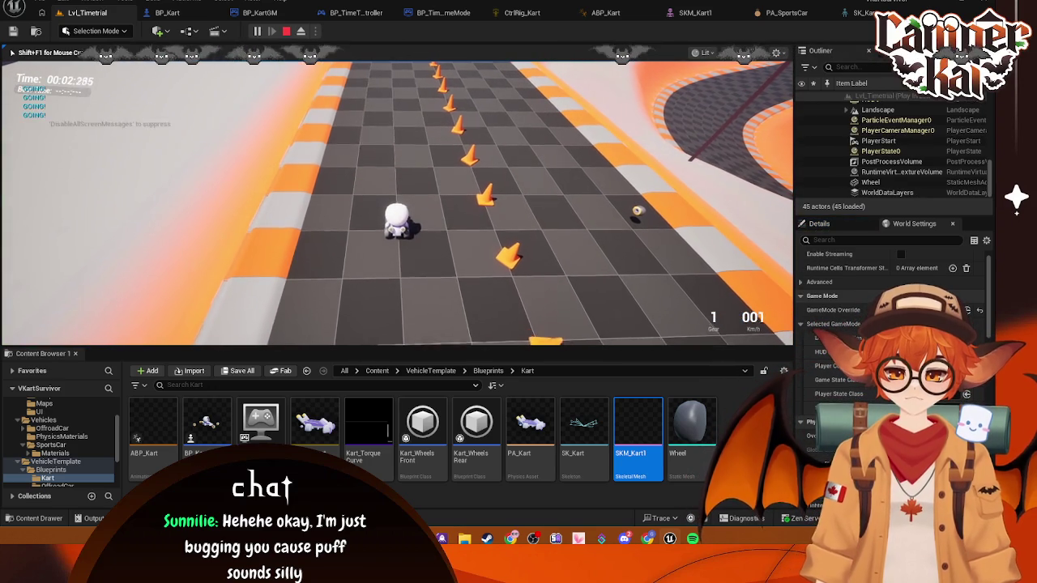
{"action": "key", "text": "w"}
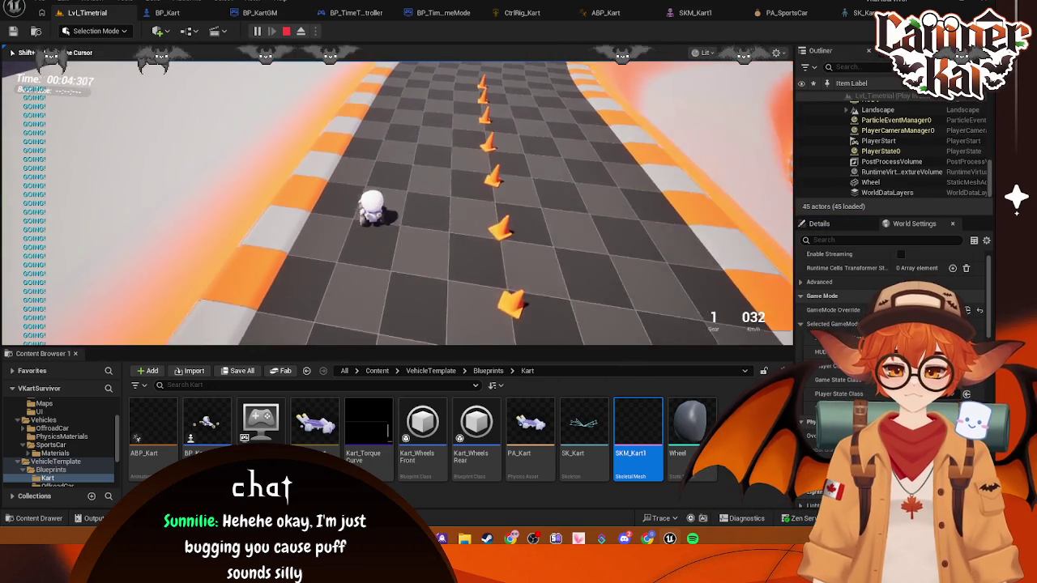
{"action": "key", "text": "d"}
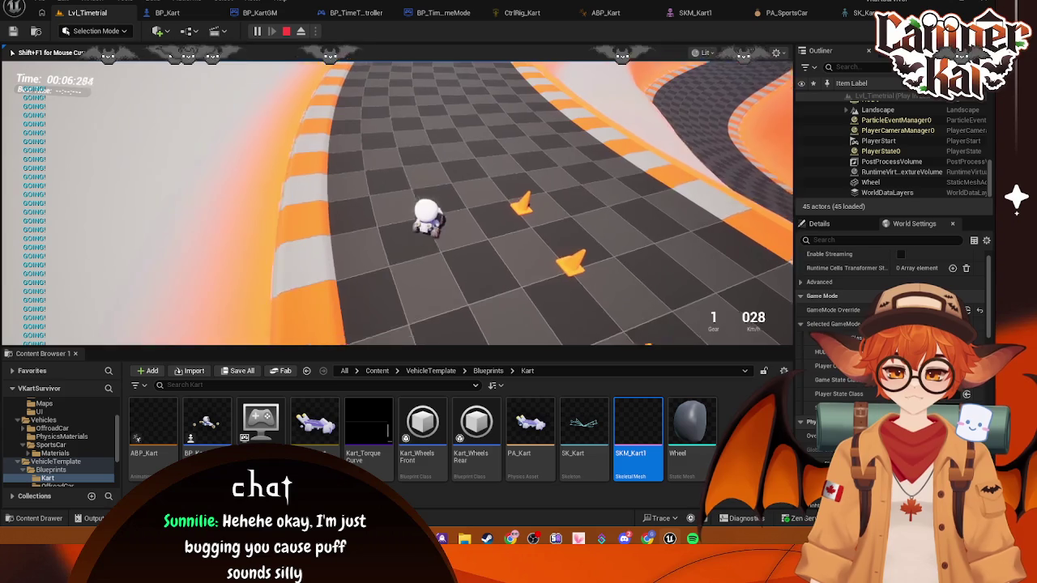
{"action": "key", "text": "a"}
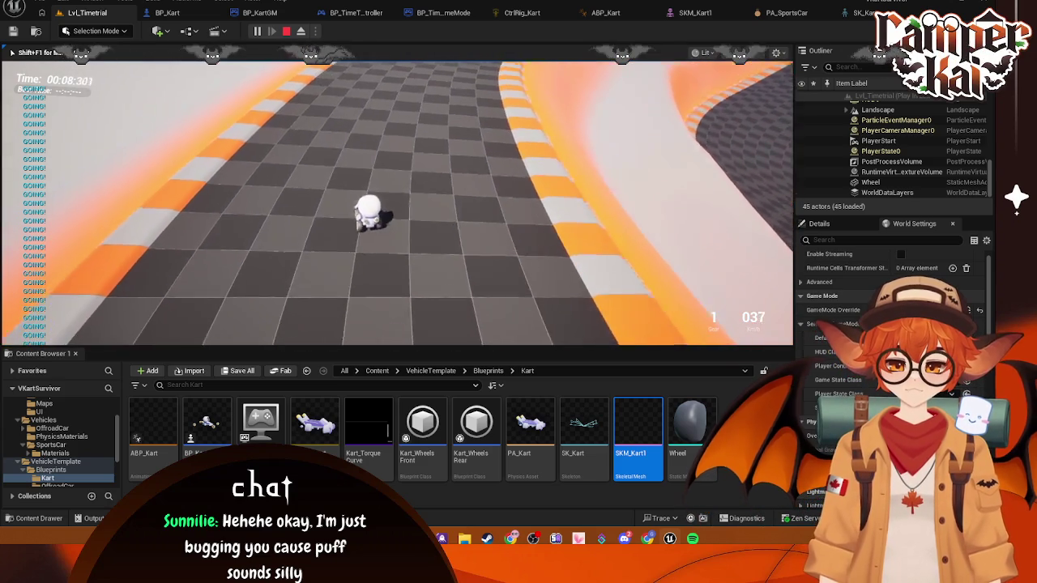
{"action": "key", "text": "d"}
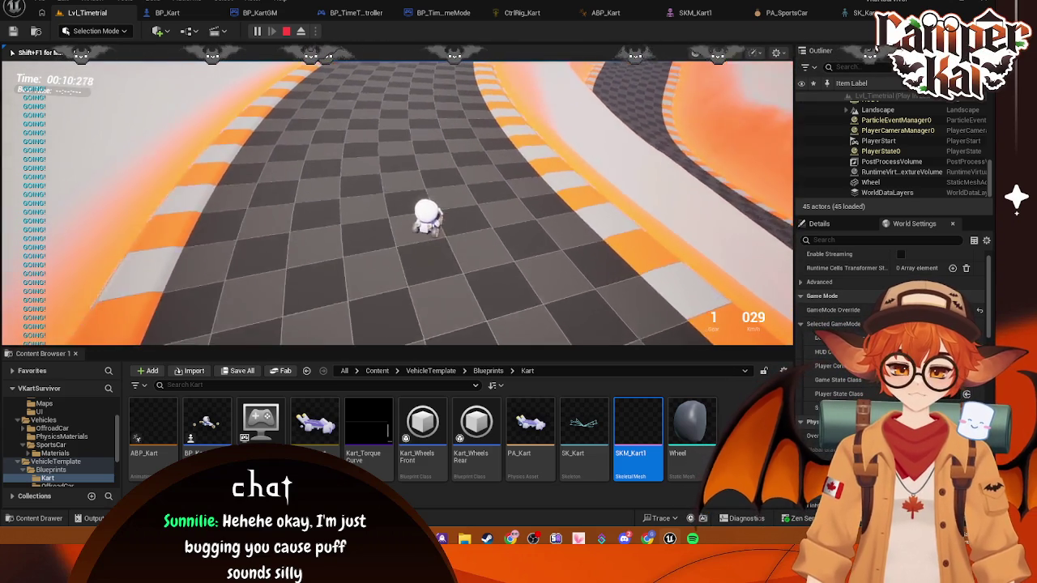
{"action": "key", "text": "d"}
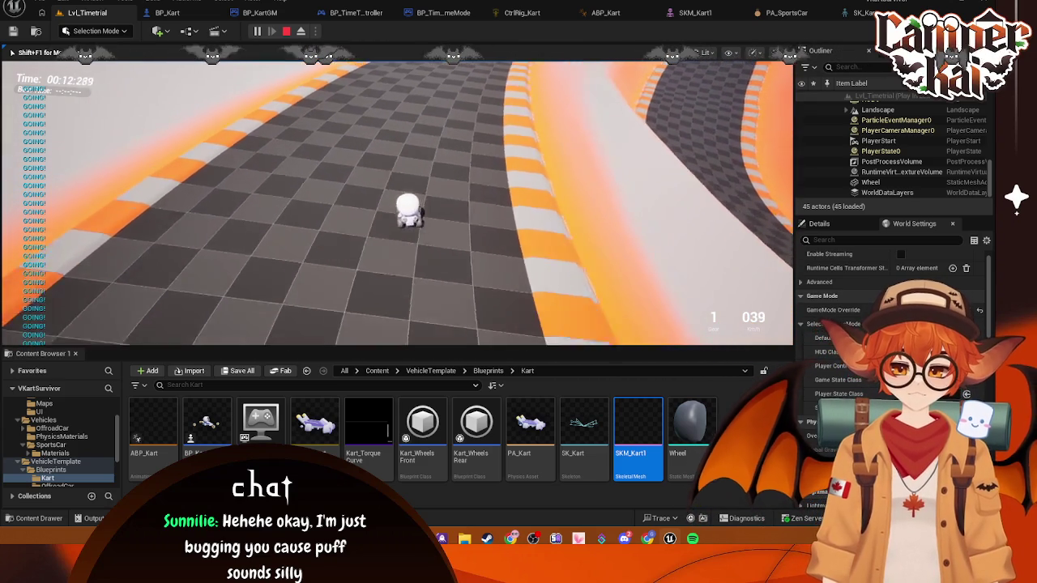
{"action": "key", "text": "d"}
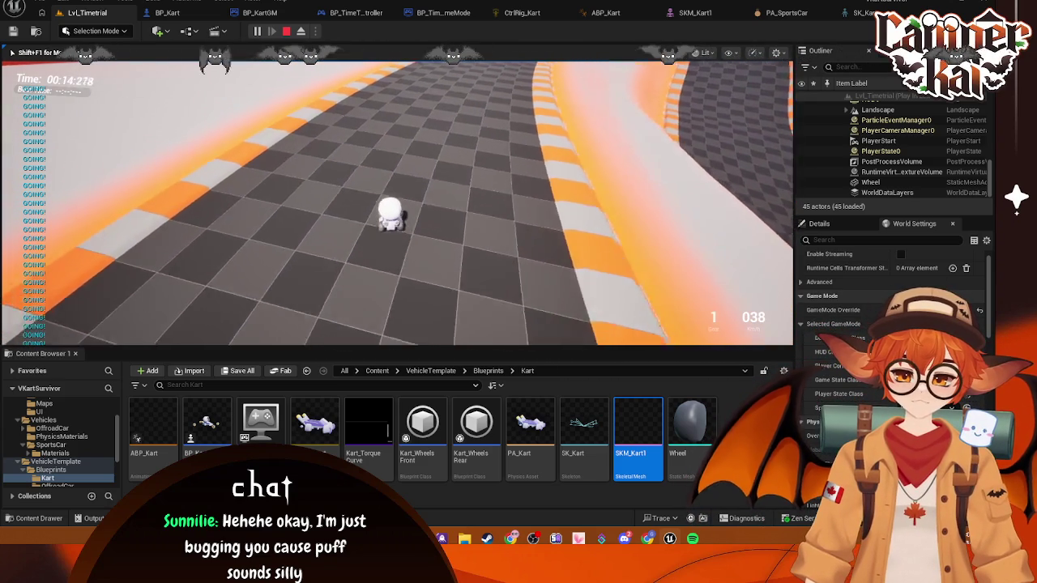
{"action": "key", "text": "d"}
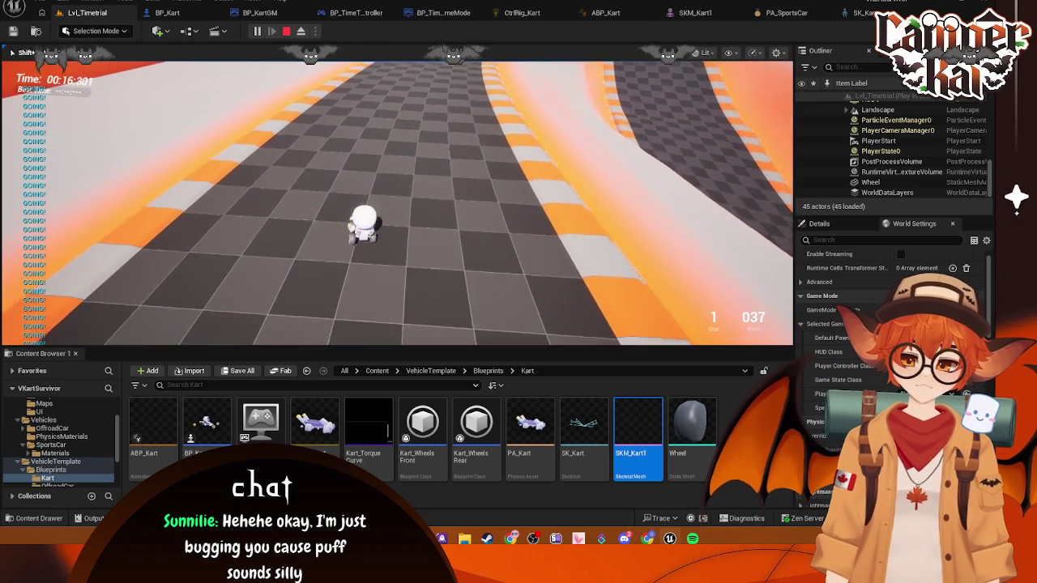
{"action": "key", "text": "a"}
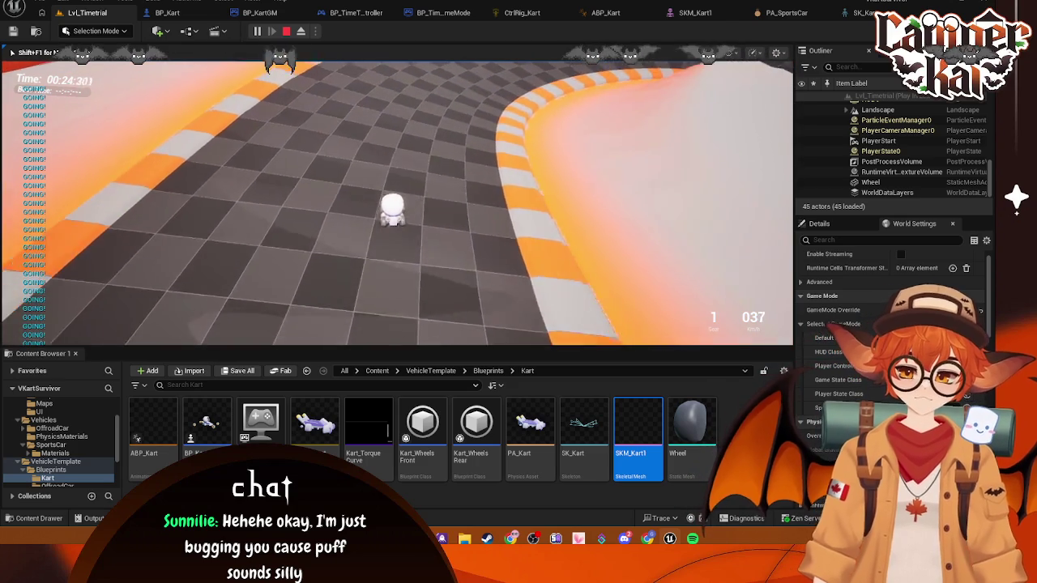
{"action": "key", "text": "d"}
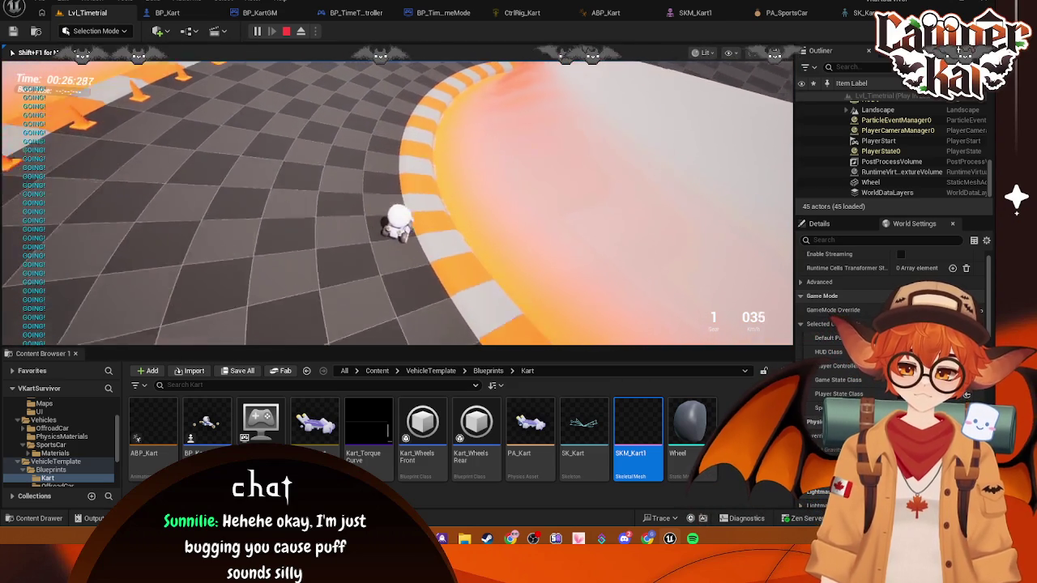
{"action": "key", "text": "d"}
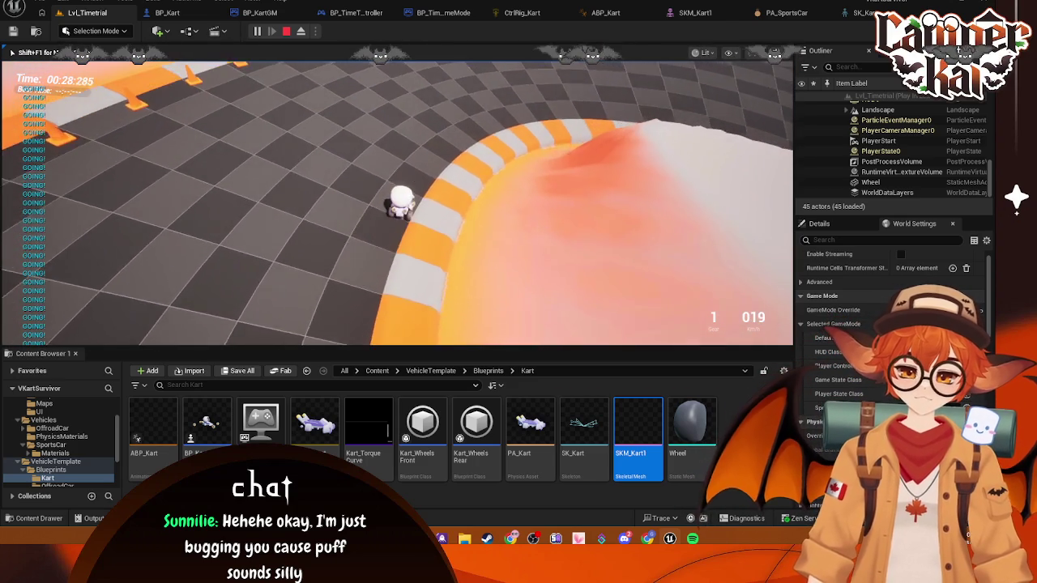
{"action": "key", "text": "d"}
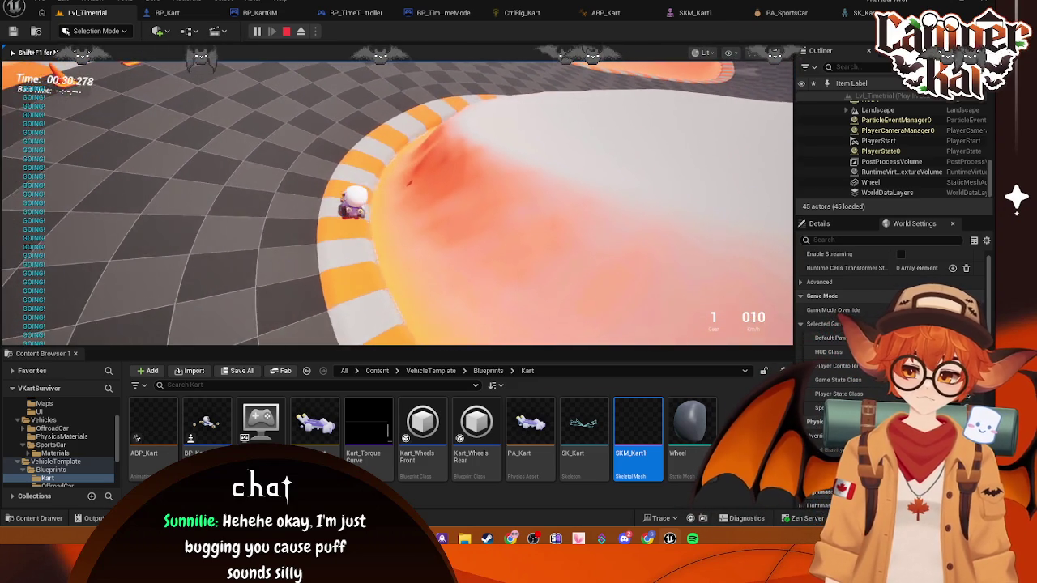
{"action": "key", "text": "s"}
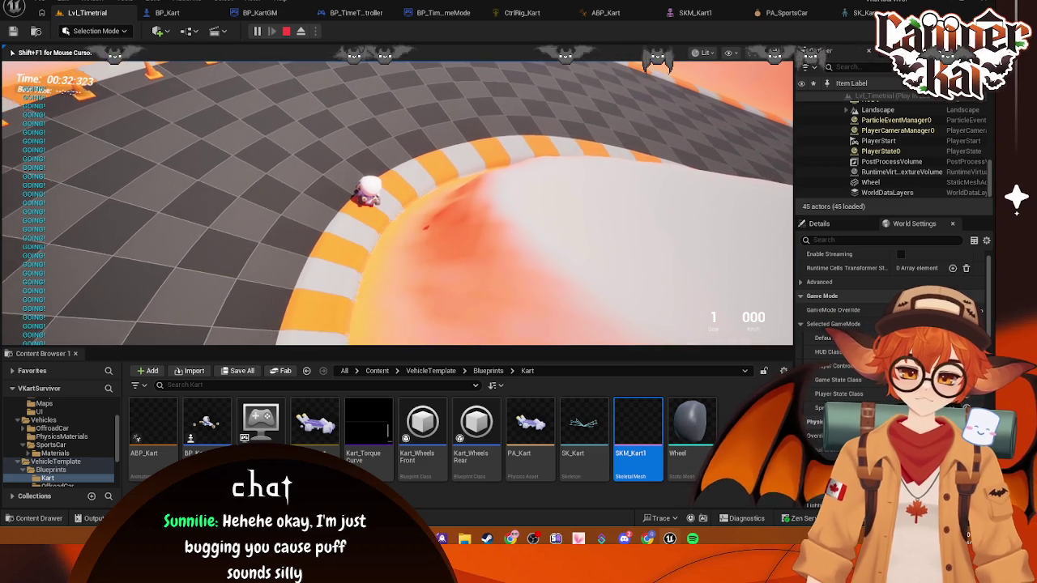
{"action": "key", "text": "w"}
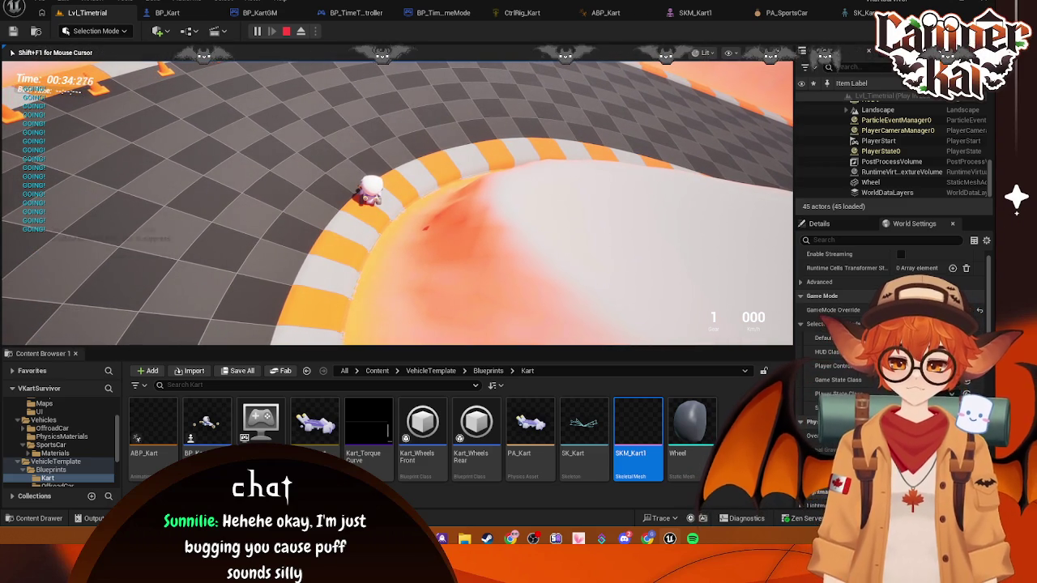
{"action": "key", "text": "Escape"}
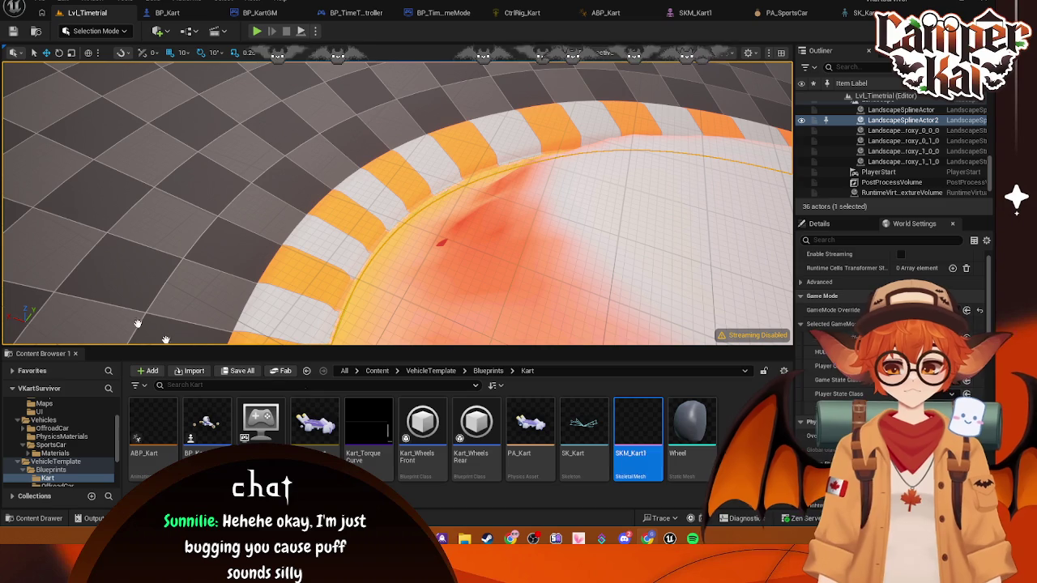
{"action": "left_click", "coordinate": [860, 13]}
{"action": "left_click", "coordinate": [756, 14]}
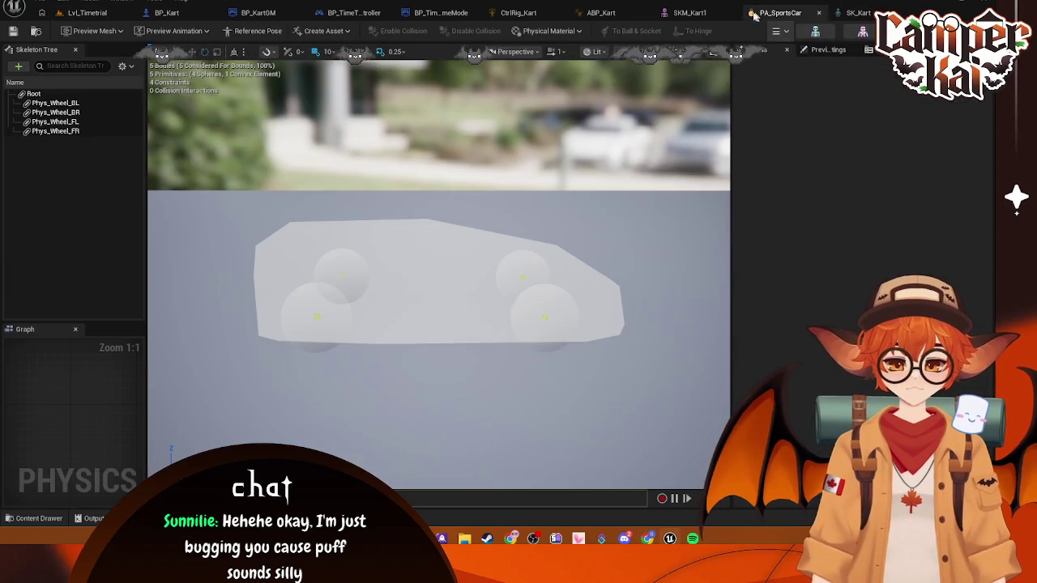
{"action": "middle_click", "coordinate": [756, 14]}
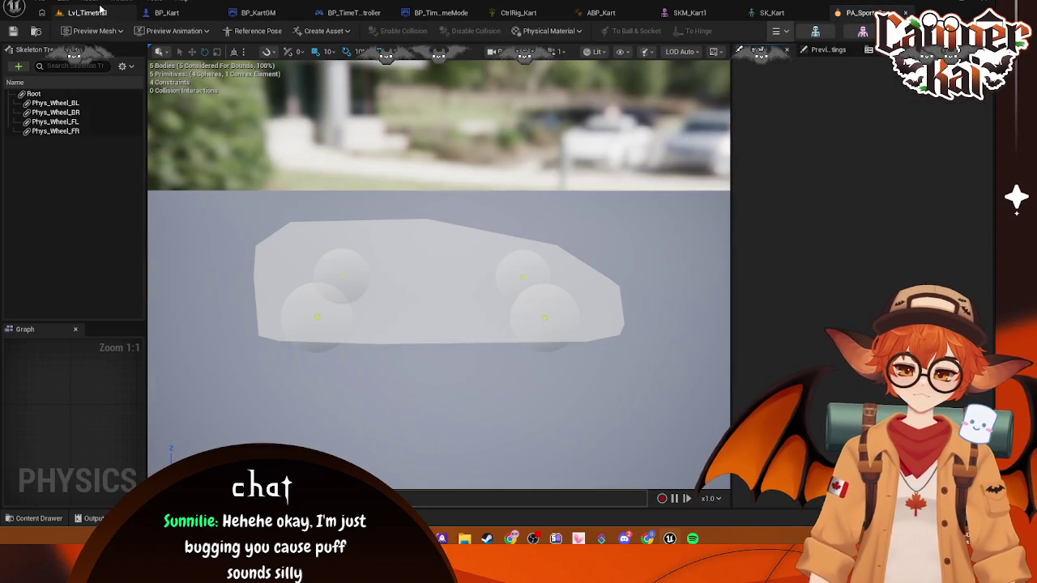
{"action": "left_click", "coordinate": [98, 12]}
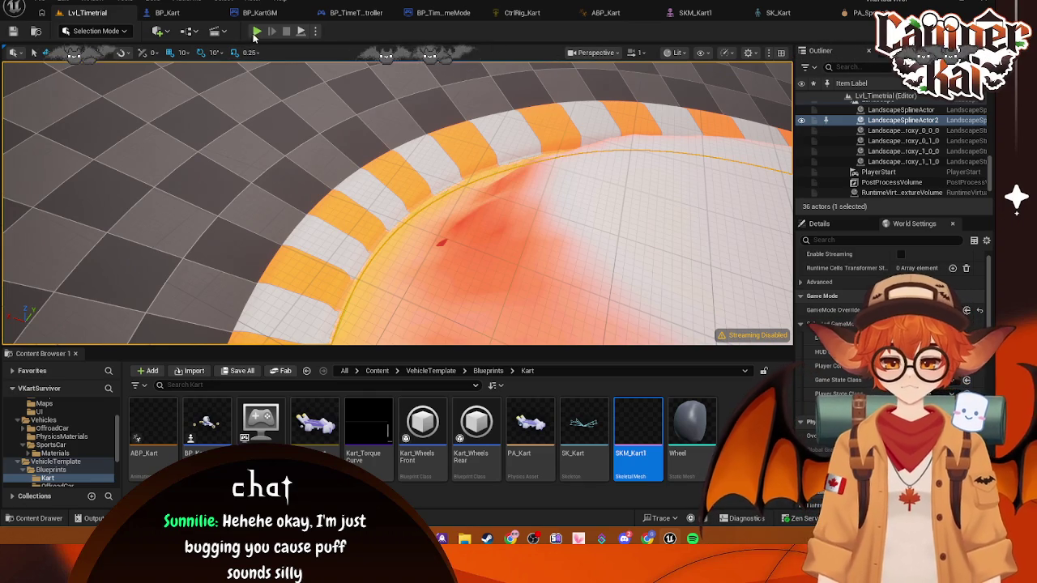
- Run a second short play test, driving the kart forward through a turn before stopping
{"action": "left_click", "coordinate": [255, 32]}
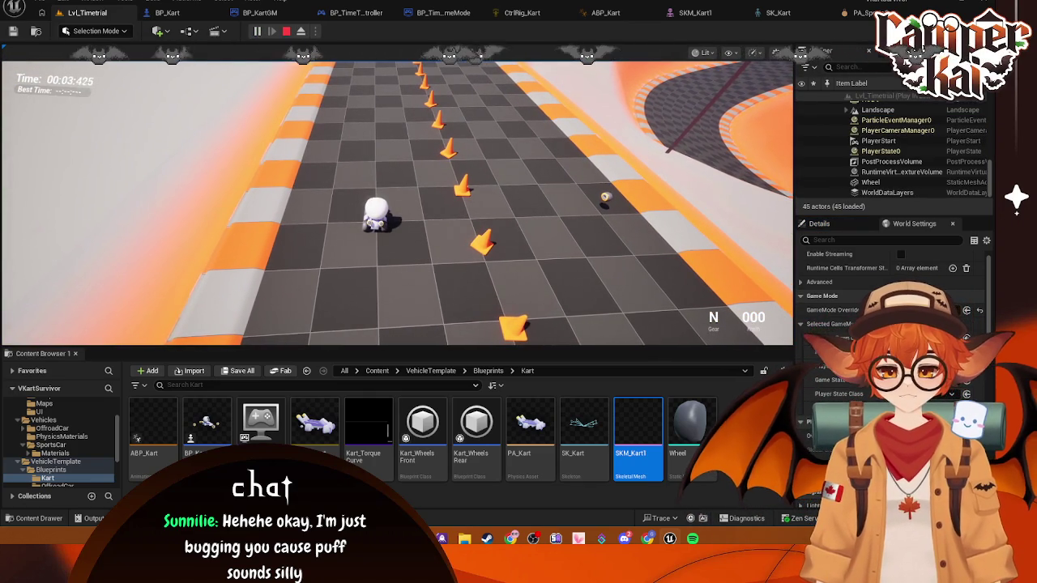
{"action": "key", "text": "w"}
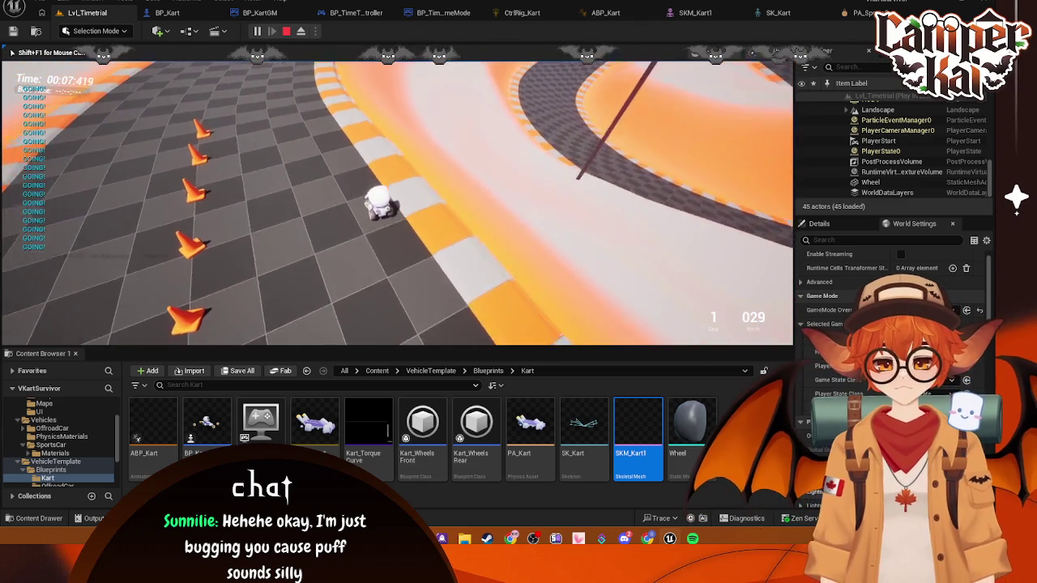
{"action": "key", "text": "d"}
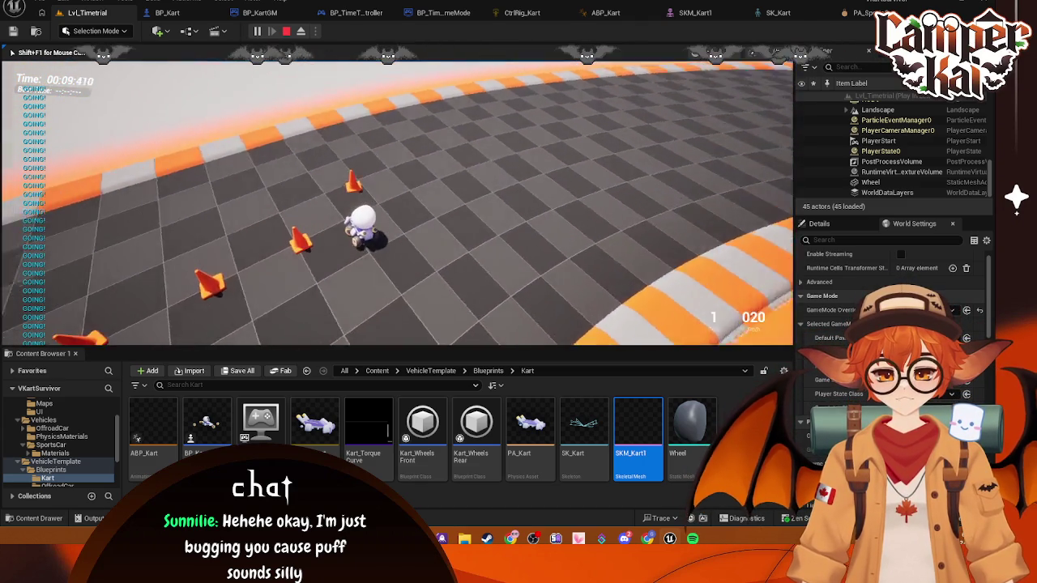
{"action": "key", "text": "Escape"}
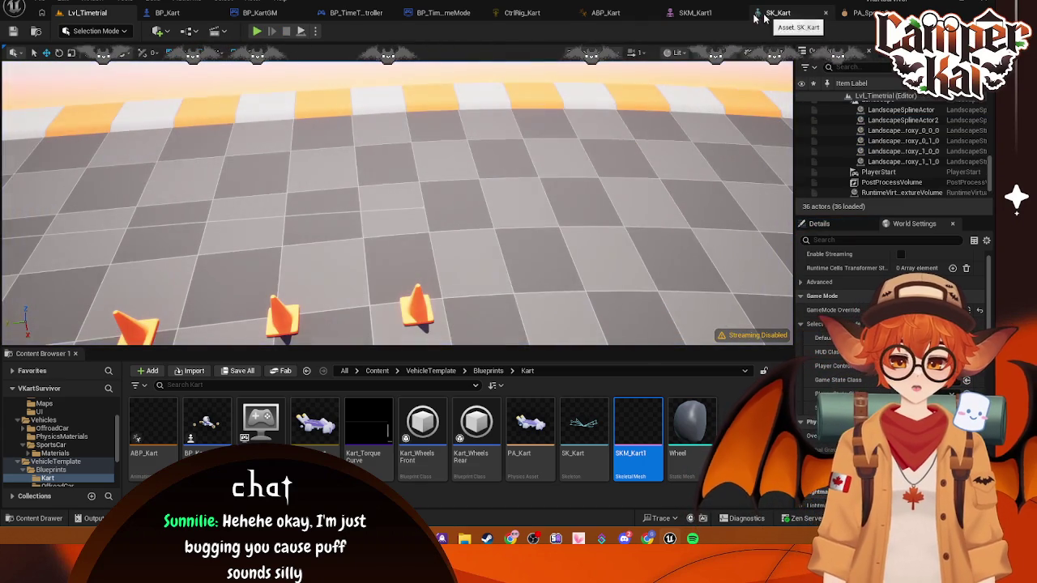
{"action": "left_click", "coordinate": [775, 13]}
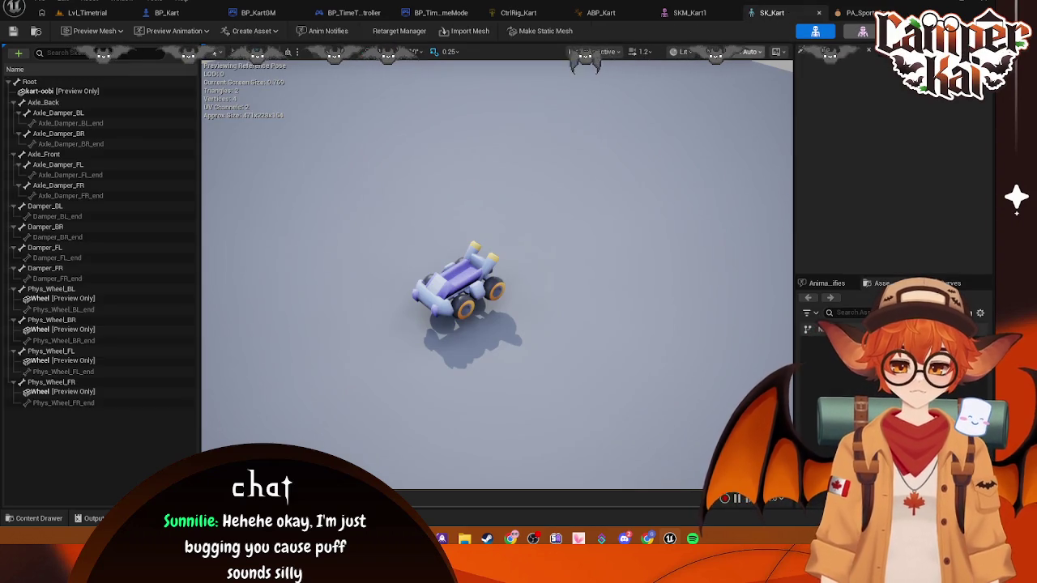
{"action": "left_click", "coordinate": [82, 14]}
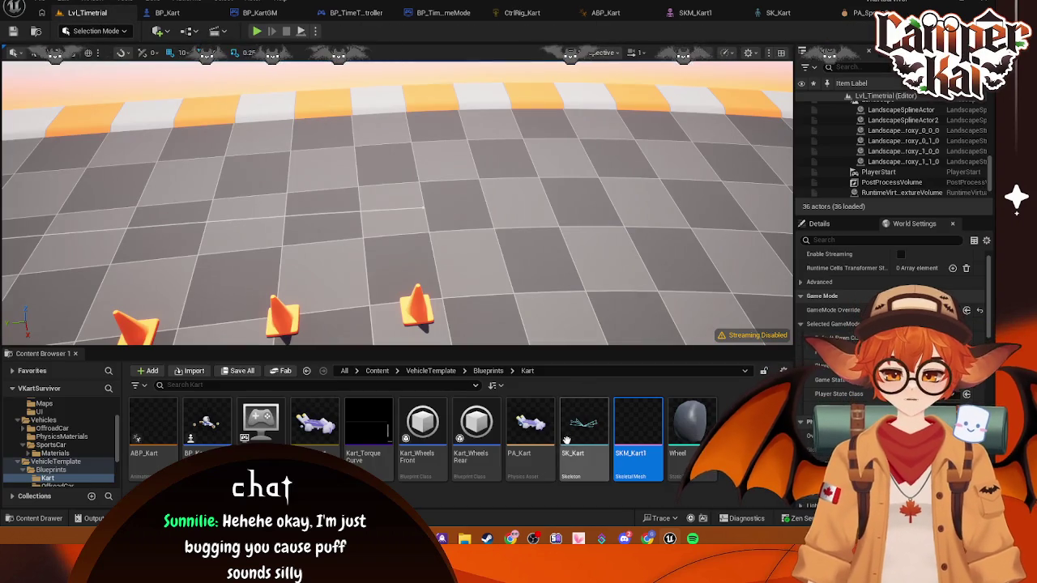
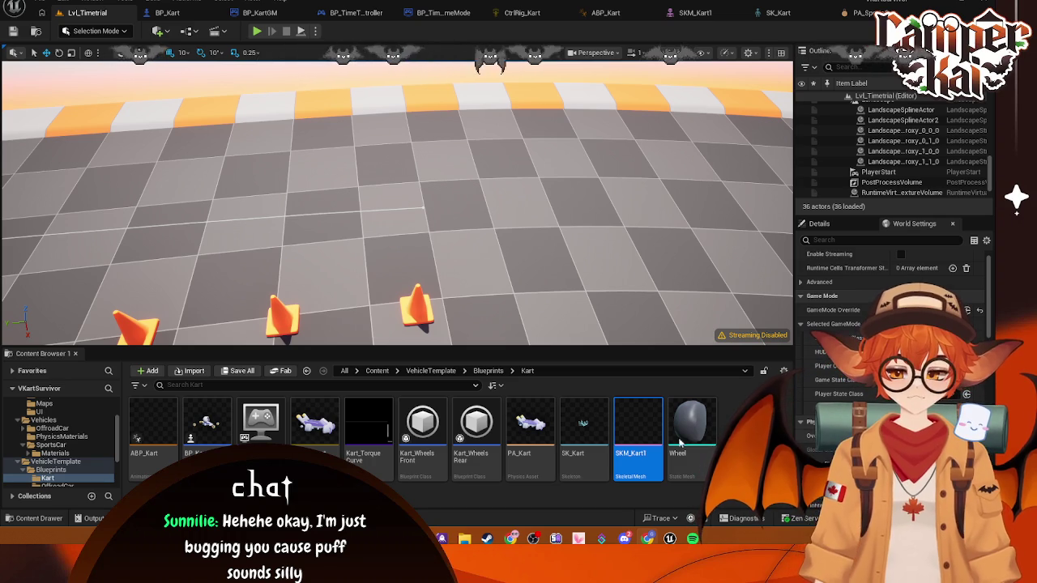
- Rename SKM_Kart1 in the Kart folder to SKM_Kart, then confirm the name a second time
{"action": "right_click", "coordinate": [631, 458]}
{"action": "left_click", "coordinate": [661, 214]}
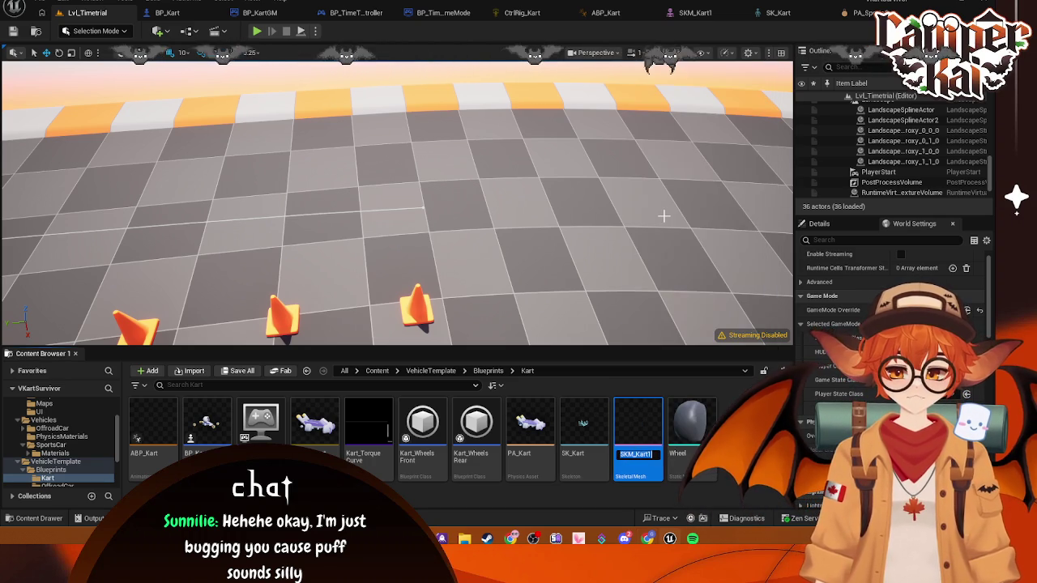
{"action": "key", "text": "Return"}
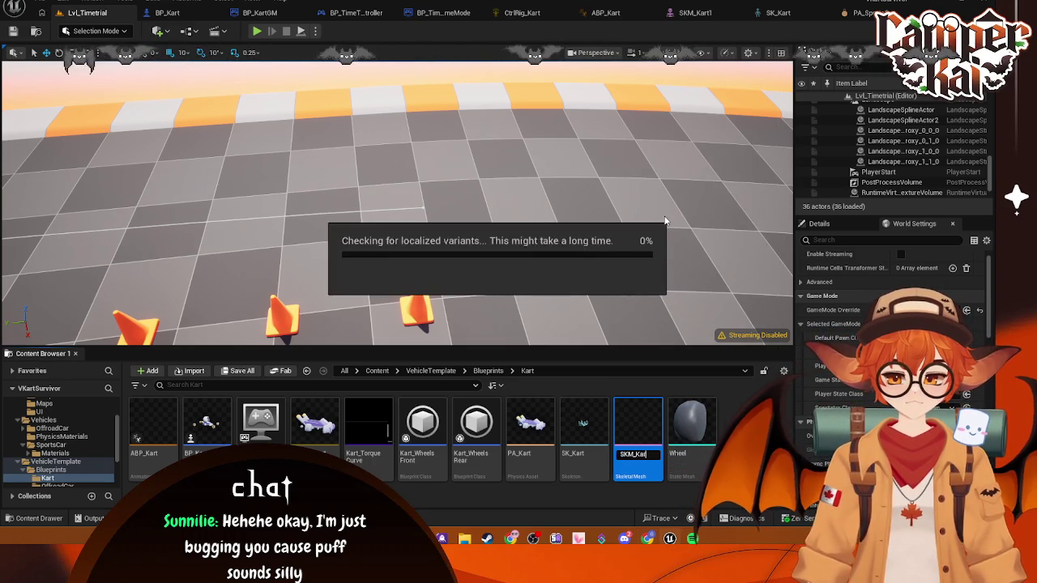
{"action": "right_click", "coordinate": [636, 444]}
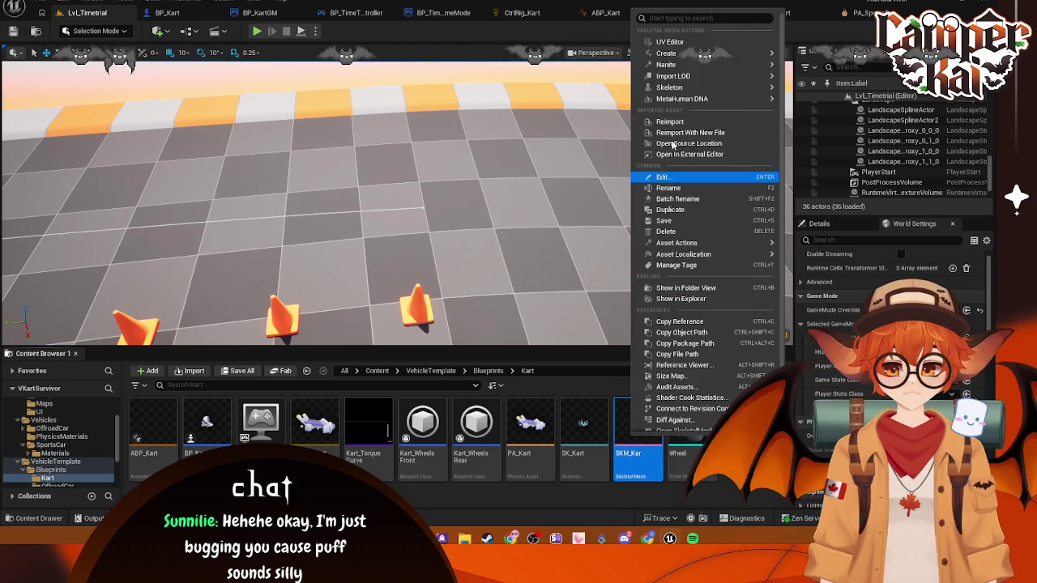
{"action": "left_click", "coordinate": [670, 190]}
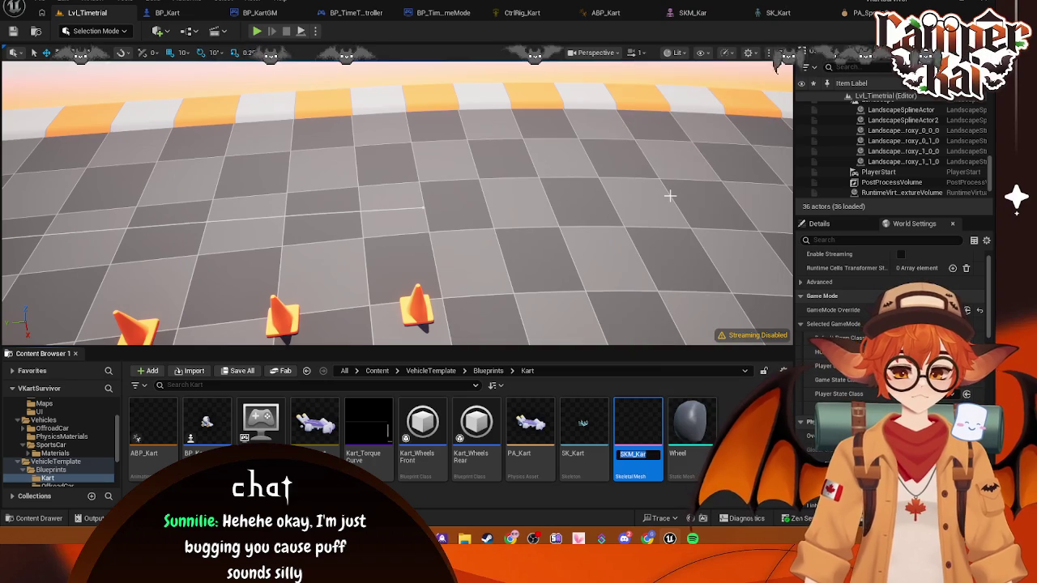
{"action": "key", "text": "Return"}
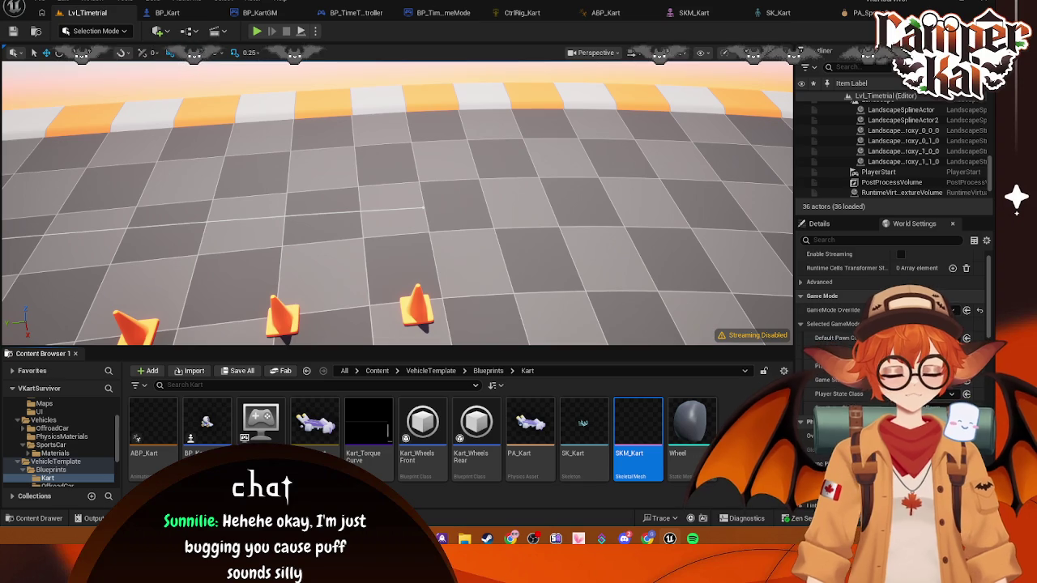
- Generate the 5-body PA_Kart physics asset from SKM_Kart with Create > Physics Asset
{"action": "right_click", "coordinate": [645, 400]}
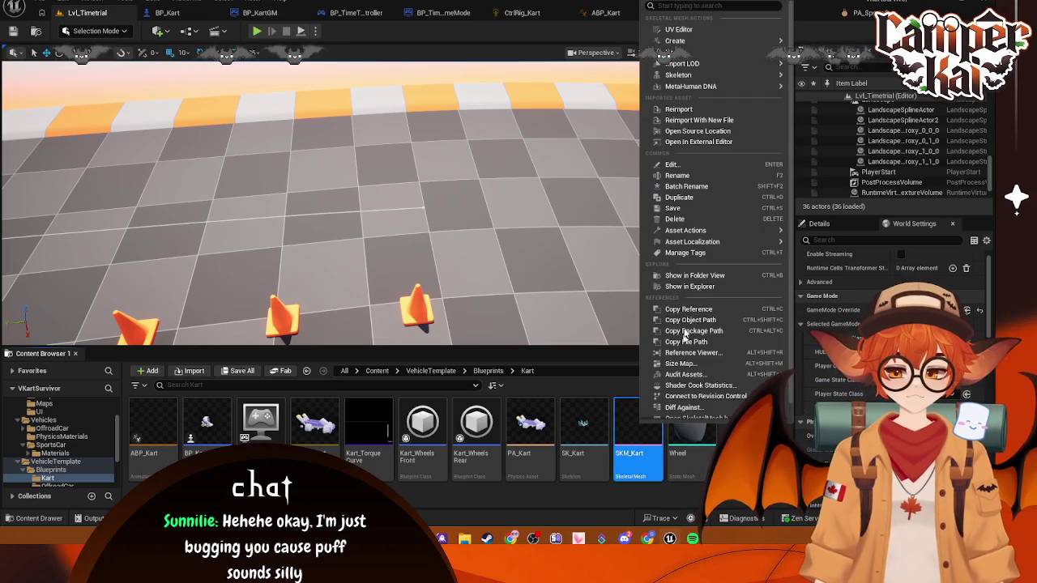
{"action": "mouse_move", "coordinate": [701, 53]}
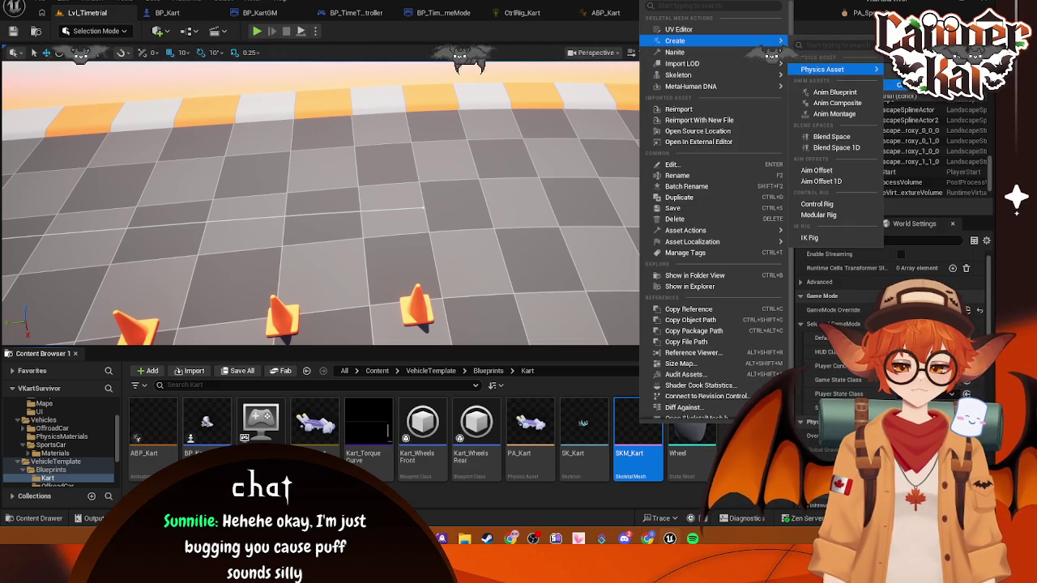
{"action": "left_click", "coordinate": [835, 69]}
{"action": "scroll", "coordinate": [567, 260], "scroll_direction": "down", "scroll_amount": 1}
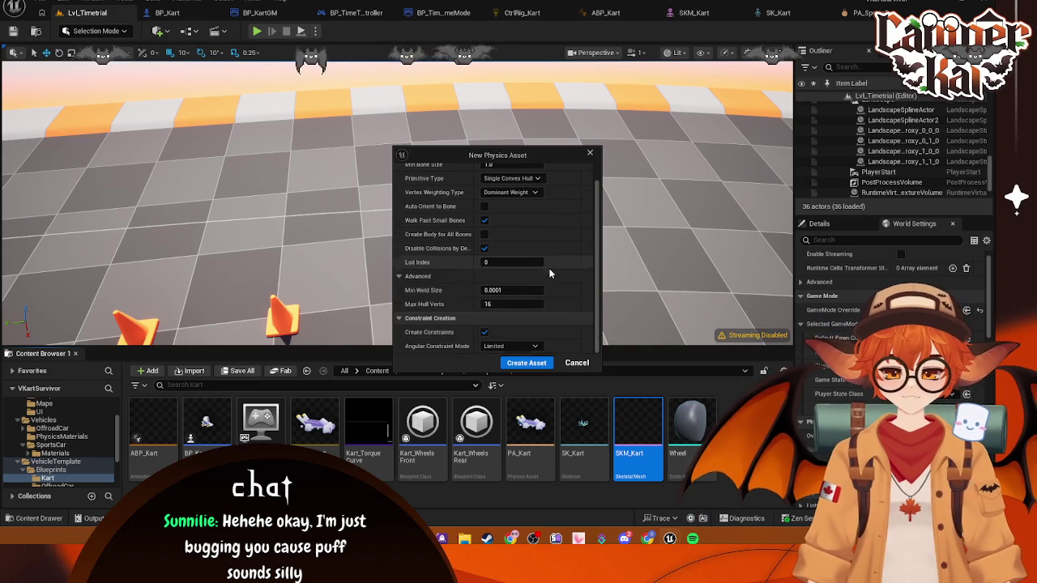
{"action": "left_click", "coordinate": [577, 363]}
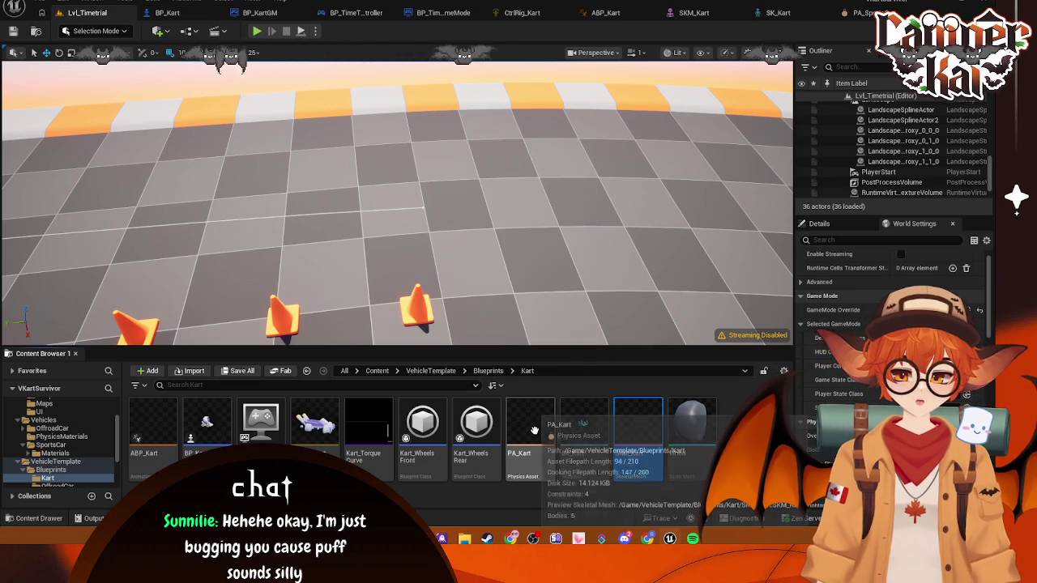
{"action": "right_click", "coordinate": [537, 431]}
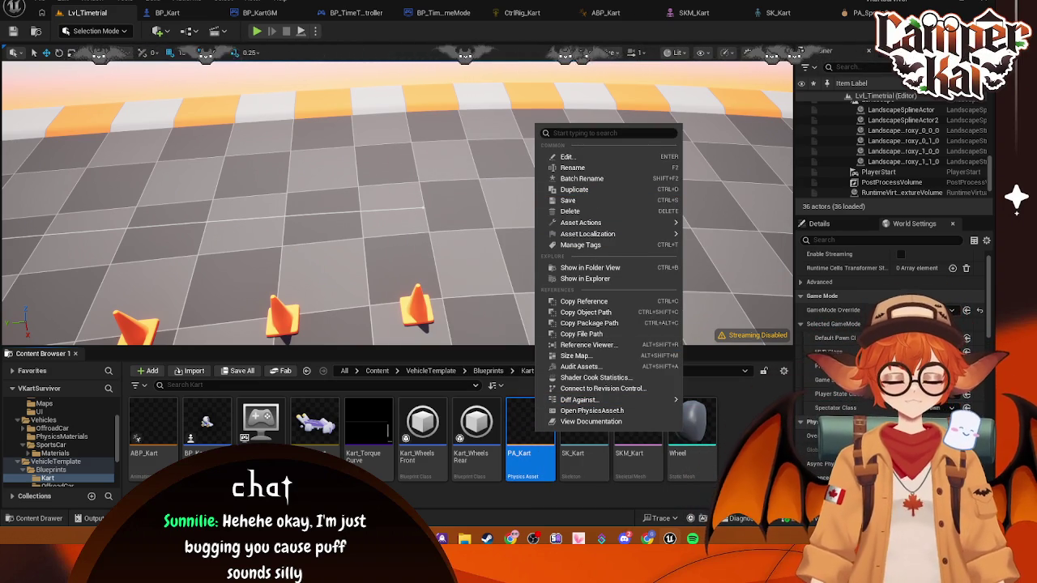
{"action": "key", "text": "Escape"}
- Open SKM_Kart in the skeletal mesh editor and try searching its bone details for 'phy'
{"action": "left_click", "coordinate": [637, 442]}
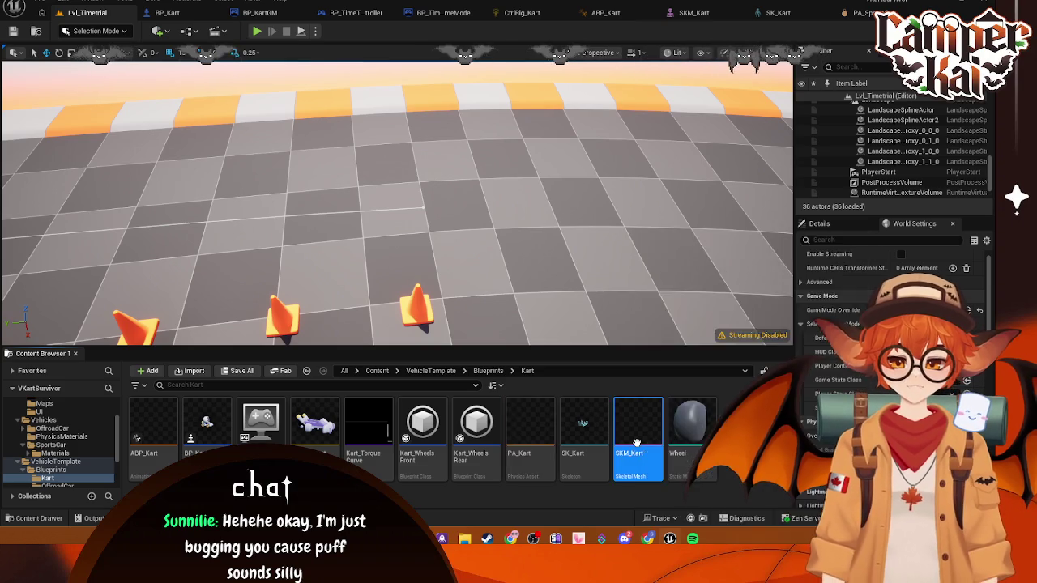
{"action": "double_click", "coordinate": [637, 443]}
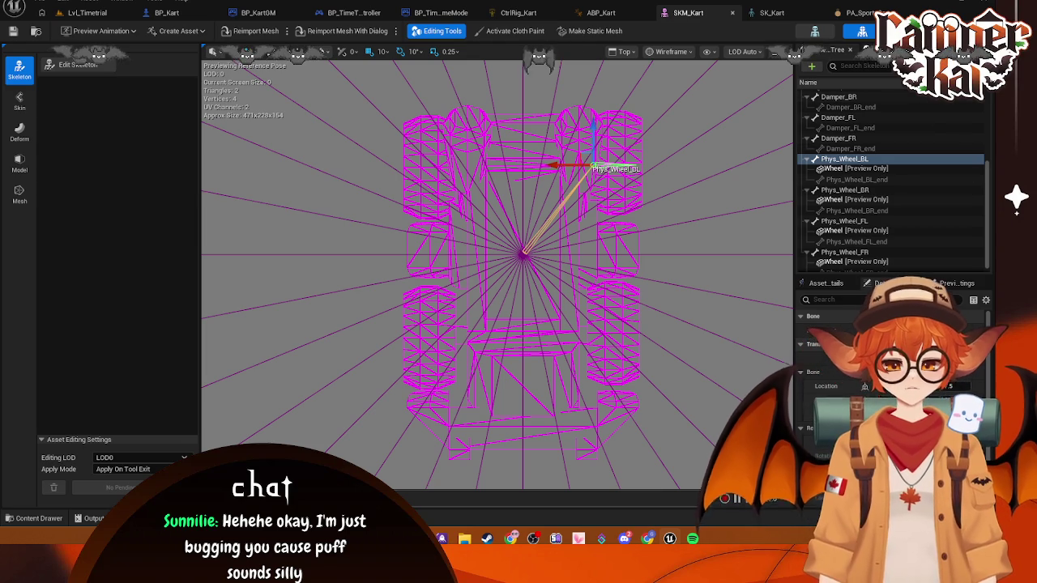
{"action": "left_click", "coordinate": [884, 283]}
{"action": "type", "text": "phy"}
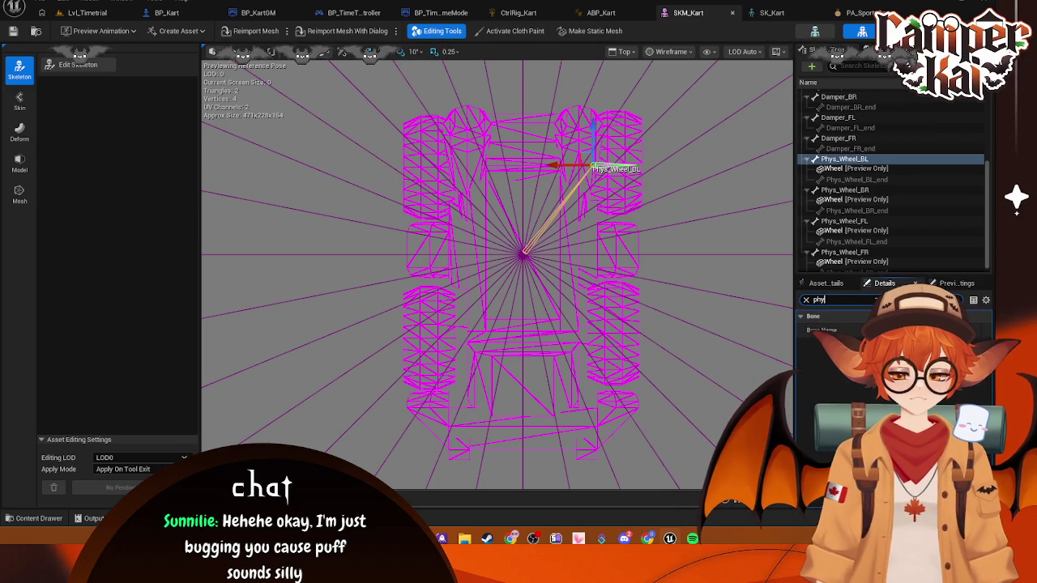
{"action": "key", "text": "BackSpace"}
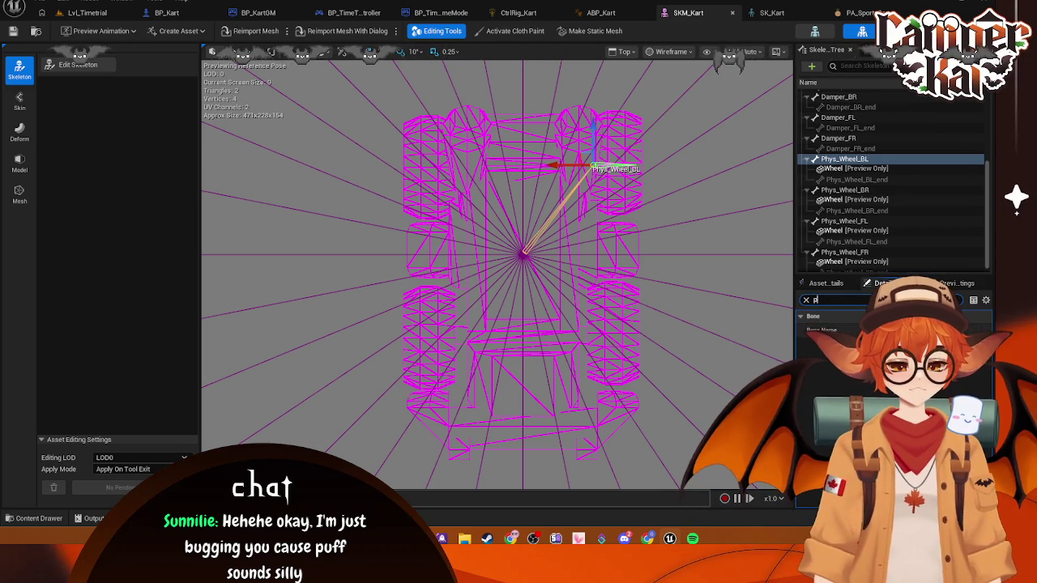
{"action": "key", "text": "BackSpace"}
{"action": "key", "text": "BackSpace"}
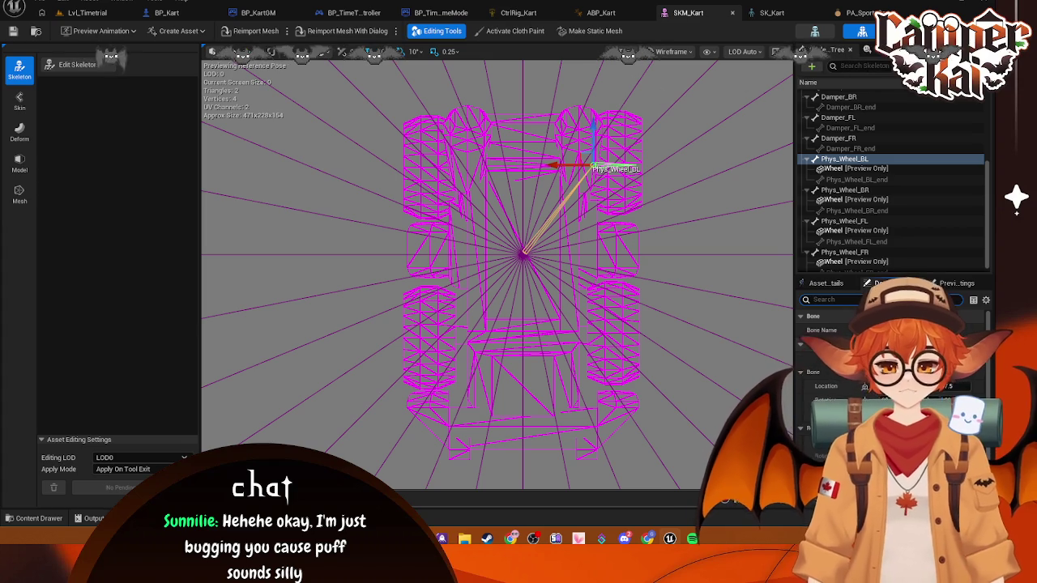
- Search Asset Details for 'phy', set Physics Asset to PA_Kart, and playtest Lvl_Timetrial
{"action": "left_click", "coordinate": [825, 283]}
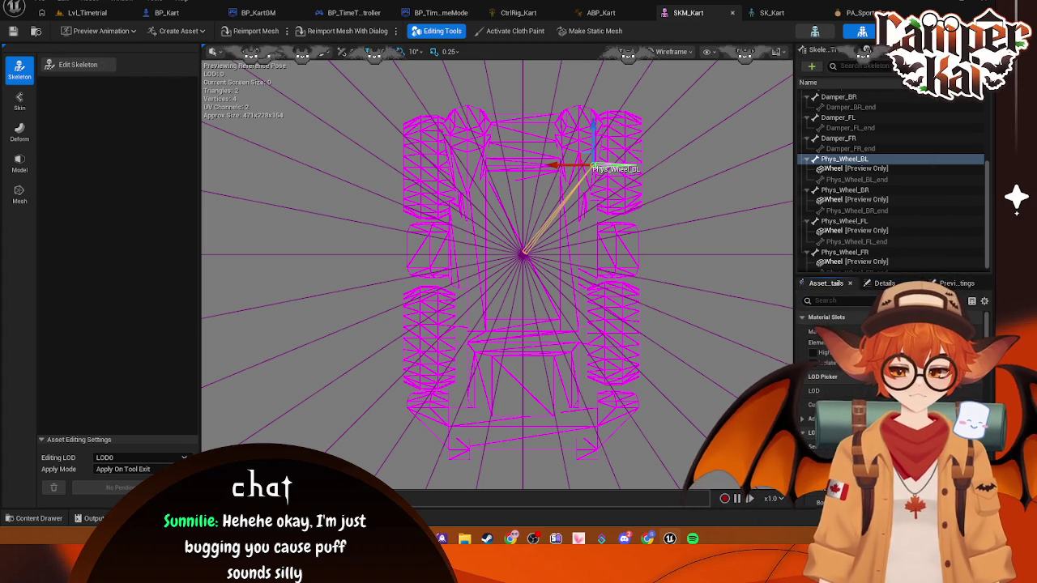
{"action": "type", "text": "Pphy"}
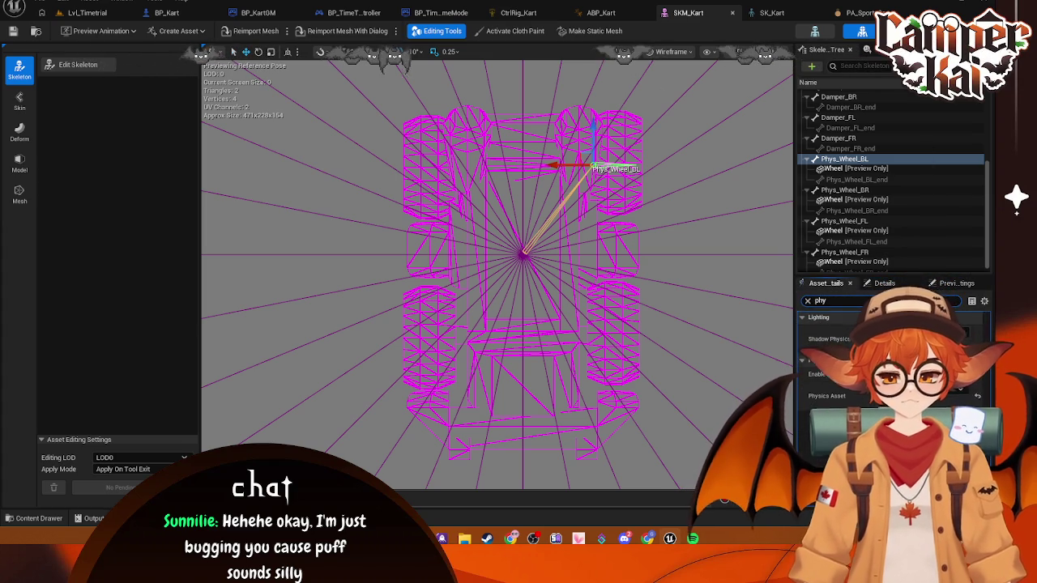
{"action": "left_click", "coordinate": [968, 389]}
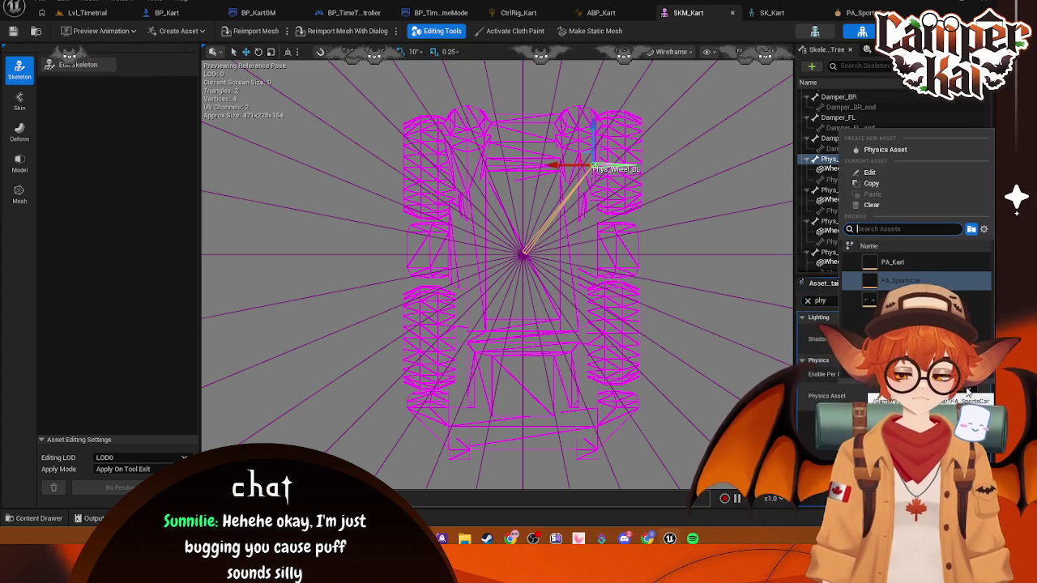
{"action": "key", "text": "Escape"}
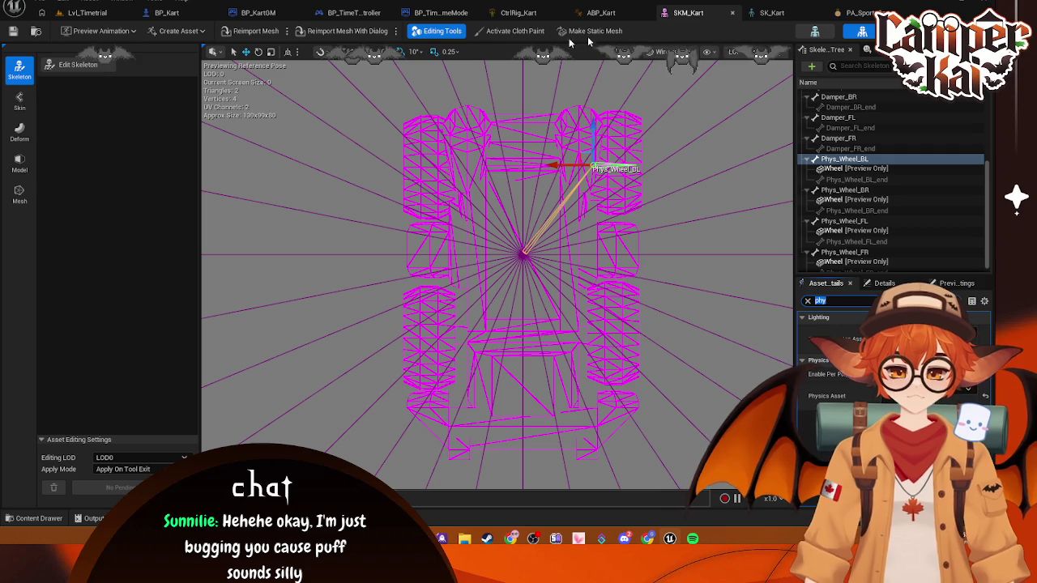
{"action": "left_click", "coordinate": [89, 12]}
{"action": "left_click", "coordinate": [254, 31]}
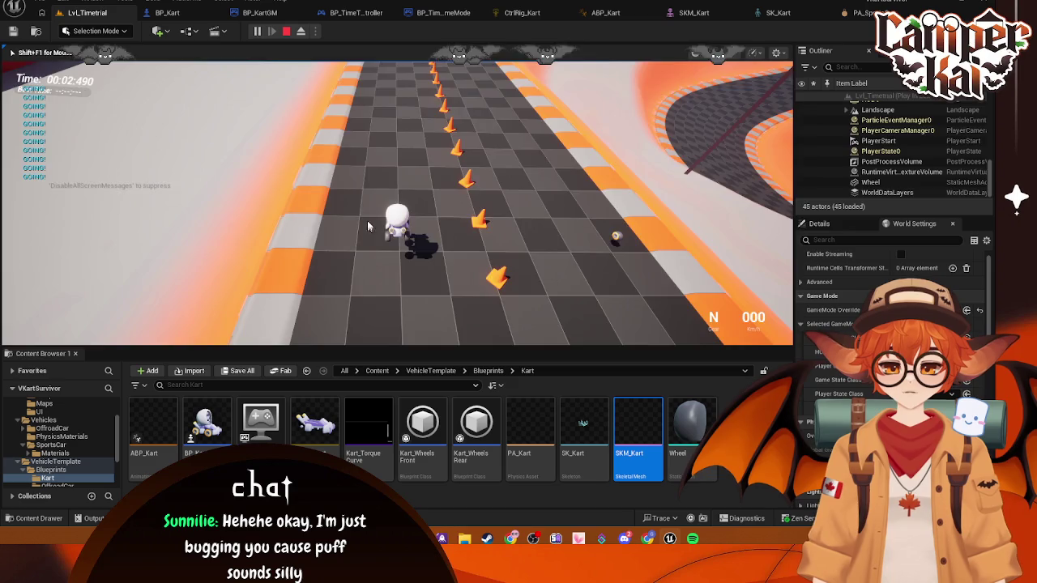
- Stop the playtest and look through the open SK_Kart, ABP_Kart, PA_SportsCar and SKM_Kart editors
{"action": "key", "text": "Escape"}
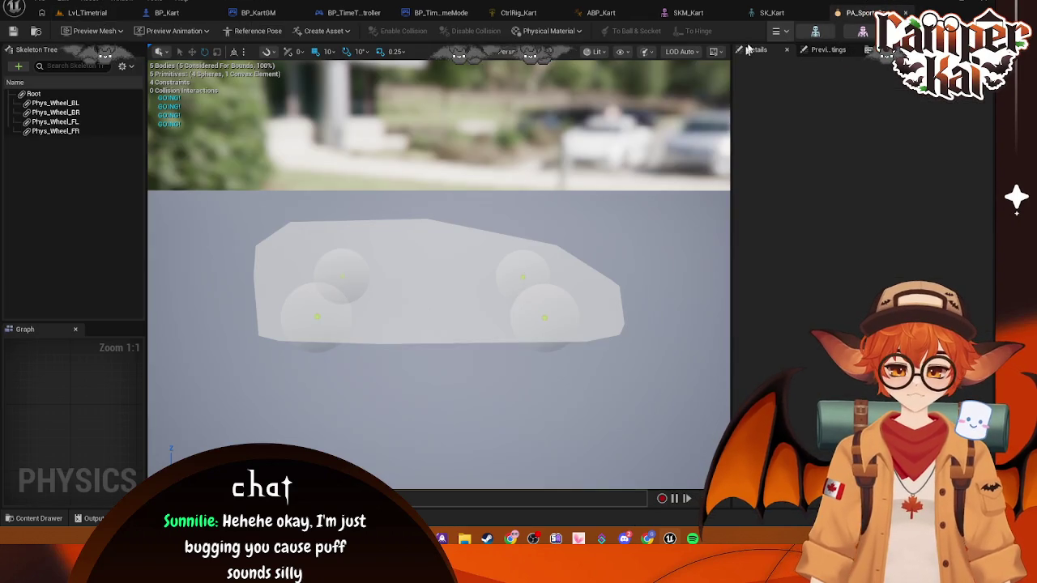
{"action": "left_click", "coordinate": [773, 13]}
{"action": "left_click", "coordinate": [601, 12]}
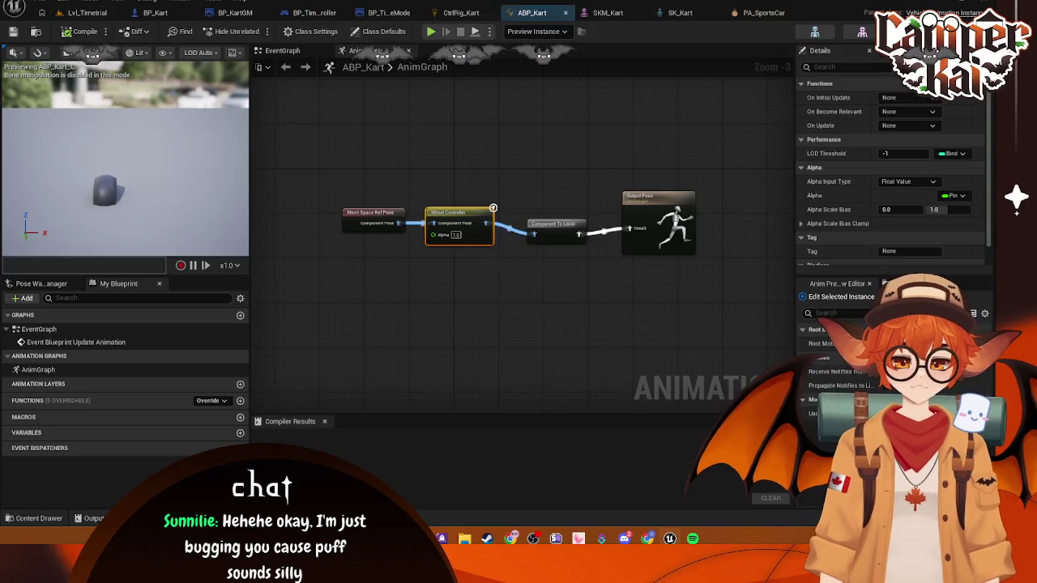
{"action": "left_click", "coordinate": [858, 12]}
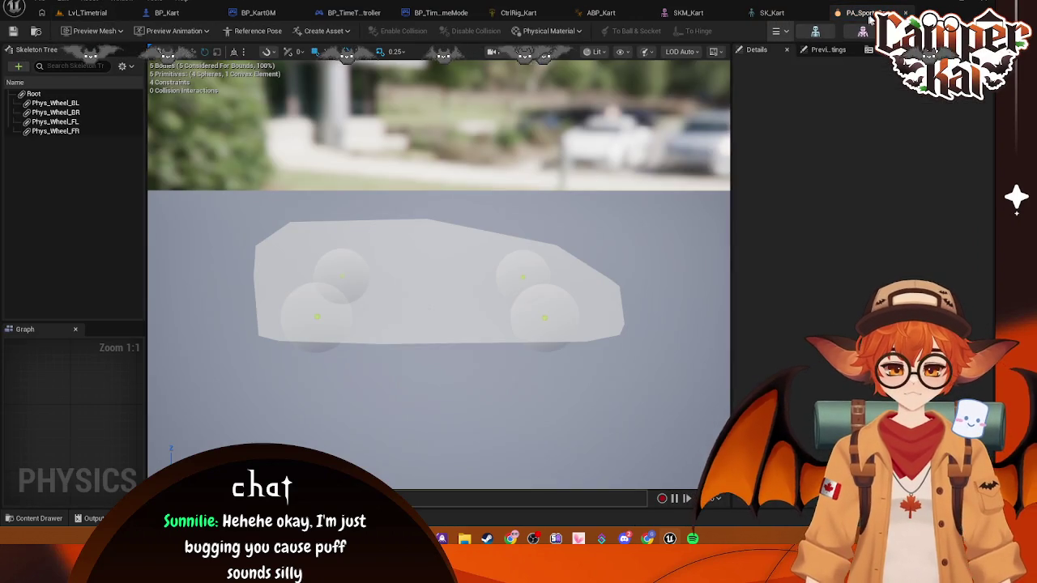
{"action": "left_click", "coordinate": [772, 12]}
{"action": "left_click", "coordinate": [748, 12]}
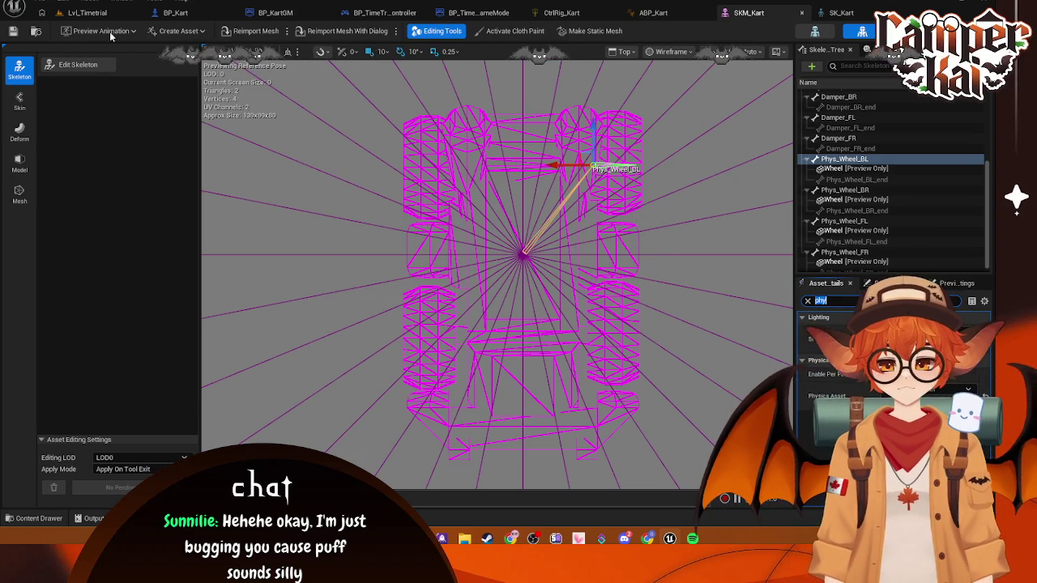
{"action": "left_click", "coordinate": [816, 33]}
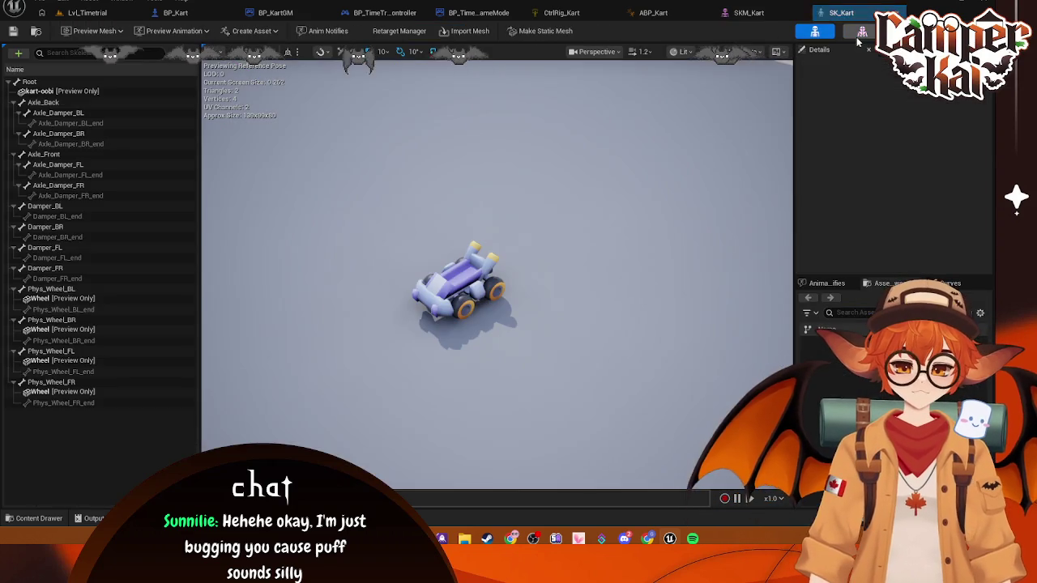
{"action": "left_click", "coordinate": [862, 34]}
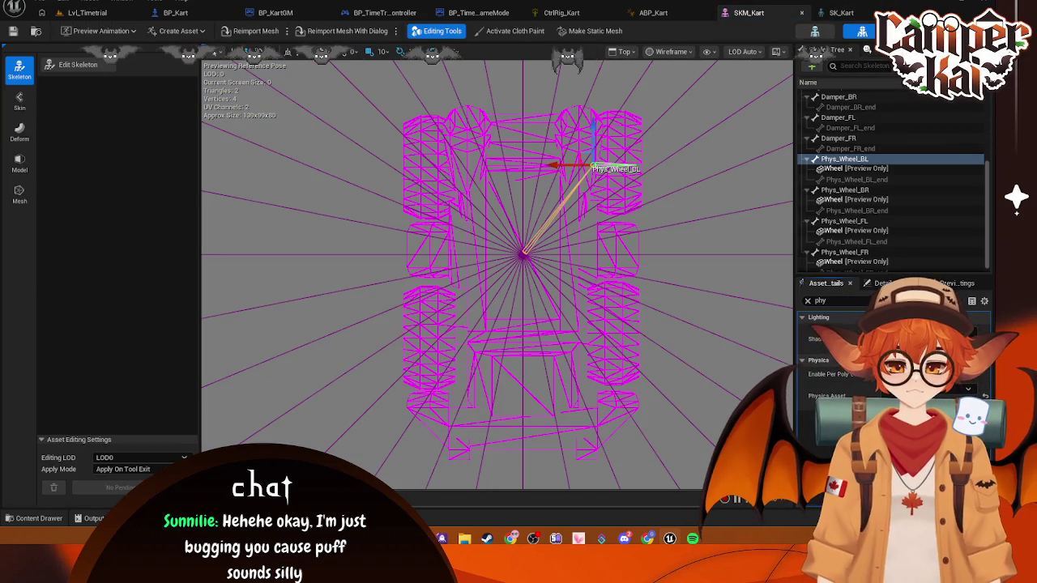
{"action": "left_click", "coordinate": [956, 31]}
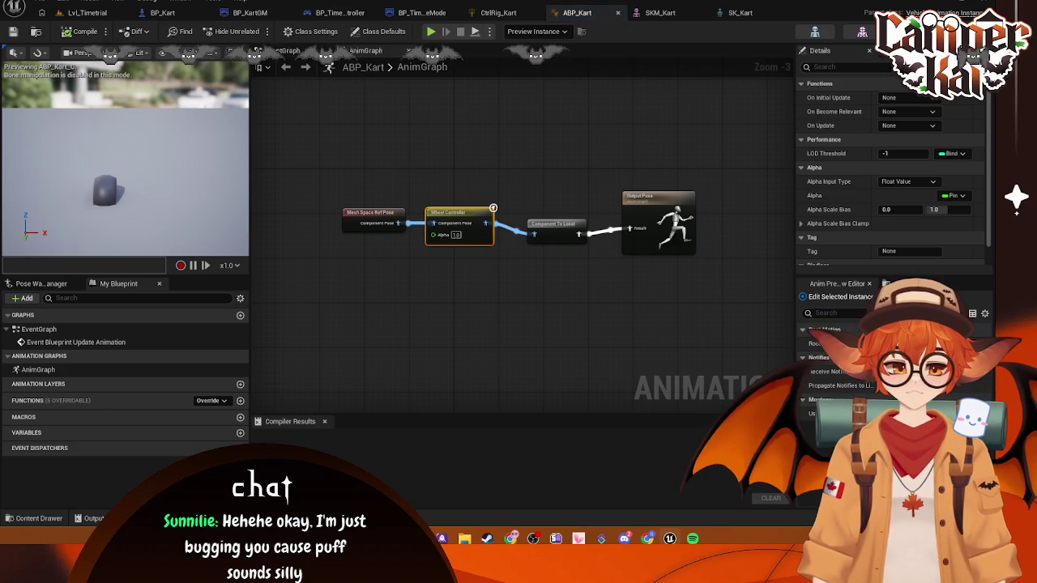
{"action": "left_click", "coordinate": [981, 32]}
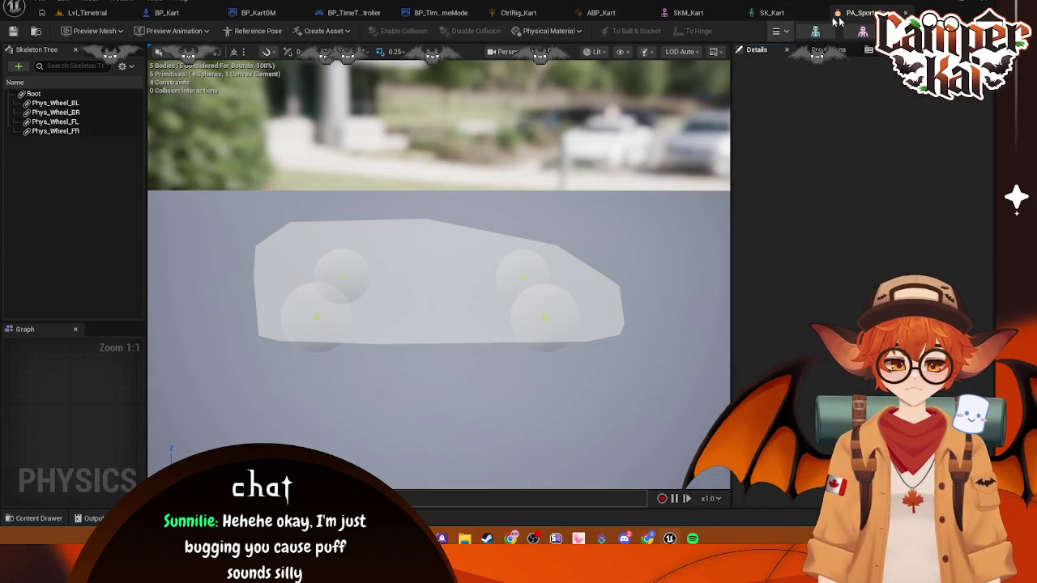
- Close the sports-car physics asset, SKM_Kart and SK_Kart editor tabs
{"action": "middle_click", "coordinate": [837, 18]}
{"action": "left_click", "coordinate": [803, 13]}
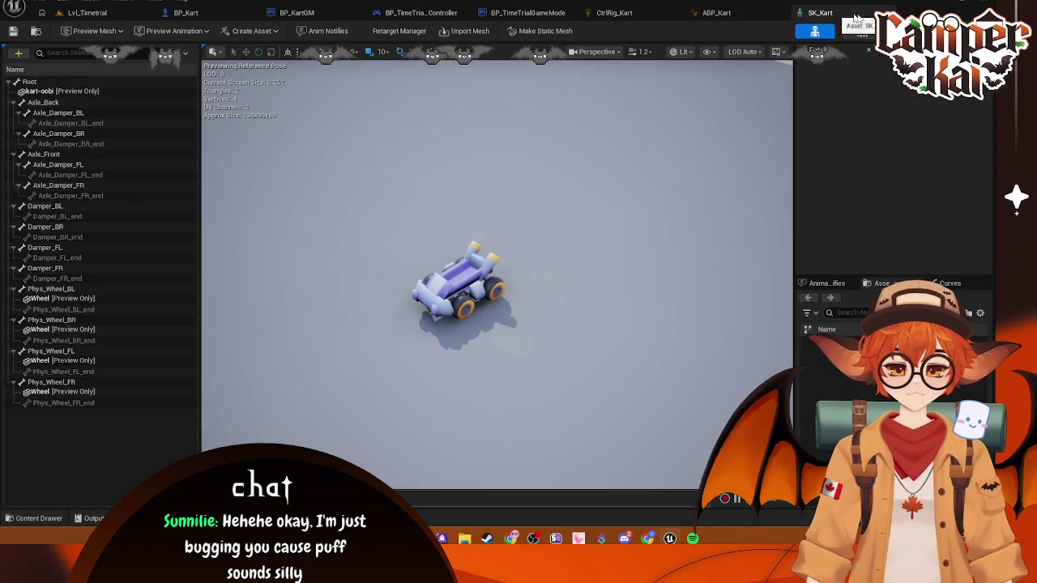
{"action": "middle_click", "coordinate": [820, 13]}
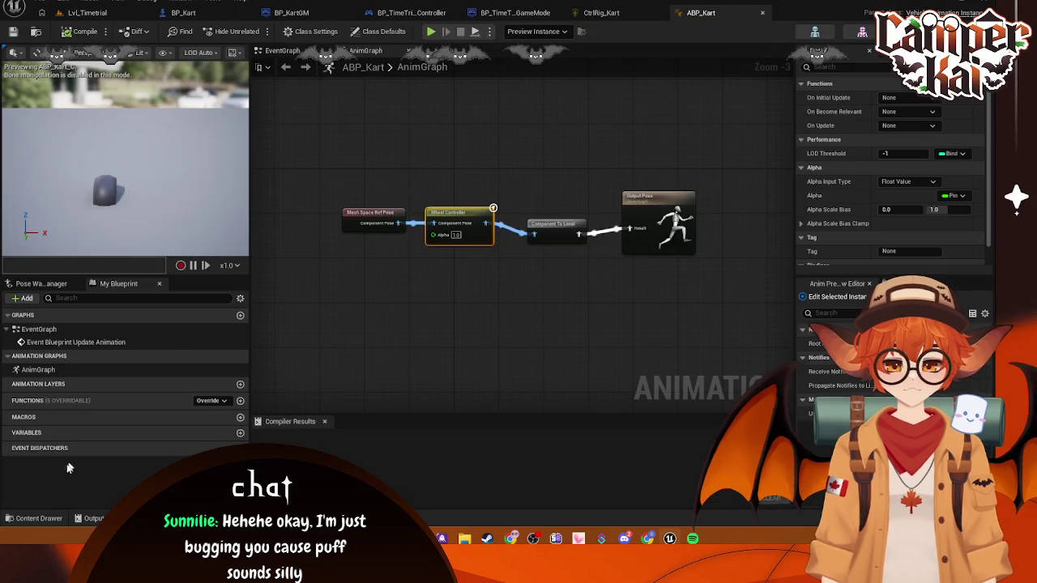
- Open SK_Kart from the Content Drawer's Kart folder, then bring up the SKM_Kart mesh editor
{"action": "left_click", "coordinate": [32, 519]}
{"action": "left_click", "coordinate": [55, 461]}
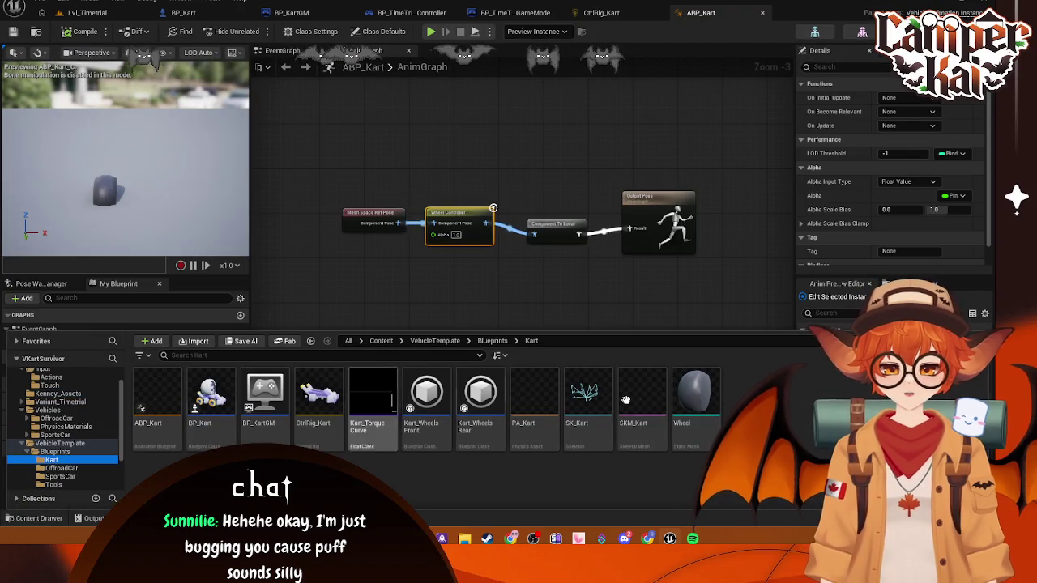
{"action": "double_click", "coordinate": [586, 396]}
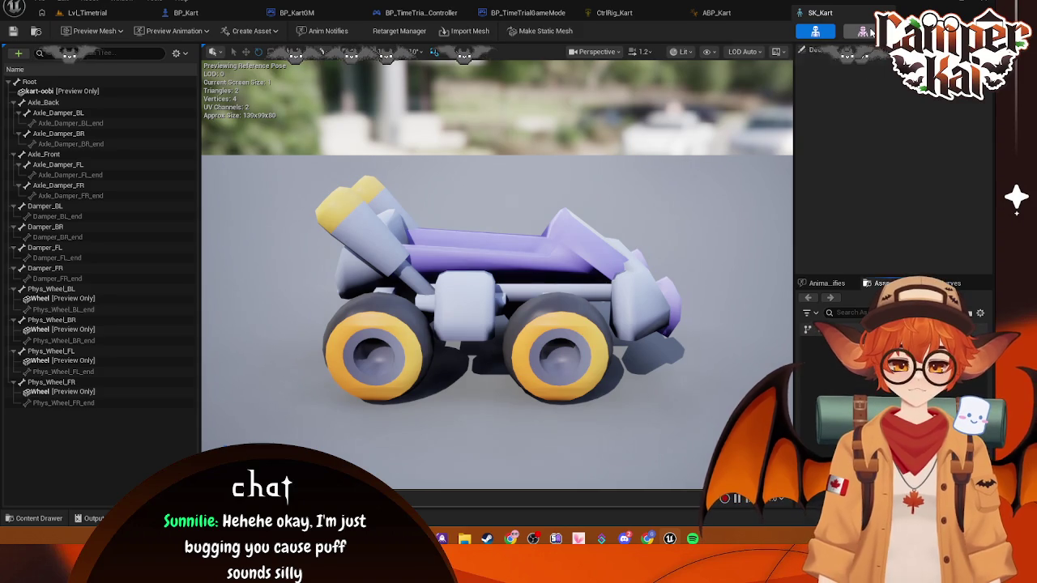
{"action": "left_click", "coordinate": [863, 31]}
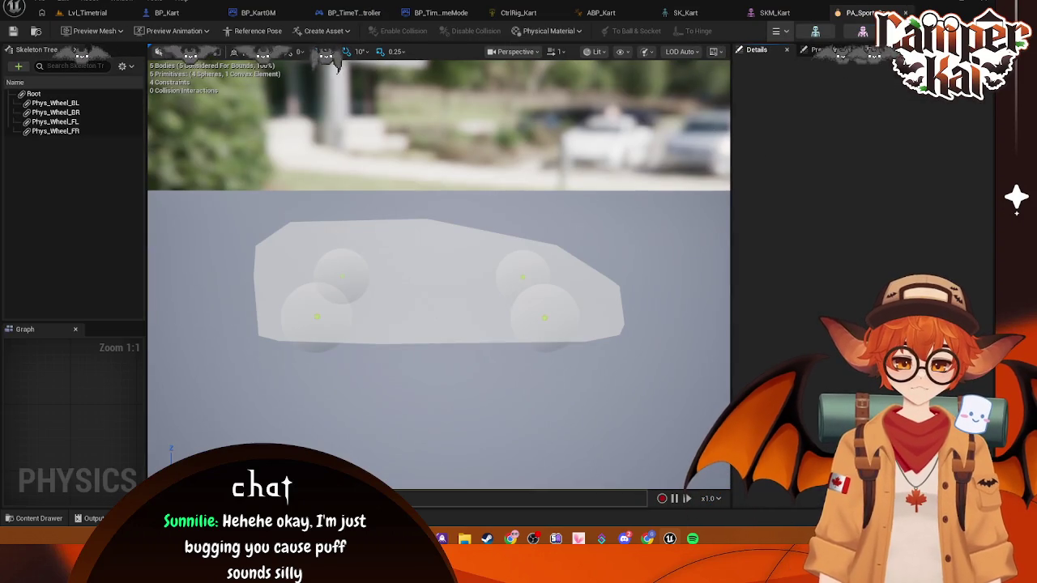
{"action": "left_click", "coordinate": [863, 31]}
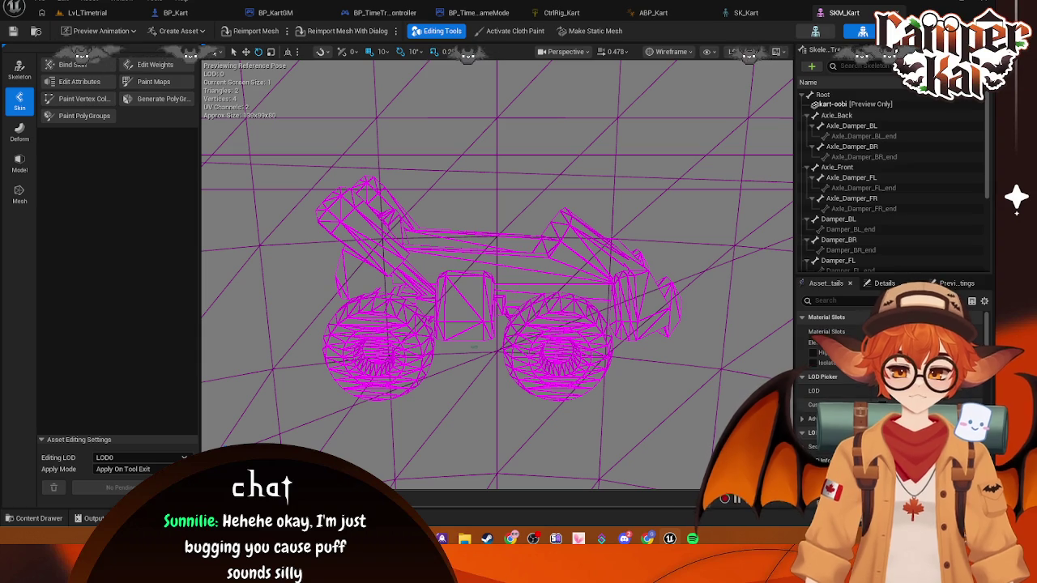
{"action": "type", "text": "P"}
- Filter SKM_Kart's details for physics and drag PA_Kart onto the Physics Asset field
{"action": "left_click", "coordinate": [846, 300]}
{"action": "type", "text": "ph"}
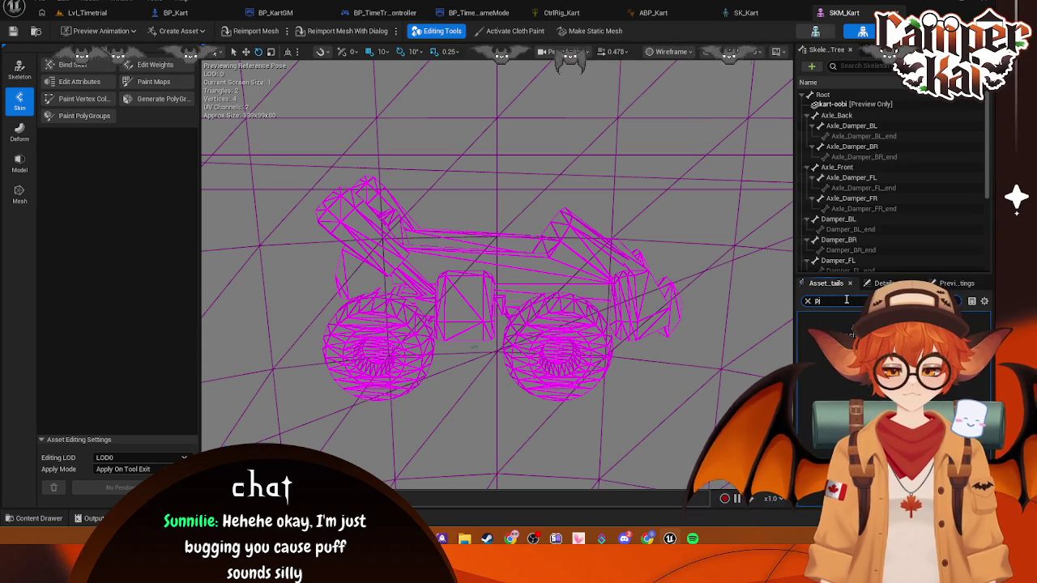
{"action": "type", "text": "P"}
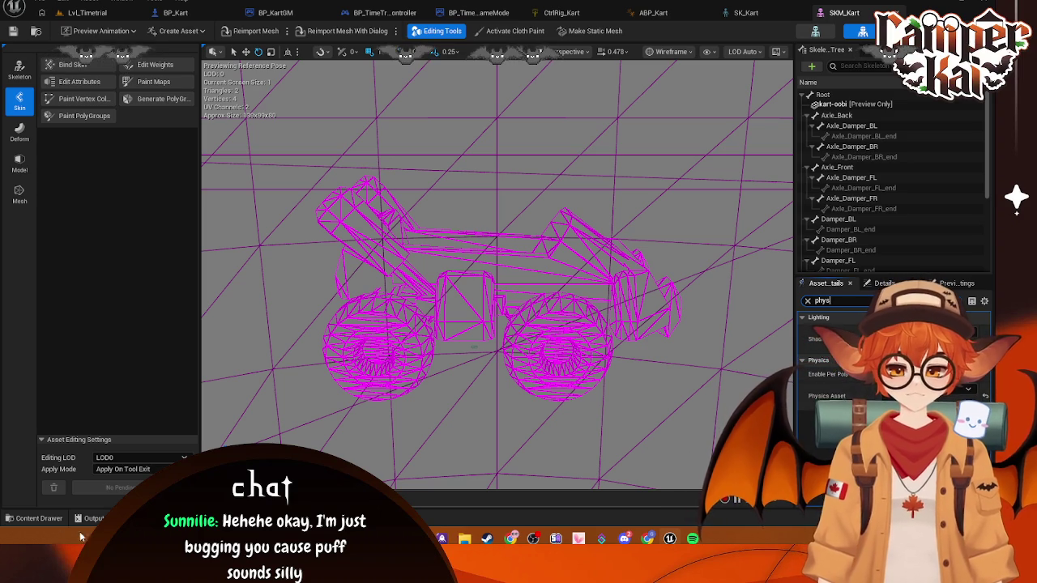
{"action": "left_click", "coordinate": [39, 519]}
{"action": "mouse_move", "coordinate": [586, 398]}
{"action": "left_mouse_down"}
{"action": "mouse_move", "coordinate": [608, 364]}
{"action": "mouse_move", "coordinate": [626, 359]}
{"action": "left_mouse_up"}
{"action": "left_click", "coordinate": [39, 518]}
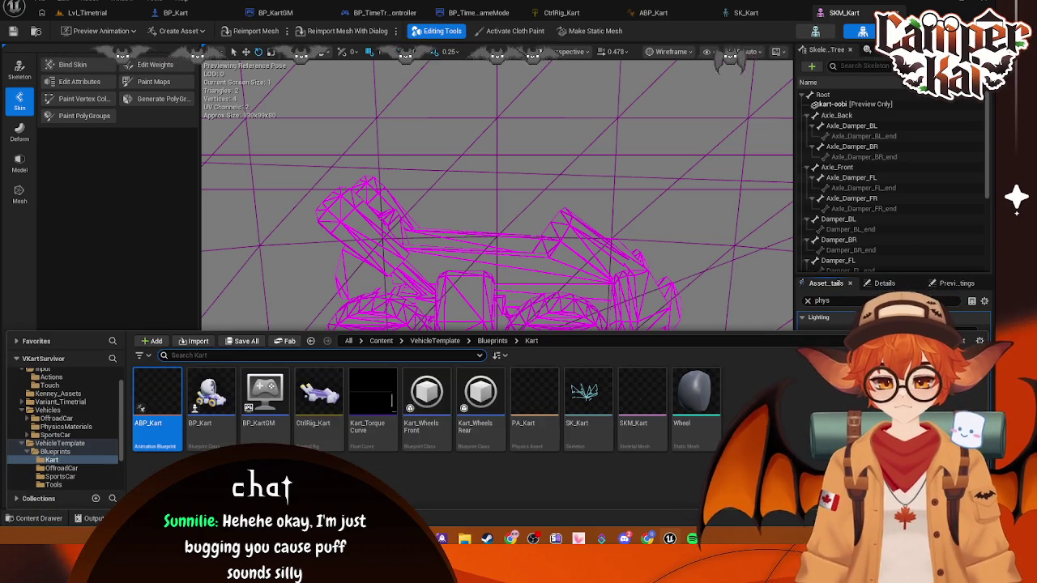
{"action": "left_click_drag", "start_coordinate": [523, 423], "coordinate": [891, 395]}
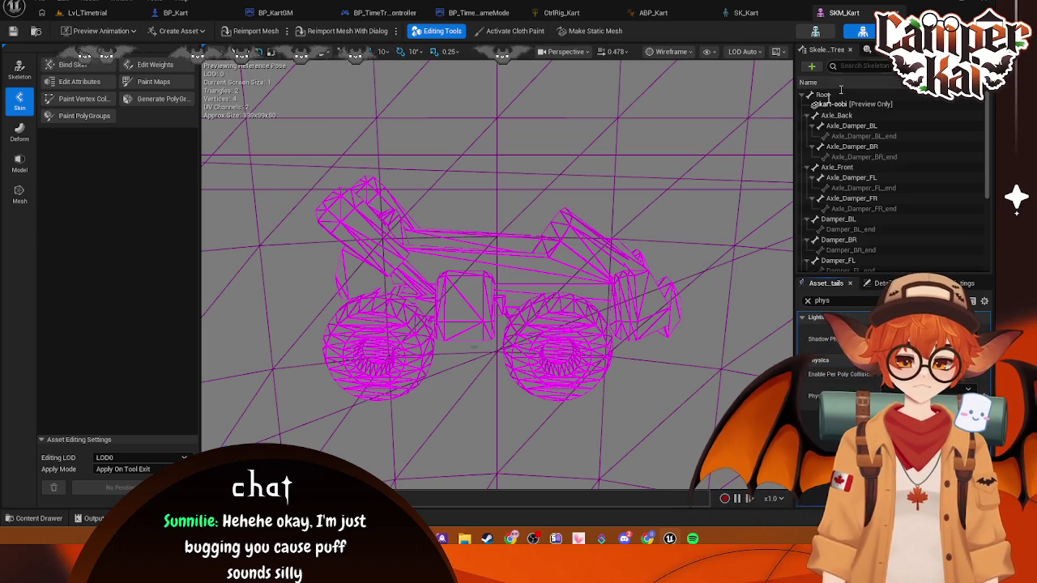
- Recheck PA_Kart in the Content Drawer and inspect the mesh's physics asset picker
{"action": "left_click", "coordinate": [34, 522]}
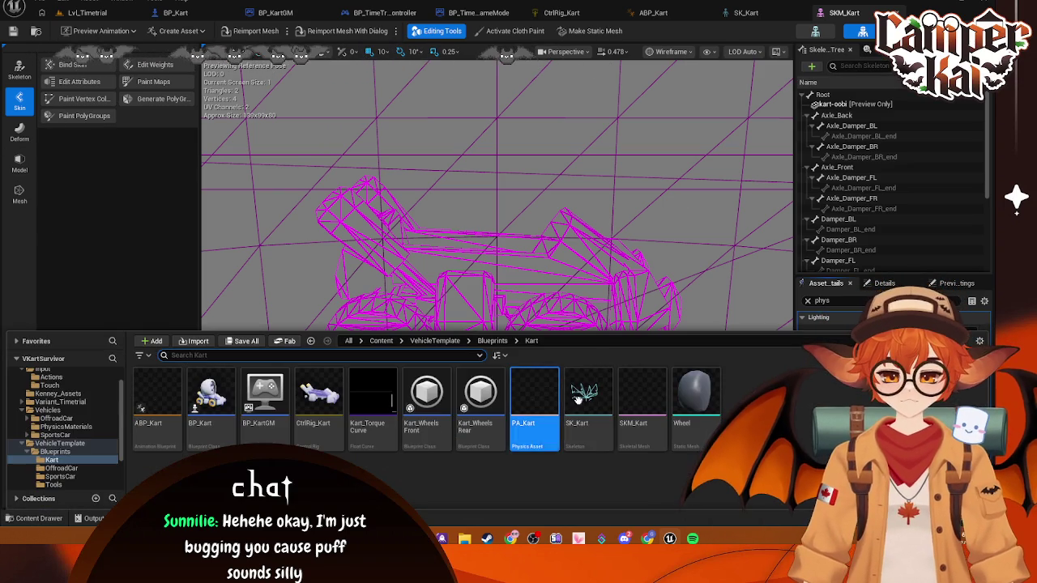
{"action": "left_click", "coordinate": [696, 272]}
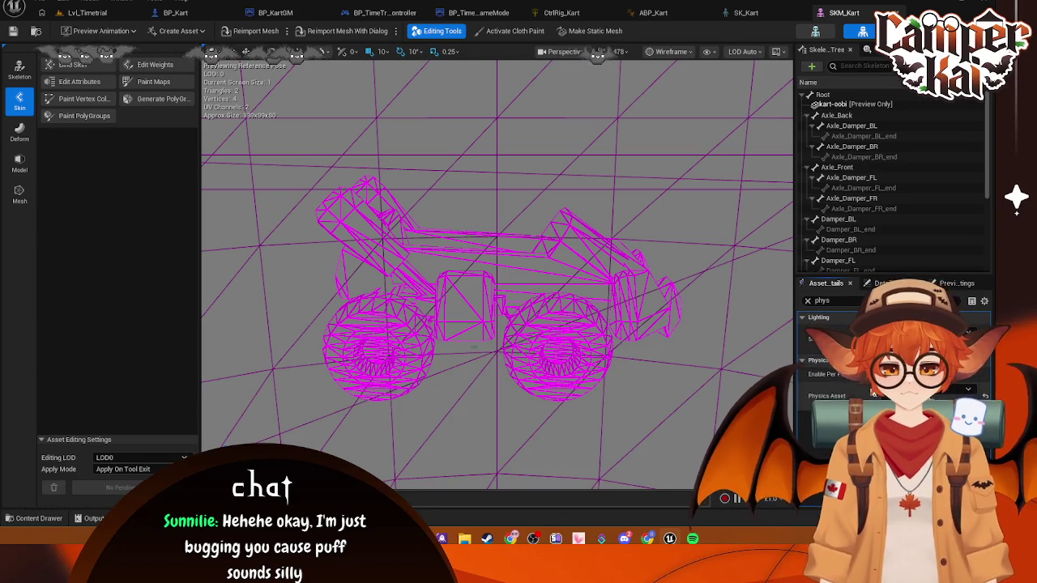
{"action": "left_click", "coordinate": [908, 389]}
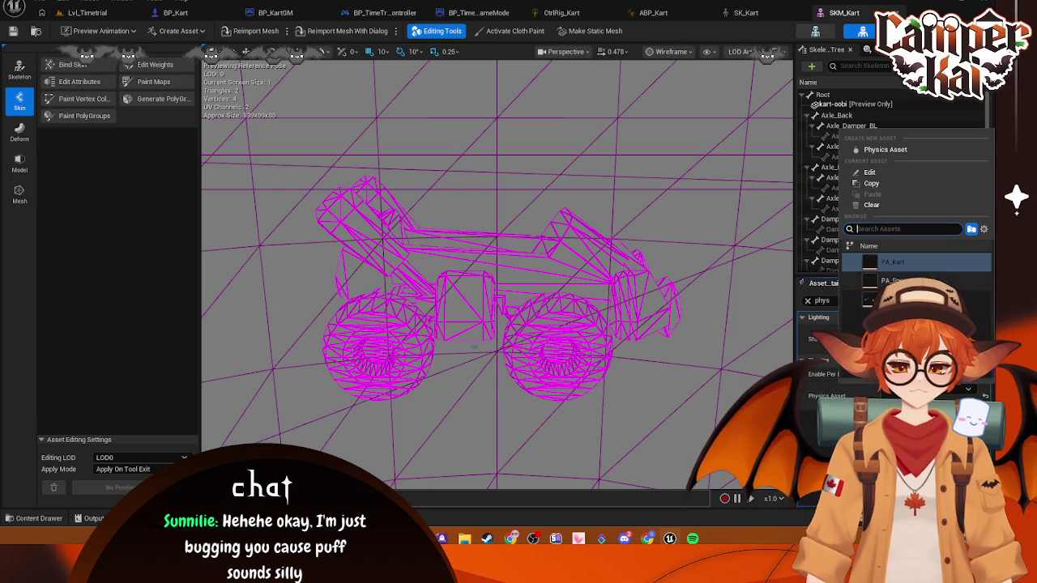
{"action": "left_click", "coordinate": [683, 304]}
{"action": "left_click", "coordinate": [89, 13]}
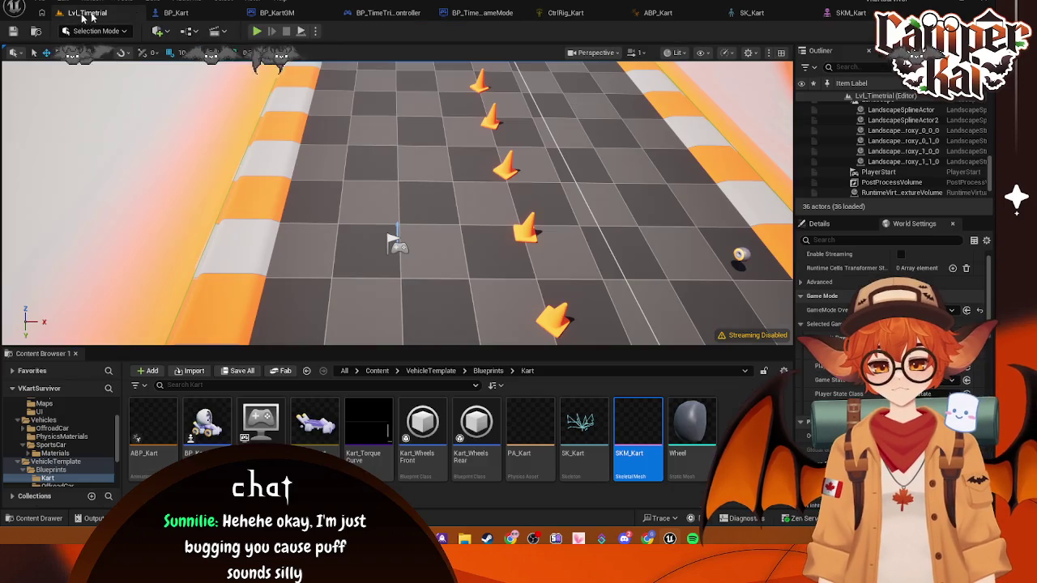
{"action": "left_click", "coordinate": [258, 31]}
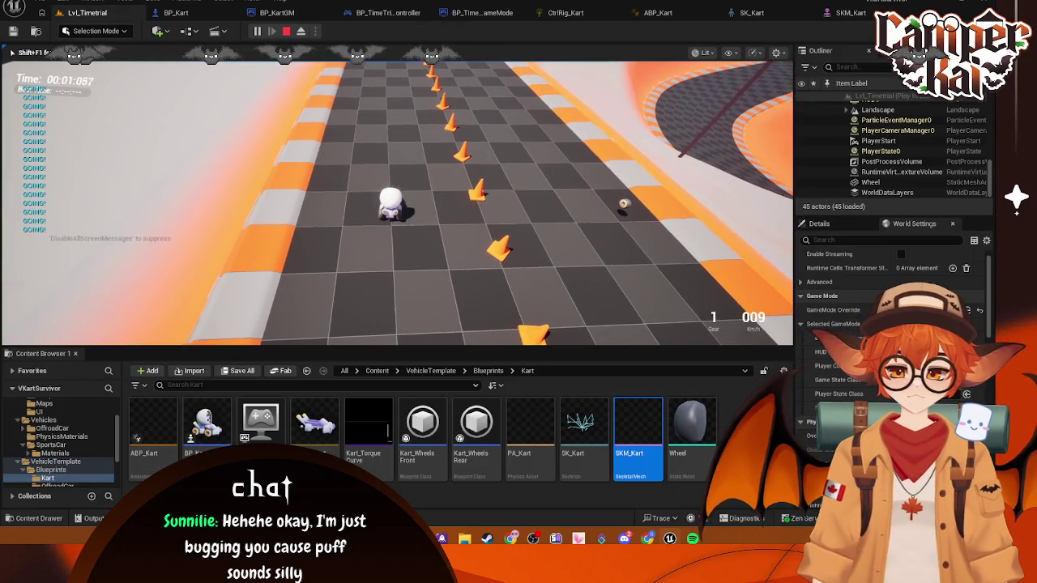
{"action": "key", "text": "w"}
{"action": "key", "text": "a"}
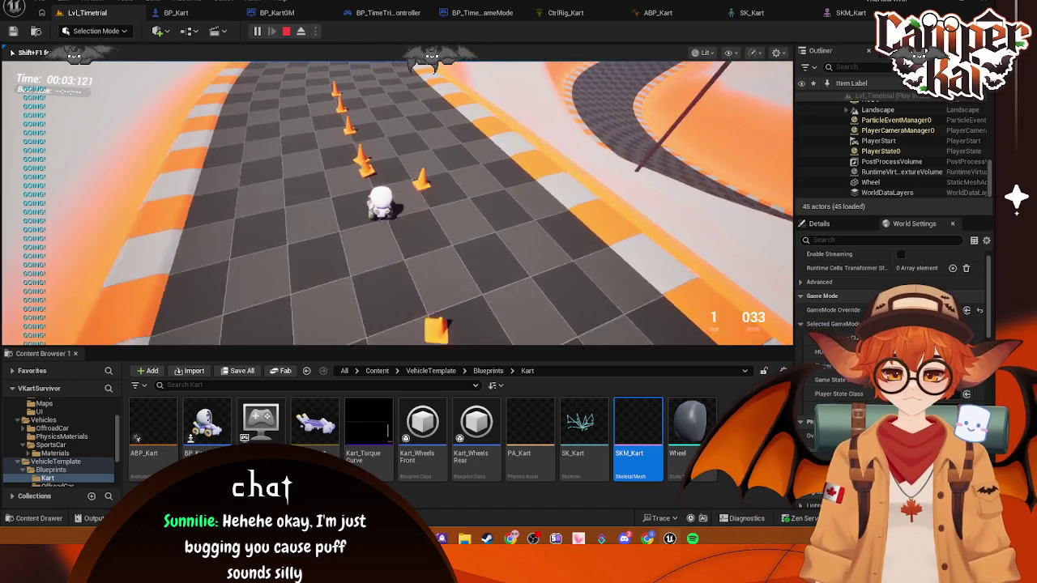
{"action": "key", "text": "Escape"}
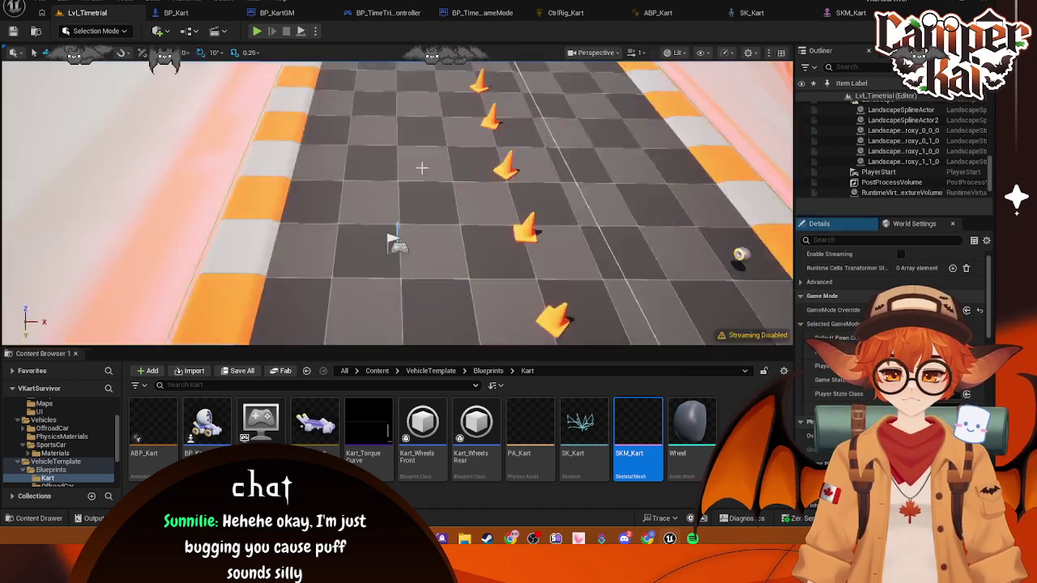
{"action": "left_click", "coordinate": [843, 13]}
{"action": "left_click", "coordinate": [745, 13]}
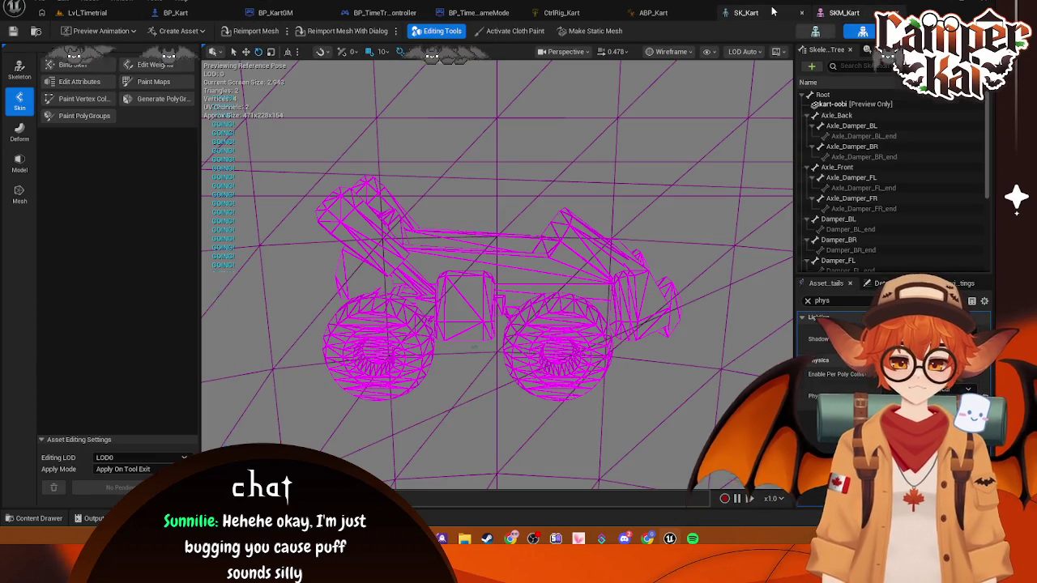
{"action": "left_click", "coordinate": [104, 18]}
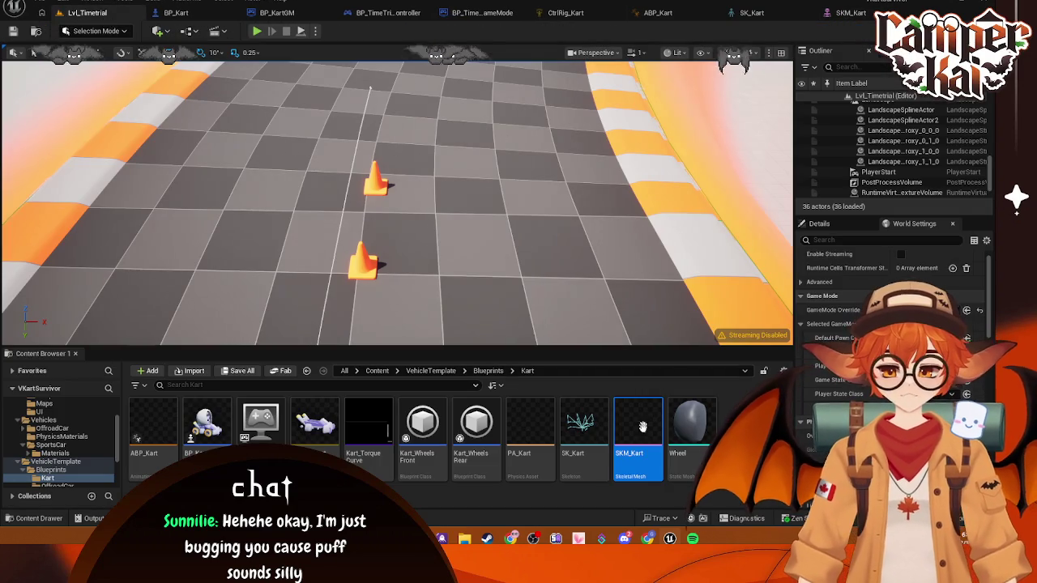
- Delete the PA_Kart physics asset from the Kart folder
{"action": "left_click", "coordinate": [527, 426]}
{"action": "key", "text": "Delete"}
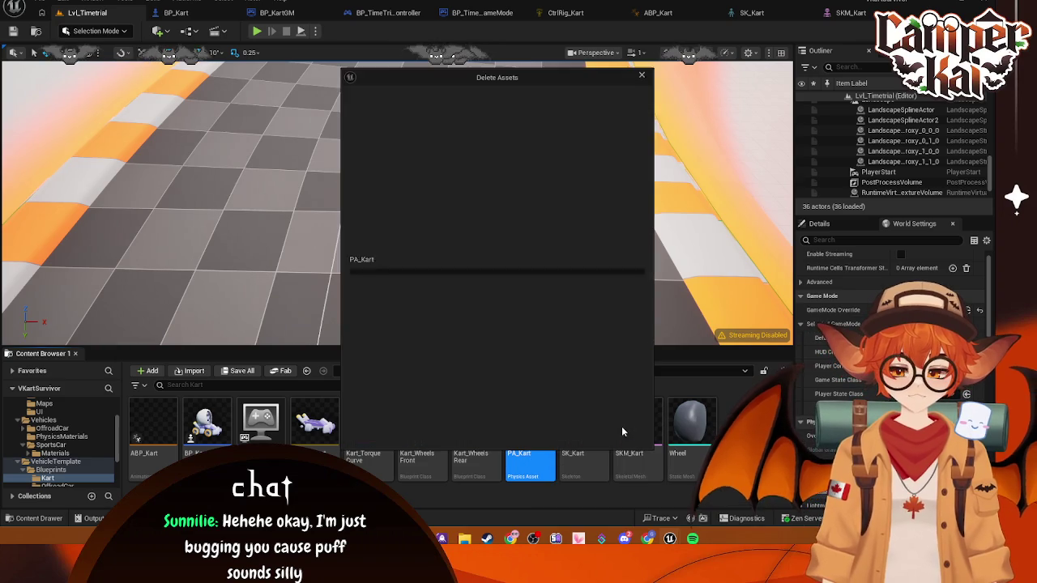
{"action": "left_click", "coordinate": [460, 431]}
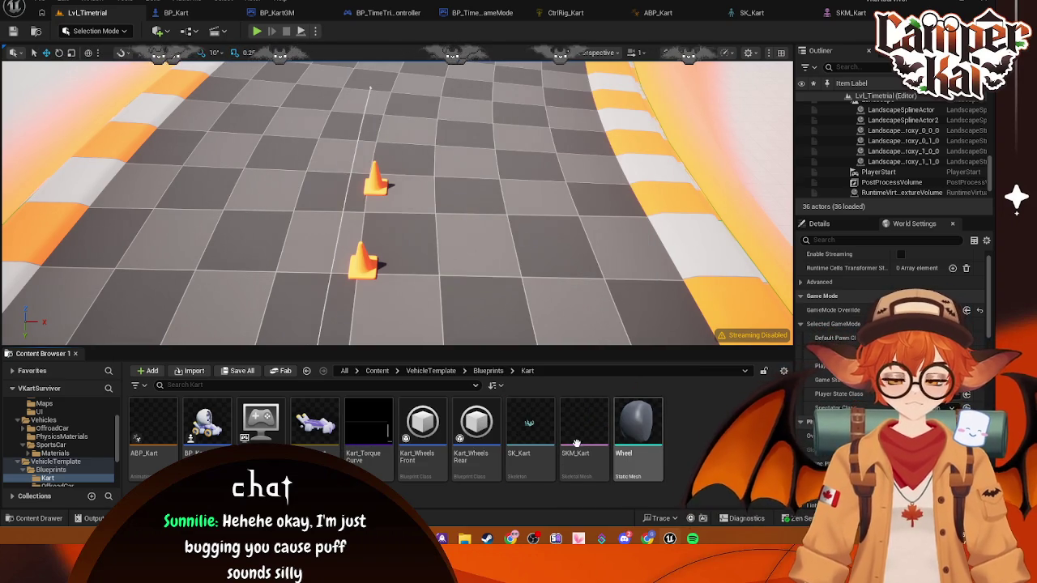
- Start a new physics asset for SKM_Kart via Create > Physics Asset
{"action": "right_click", "coordinate": [576, 443]}
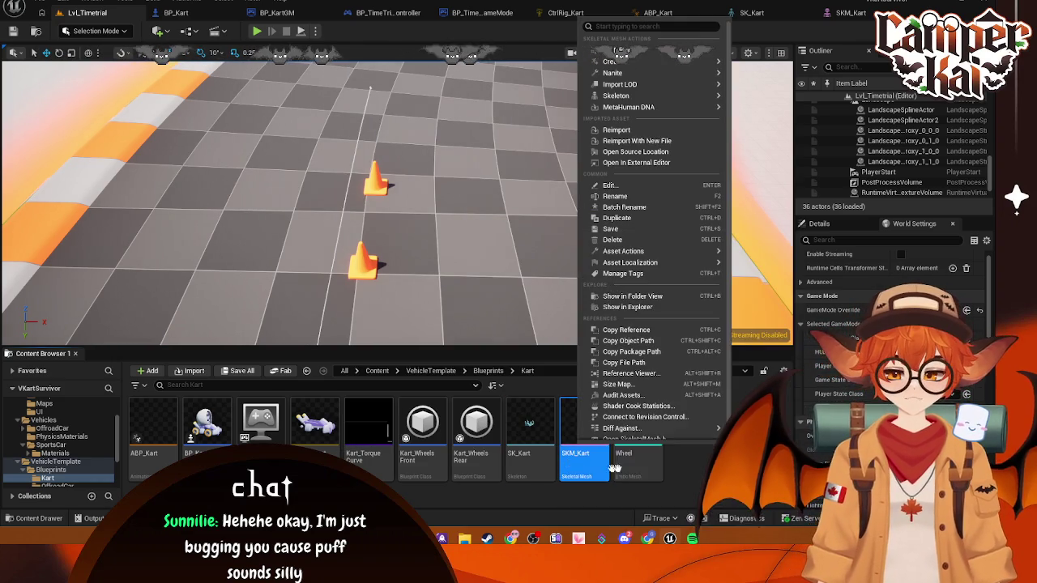
{"action": "mouse_move", "coordinate": [620, 95]}
{"action": "mouse_move", "coordinate": [638, 62]}
{"action": "mouse_move", "coordinate": [796, 91]}
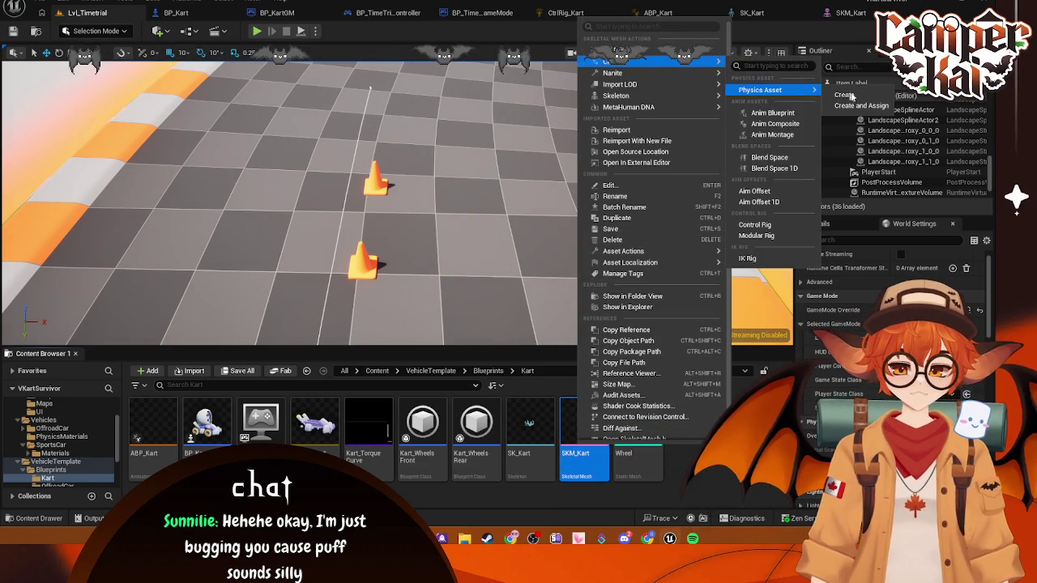
{"action": "left_click", "coordinate": [863, 105]}
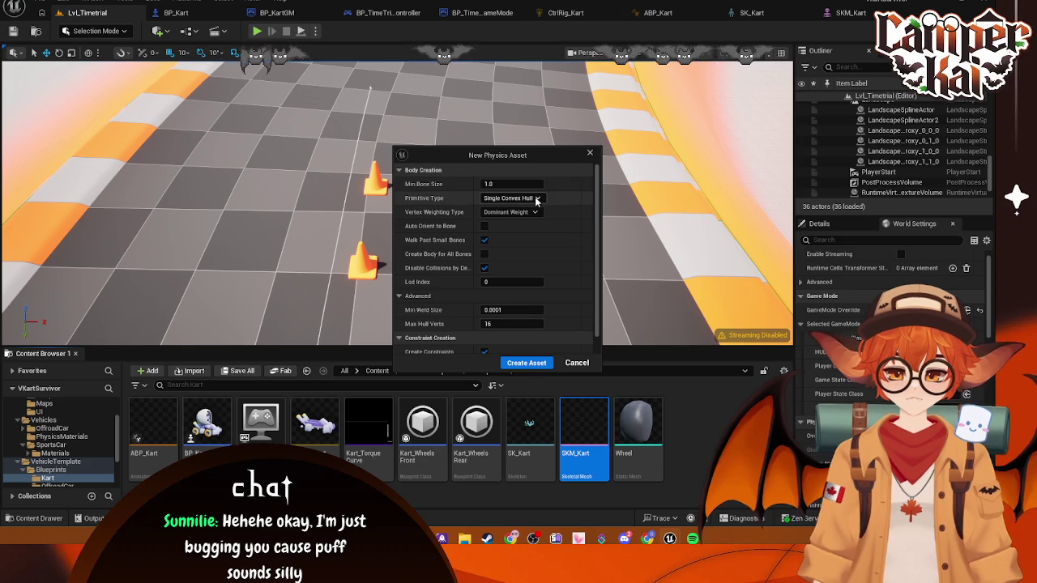